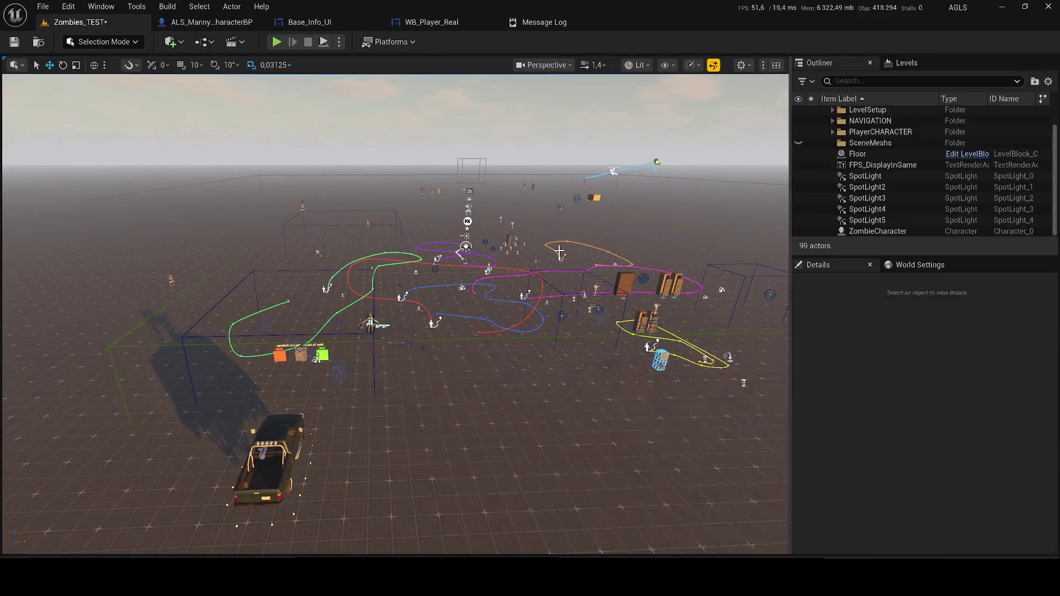
Delete the BP_PickupVehicle truck from Zombies_TEST and start a Play-in-Editor session.
{"action": "left_click", "coordinate": [271, 452]}
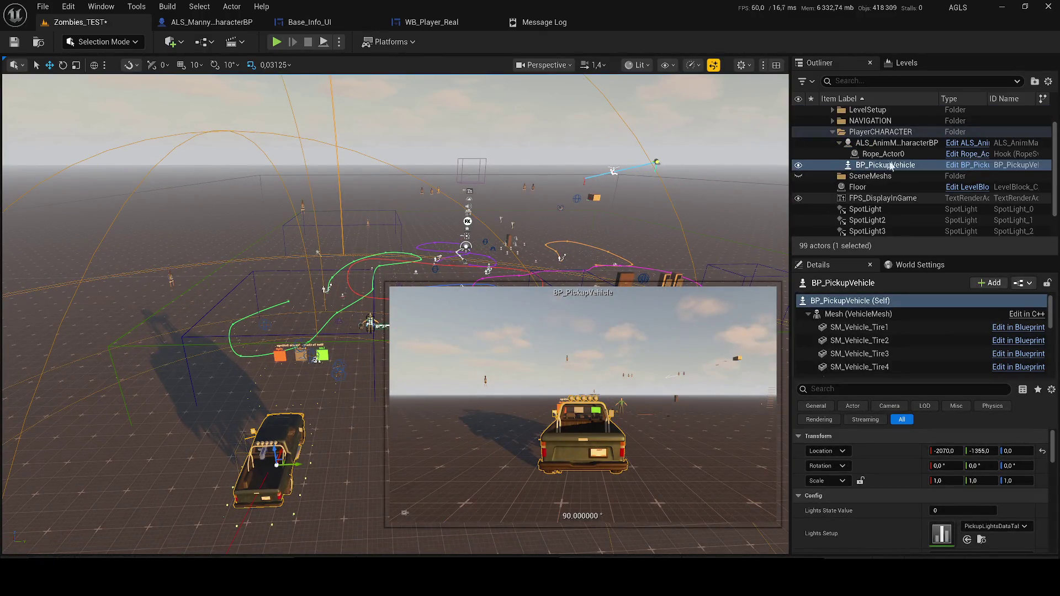
{"action": "key", "text": "Delete"}
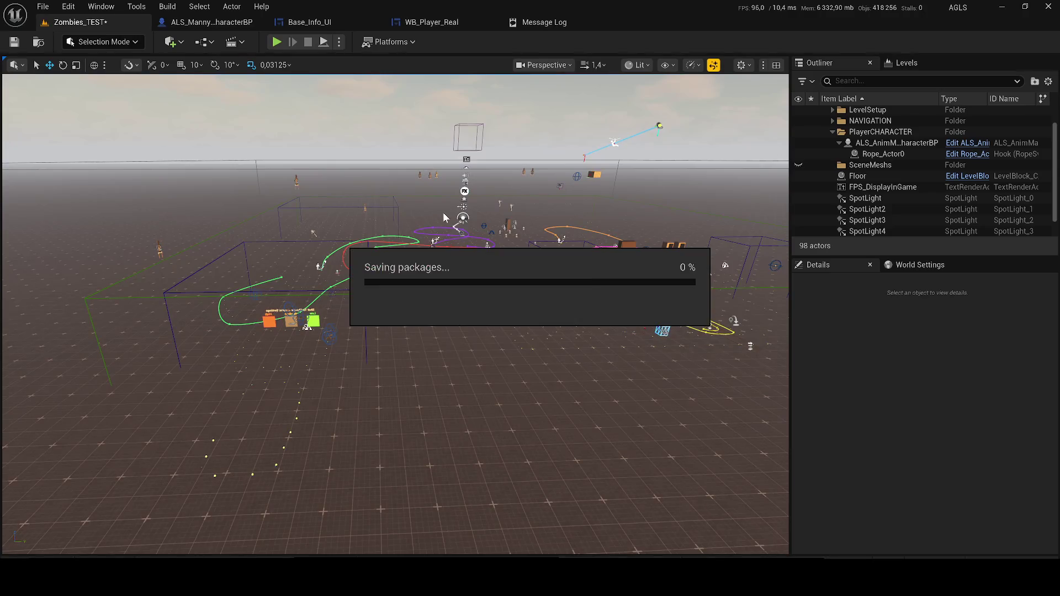
{"action": "left_click", "coordinate": [278, 42]}
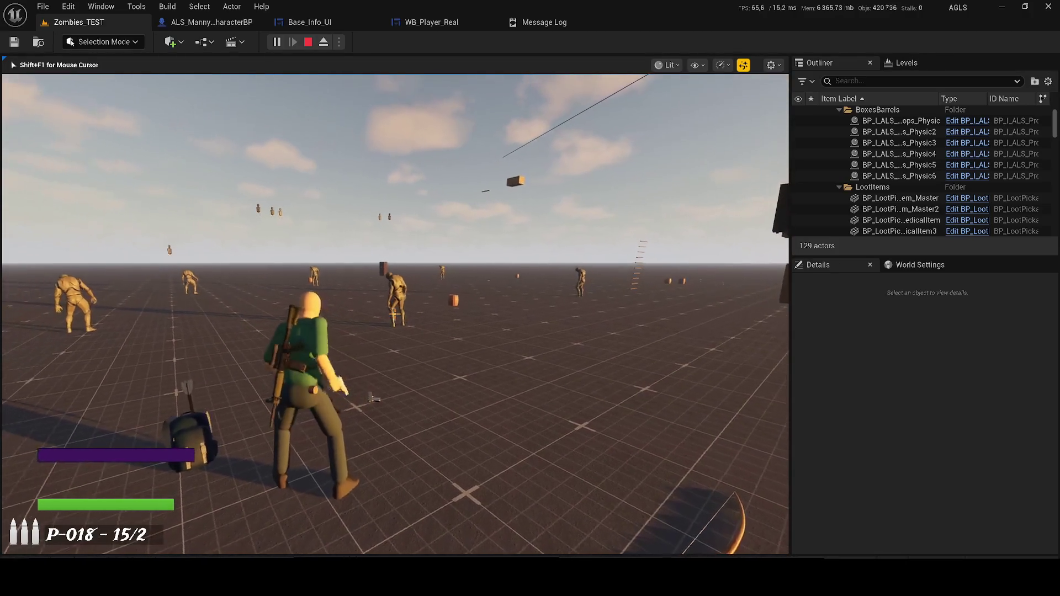
Scan for zombies while moving, fire a couple of pistol shots, then stop the playtest.
{"action": "key", "text": "q"}
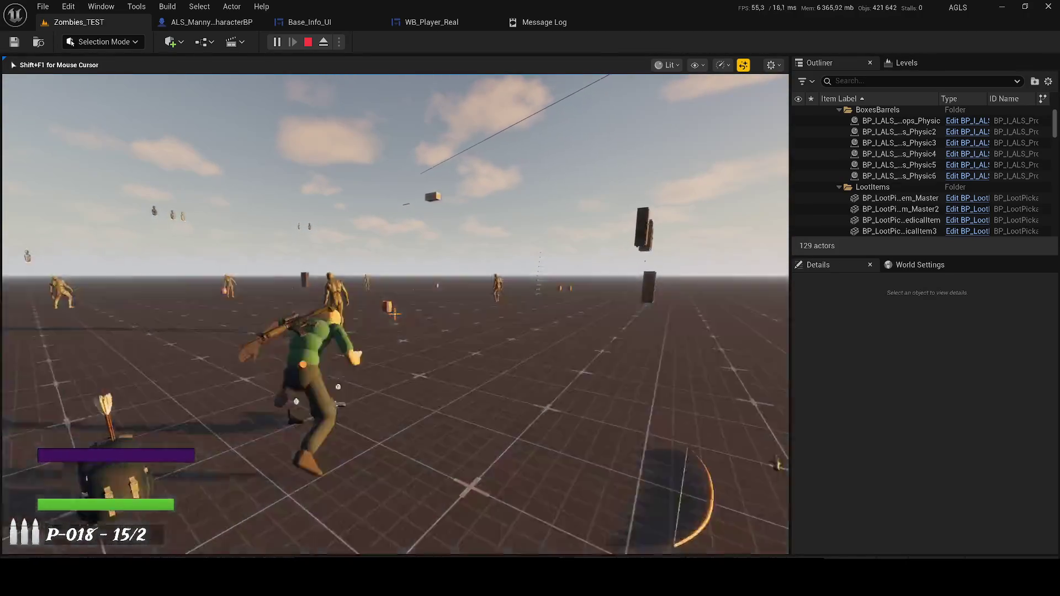
{"action": "key", "text": "q"}
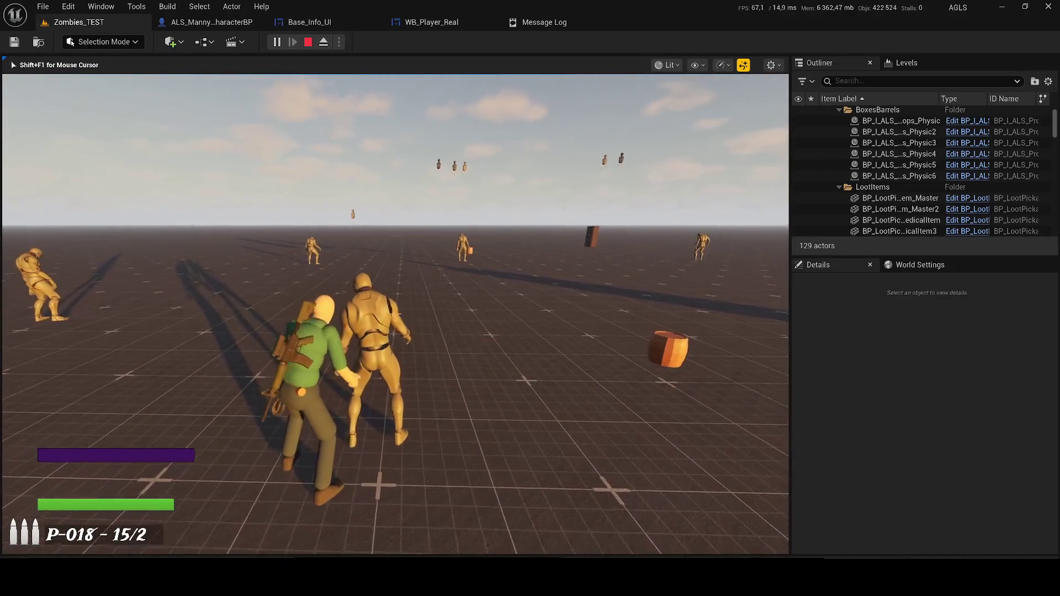
{"action": "key", "text": "q"}
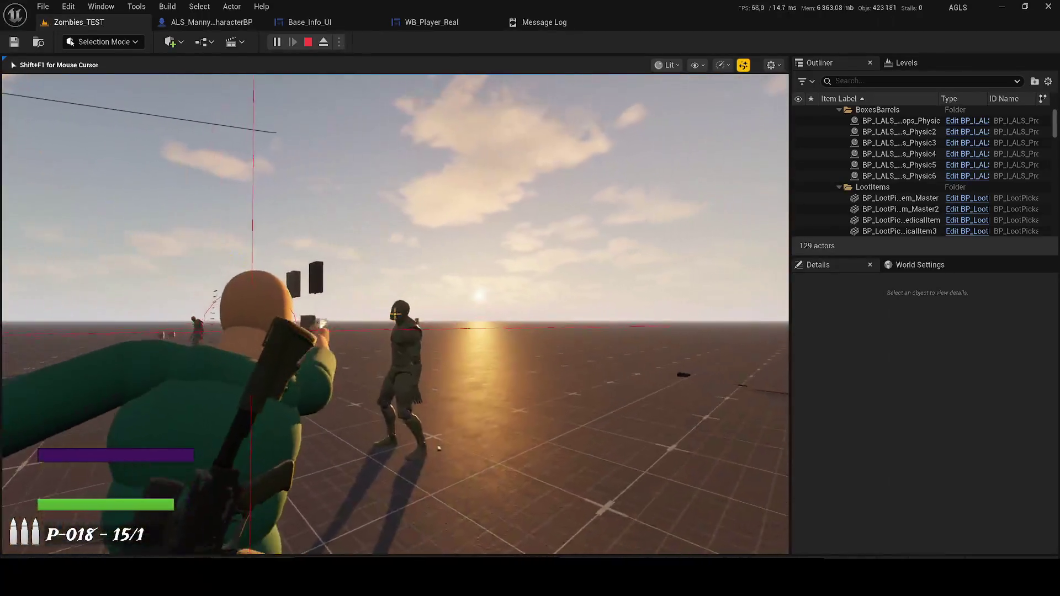
{"action": "left_click", "coordinate": [395, 313]}
{"action": "key", "text": "q"}
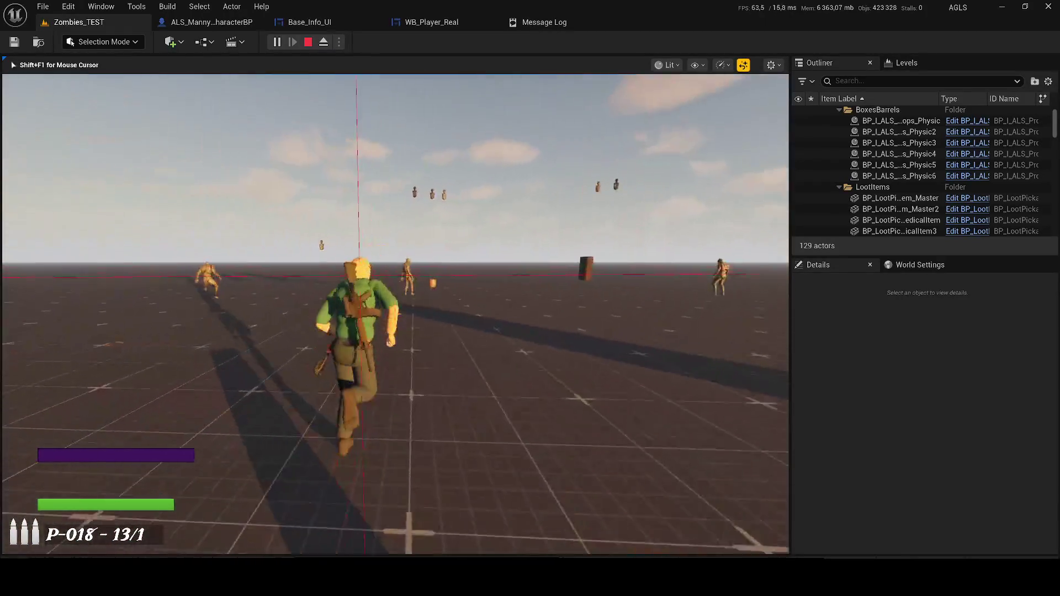
{"action": "key", "text": "Escape"}
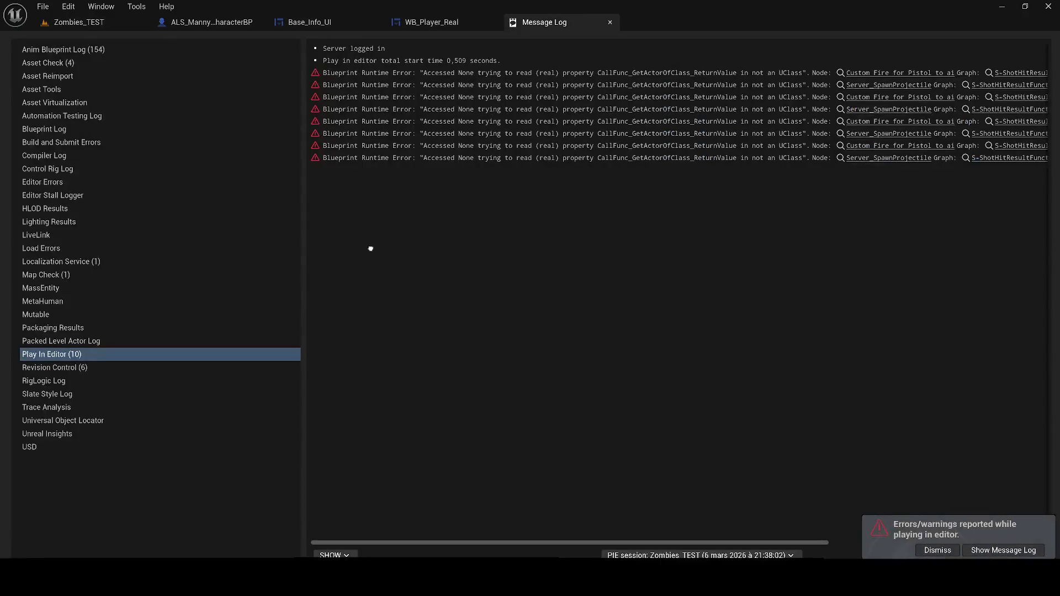
Undo the truck, foliage, navmesh and platform deletions, then briefly playtest the level.
{"action": "left_click", "coordinate": [71, 22]}
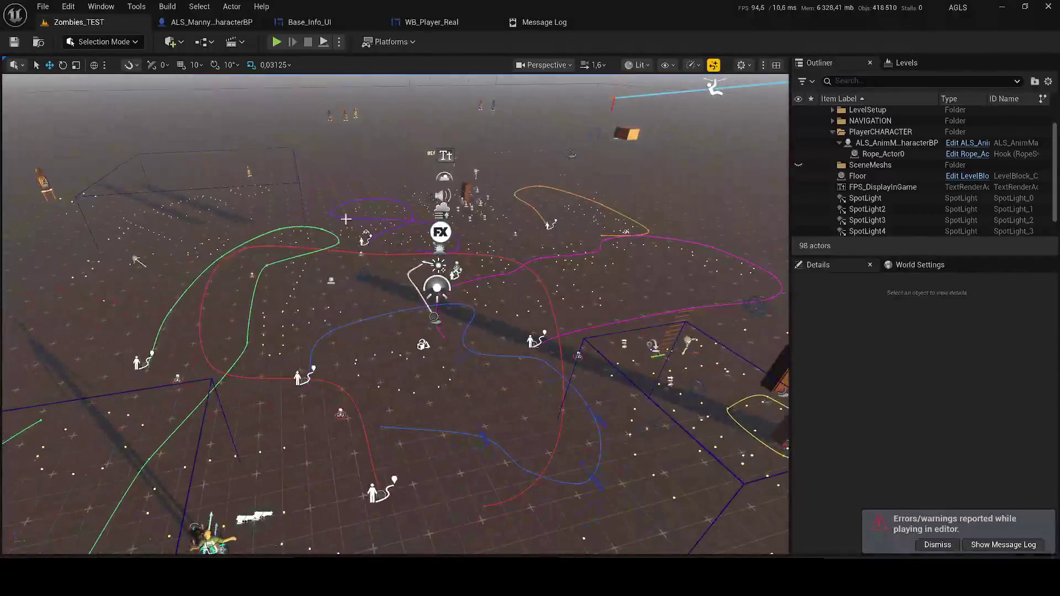
{"action": "key", "text": "ctrl+z"}
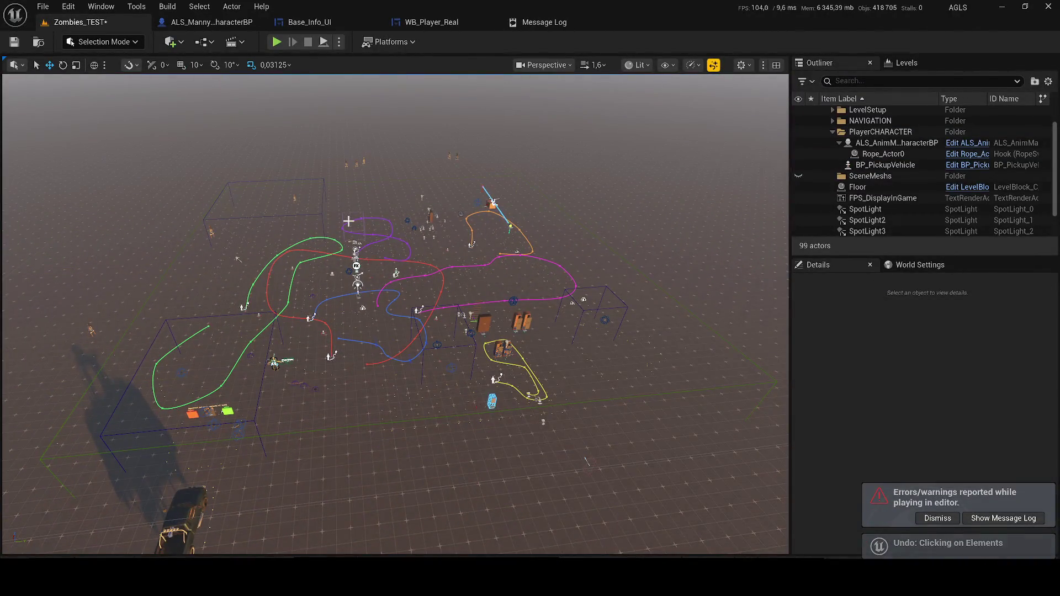
{"action": "key", "text": "ctrl+z"}
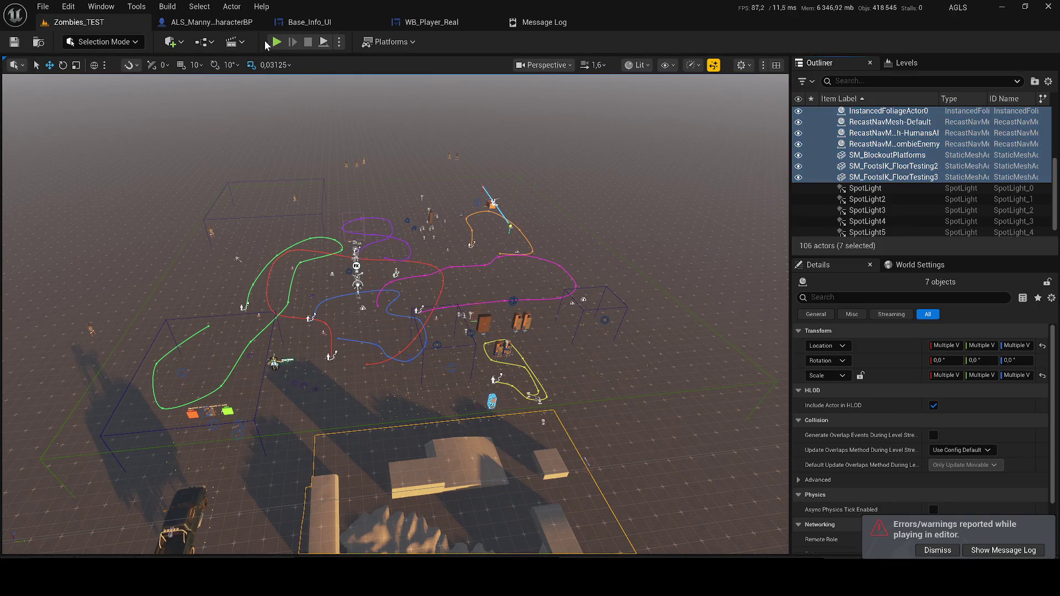
{"action": "key", "text": "alt+p"}
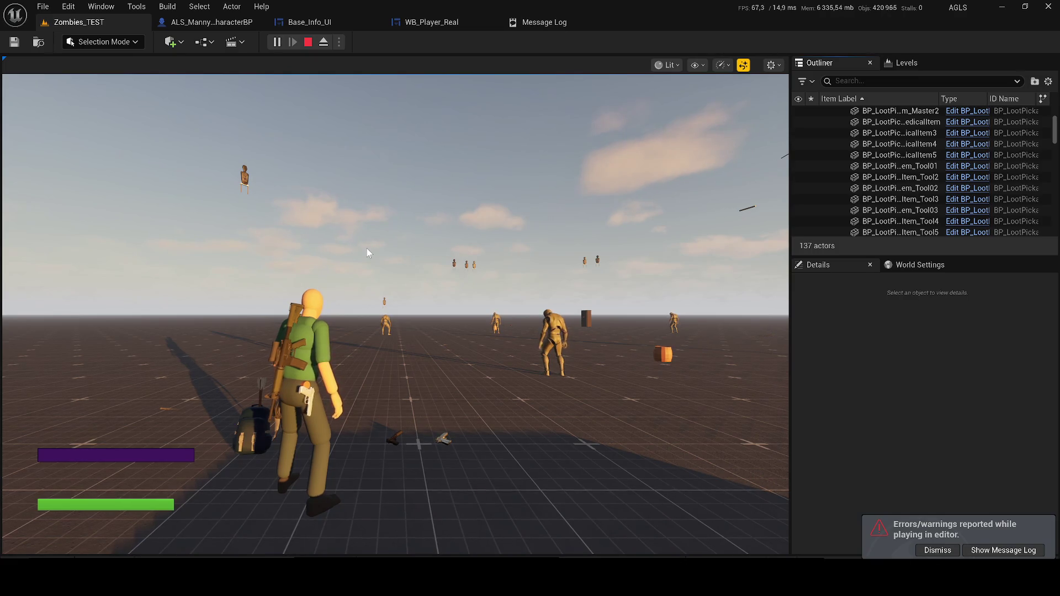
{"action": "key", "text": "Escape"}
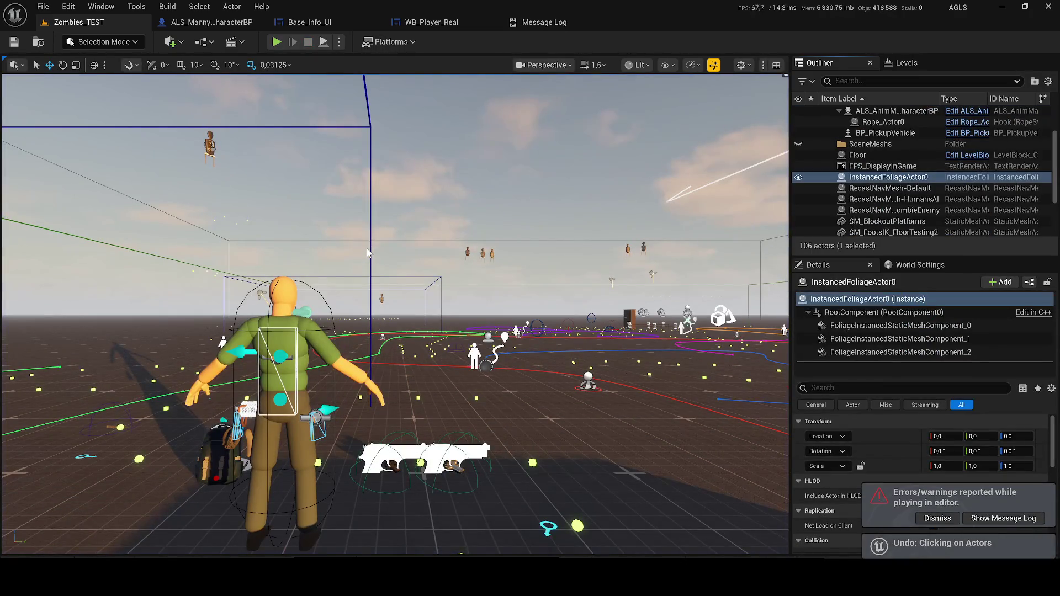
Step back one more undo and run another short playtest.
{"action": "key", "text": "f"}
{"action": "key", "text": "ctrl+z"}
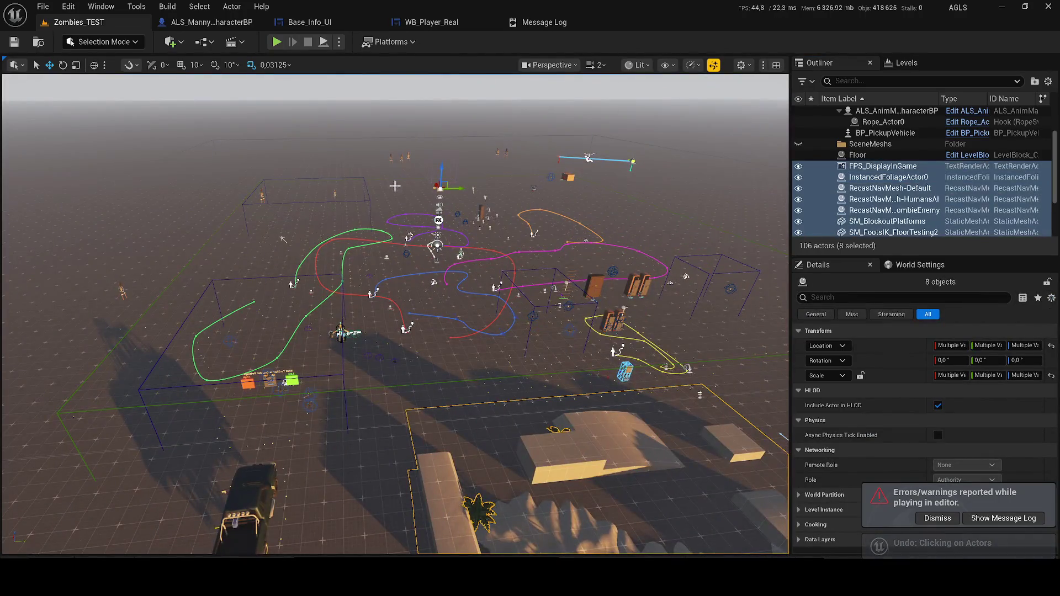
{"action": "left_click", "coordinate": [277, 44]}
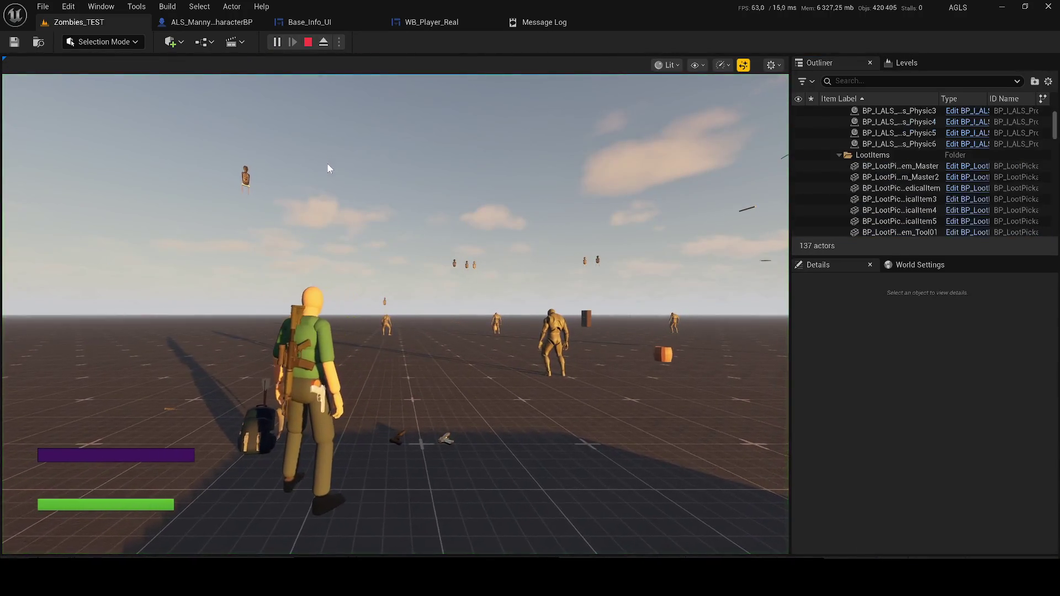
{"action": "left_click", "coordinate": [372, 189]}
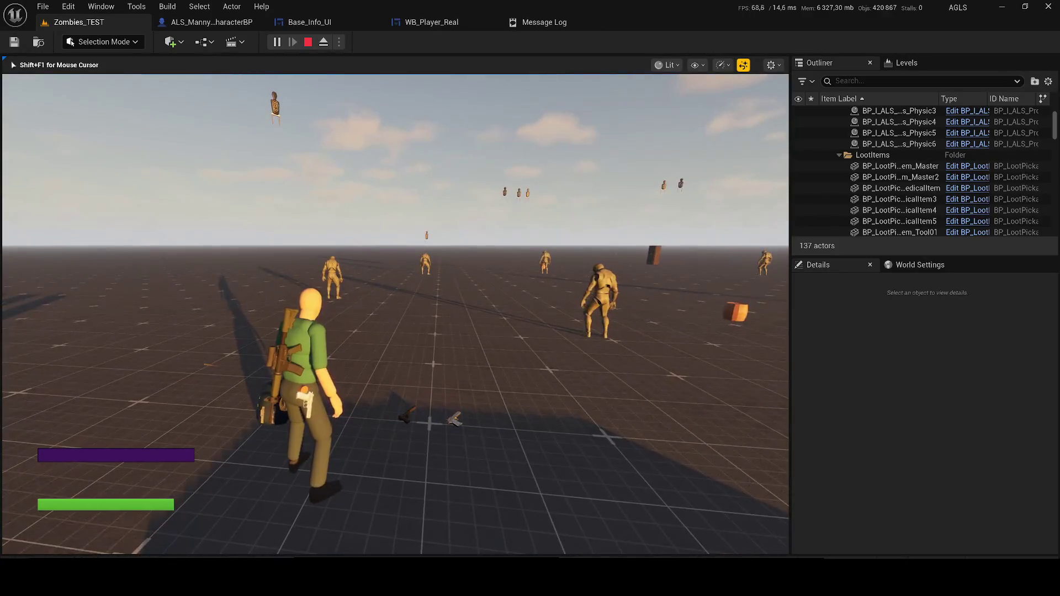
{"action": "key", "text": "Escape"}
Undo further to bring back the text labels and start a new playtest.
{"action": "key", "text": "ctrl+z"}
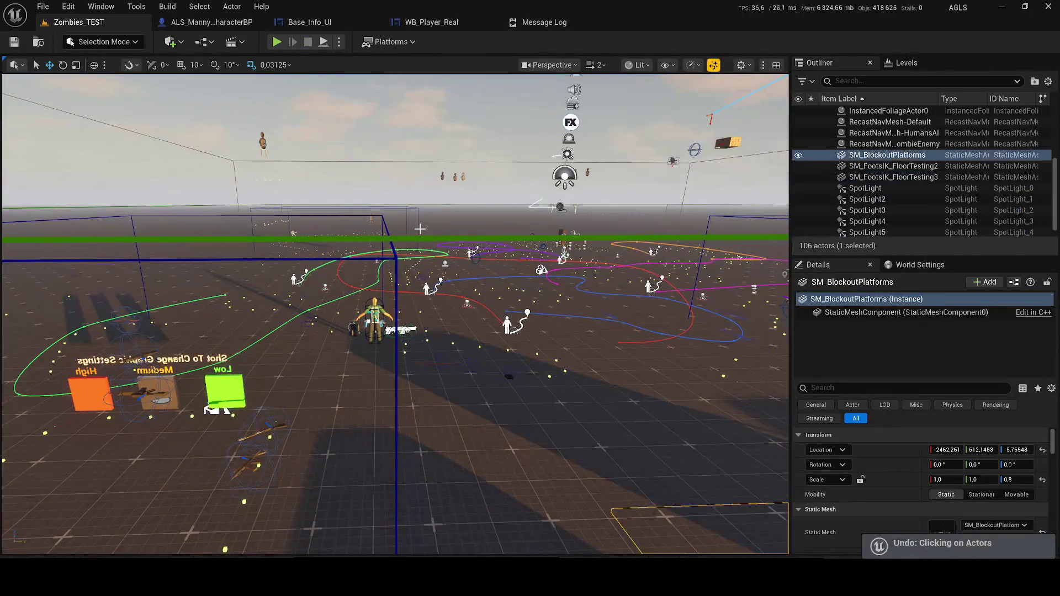
{"action": "key", "text": "alt+p"}
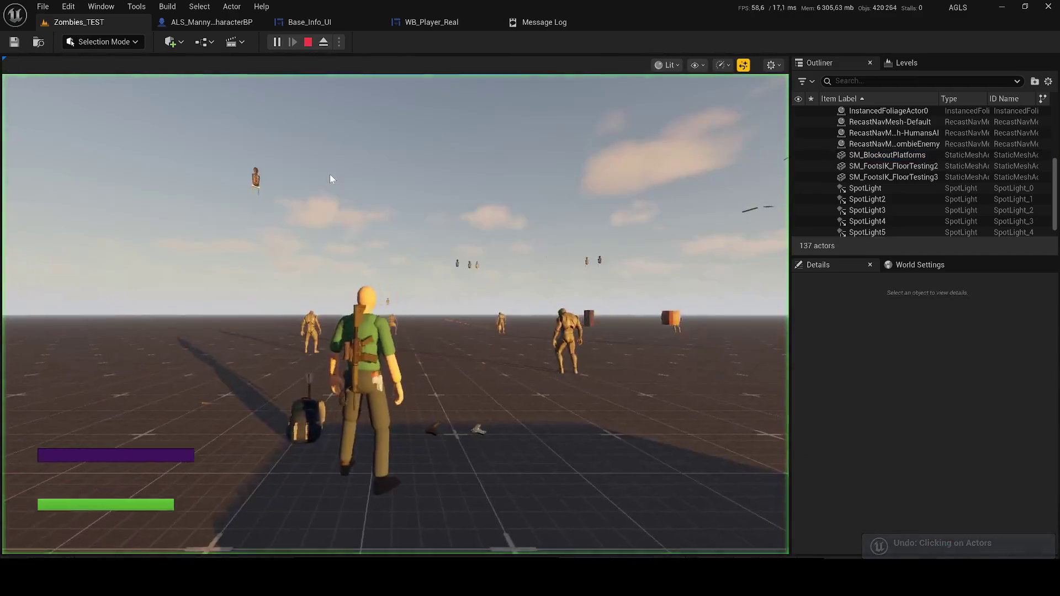
{"action": "key", "text": "Escape"}
{"action": "key", "text": "ctrl+z"}
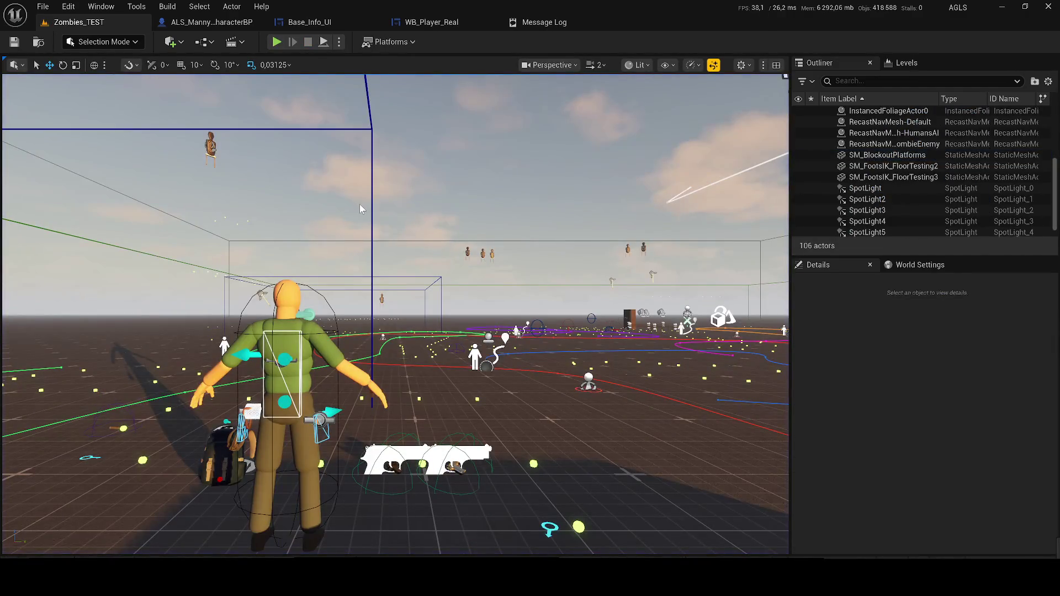
{"action": "left_click", "coordinate": [276, 43]}
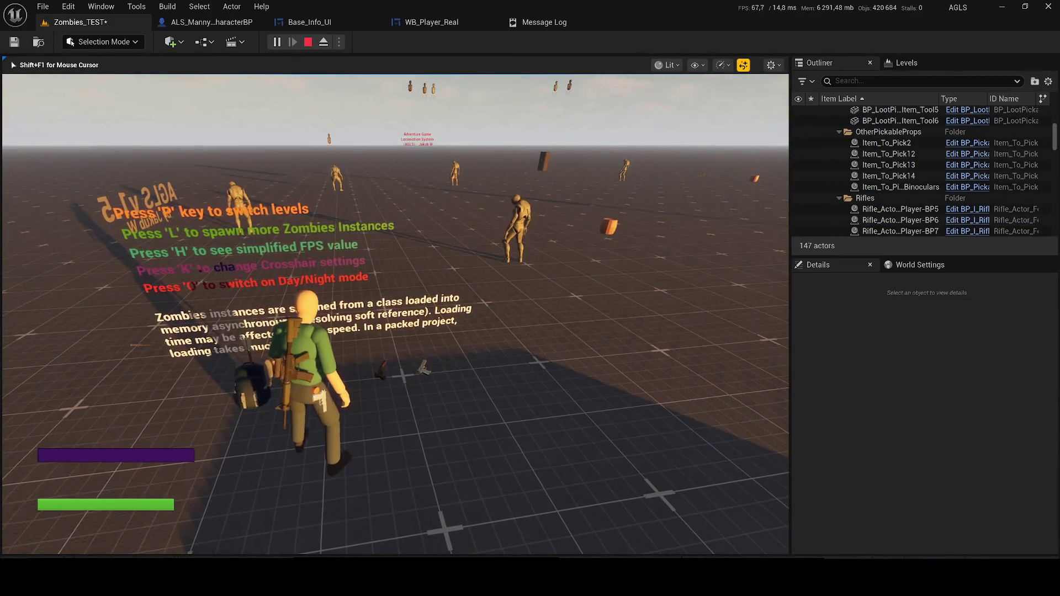
{"action": "key", "text": "w"}
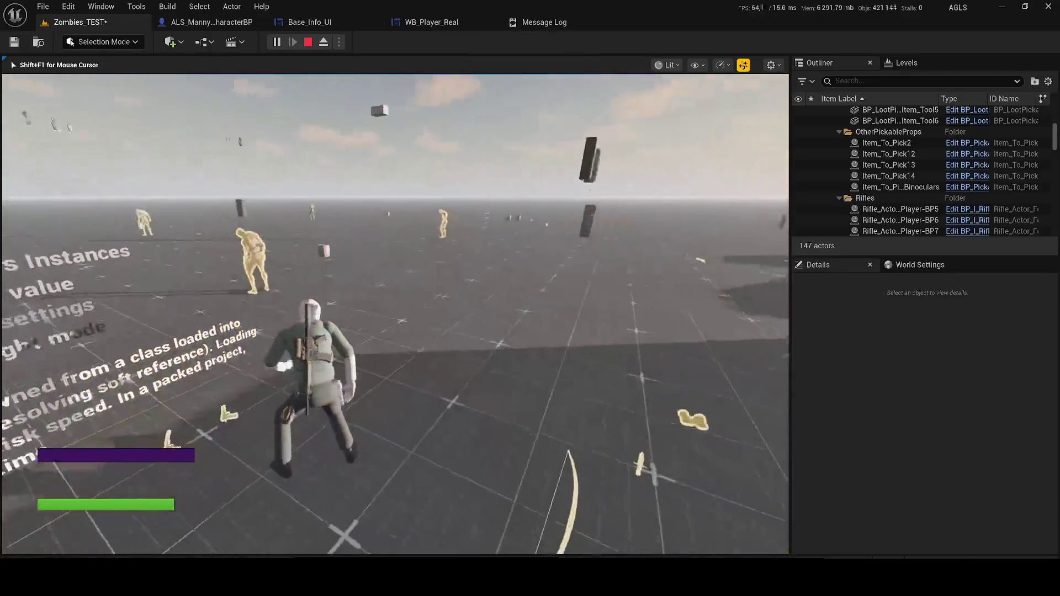
{"action": "key", "text": "w"}
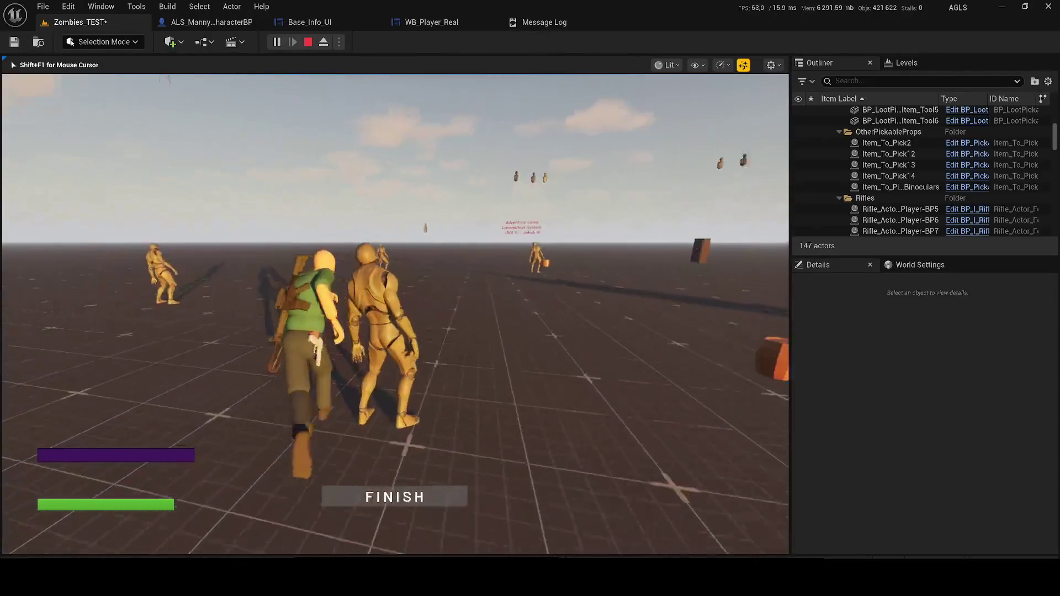
{"action": "key", "text": "w"}
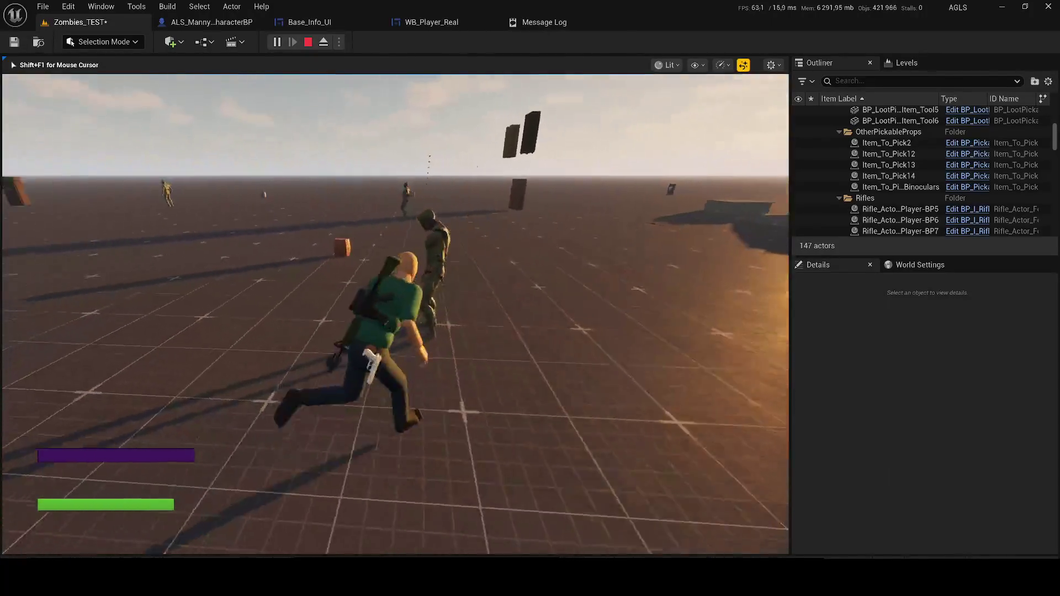
{"action": "key", "text": "w"}
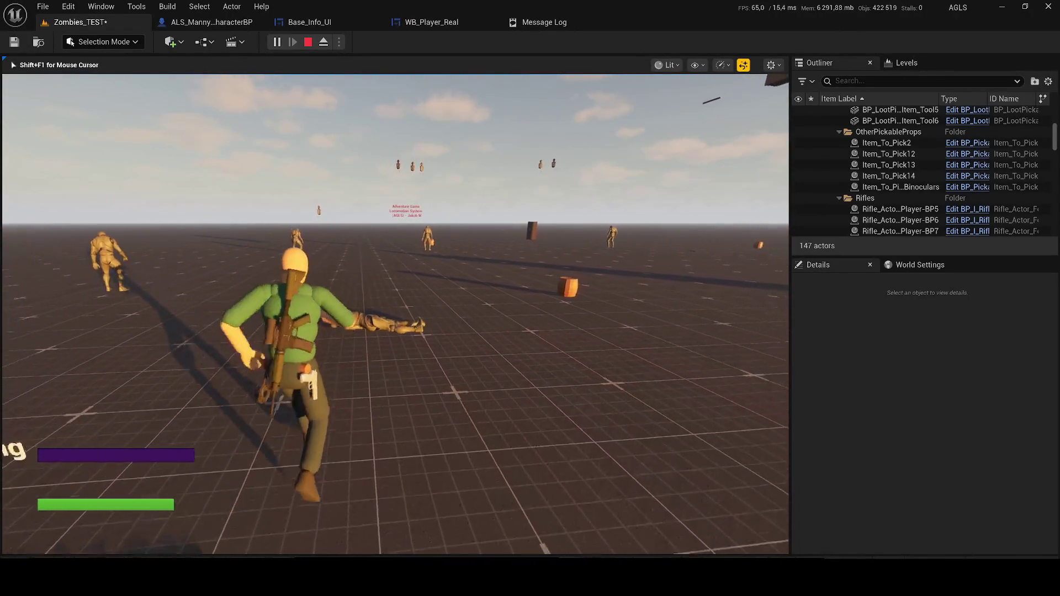
{"action": "key", "text": "Escape"}
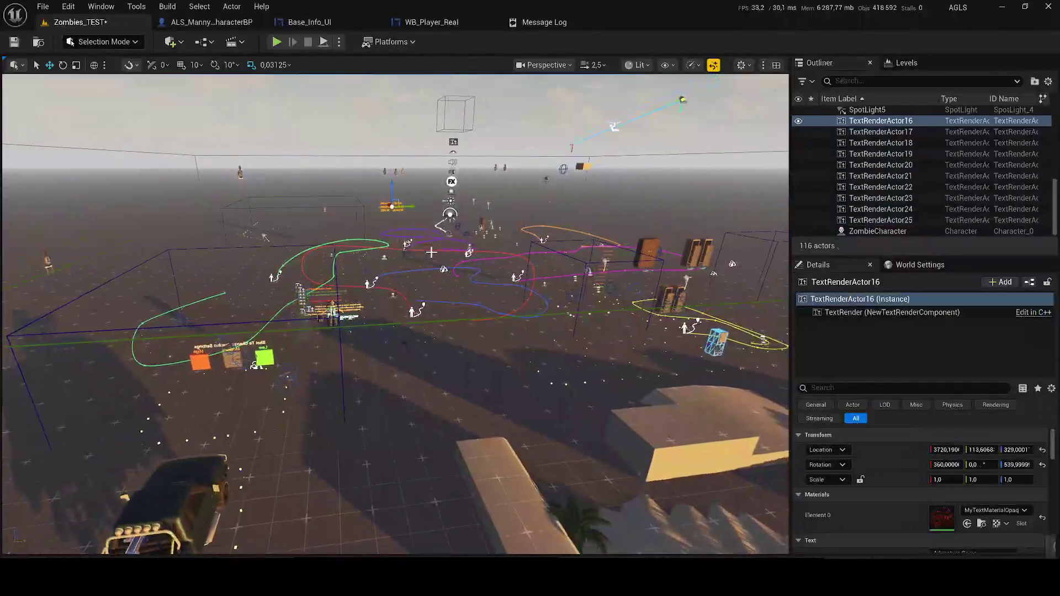
Save the level and delete cubes Cube31 through Cube99 in the Outliner.
{"action": "key", "text": "ctrl+z"}
{"action": "key", "text": "ctrl+z"}
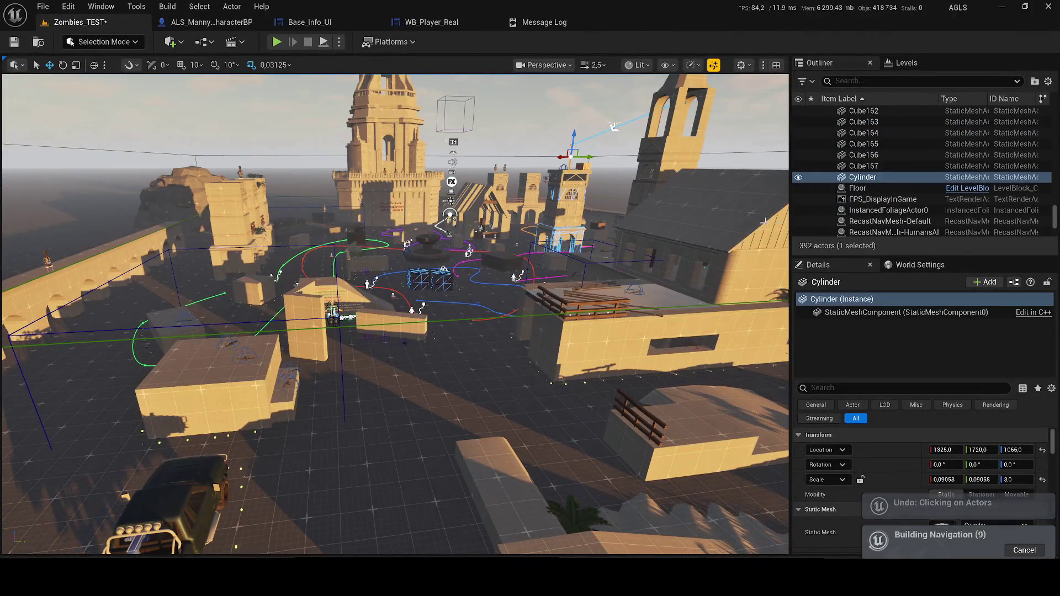
{"action": "key", "text": "ctrl+s"}
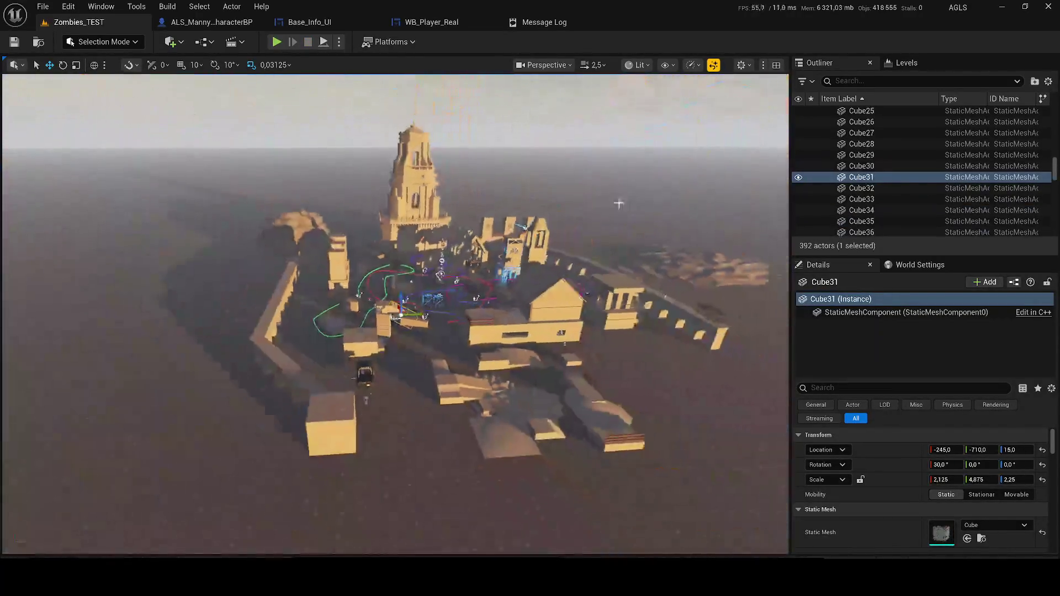
{"action": "scroll", "coordinate": [883, 199], "scroll_direction": "down", "scroll_amount": 5}
{"action": "scroll", "coordinate": [885, 201], "scroll_direction": "down", "scroll_amount": 10}
{"action": "left_click", "coordinate": [882, 168], "text": "shift"}
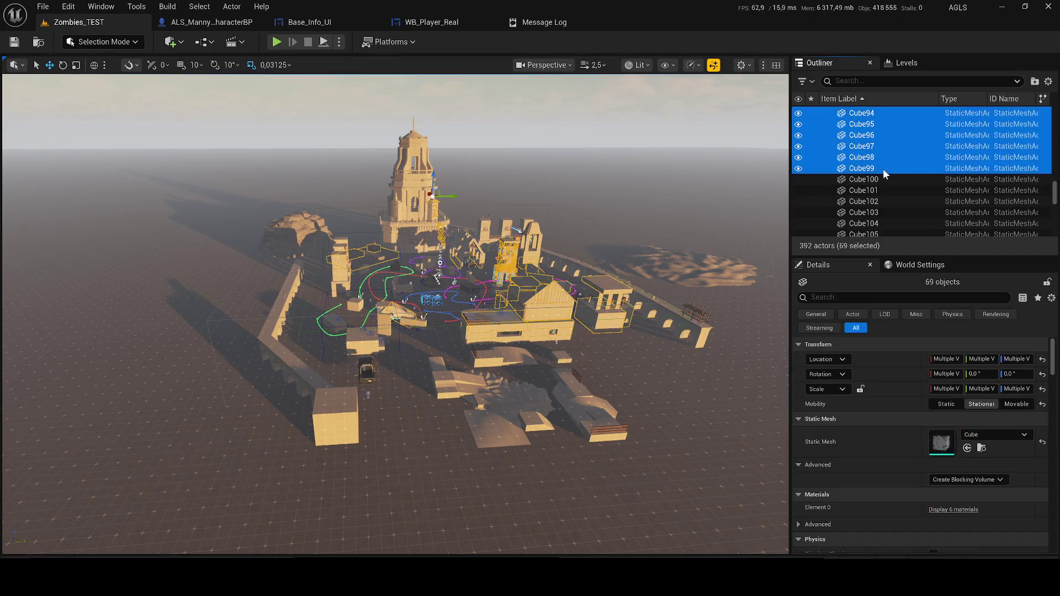
{"action": "key", "text": "Delete"}
{"action": "left_click", "coordinate": [873, 169]}
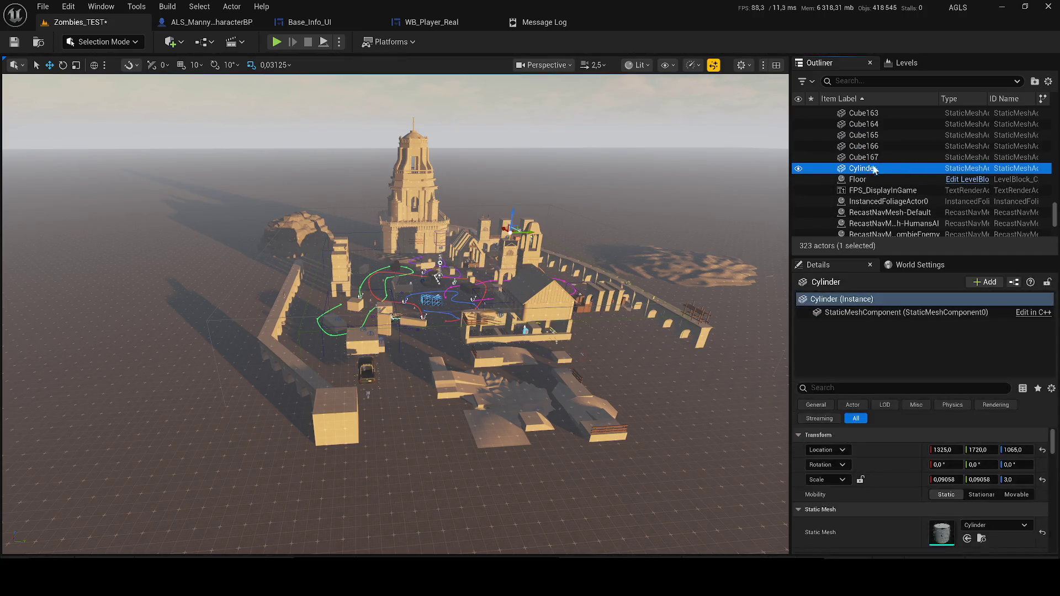
Delete the remaining Cube actors as one range and start a playtest.
{"action": "scroll", "coordinate": [870, 166], "scroll_direction": "up", "scroll_amount": 10}
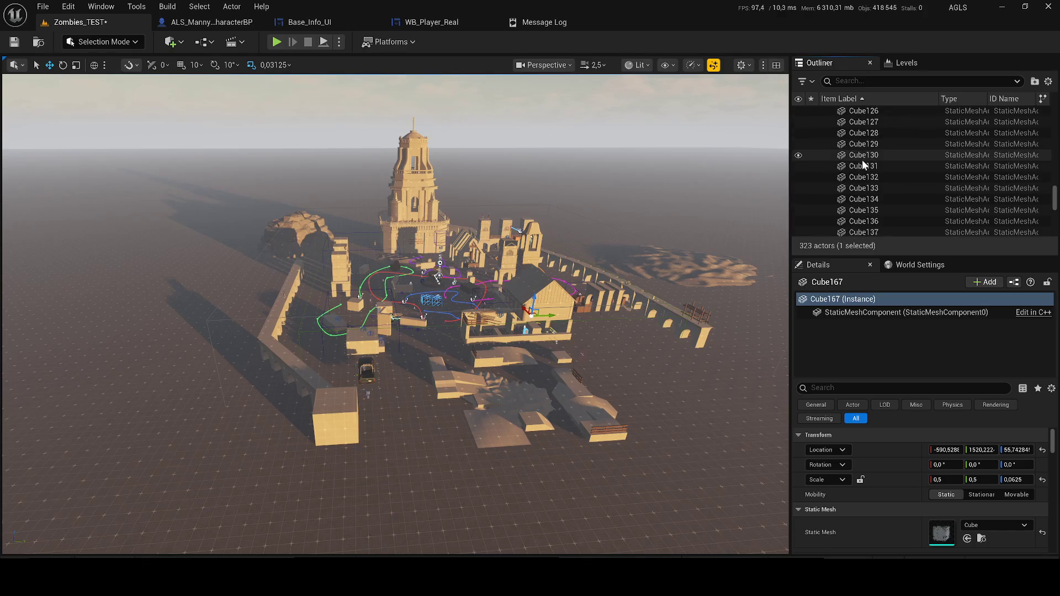
{"action": "scroll", "coordinate": [866, 161], "scroll_direction": "down", "scroll_amount": 18}
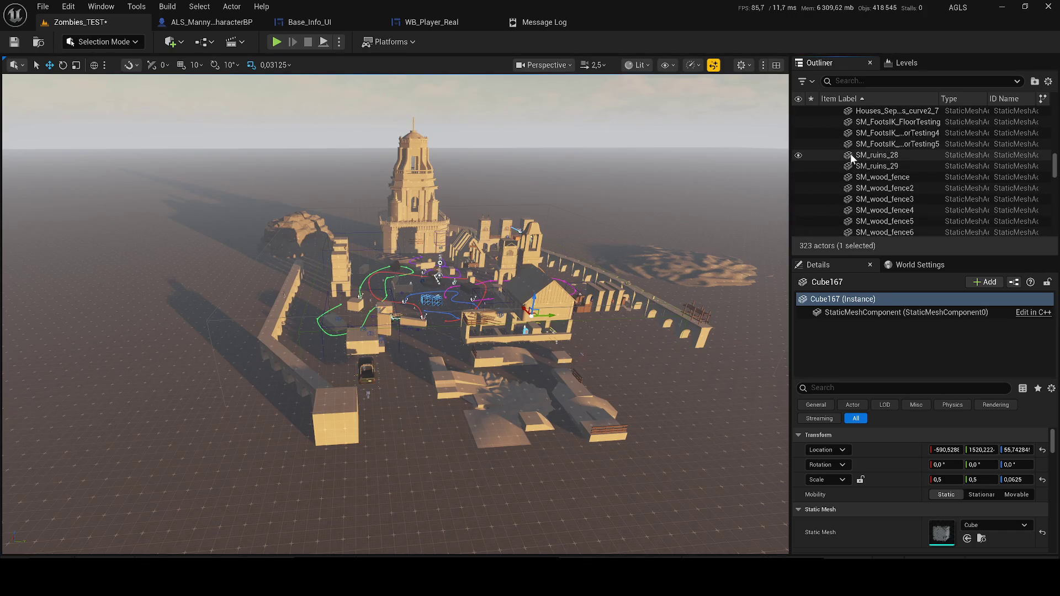
{"action": "scroll", "coordinate": [850, 155], "scroll_direction": "down", "scroll_amount": 3}
{"action": "left_click", "coordinate": [861, 139]}
{"action": "left_click", "coordinate": [861, 232], "text": "shift"}
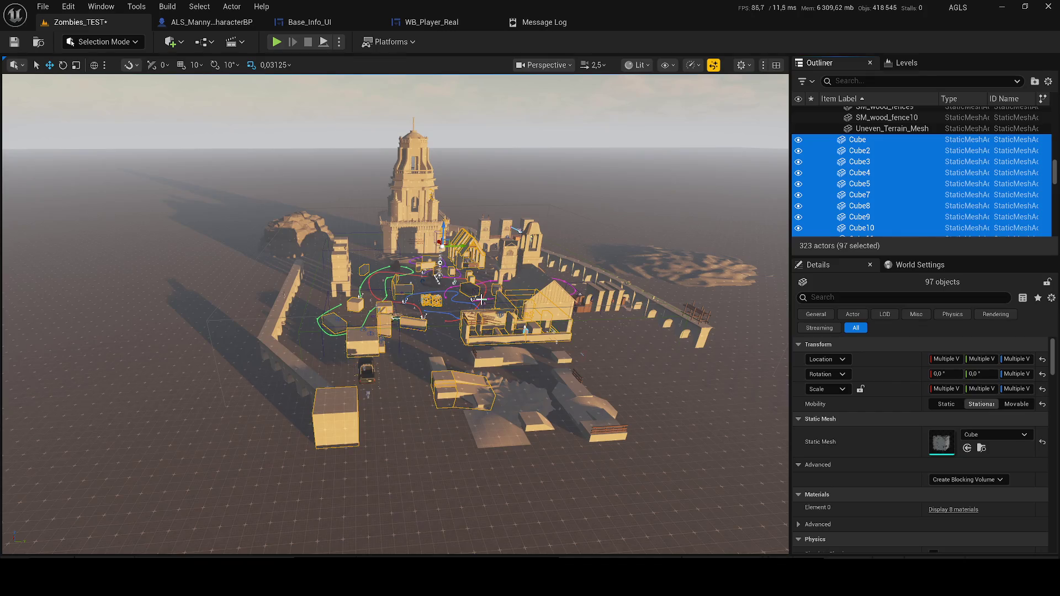
{"action": "key", "text": "Delete"}
{"action": "left_click", "coordinate": [279, 42]}
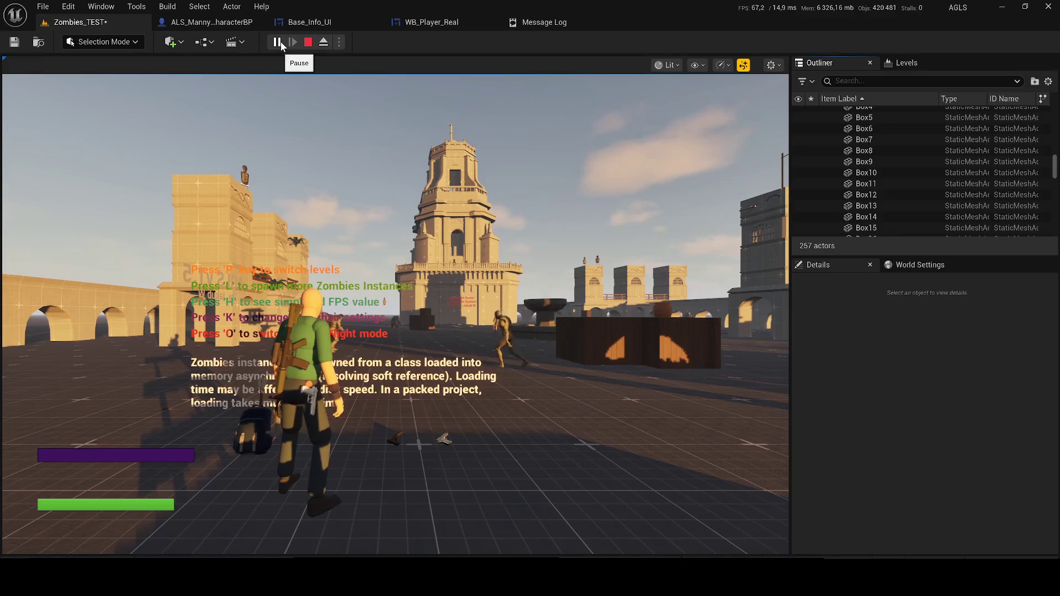
Stop the playtest and delete the clock tower.
{"action": "key", "text": "Escape"}
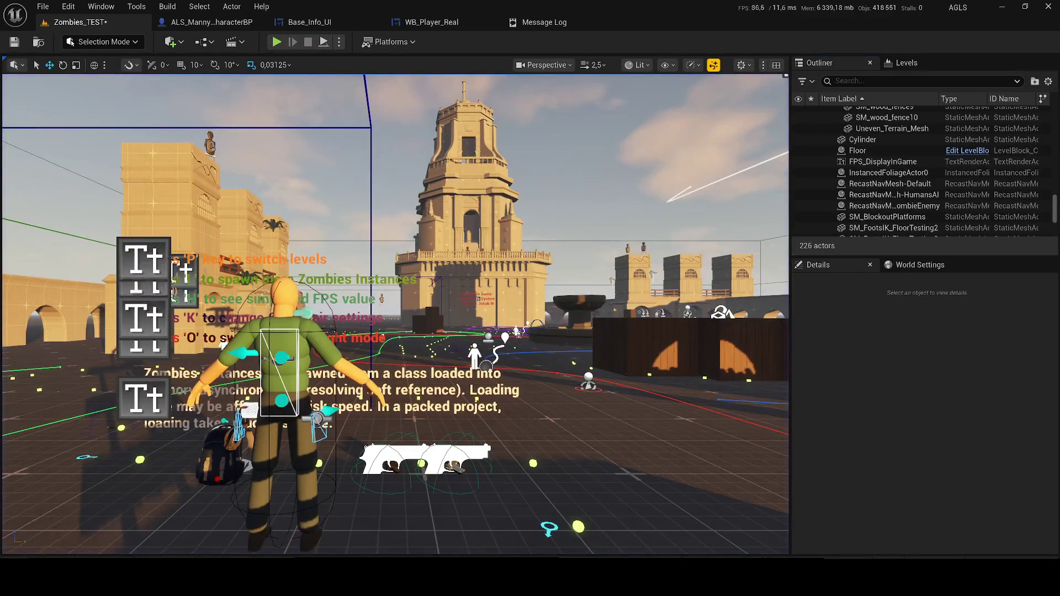
{"action": "left_click", "coordinate": [463, 210]}
{"action": "key", "text": "f"}
{"action": "key", "text": "Delete"}
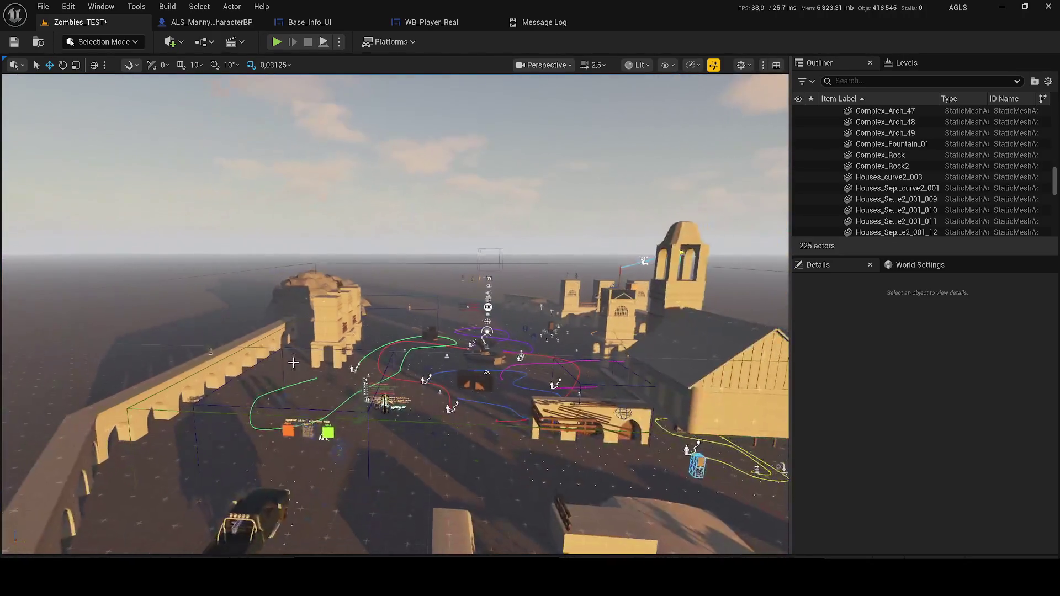
Delete the 20 houses, fences and terrain meshes as one range.
{"action": "left_click", "coordinate": [293, 362]}
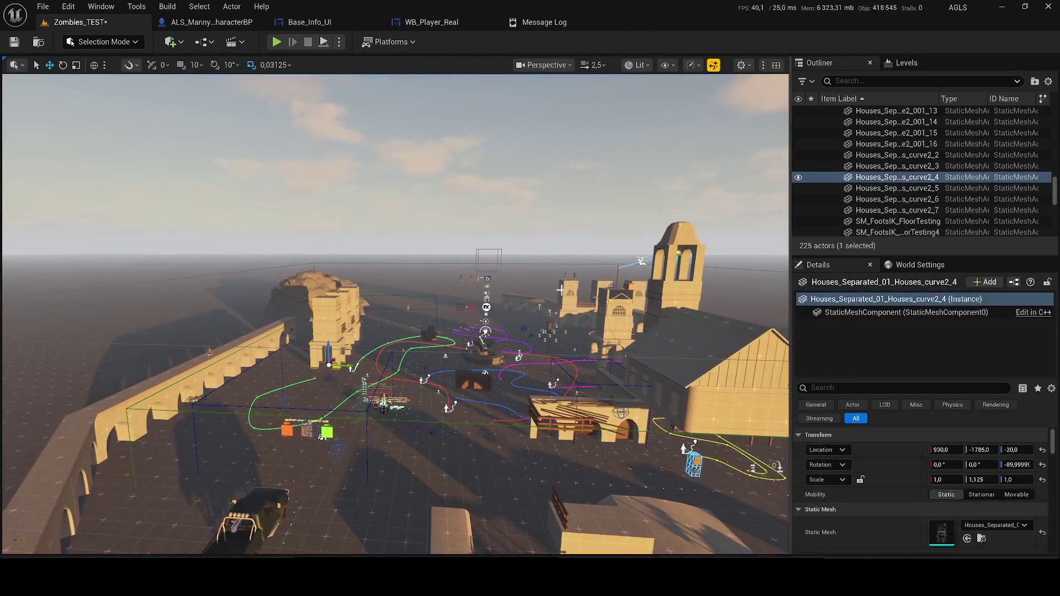
{"action": "scroll", "coordinate": [906, 210], "scroll_direction": "down", "scroll_amount": 5}
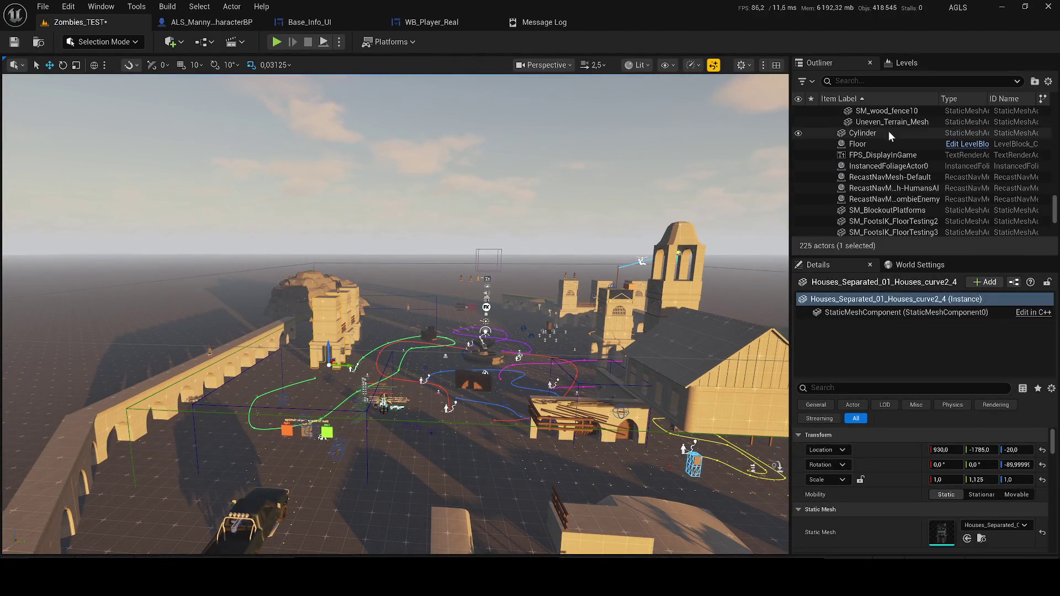
{"action": "left_click", "coordinate": [866, 123], "text": "shift"}
{"action": "scroll", "coordinate": [903, 127], "scroll_direction": "up", "scroll_amount": 3}
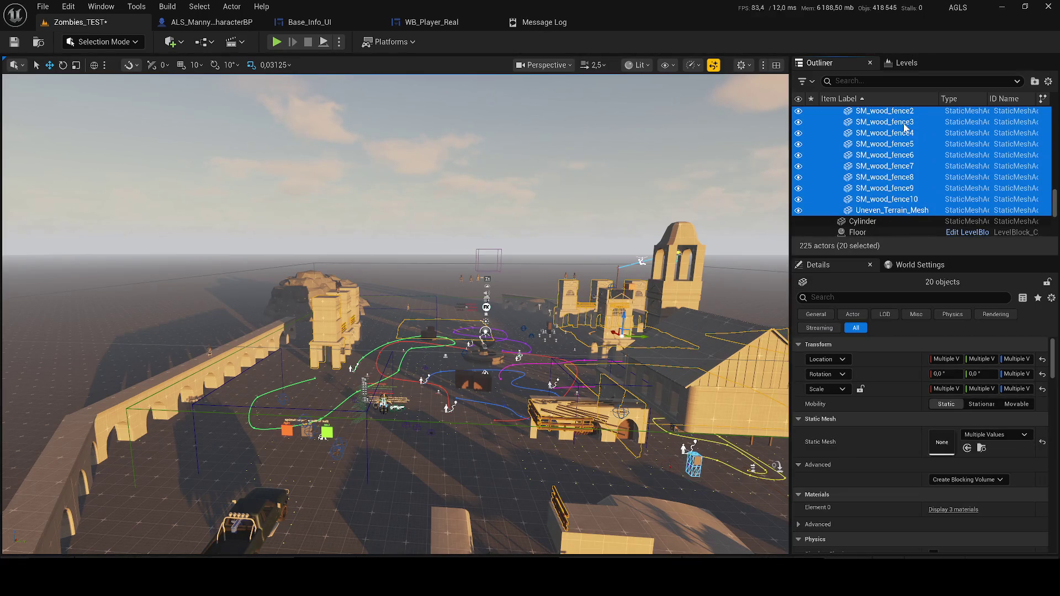
{"action": "key", "text": "Delete"}
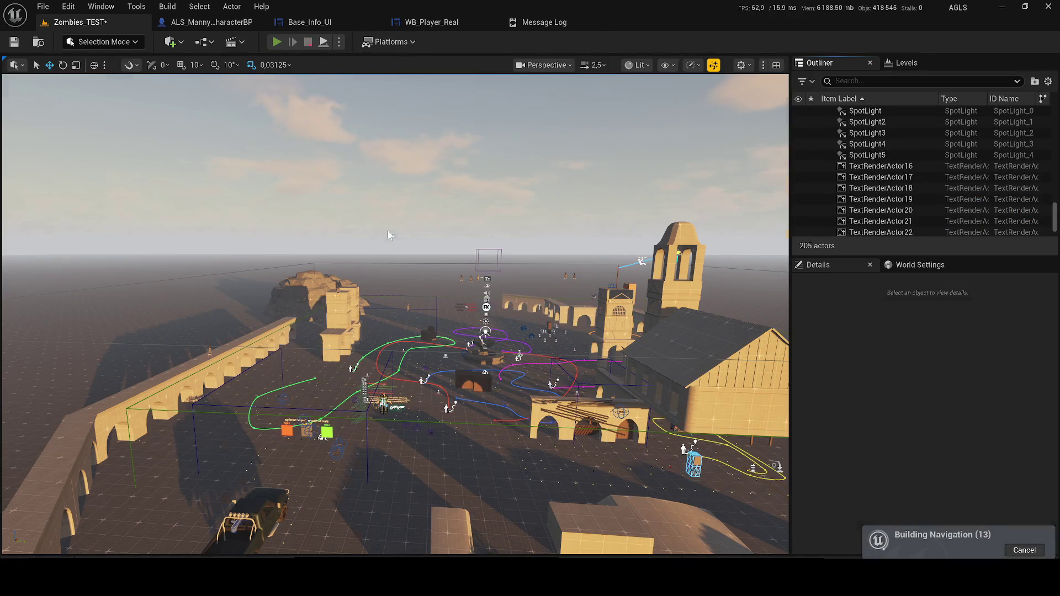
Delete the 57 scene meshes from Barrel2 through Complex_Arch_35.
{"action": "key", "text": "1"}
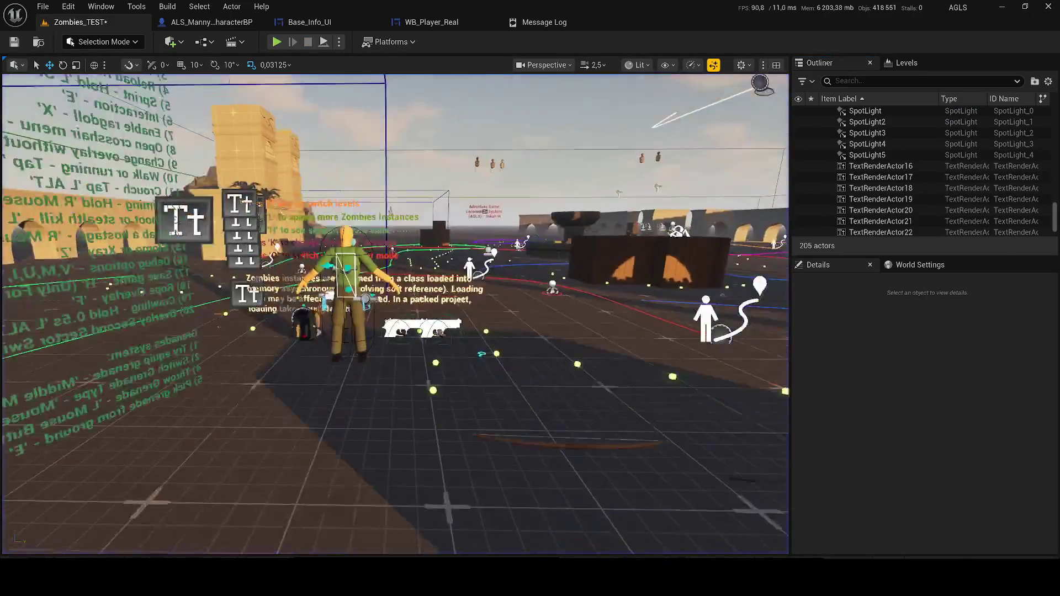
{"action": "key", "text": "2"}
{"action": "left_click", "coordinate": [182, 298]}
{"action": "scroll", "coordinate": [898, 180], "scroll_direction": "up", "scroll_amount": 4}
{"action": "scroll", "coordinate": [898, 180], "scroll_direction": "up", "scroll_amount": 5}
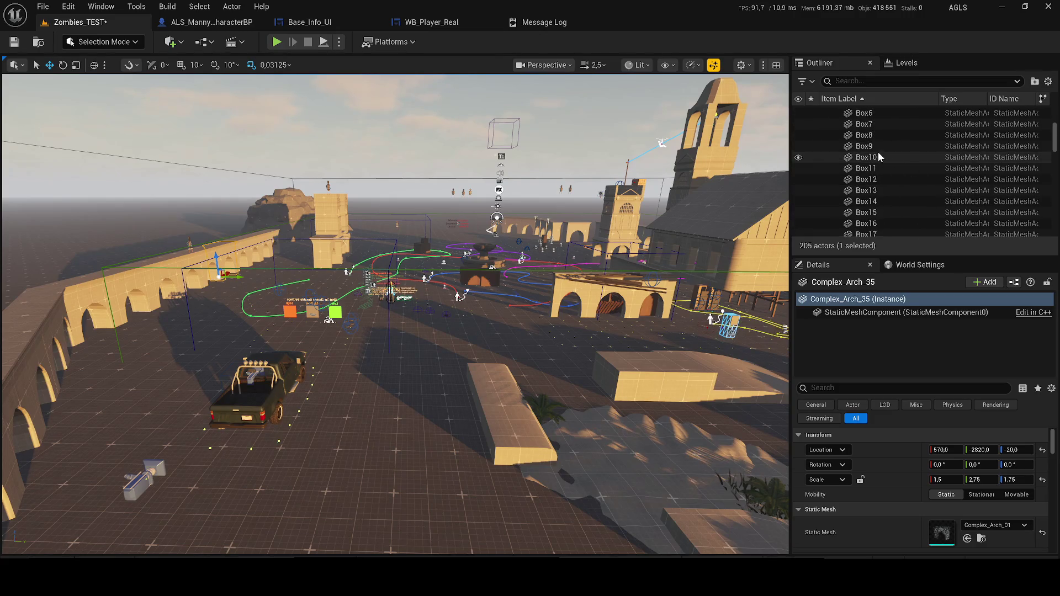
{"action": "scroll", "coordinate": [870, 158], "scroll_direction": "up", "scroll_amount": 4}
{"action": "left_click", "coordinate": [861, 161], "text": "shift"}
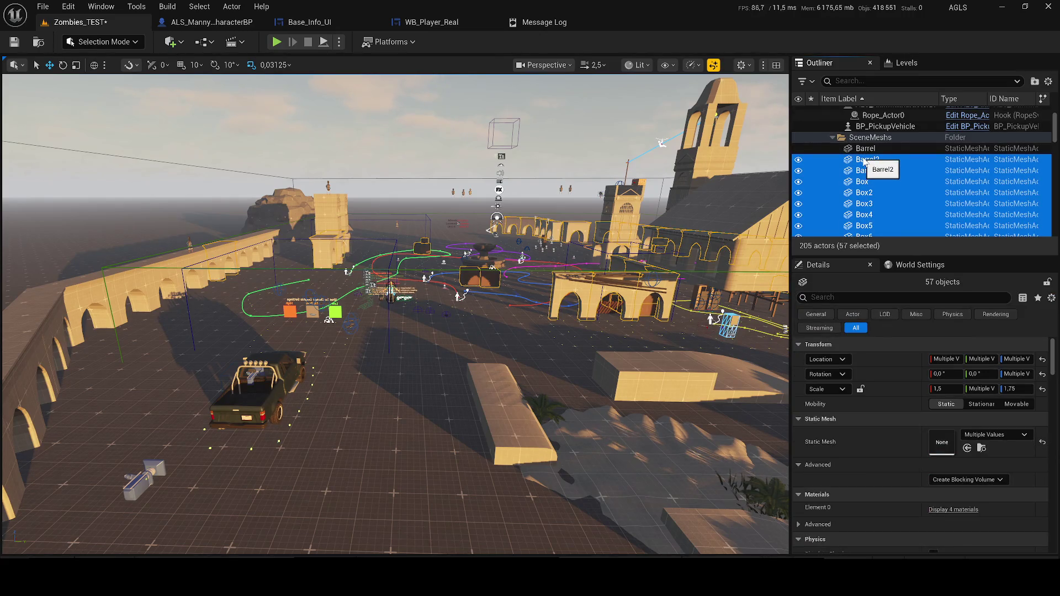
{"action": "key", "text": "Delete"}
Delete the last 31 Houses meshes, save Zombies_TEST and start a playtest.
{"action": "left_click", "coordinate": [799, 138]}
{"action": "left_click", "coordinate": [799, 138]}
{"action": "left_click", "coordinate": [831, 138]}
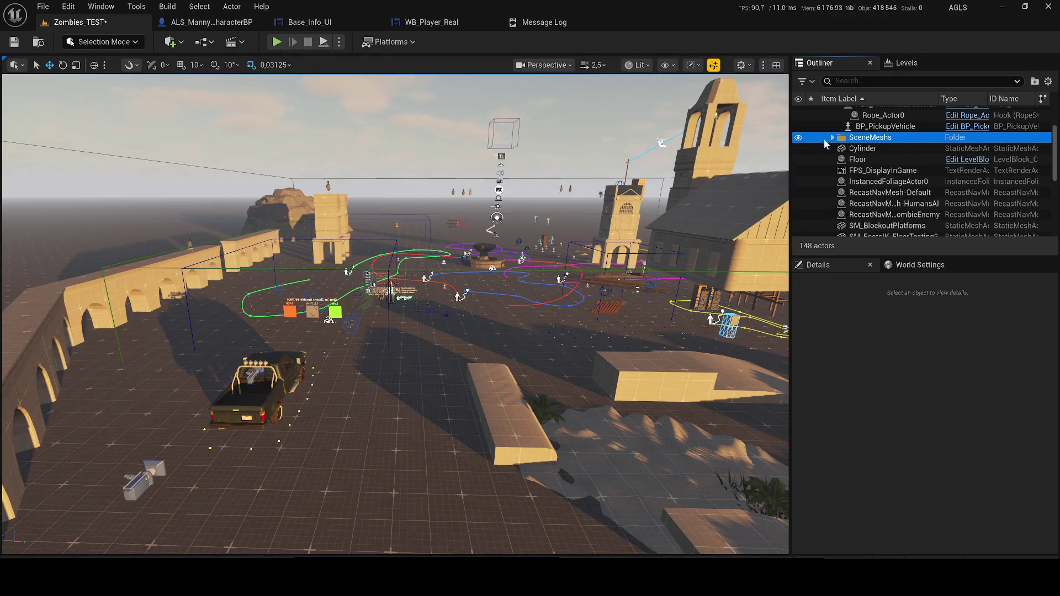
{"action": "left_click", "coordinate": [799, 138]}
{"action": "left_click", "coordinate": [832, 138]}
{"action": "scroll", "coordinate": [884, 177], "scroll_direction": "down", "scroll_amount": 5}
{"action": "scroll", "coordinate": [888, 181], "scroll_direction": "down", "scroll_amount": 2}
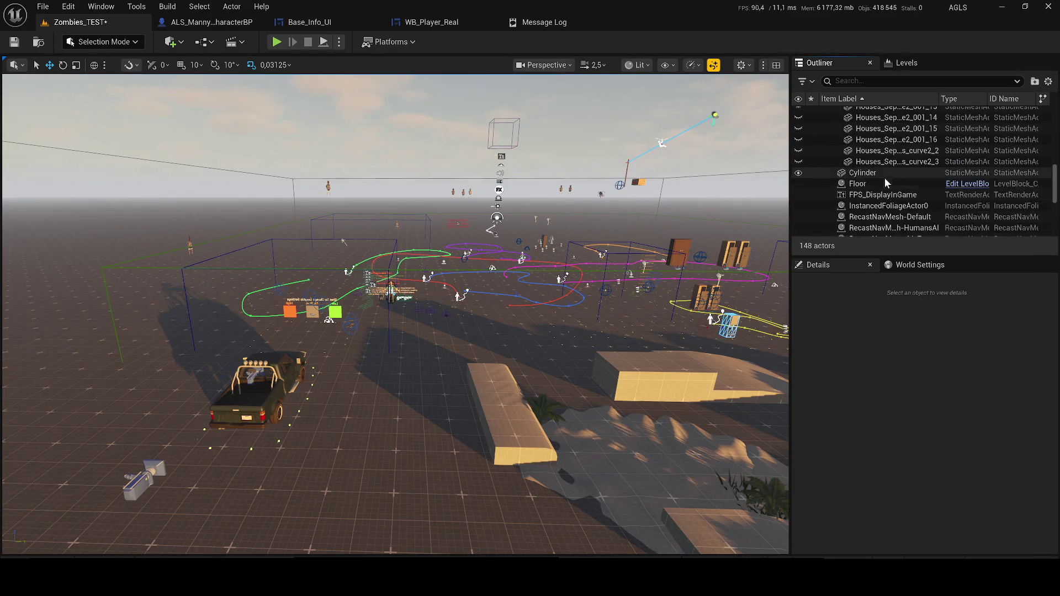
{"action": "left_click", "coordinate": [865, 160], "text": "shift"}
{"action": "key", "text": "Delete"}
{"action": "key", "text": "ctrl+s"}
{"action": "key", "text": "alt+p"}
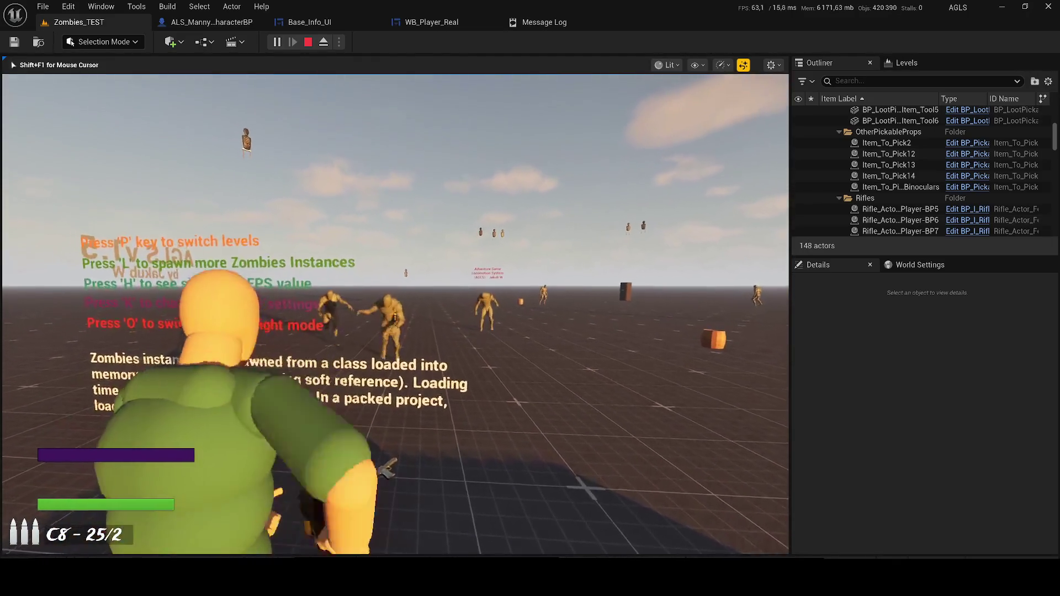
Fire the rifle at the zombies, empty and reload the pistol, then stop the playtest.
{"action": "left_click_drag", "start_coordinate": [395, 313], "coordinate": [395, 313]}
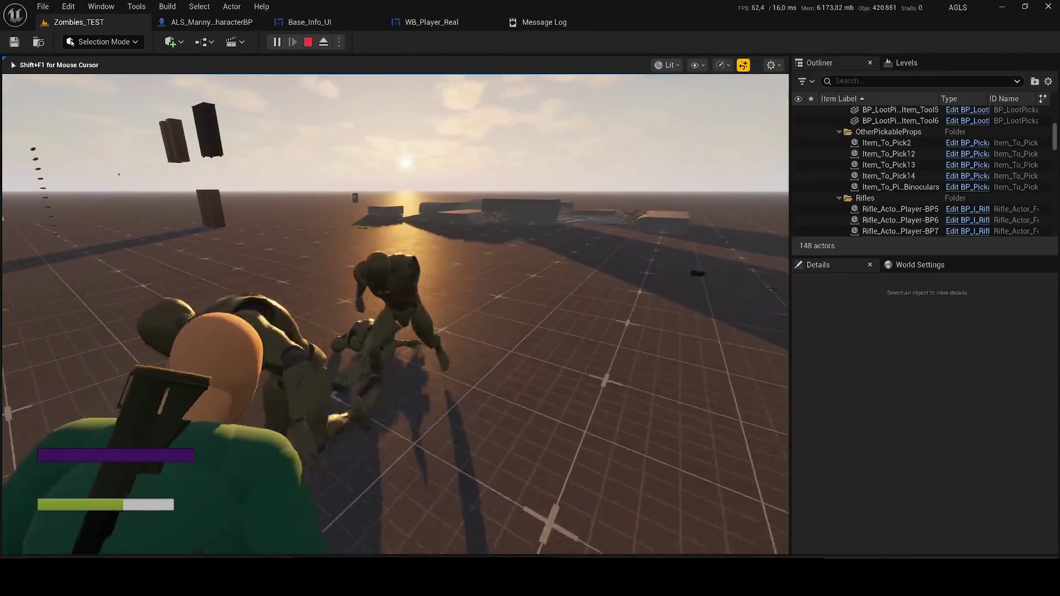
{"action": "key", "text": "2"}
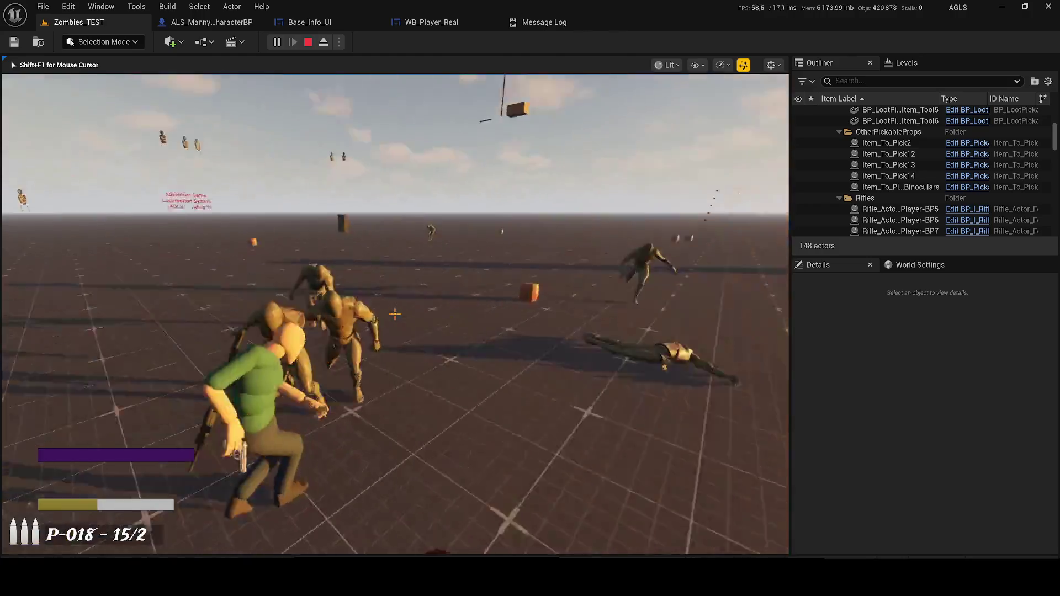
{"action": "left_click", "coordinate": [395, 313]}
{"action": "left_click", "coordinate": [395, 314]}
{"action": "left_click", "coordinate": [395, 314]}
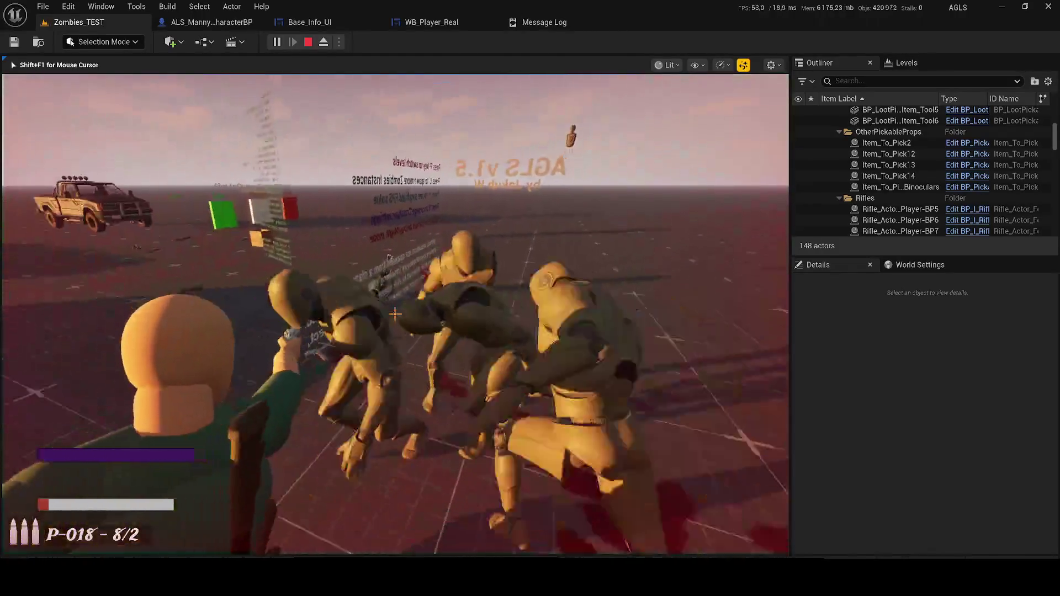
{"action": "left_click", "coordinate": [395, 313]}
{"action": "left_click", "coordinate": [395, 314]}
{"action": "left_click", "coordinate": [395, 313]}
{"action": "left_click", "coordinate": [396, 313]}
{"action": "left_click", "coordinate": [395, 313]}
{"action": "left_click", "coordinate": [395, 313]}
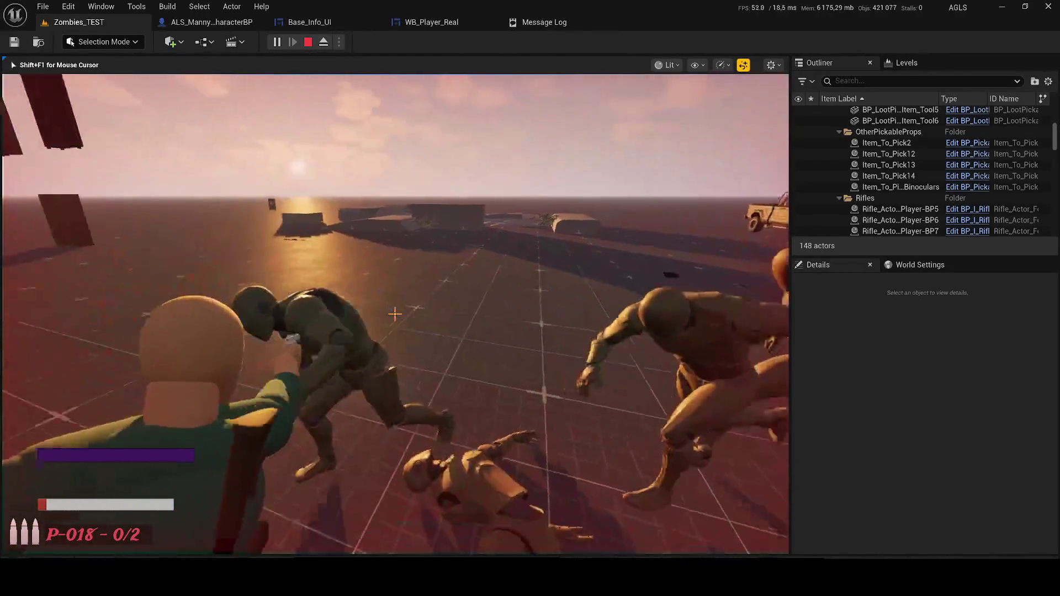
{"action": "key", "text": "r"}
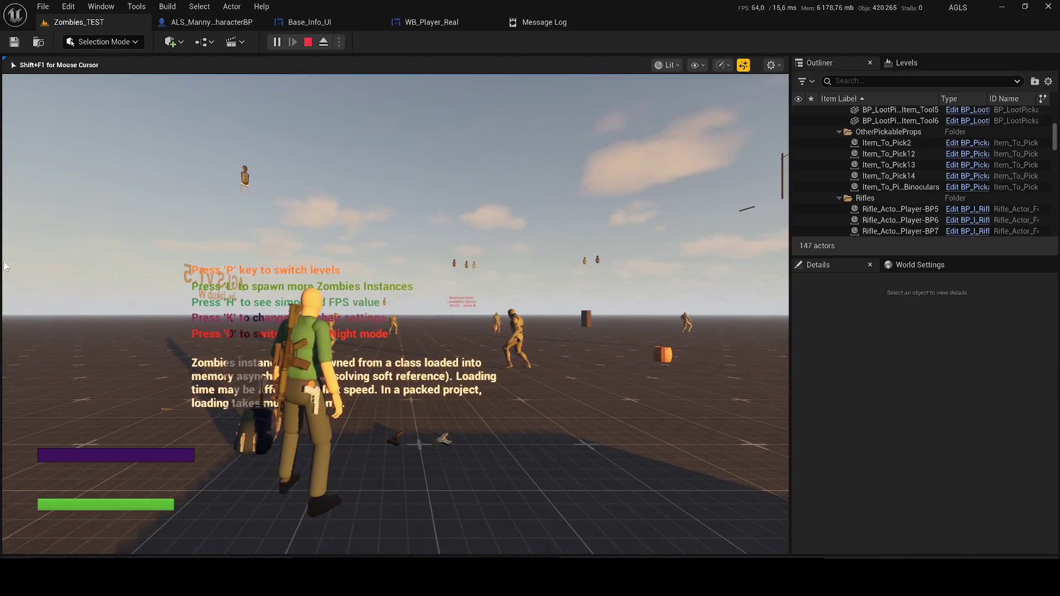
{"action": "key", "text": "Escape"}
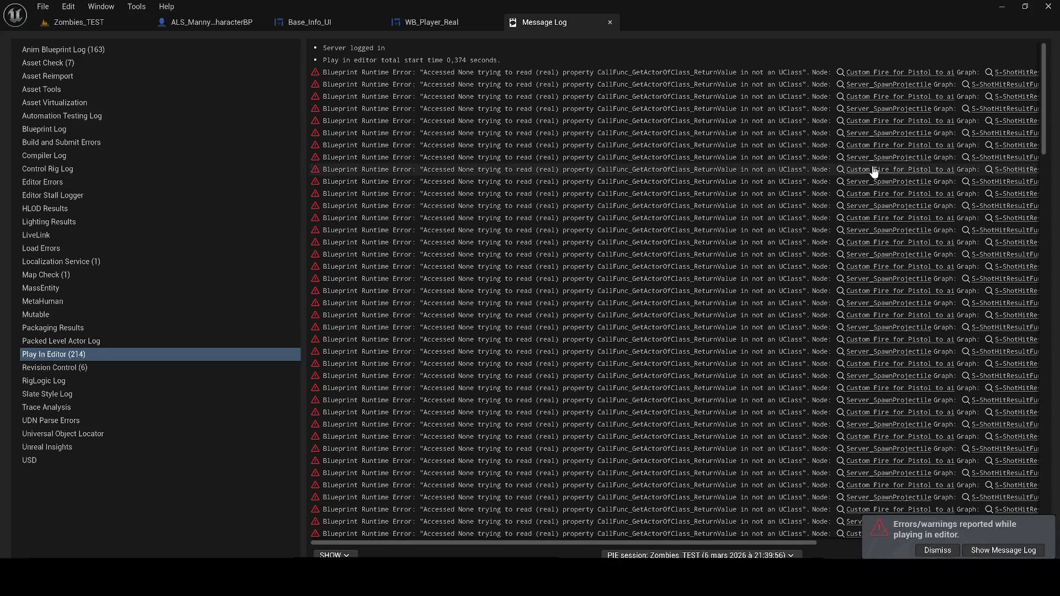
Delete TextRenderActor18 through TextRenderActor25 and start another playtest.
{"action": "left_click", "coordinate": [108, 25]}
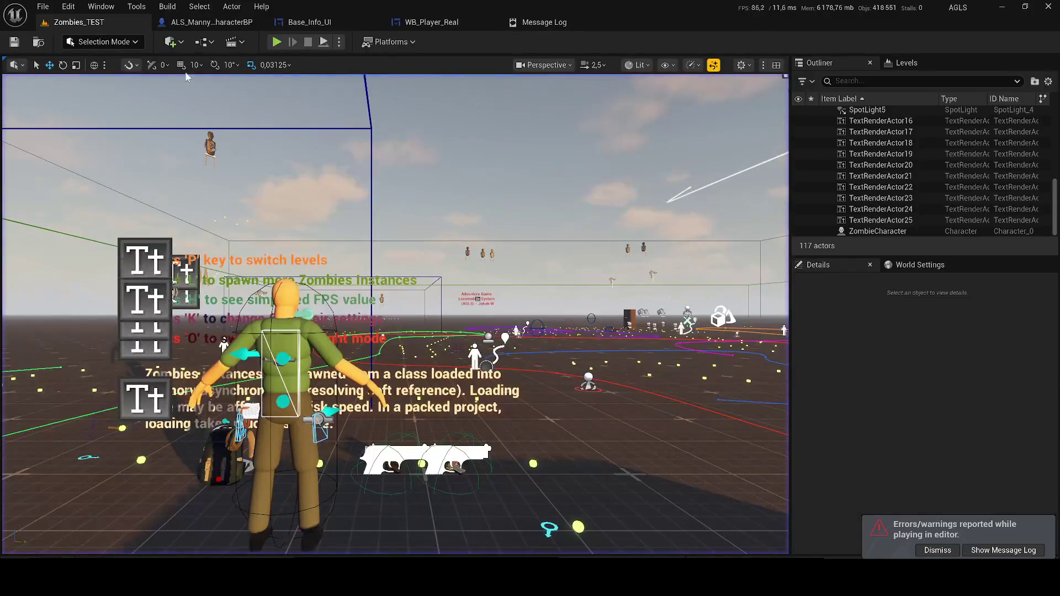
{"action": "left_click", "coordinate": [143, 246]}
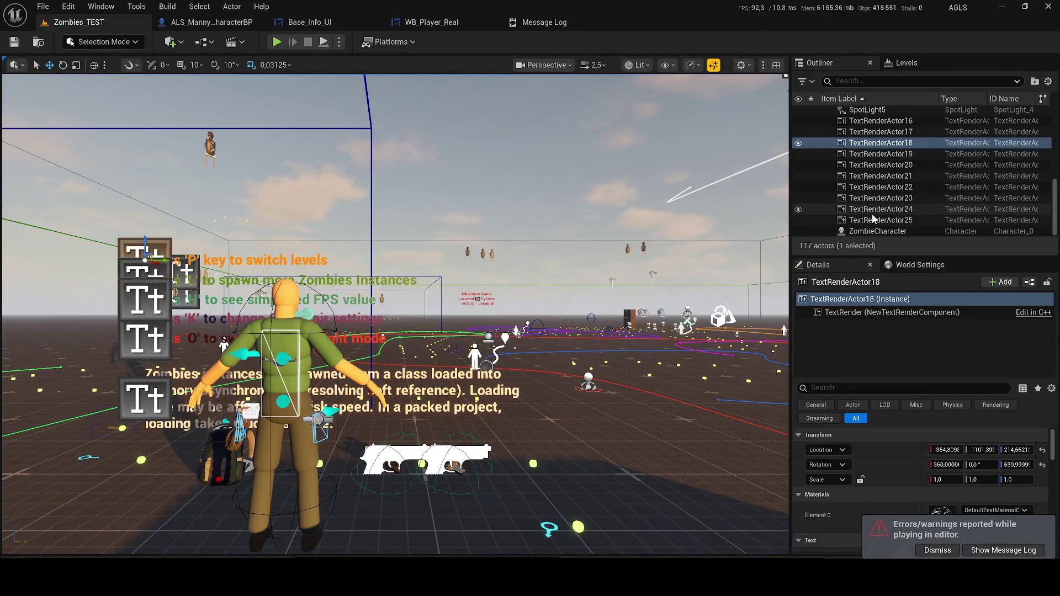
{"action": "left_click", "coordinate": [872, 221], "text": "shift"}
{"action": "key", "text": "Delete"}
{"action": "left_click", "coordinate": [872, 220]}
{"action": "left_click", "coordinate": [866, 208], "text": "shift"}
{"action": "left_click", "coordinate": [463, 105]}
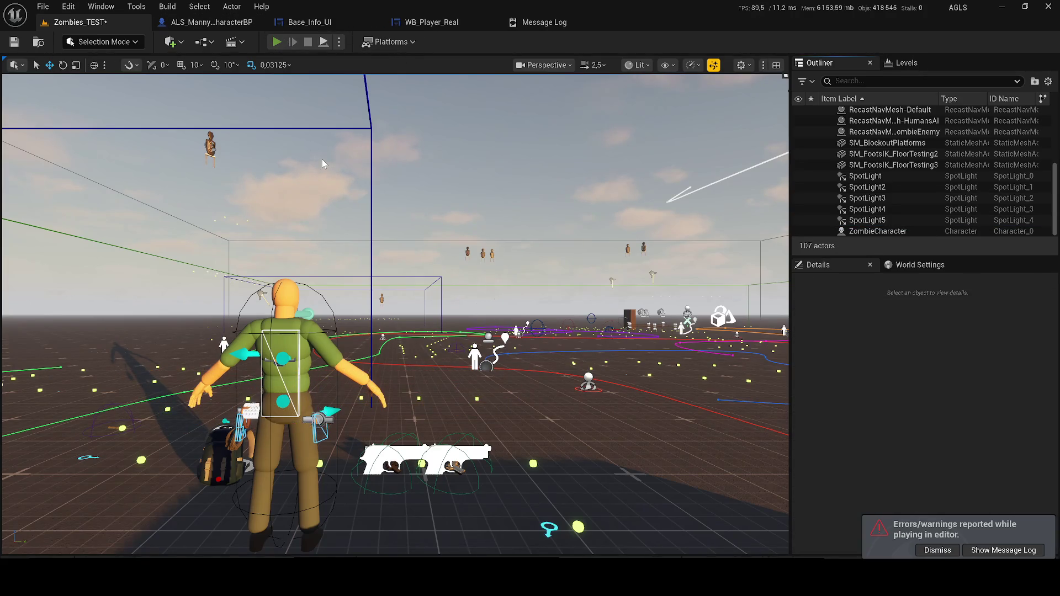
{"action": "key", "text": "alt+p"}
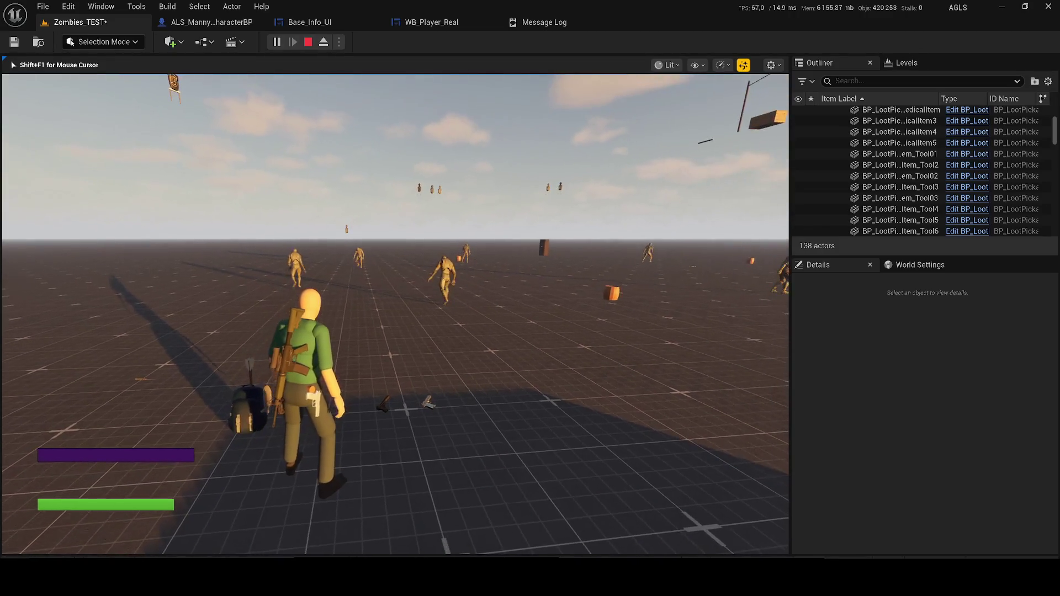
Delete all BP_ShootingTarget actors and save the level.
{"action": "key", "text": "Escape"}
{"action": "left_click", "coordinate": [423, 158]}
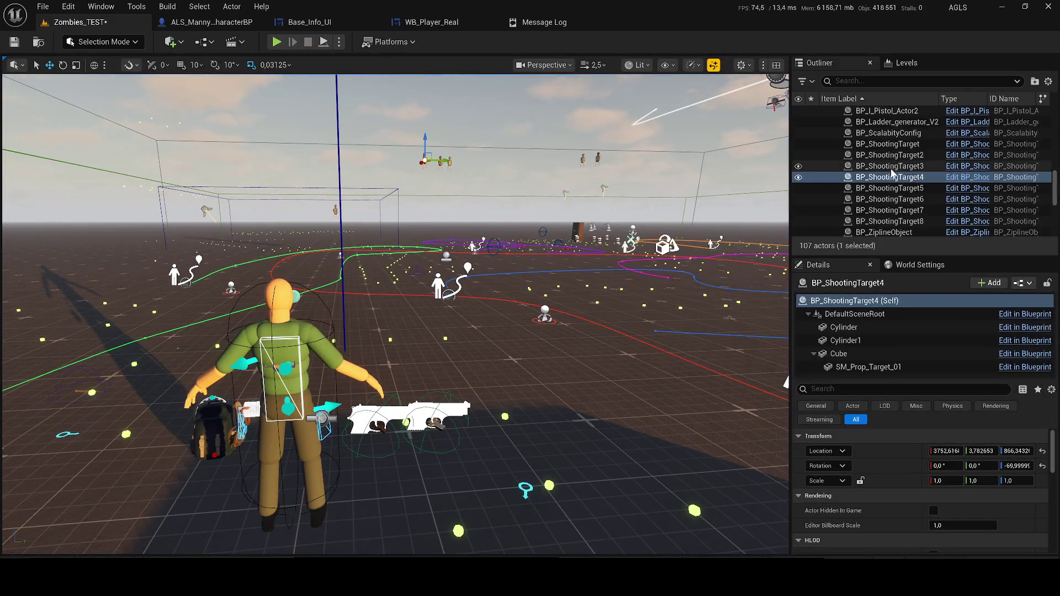
{"action": "left_click", "coordinate": [921, 213], "text": "shift"}
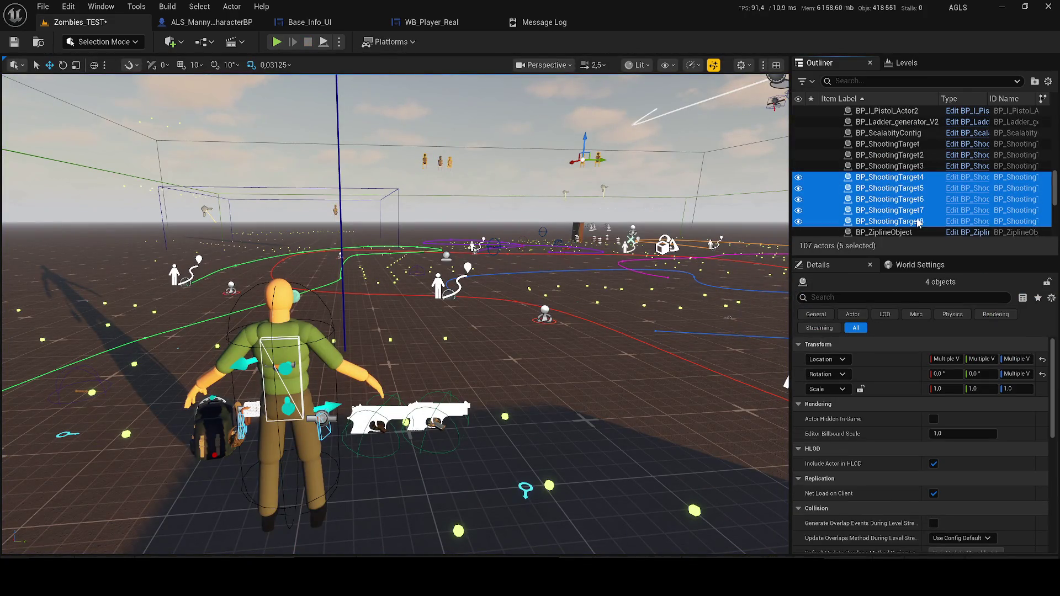
{"action": "key", "text": "Delete"}
{"action": "left_click", "coordinate": [881, 177]}
{"action": "key", "text": "Down"}
{"action": "key", "text": "Down"}
{"action": "key", "text": "Down"}
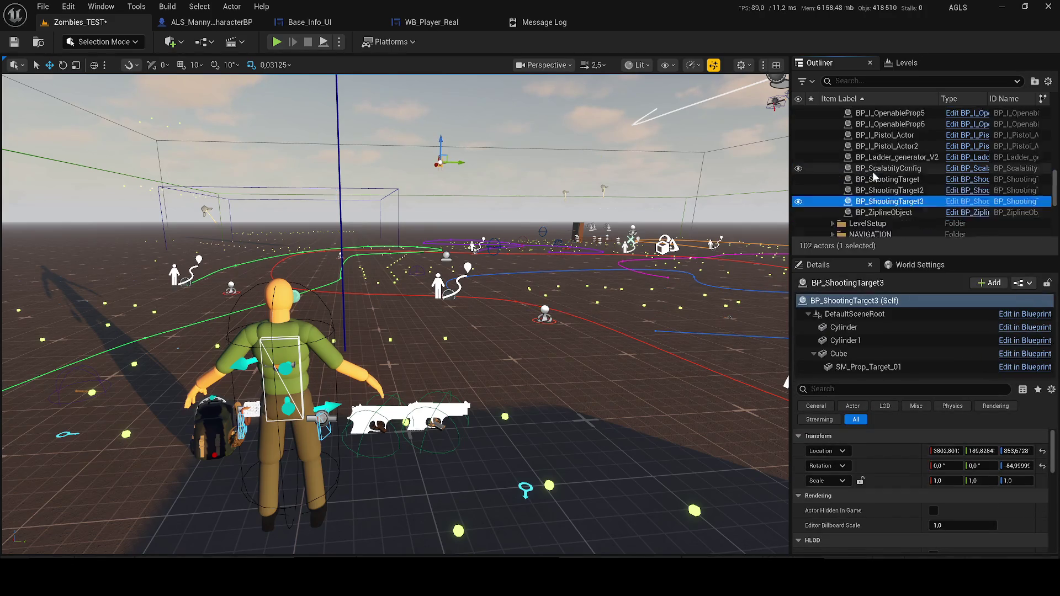
{"action": "left_click", "coordinate": [870, 198], "text": "shift"}
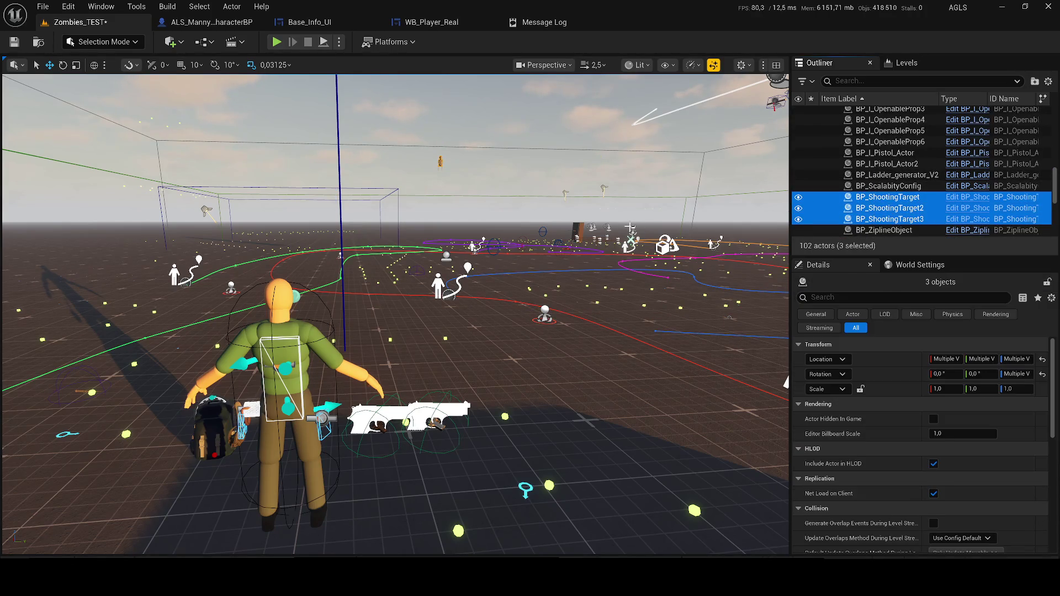
{"action": "key", "text": "Delete"}
{"action": "scroll", "coordinate": [267, 76], "scroll_direction": "up", "scroll_amount": 2}
{"action": "key", "text": "ctrl+s"}
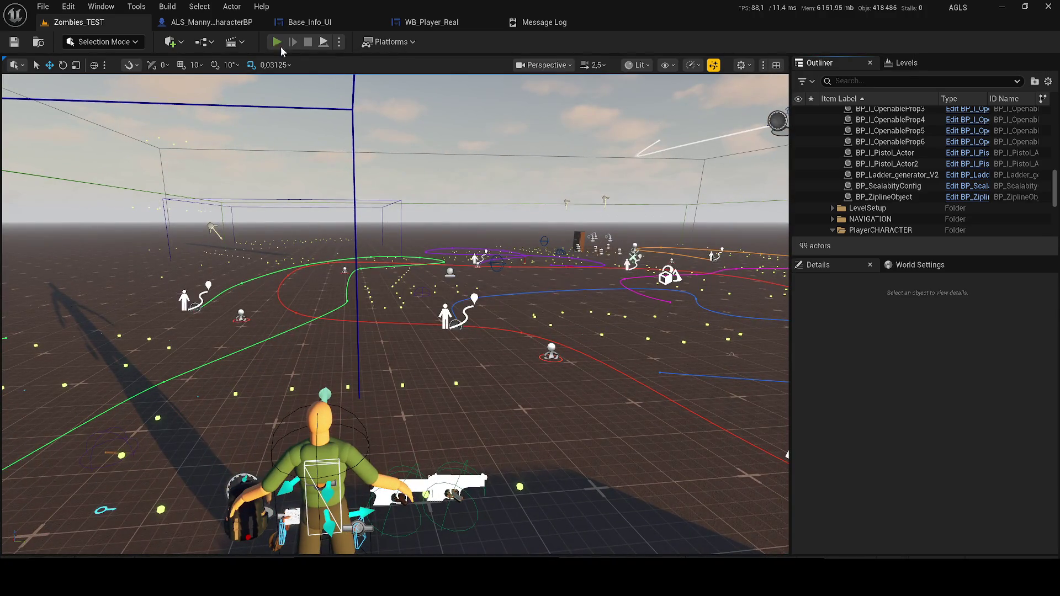
Confirm ALS_AnimMan_CharacterBP as Default Pawn Class in World Settings, then playtest again.
{"action": "left_click", "coordinate": [279, 44]}
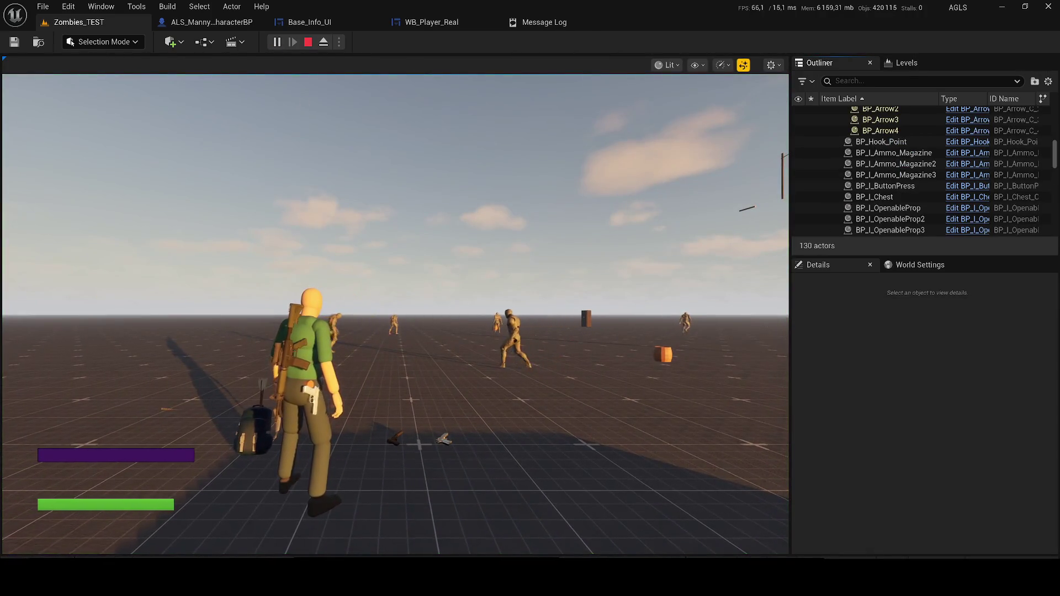
{"action": "key", "text": "Escape"}
{"action": "left_click", "coordinate": [908, 268]}
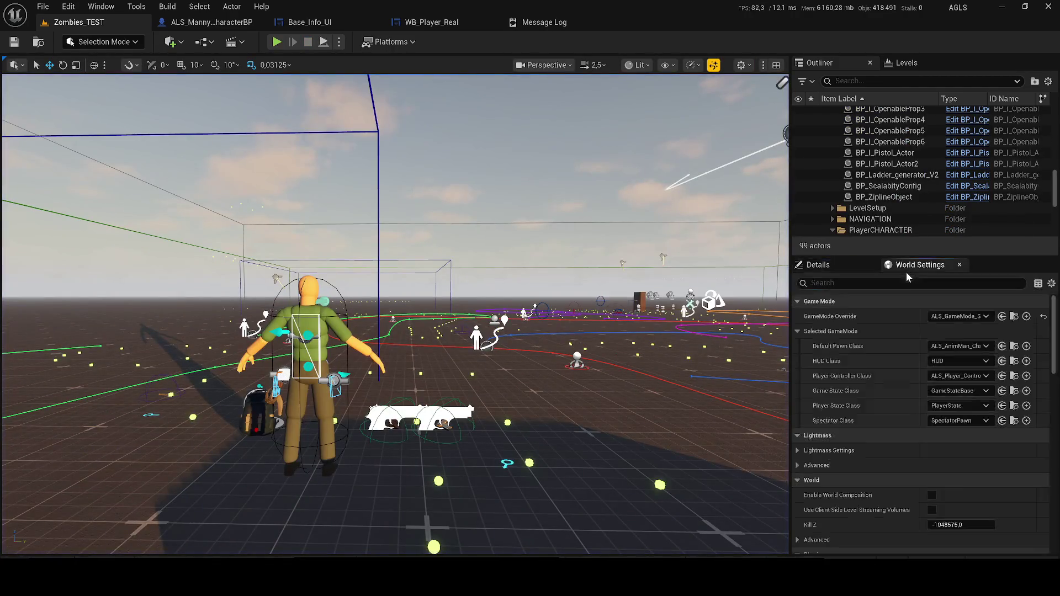
{"action": "left_click", "coordinate": [961, 346]}
{"action": "type", "text": "al"}
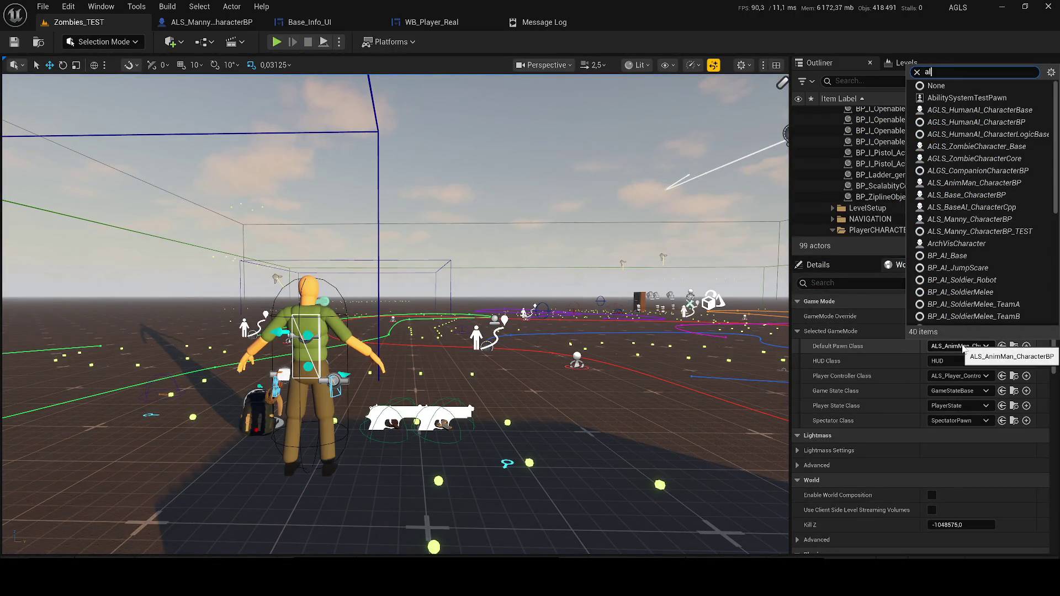
{"action": "type", "text": "s"}
{"action": "left_click", "coordinate": [999, 387]}
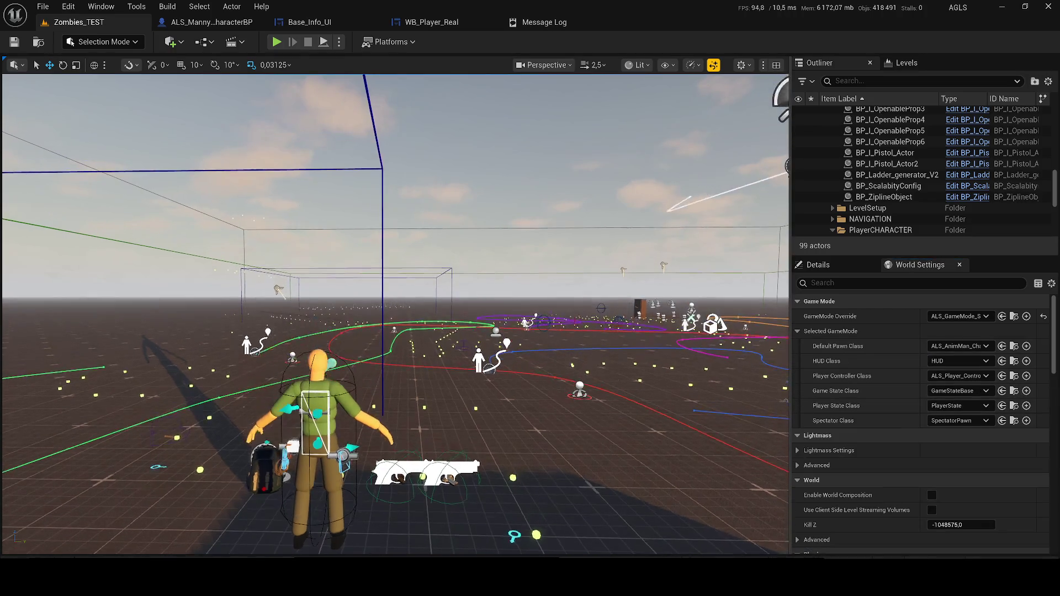
{"action": "left_click", "coordinate": [281, 44]}
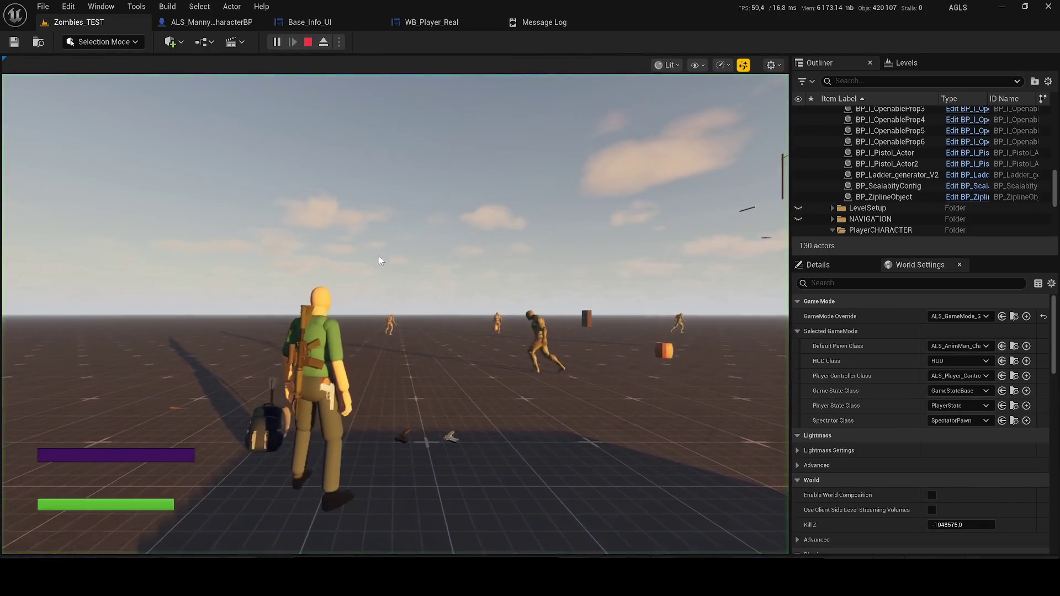
Pick the rifle from the weapon wheel and fire at the zombies.
{"action": "left_click", "coordinate": [379, 256]}
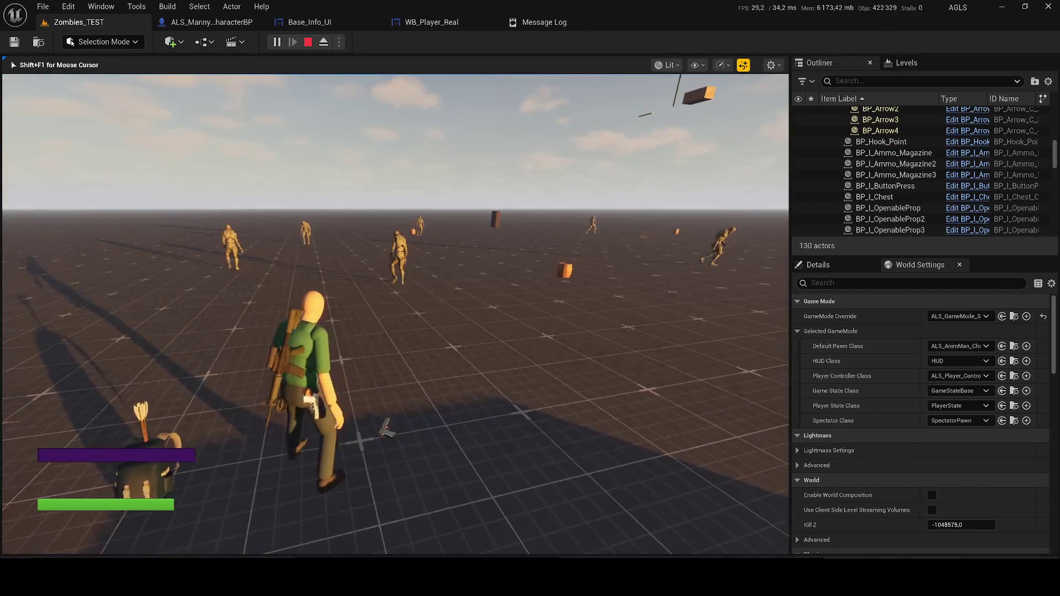
{"action": "key", "text": "Tab"}
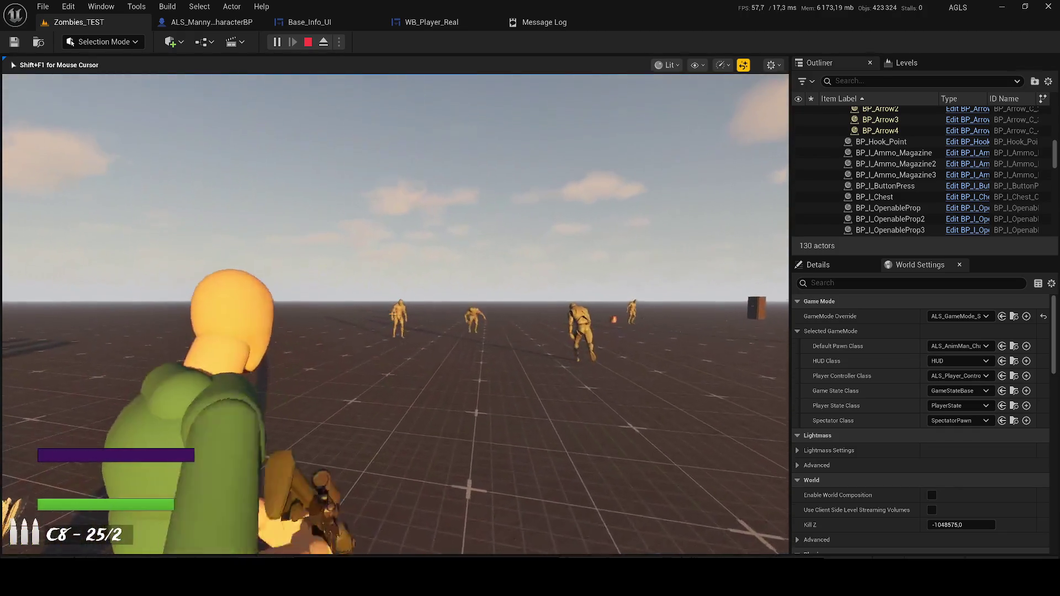
{"action": "left_click", "coordinate": [394, 313]}
{"action": "left_click", "coordinate": [395, 313]}
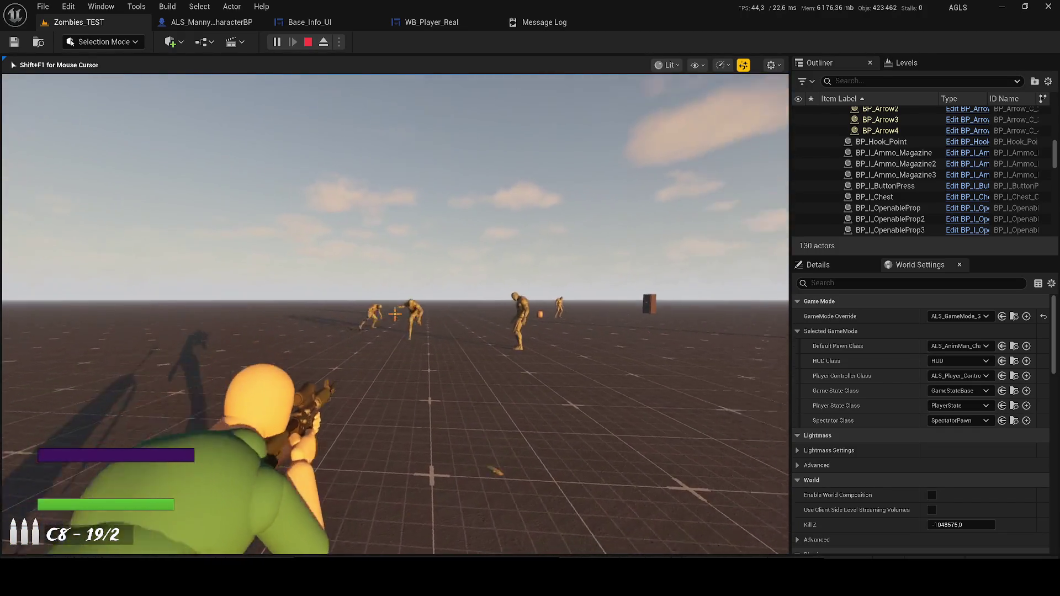
{"action": "left_click", "coordinate": [395, 313]}
{"action": "left_click", "coordinate": [394, 313]}
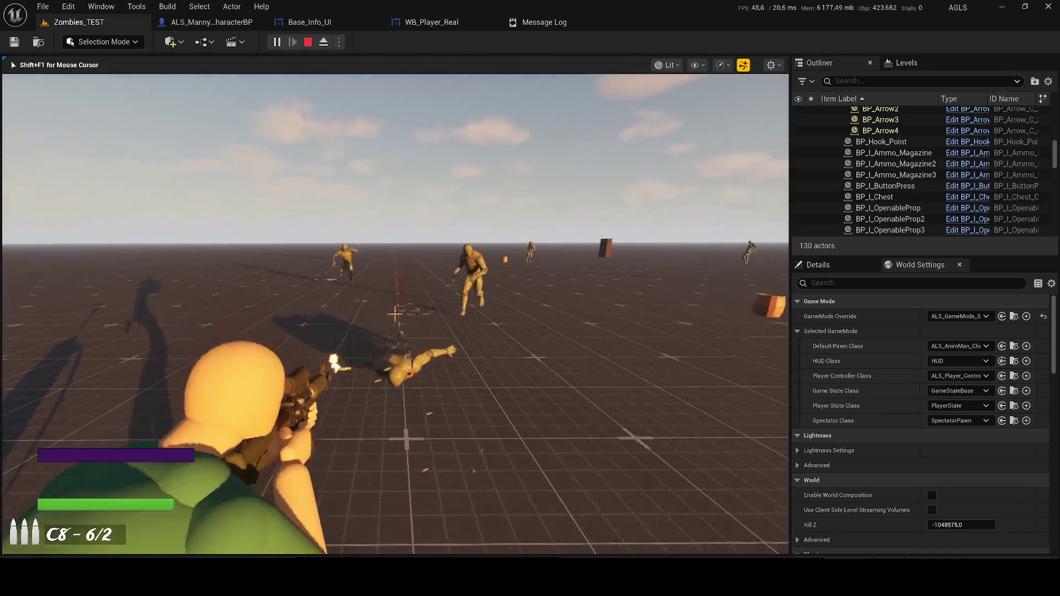
Switch to the P-018 pistol, shoot the nearby zombie and reload.
{"action": "key", "text": "2"}
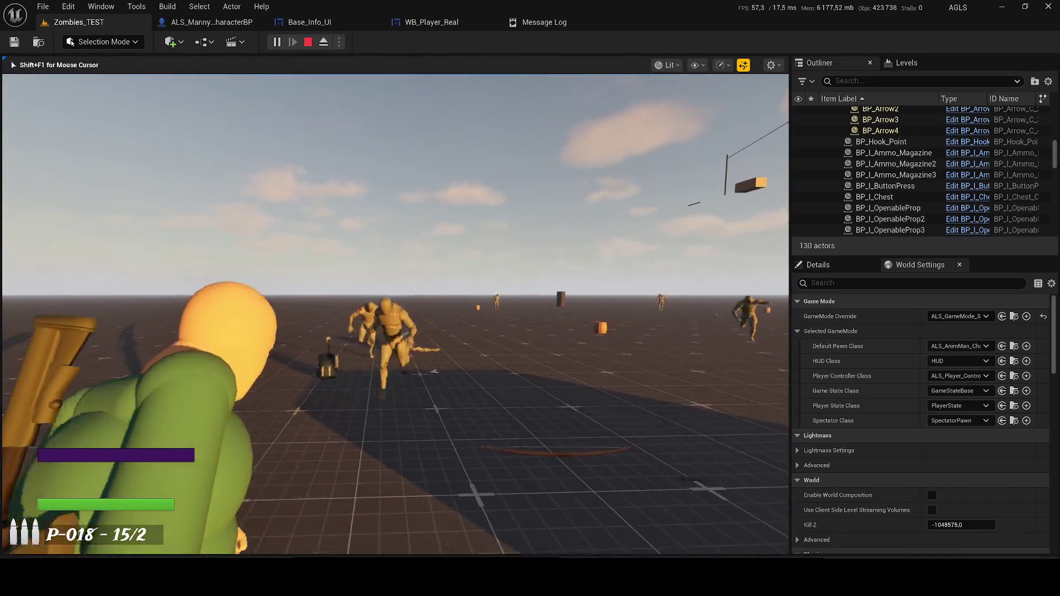
{"action": "left_click", "coordinate": [395, 313]}
{"action": "left_click", "coordinate": [394, 313]}
{"action": "left_click", "coordinate": [395, 313]}
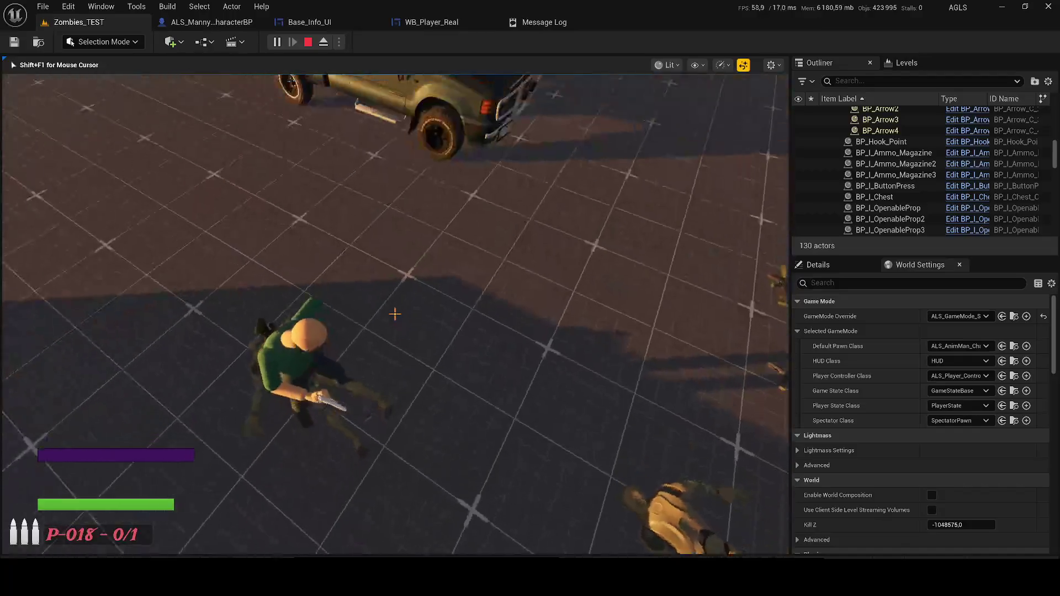
{"action": "key", "text": "2"}
{"action": "left_click", "coordinate": [394, 313]}
{"action": "left_click", "coordinate": [394, 313]}
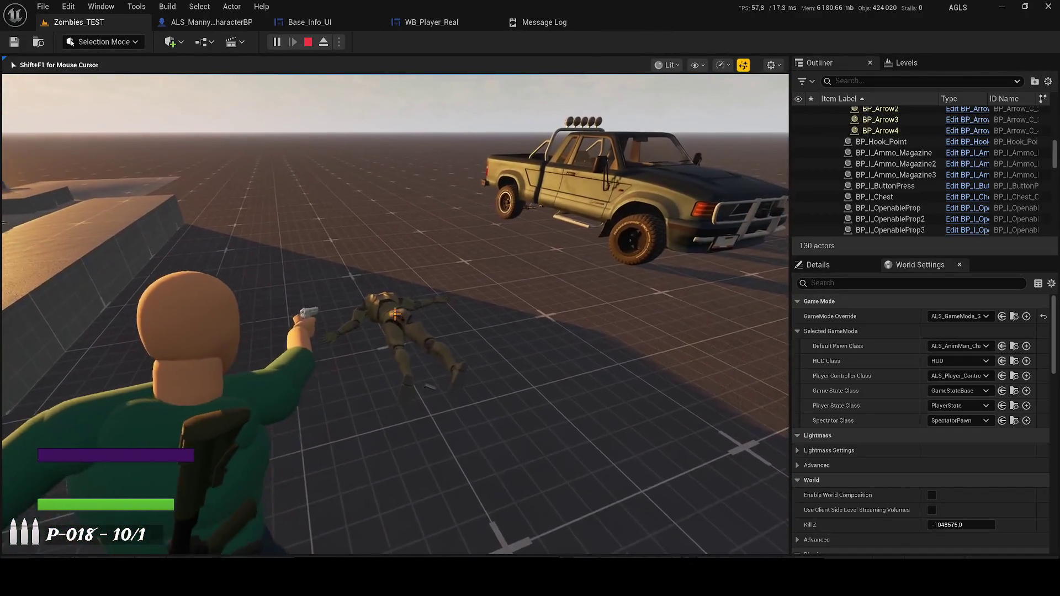
{"action": "key", "text": "r"}
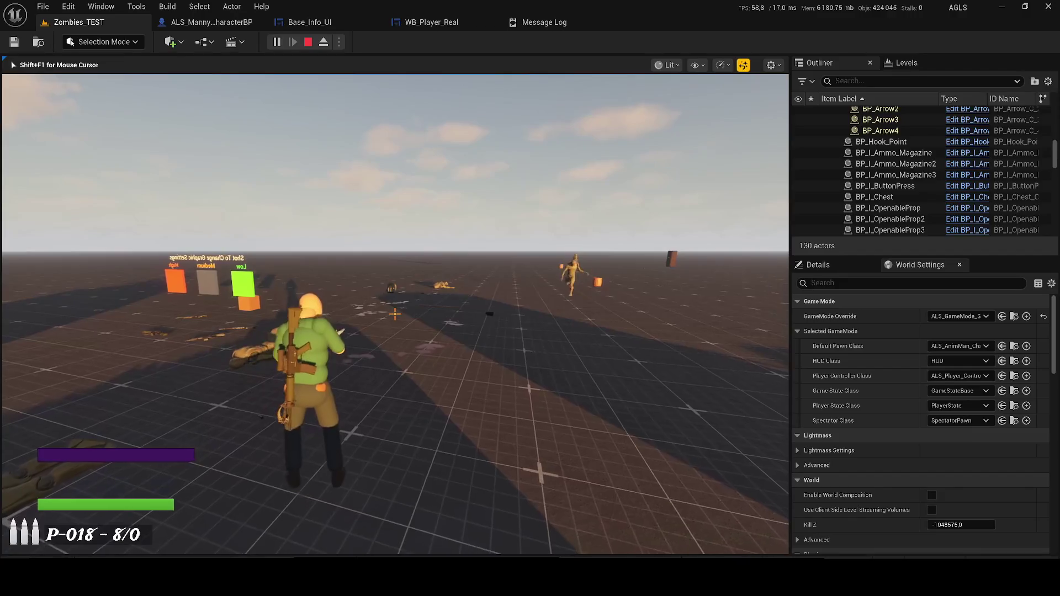
Aim over the shoulder, finish off the approaching zombie, holster and end the playtest.
{"action": "right_click", "coordinate": [395, 313]}
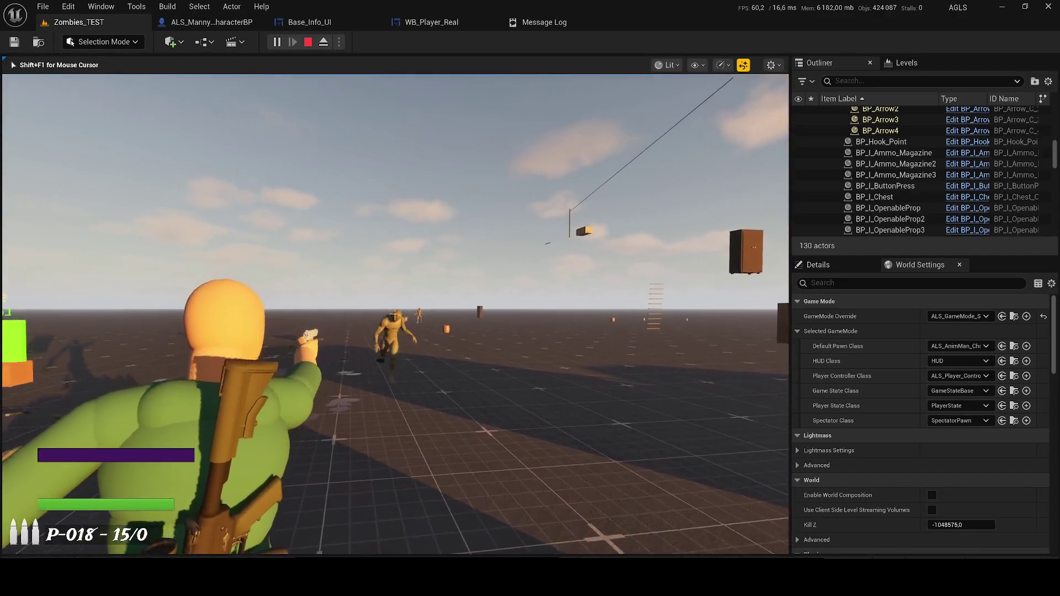
{"action": "left_click", "coordinate": [394, 314]}
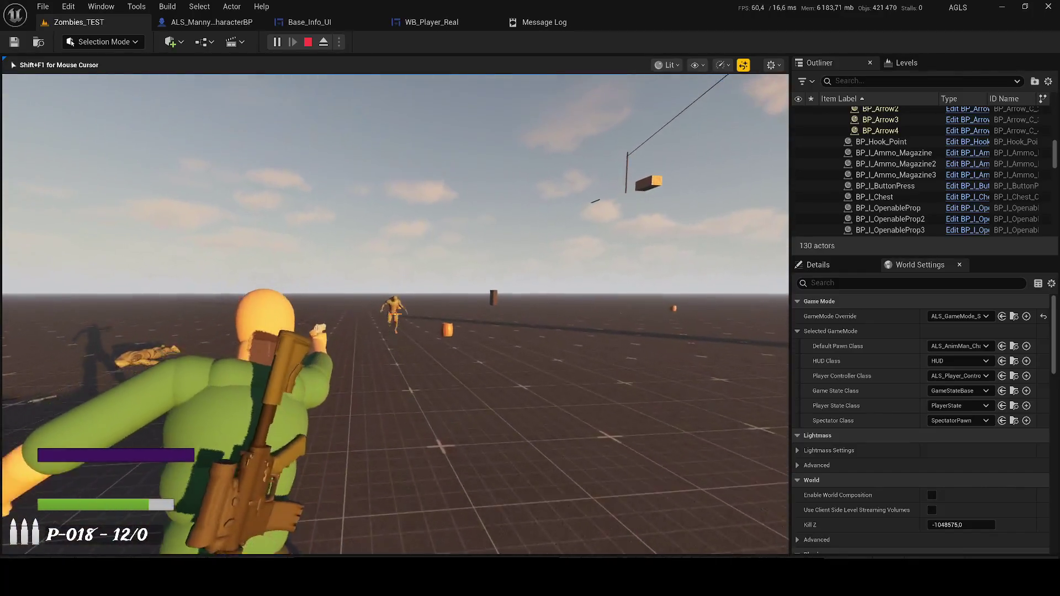
{"action": "left_click", "coordinate": [395, 314]}
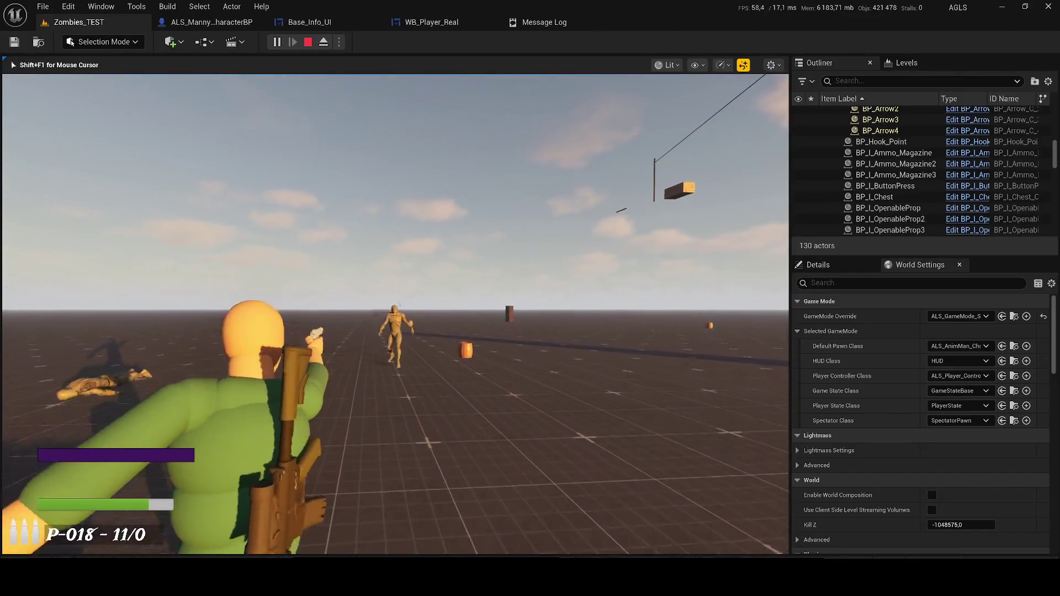
{"action": "left_click", "coordinate": [395, 313]}
{"action": "left_click", "coordinate": [394, 313]}
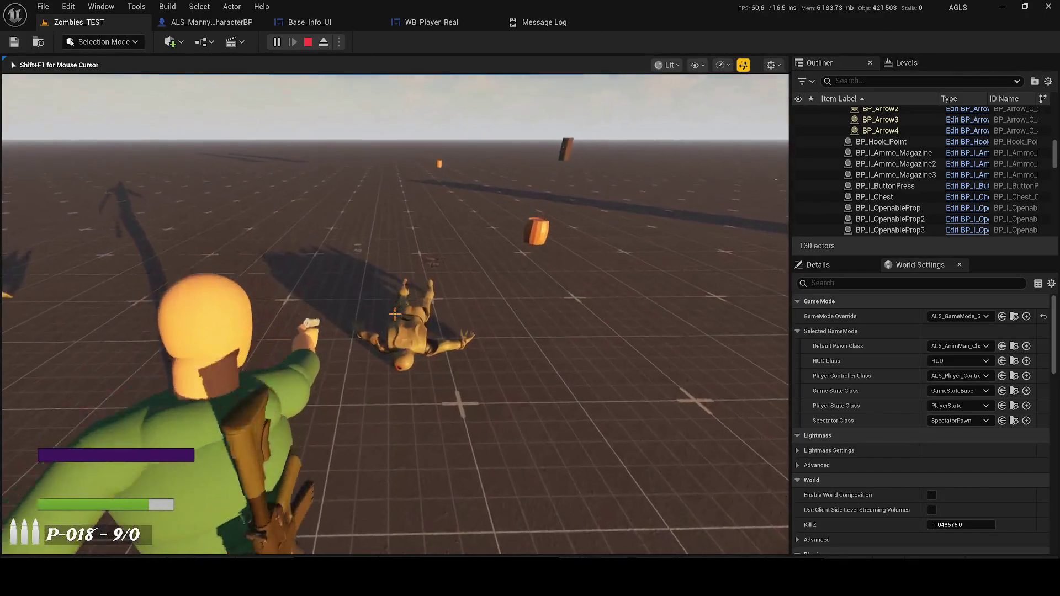
{"action": "left_click", "coordinate": [395, 313]}
{"action": "left_click", "coordinate": [395, 314]}
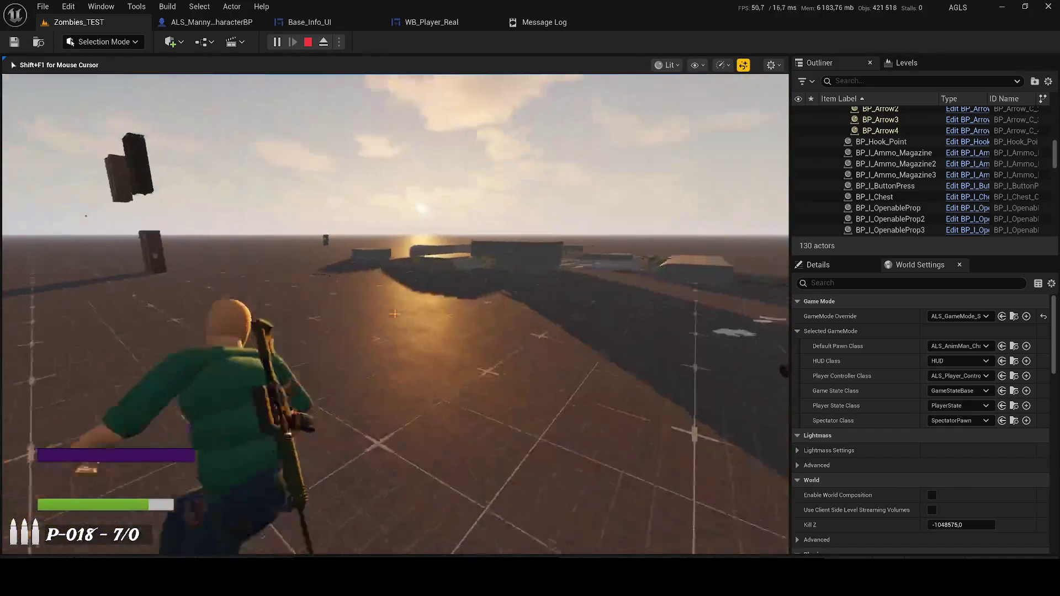
{"action": "key", "text": "1"}
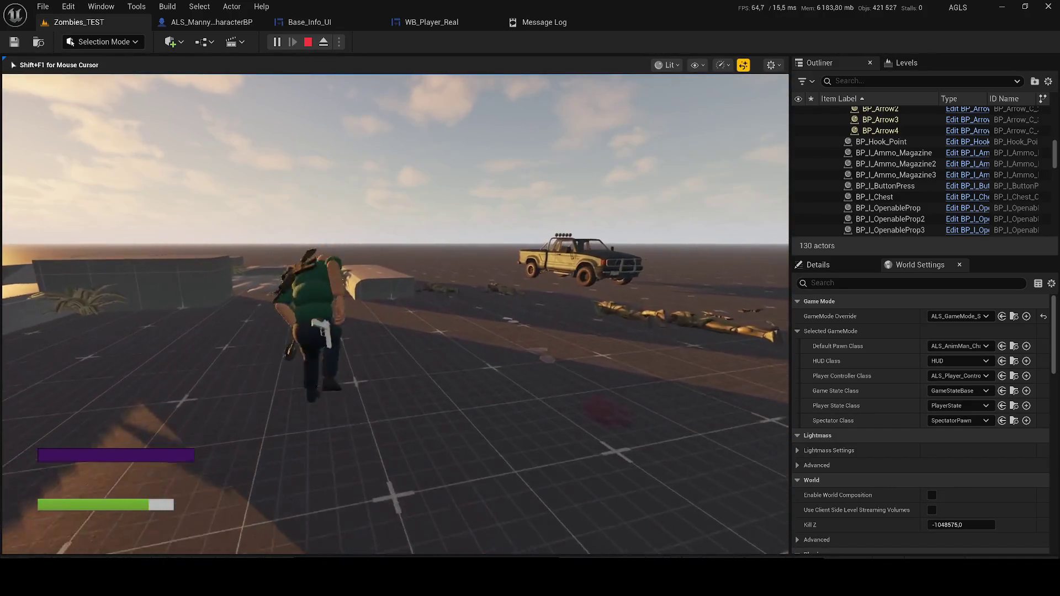
{"action": "key", "text": "Escape"}
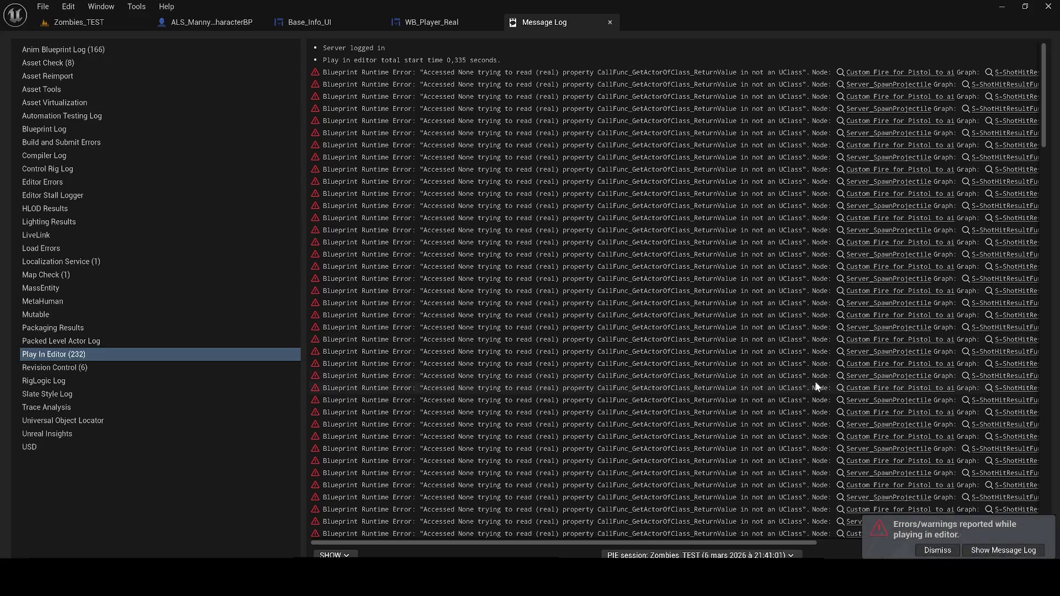
Zoom in on the Custom Fire For Pistol To Ai node in S-ShotHitResultFunction, then return to Zombies_TEST.
{"action": "left_click", "coordinate": [870, 193]}
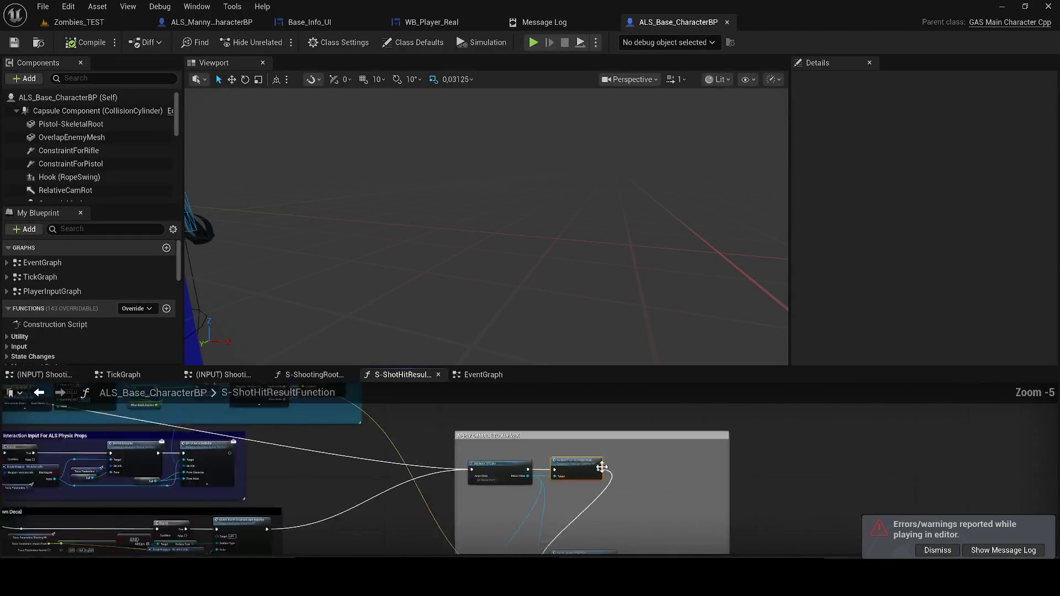
{"action": "scroll", "coordinate": [580, 474], "scroll_direction": "up", "scroll_amount": 3}
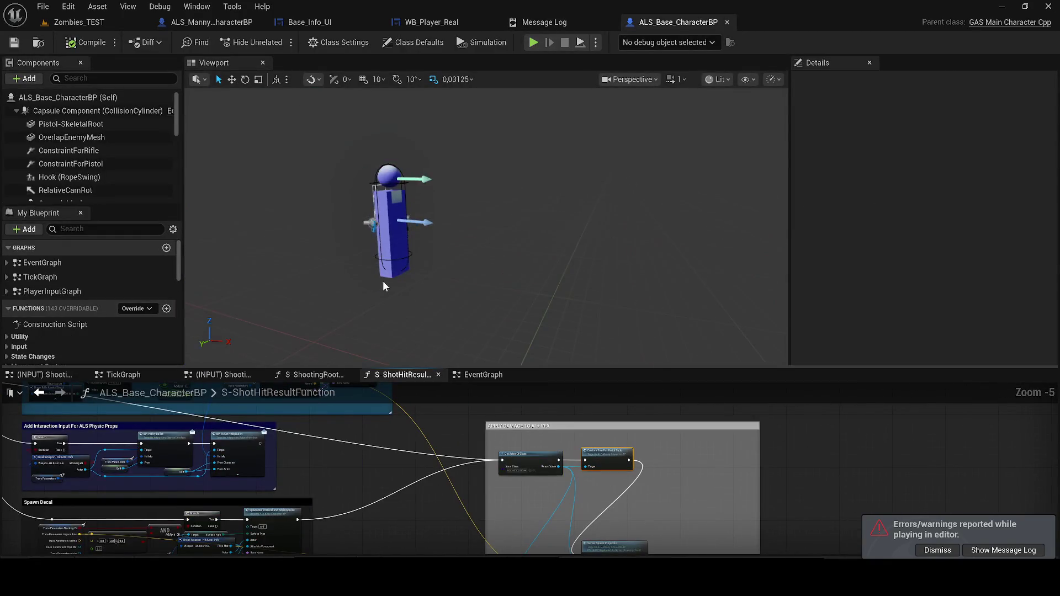
{"action": "scroll", "coordinate": [590, 444], "scroll_direction": "up", "scroll_amount": 2}
{"action": "scroll", "coordinate": [623, 458], "scroll_direction": "up", "scroll_amount": 2}
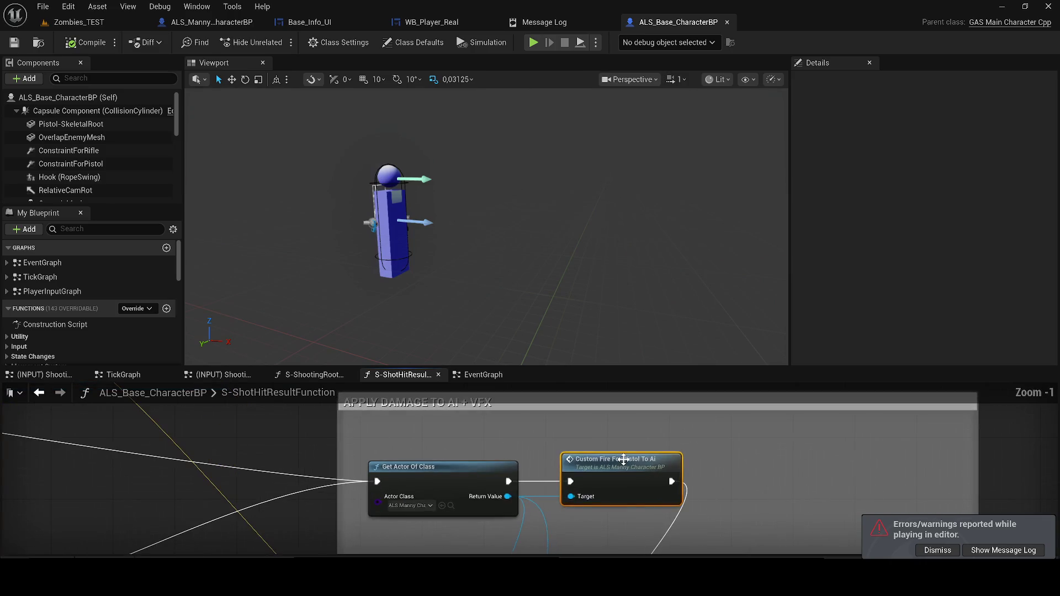
{"action": "left_click", "coordinate": [89, 23]}
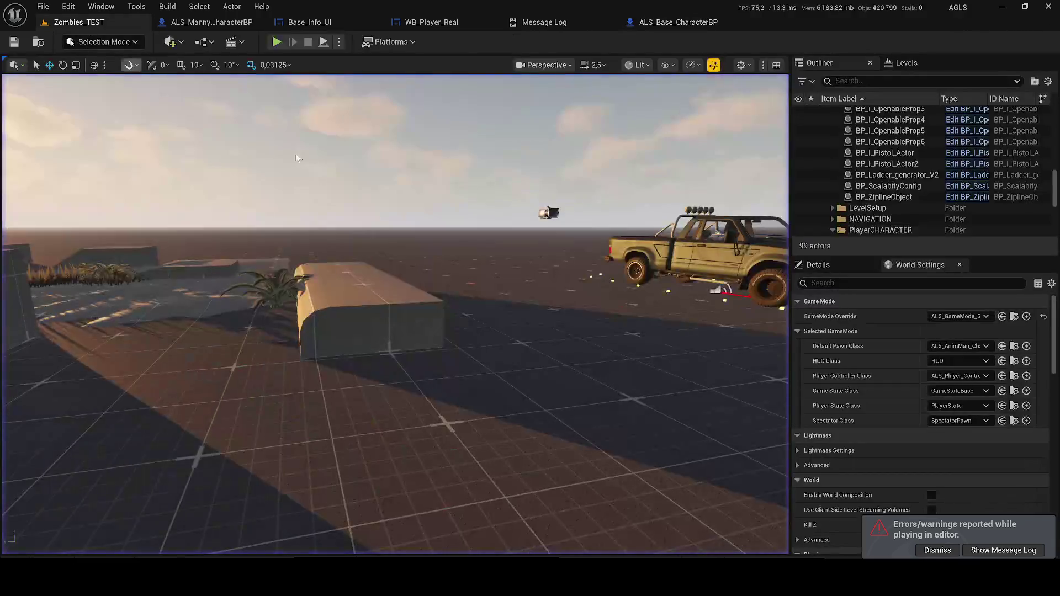
Delete the blockout platforms and the landscape from the Zombies_TEST level.
{"action": "left_click", "coordinate": [373, 313]}
{"action": "key", "text": "f"}
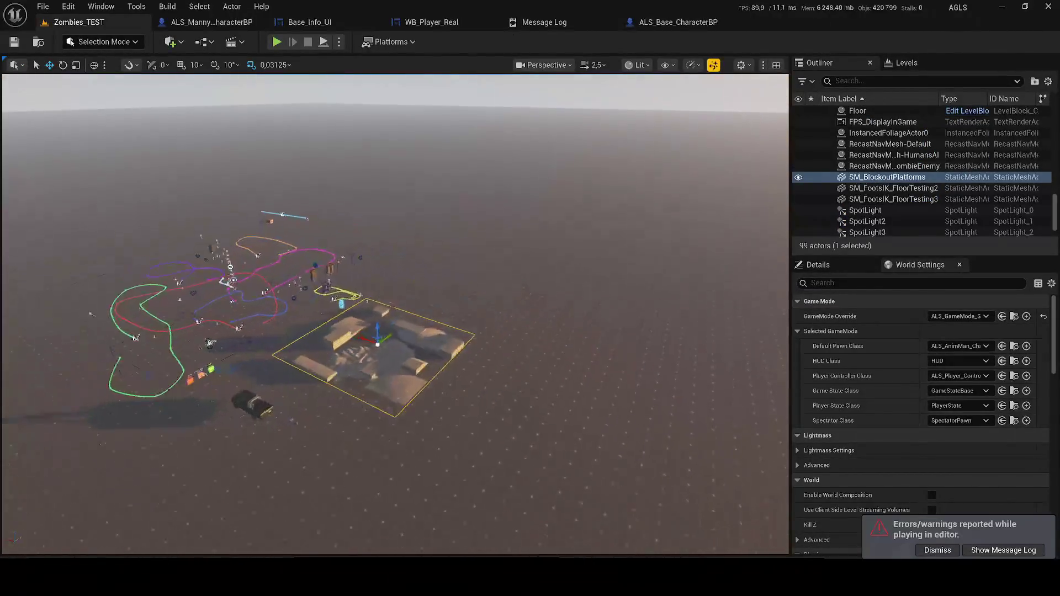
{"action": "key", "text": "Delete"}
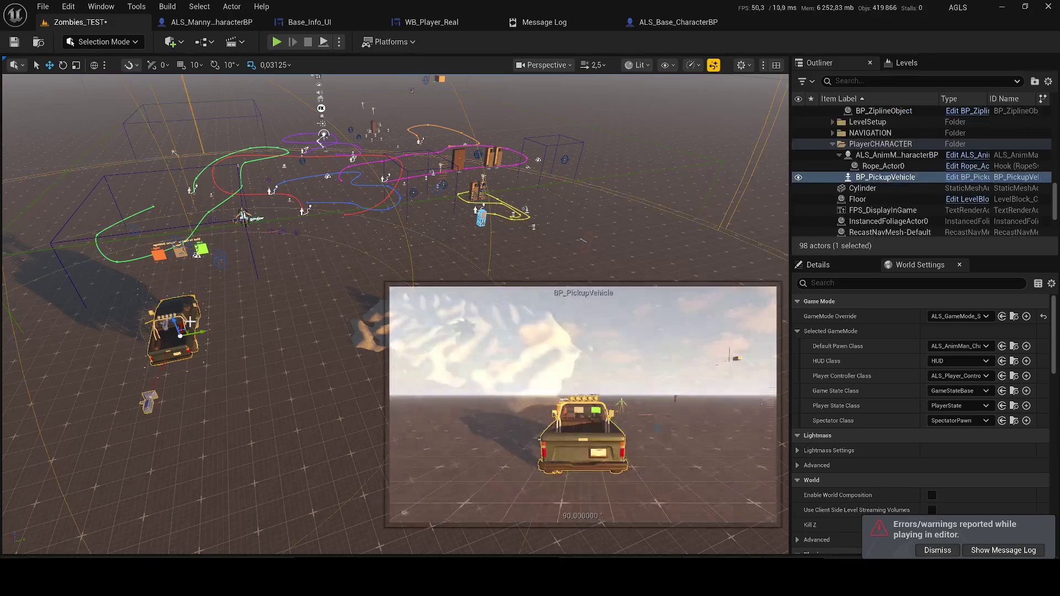
{"action": "left_click", "coordinate": [371, 298]}
{"action": "key", "text": "Delete"}
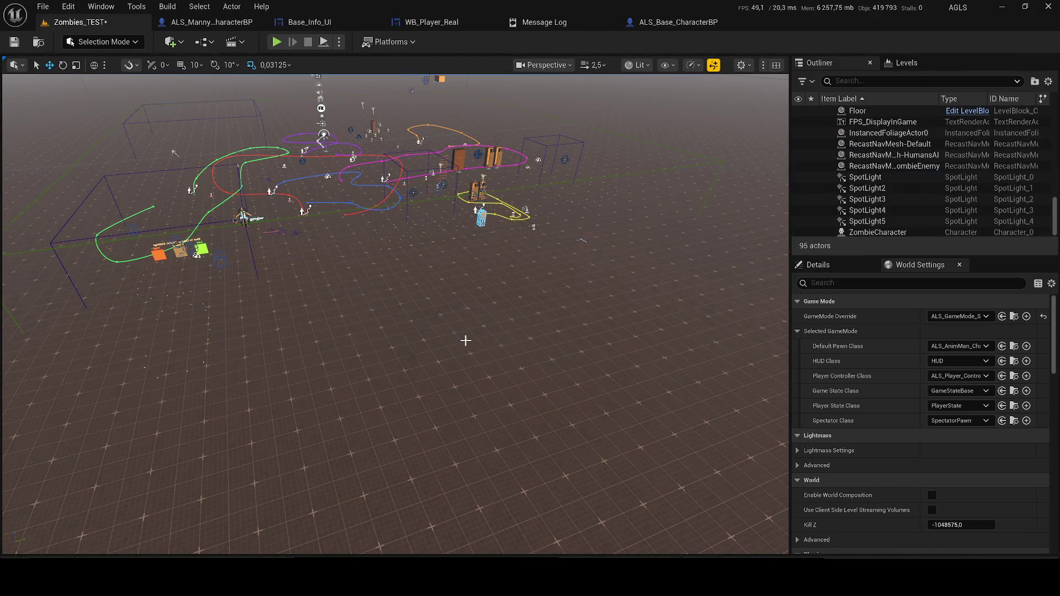
Run a quick playtest, then save the level and all modified content.
{"action": "key", "text": "alt+p"}
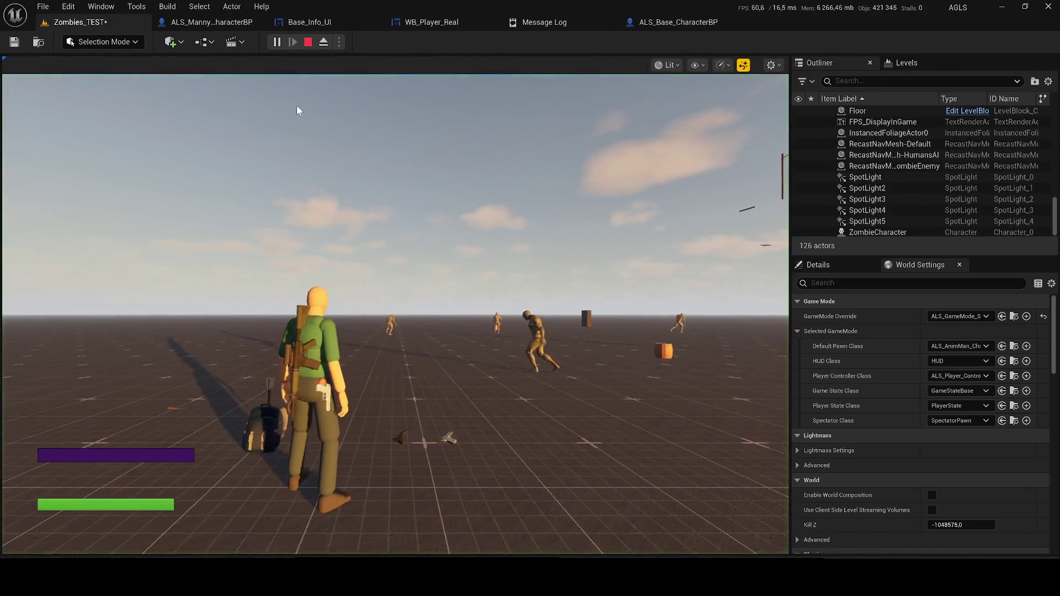
{"action": "key", "text": "Escape"}
{"action": "key", "text": "ctrl+s"}
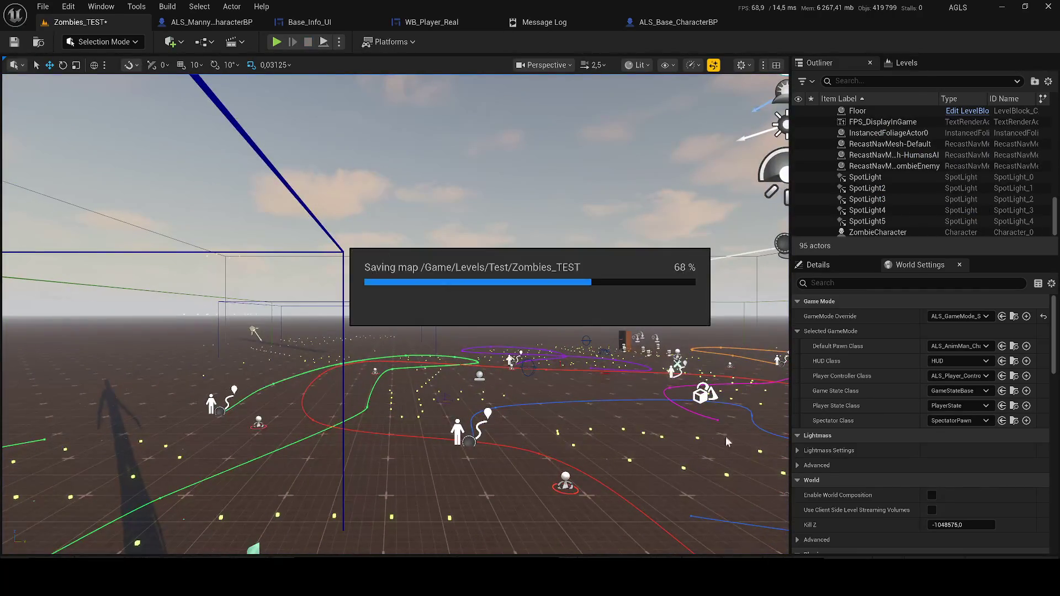
{"action": "left_click", "coordinate": [613, 418]}
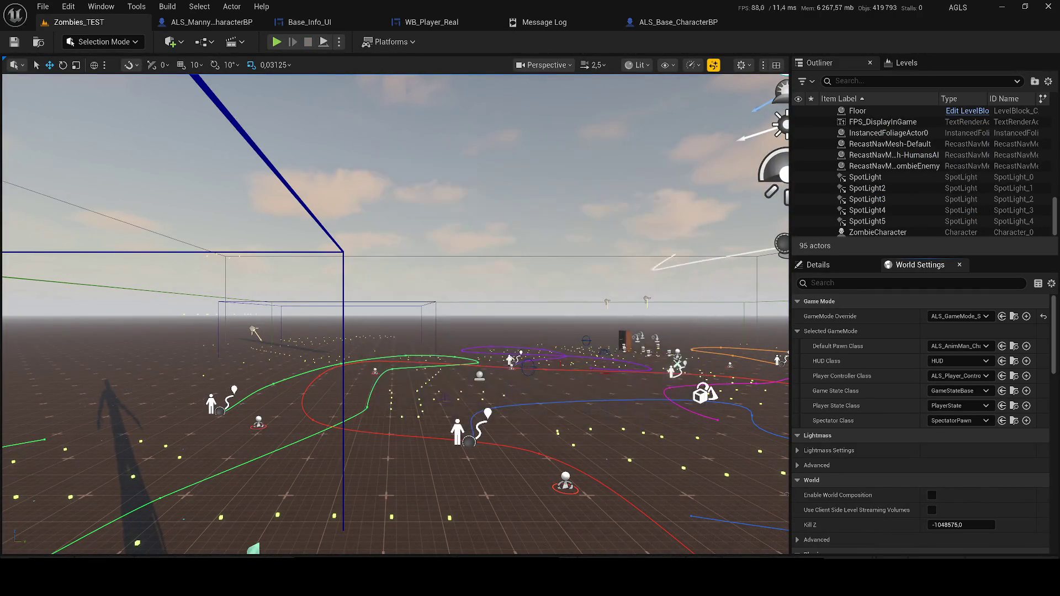
{"action": "key", "text": "super+a"}
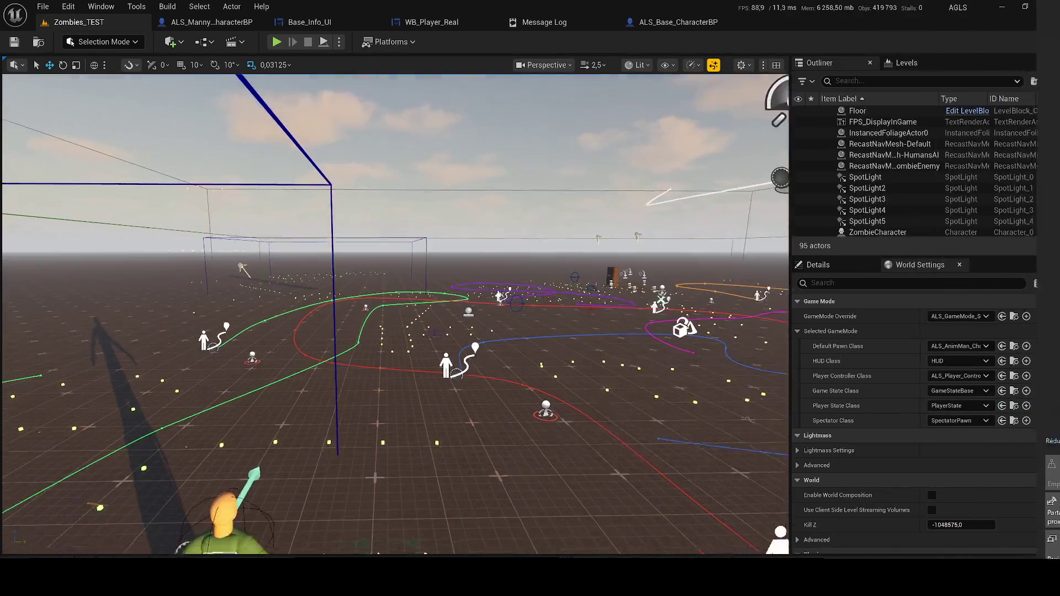
{"action": "left_click", "coordinate": [883, 232]}
Open ZombieCharacter in the Reference Viewer and browse the Cylinder and loot tool dependency nodes.
{"action": "right_click", "coordinate": [871, 235]}
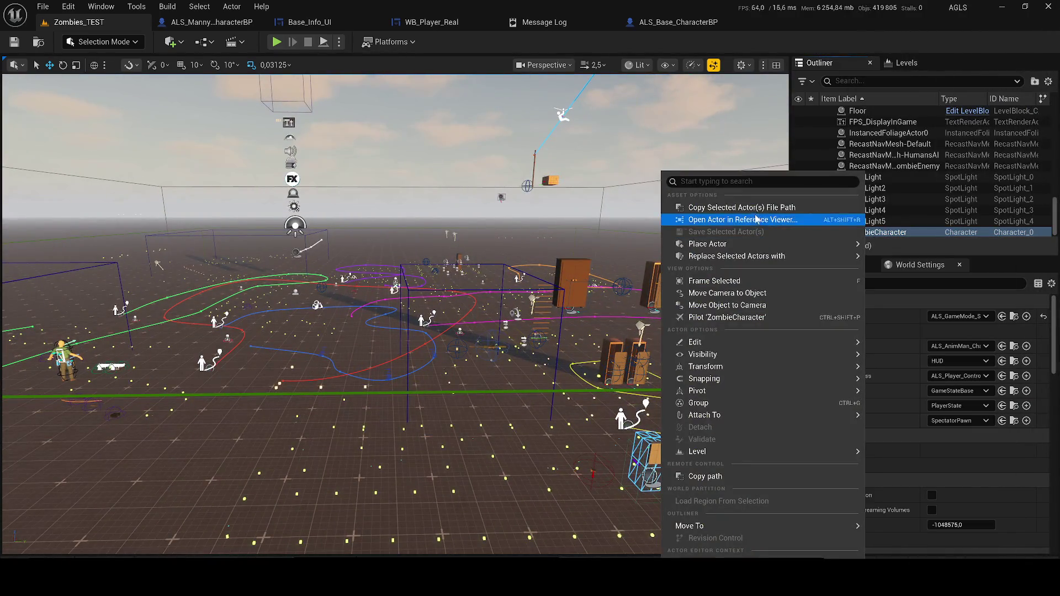
{"action": "left_click", "coordinate": [733, 221]}
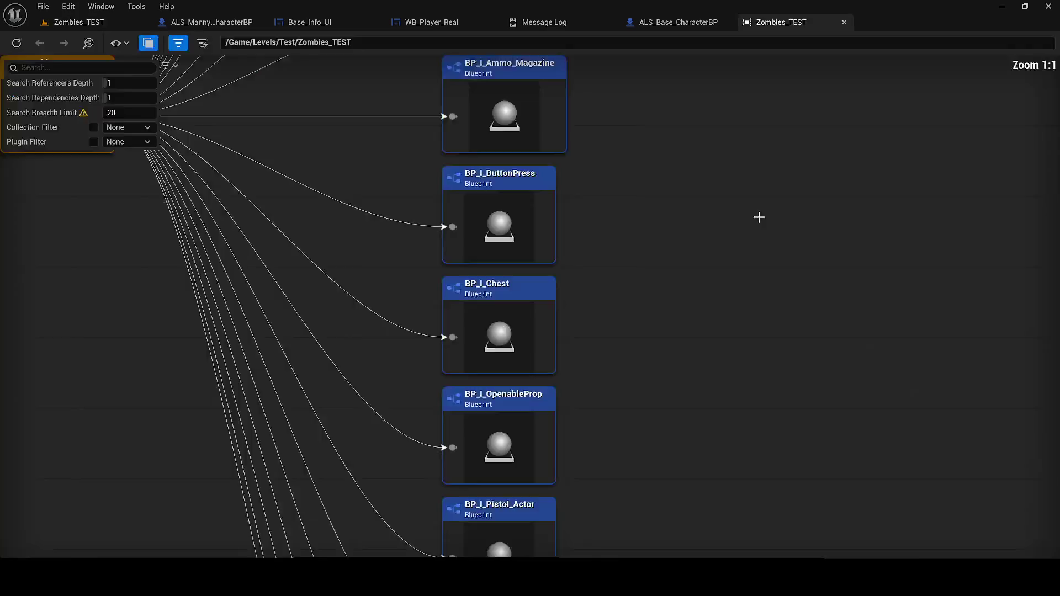
{"action": "scroll", "coordinate": [492, 312], "scroll_direction": "up", "scroll_amount": 7}
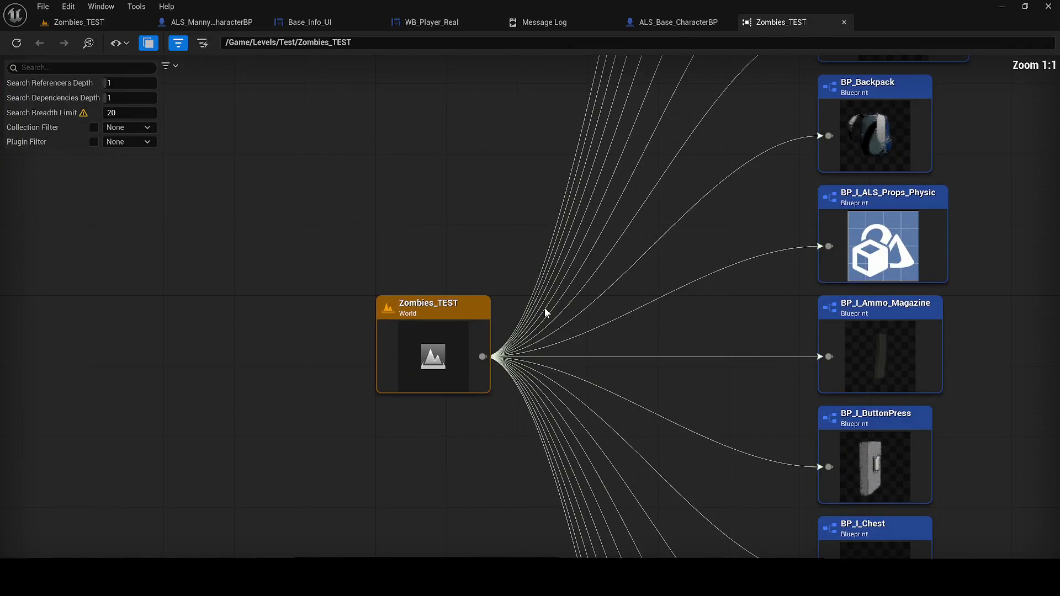
{"action": "left_click_drag", "start_coordinate": [544, 308], "coordinate": [417, 320]}
{"action": "scroll", "coordinate": [266, 331], "scroll_direction": "down", "scroll_amount": 2}
{"action": "scroll", "coordinate": [246, 508], "scroll_direction": "down", "scroll_amount": 4}
{"action": "scroll", "coordinate": [249, 284], "scroll_direction": "up", "scroll_amount": 4}
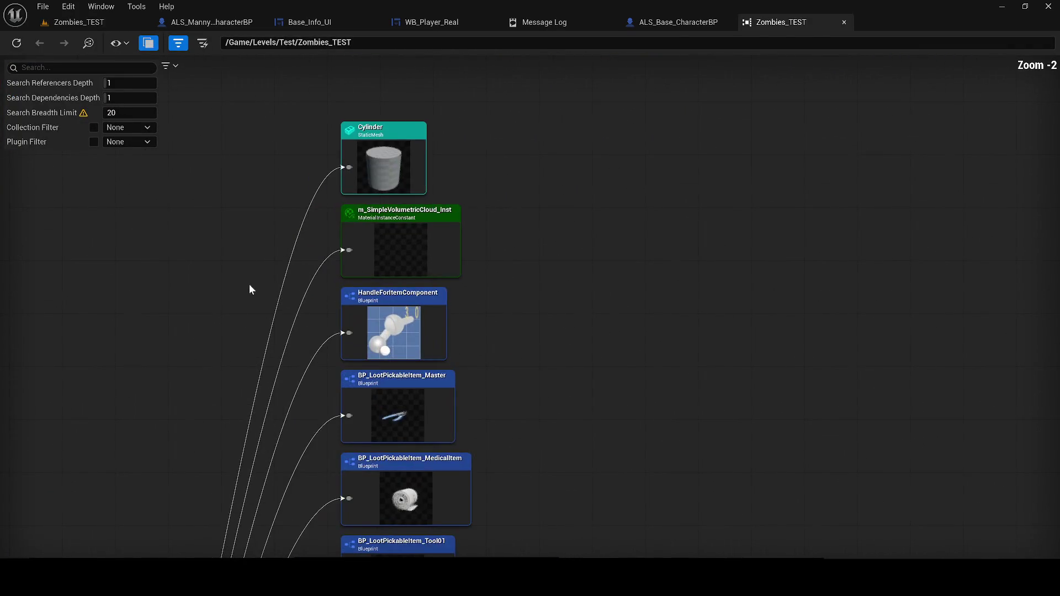
{"action": "left_click_drag", "start_coordinate": [355, 179], "coordinate": [418, 315]}
{"action": "scroll", "coordinate": [417, 315], "scroll_direction": "up", "scroll_amount": 2}
{"action": "left_click_drag", "start_coordinate": [542, 381], "coordinate": [539, 147]}
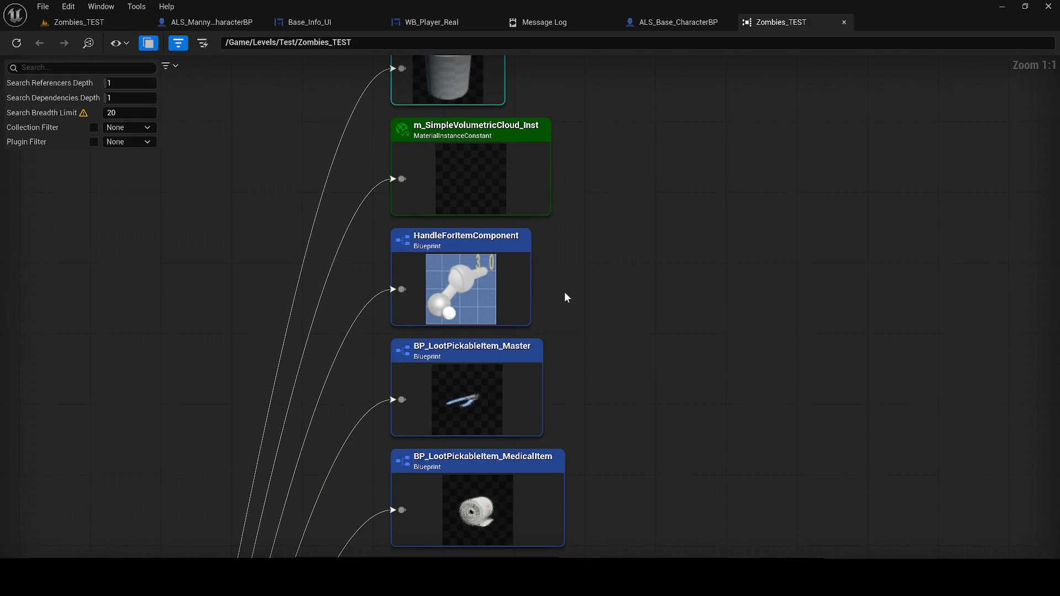
{"action": "left_click_drag", "start_coordinate": [604, 357], "coordinate": [567, 247]}
Survey the Backpack, props and remaining dependency nodes beside the Zombies_TEST node.
{"action": "scroll", "coordinate": [567, 287], "scroll_direction": "down", "scroll_amount": 1}
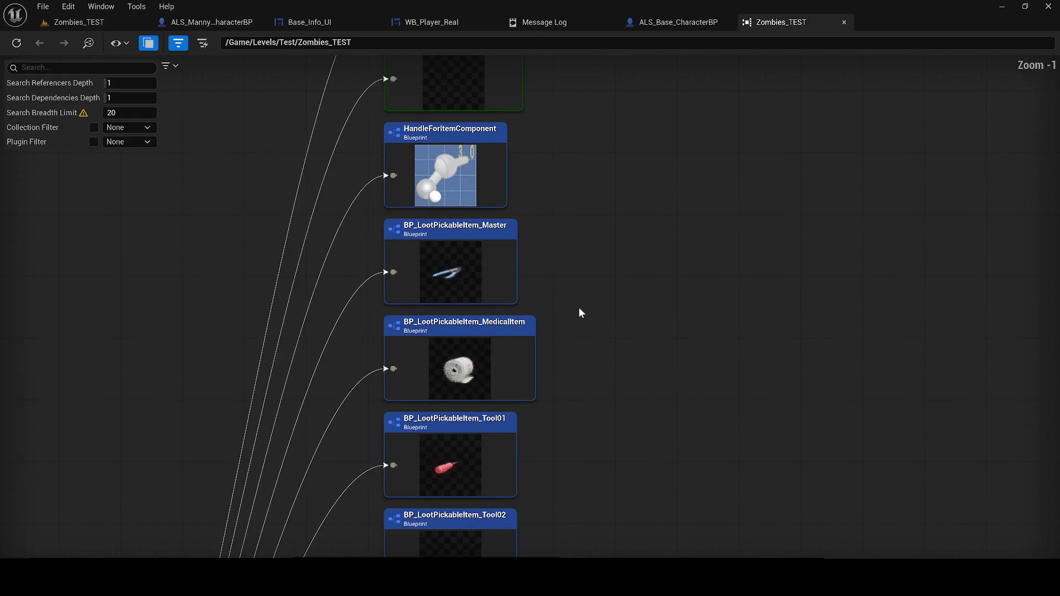
{"action": "scroll", "coordinate": [578, 313], "scroll_direction": "down", "scroll_amount": 2}
{"action": "left_click_drag", "start_coordinate": [591, 324], "coordinate": [663, 171]}
{"action": "left_click_drag", "start_coordinate": [664, 271], "coordinate": [631, 158]}
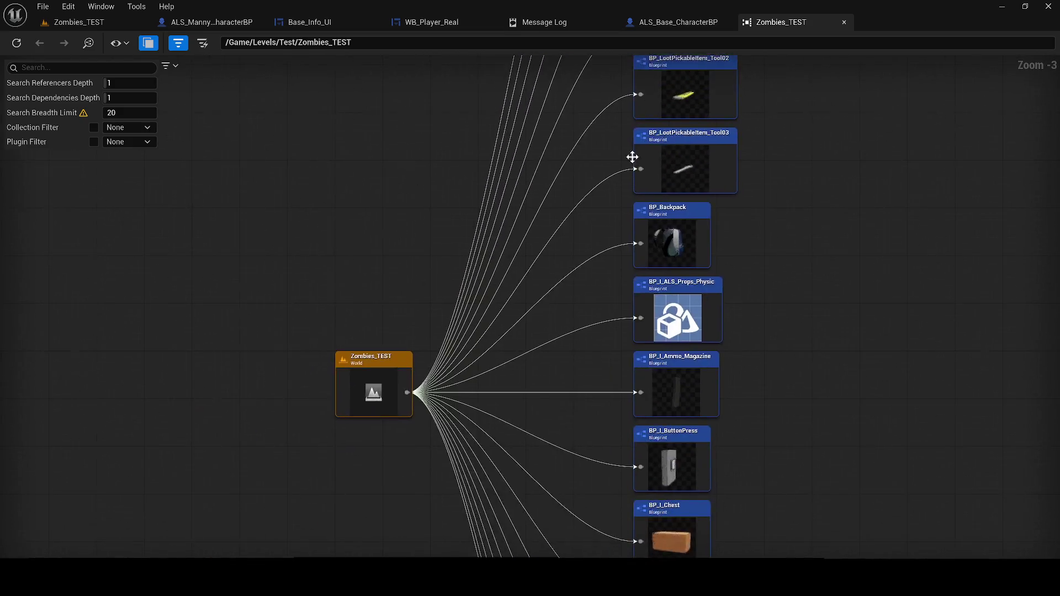
{"action": "scroll", "coordinate": [491, 253], "scroll_direction": "down", "scroll_amount": 2}
{"action": "mouse_move", "coordinate": [491, 252]}
{"action": "left_mouse_down"}
{"action": "mouse_move", "coordinate": [196, 256]}
{"action": "mouse_move", "coordinate": [246, 260]}
{"action": "mouse_move", "coordinate": [528, 182]}
{"action": "left_mouse_up"}
{"action": "scroll", "coordinate": [527, 182], "scroll_direction": "up", "scroll_amount": 2}
{"action": "mouse_move", "coordinate": [757, 265]}
{"action": "left_mouse_down"}
{"action": "mouse_move", "coordinate": [620, 237]}
{"action": "mouse_move", "coordinate": [580, 127]}
{"action": "mouse_move", "coordinate": [156, 56]}
{"action": "left_mouse_up"}
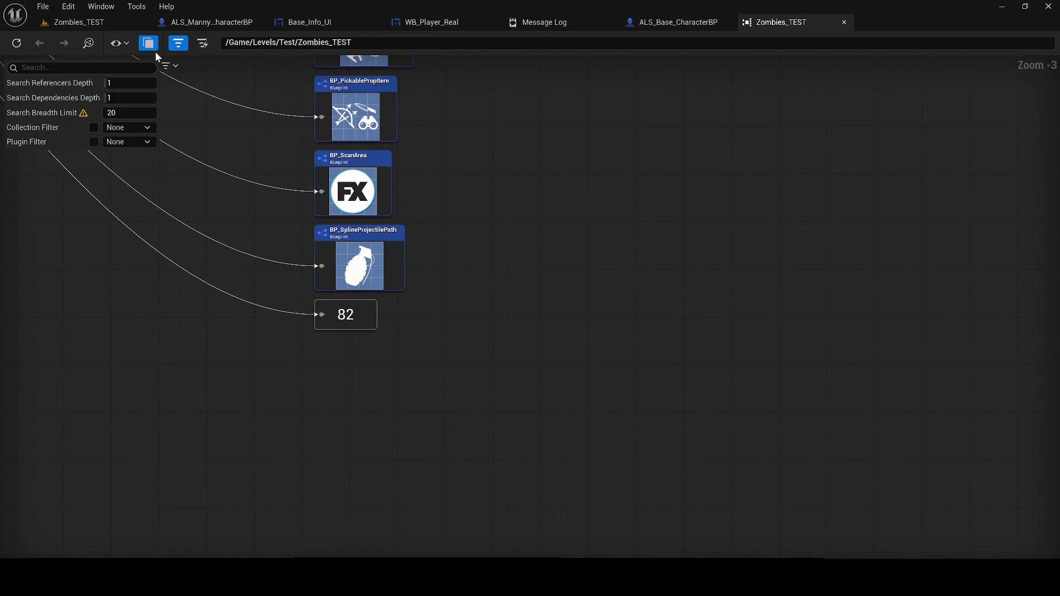
{"action": "scroll", "coordinate": [317, 240], "scroll_direction": "down", "scroll_amount": 7}
{"action": "left_click_drag", "start_coordinate": [509, 168], "coordinate": [570, 432]}
{"action": "scroll", "coordinate": [570, 433], "scroll_direction": "down", "scroll_amount": 1}
Close the reference viewer, ALS_Base_CharacterBP, message log, WB_Player_Real and Base_Info_UI tabs, returning to Zombies_TEST.
{"action": "left_click", "coordinate": [844, 23]}
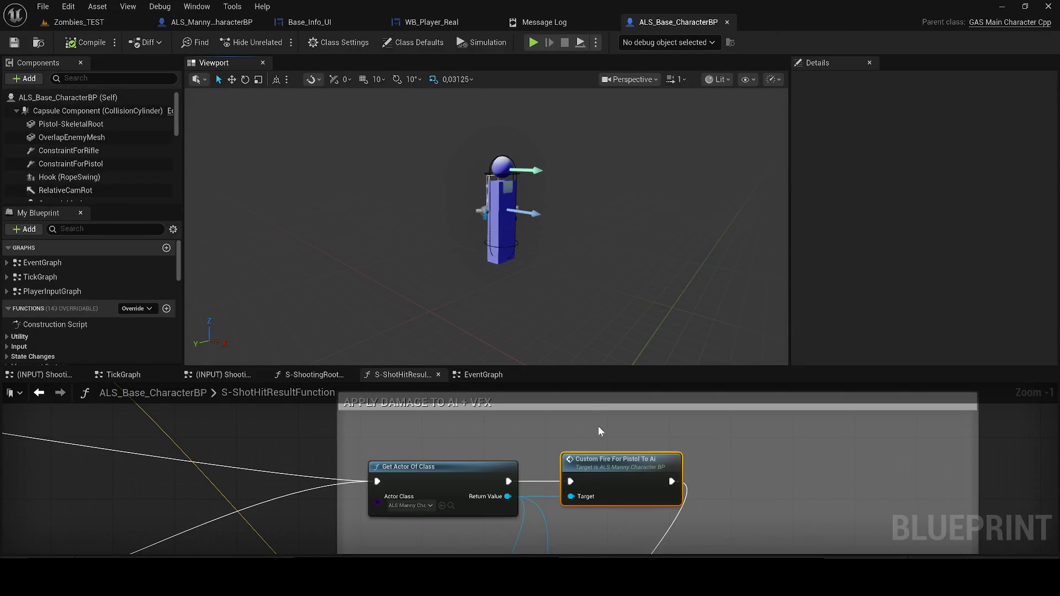
{"action": "scroll", "coordinate": [598, 426], "scroll_direction": "up", "scroll_amount": 1}
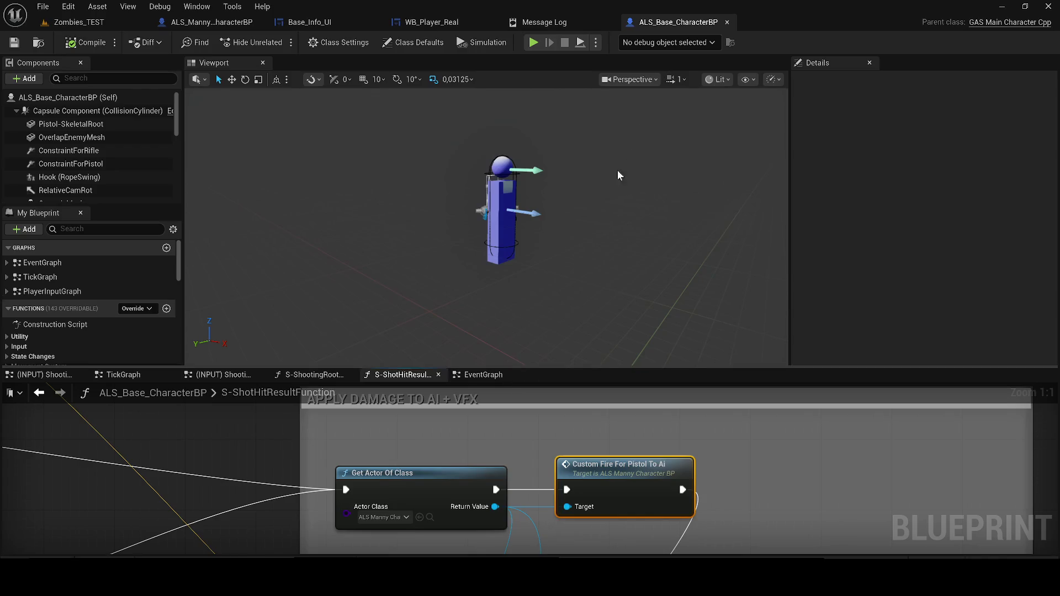
{"action": "left_click", "coordinate": [728, 22]}
{"action": "left_click", "coordinate": [602, 21]}
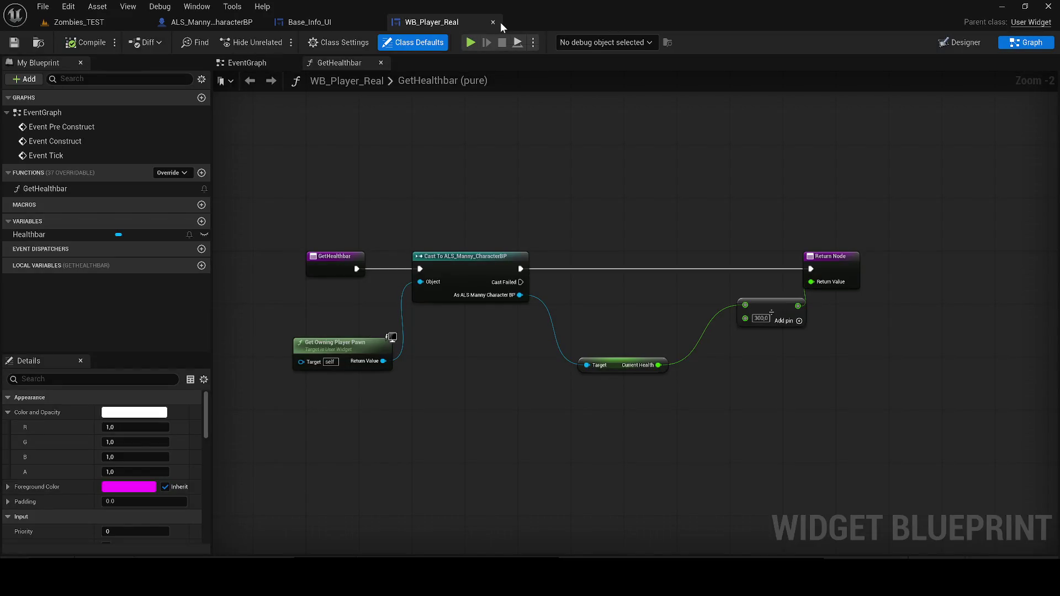
{"action": "middle_click", "coordinate": [432, 22]}
{"action": "middle_click", "coordinate": [260, 23]}
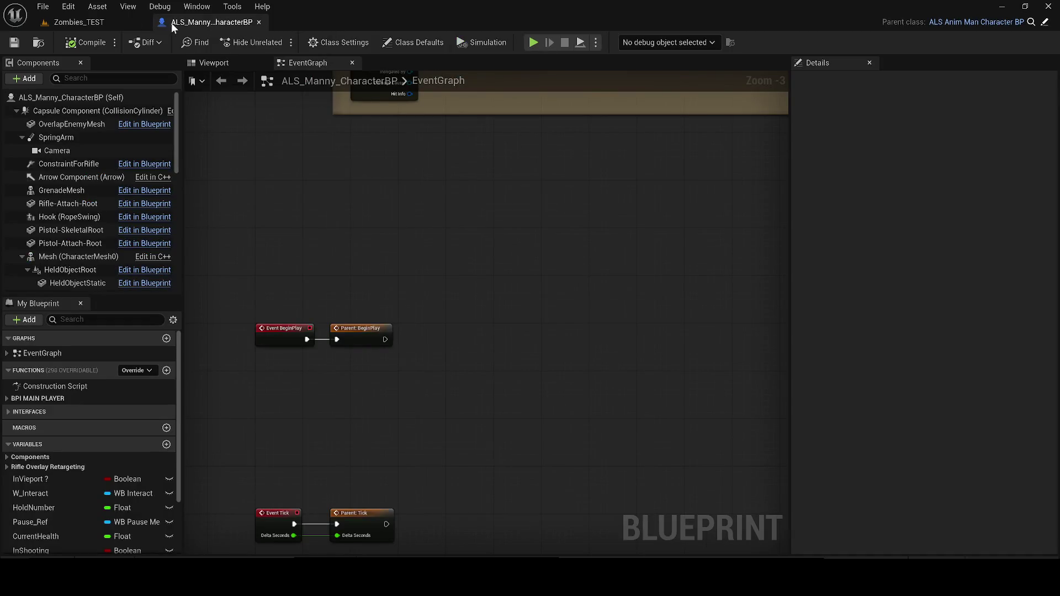
{"action": "left_click", "coordinate": [44, 25]}
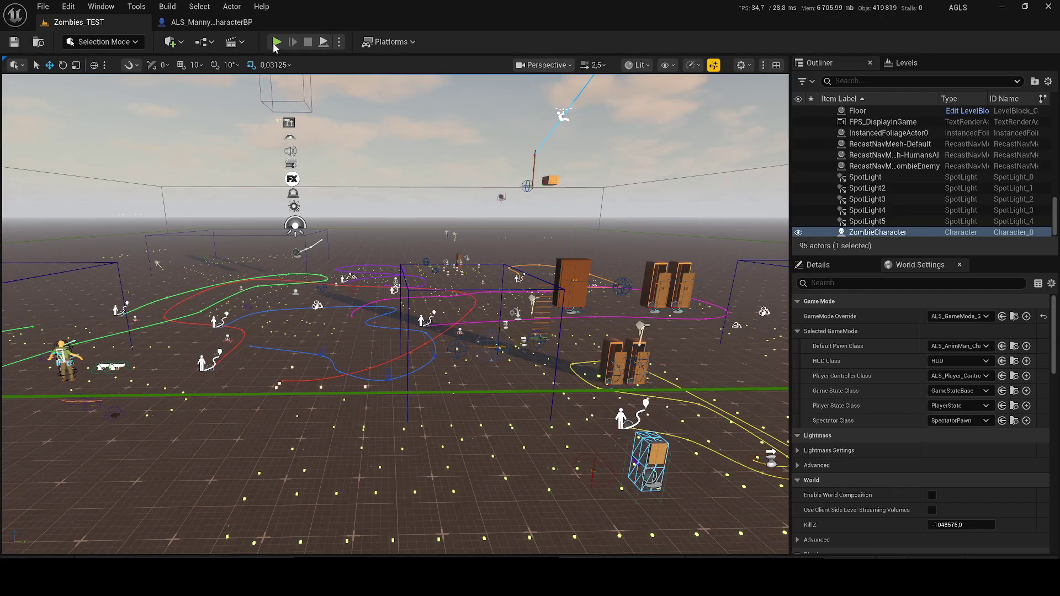
Start a playtest, toggle the camera view, and empty the pistol magazine at the zombies.
{"action": "key", "text": "alt+p"}
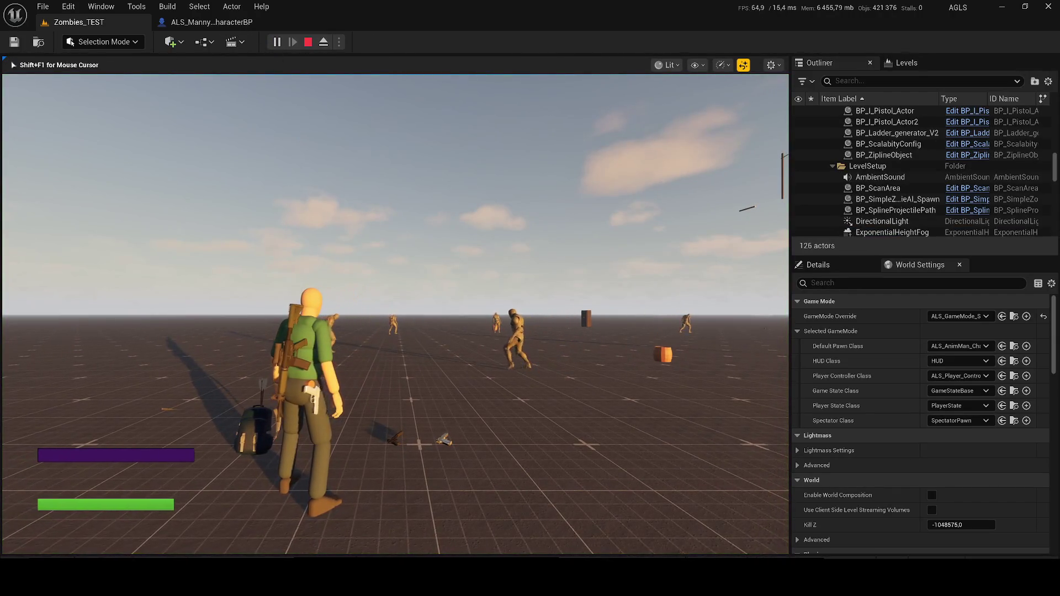
{"action": "key", "text": "v"}
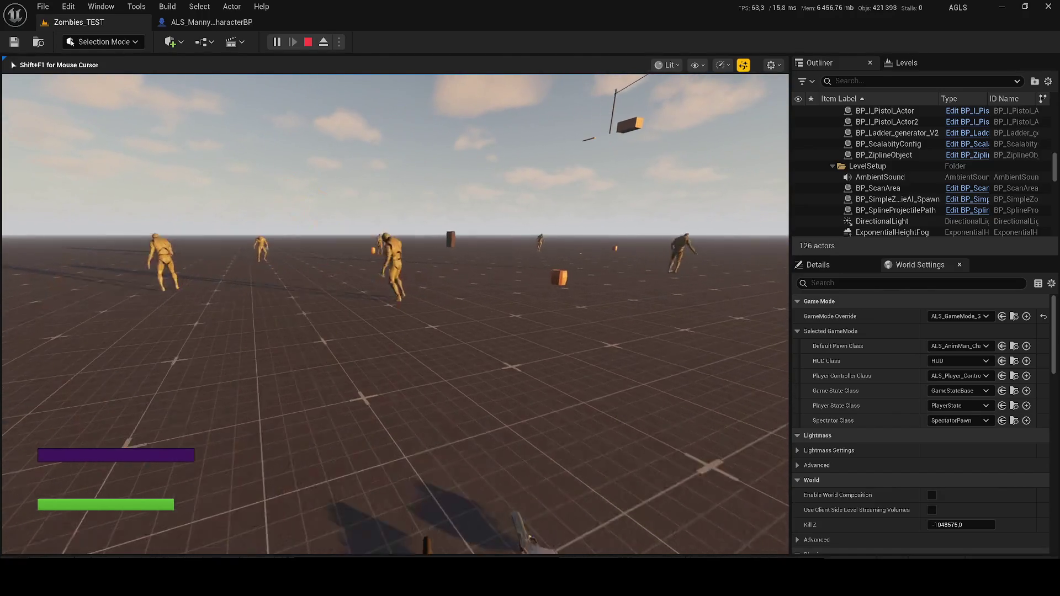
{"action": "key", "text": "v"}
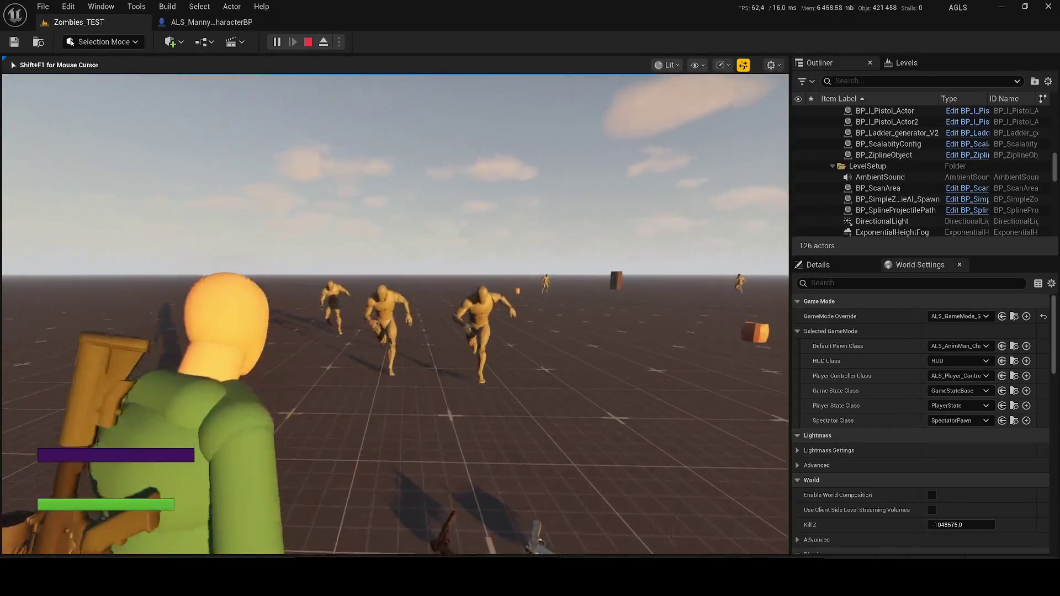
{"action": "key", "text": "2"}
{"action": "left_click", "coordinate": [395, 314]}
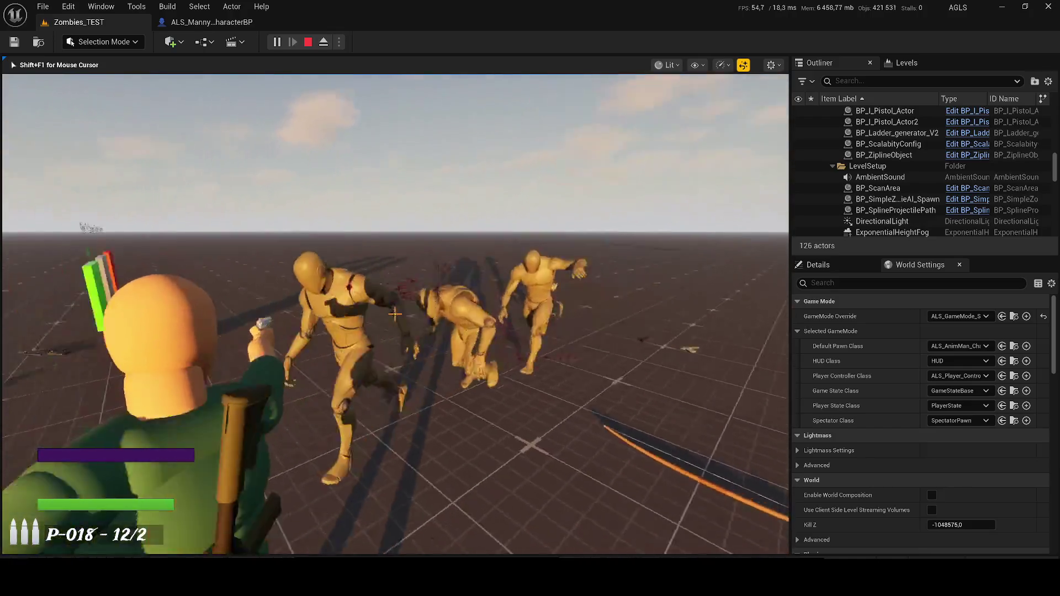
{"action": "left_click", "coordinate": [395, 314]}
{"action": "left_click", "coordinate": [395, 313]}
{"action": "left_click", "coordinate": [395, 313]}
{"action": "left_click", "coordinate": [395, 313]}
{"action": "left_click", "coordinate": [394, 313]}
{"action": "left_click", "coordinate": [394, 314]}
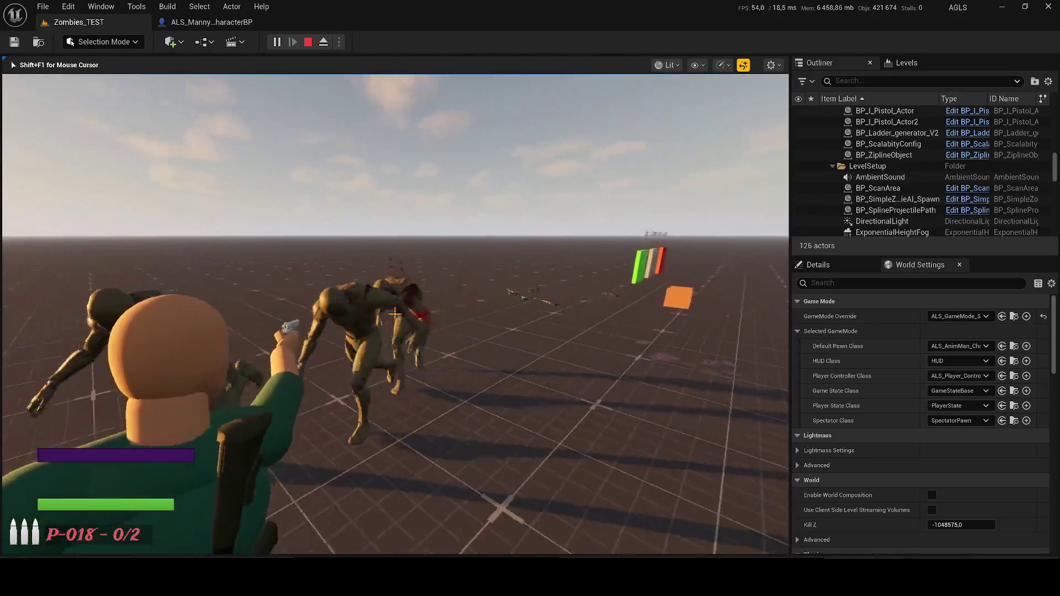
Reload, run from the zombies, aim the C8 rifle, then stop the session.
{"action": "key", "text": "r"}
{"action": "key", "text": "w"}
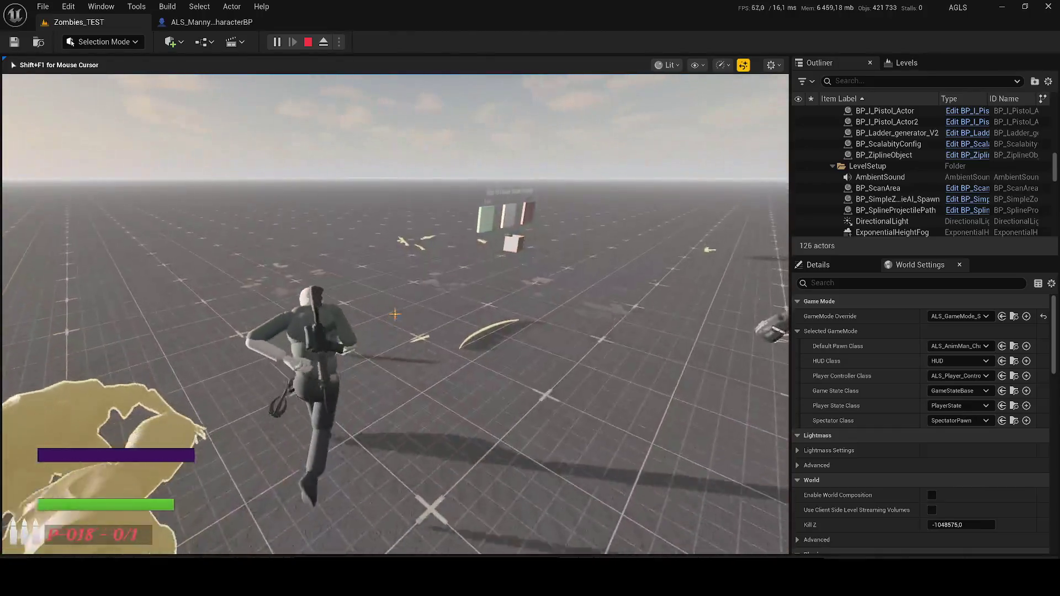
{"action": "key", "text": "1"}
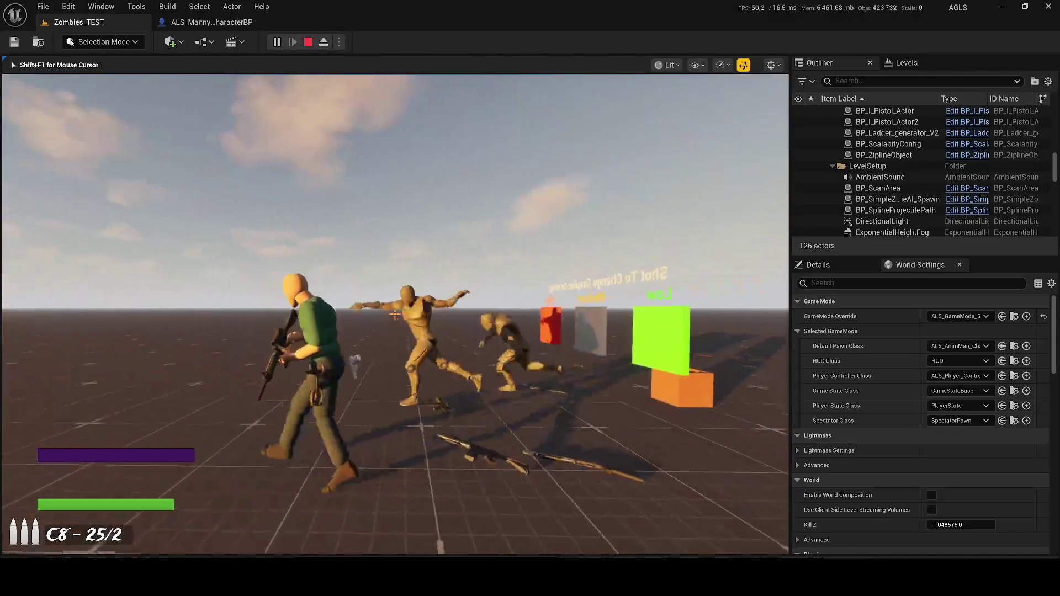
{"action": "right_click", "coordinate": [395, 313]}
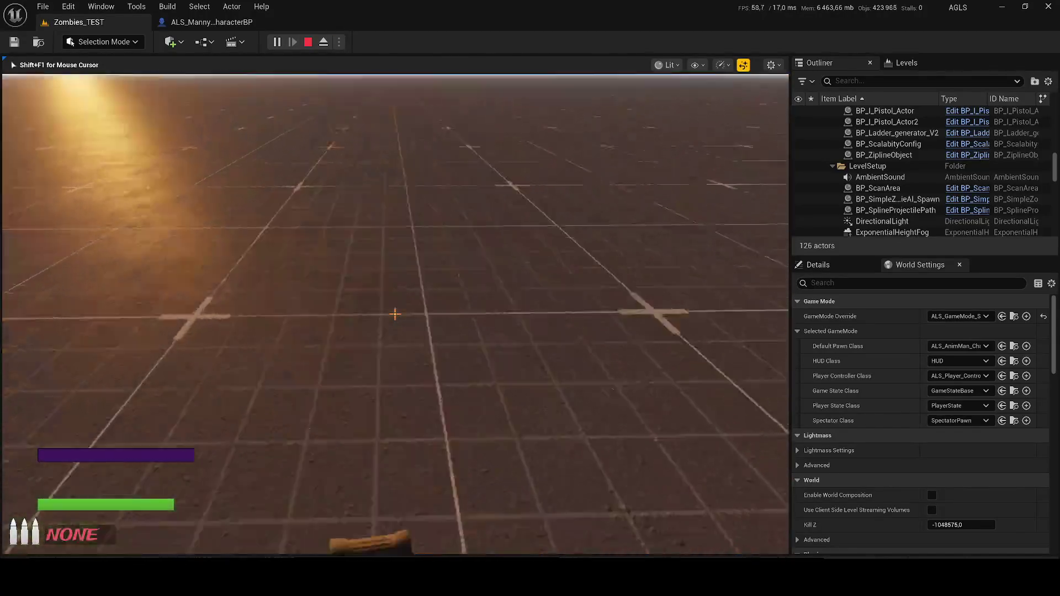
{"action": "key", "text": "2"}
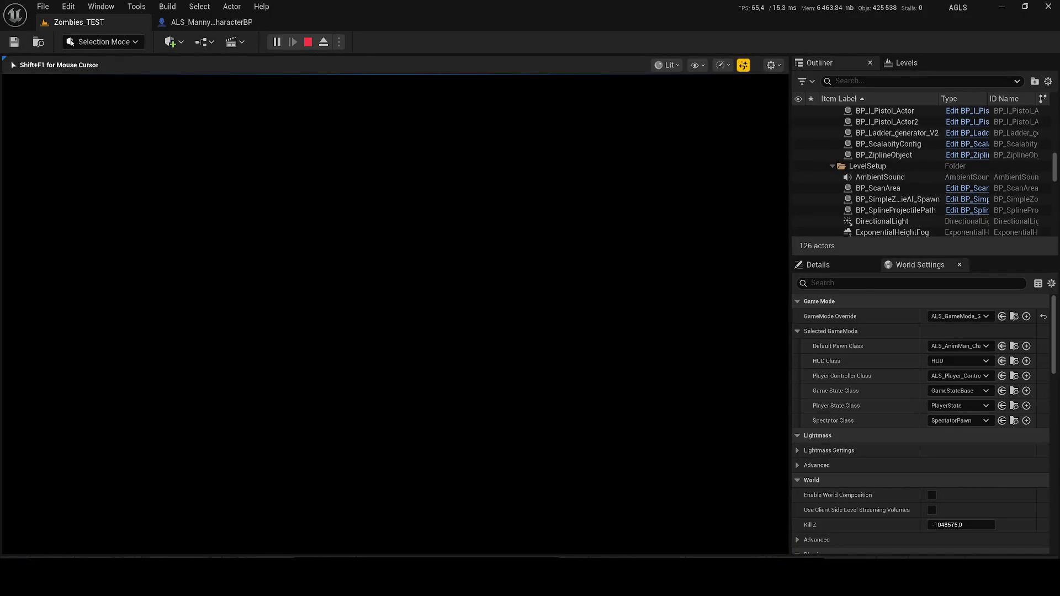
{"action": "key", "text": "Escape"}
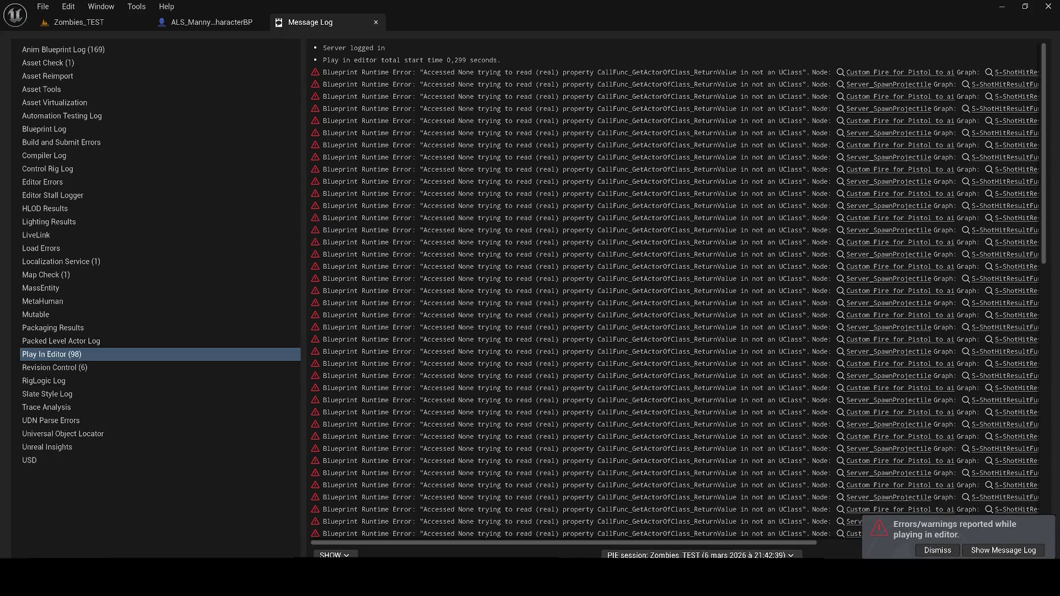
Inspect the Server_SpawnProjectile node behind the error, then close ALS_Base_CharacterBP and view Zombies_TEST from above.
{"action": "left_click", "coordinate": [843, 211]}
{"action": "scroll", "coordinate": [529, 433], "scroll_direction": "down", "scroll_amount": 6}
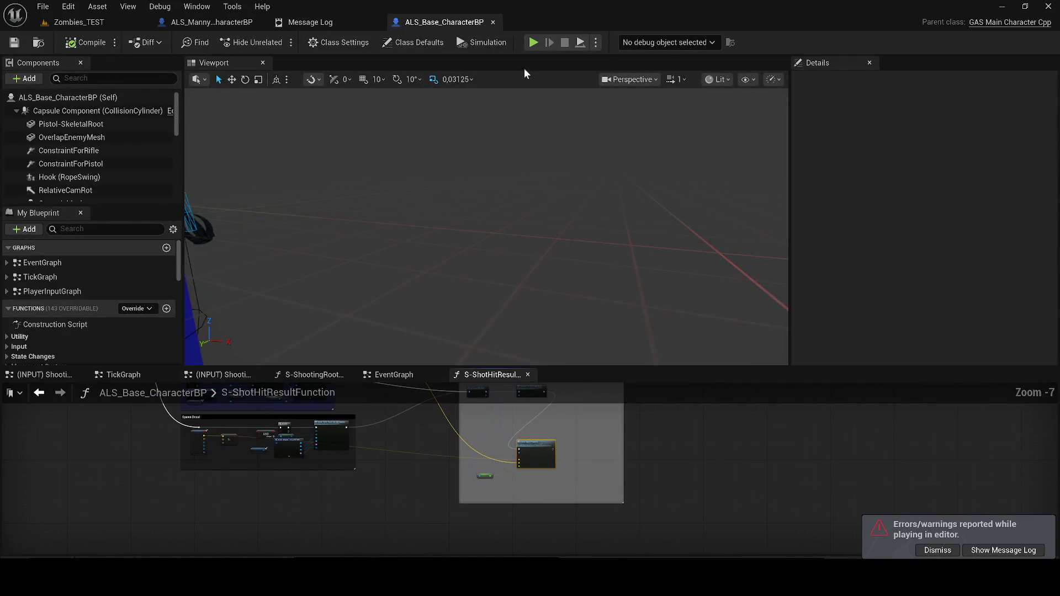
{"action": "left_click", "coordinate": [492, 22]}
{"action": "left_click", "coordinate": [99, 21]}
{"action": "left_click_drag", "start_coordinate": [282, 426], "coordinate": [266, 321]}
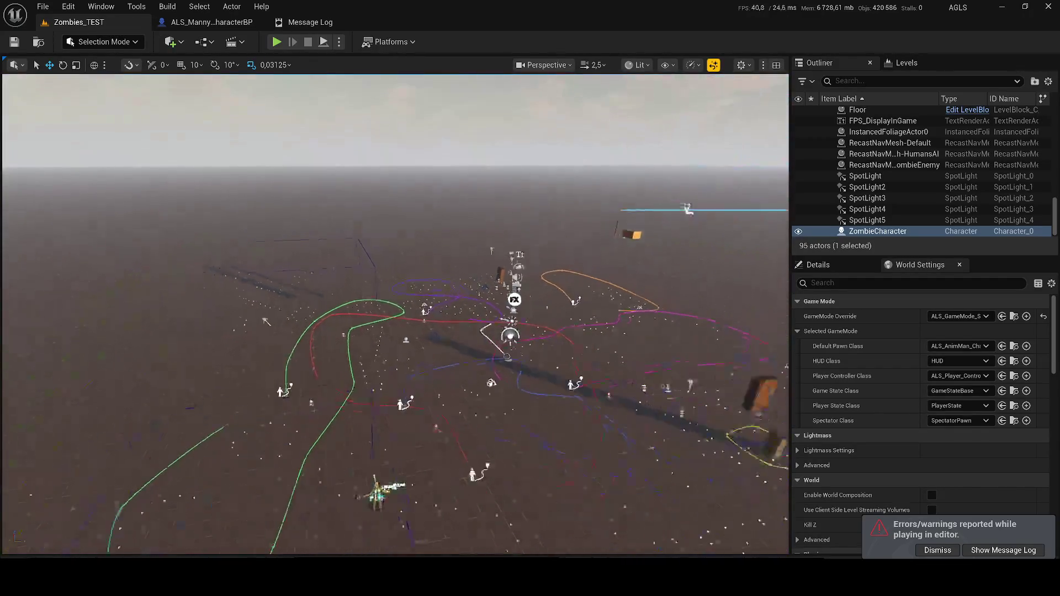
{"action": "scroll", "coordinate": [293, 319], "scroll_direction": "down", "scroll_amount": 5}
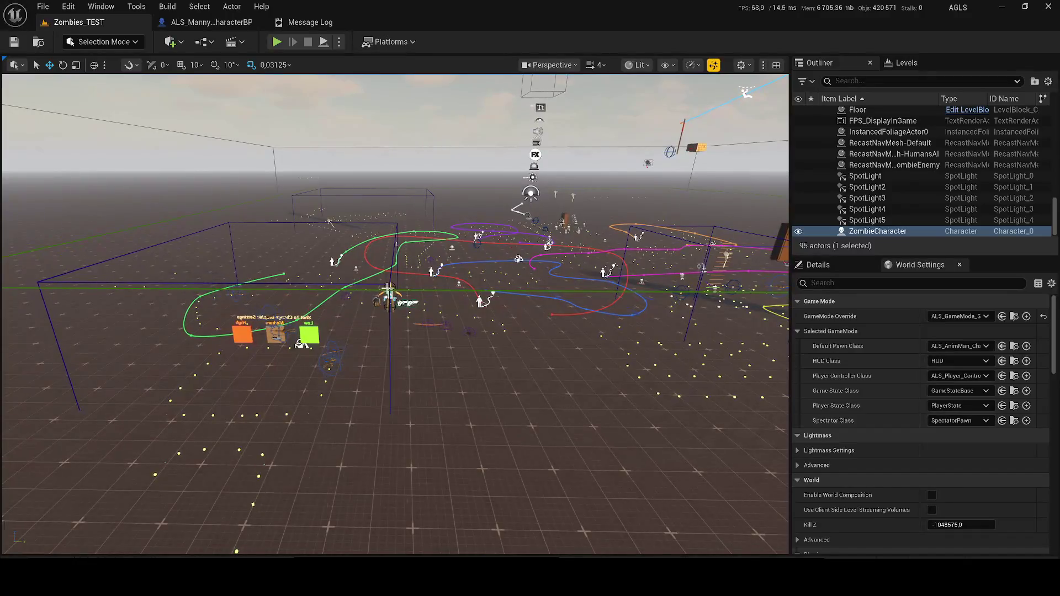
Delete the ZombieCharacter actor and save the Zombies_TEST level.
{"action": "key", "text": "Delete"}
{"action": "scroll", "coordinate": [408, 265], "scroll_direction": "up", "scroll_amount": 3}
{"action": "key", "text": "ctrl+s"}
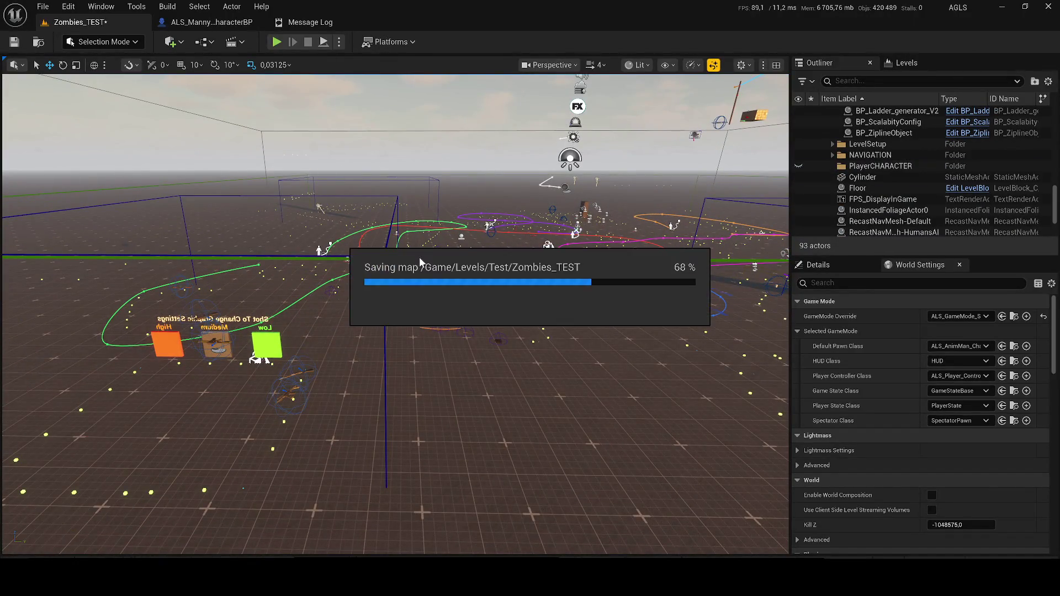
{"action": "scroll", "coordinate": [389, 280], "scroll_direction": "down", "scroll_amount": 10}
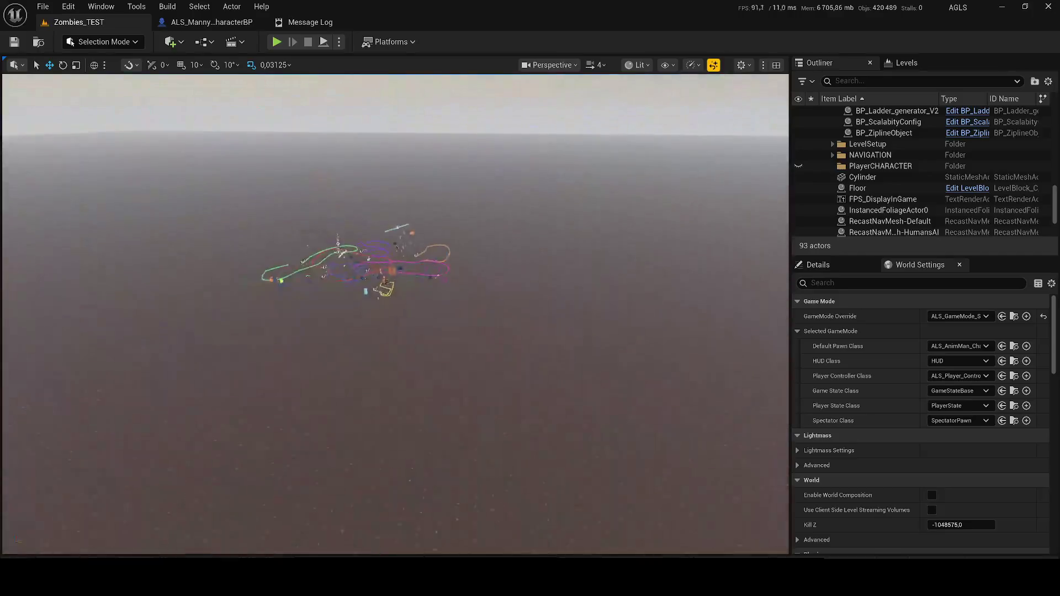
Scroll the Content Drawer folder tree to the top, then bring up the Edit menu.
{"action": "key", "text": "ctrl+space"}
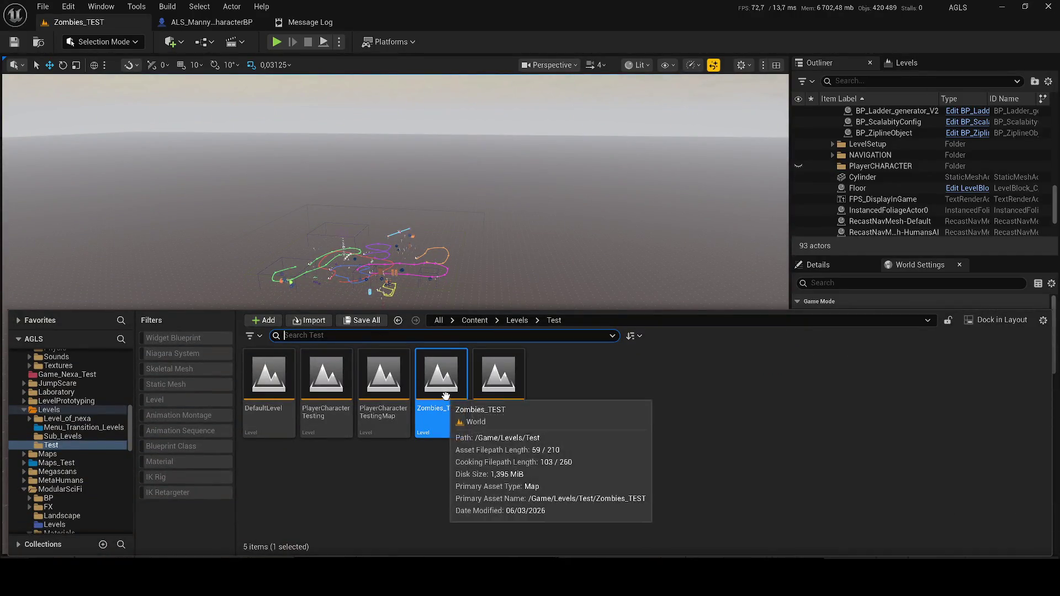
{"action": "scroll", "coordinate": [79, 425], "scroll_direction": "up", "scroll_amount": 7}
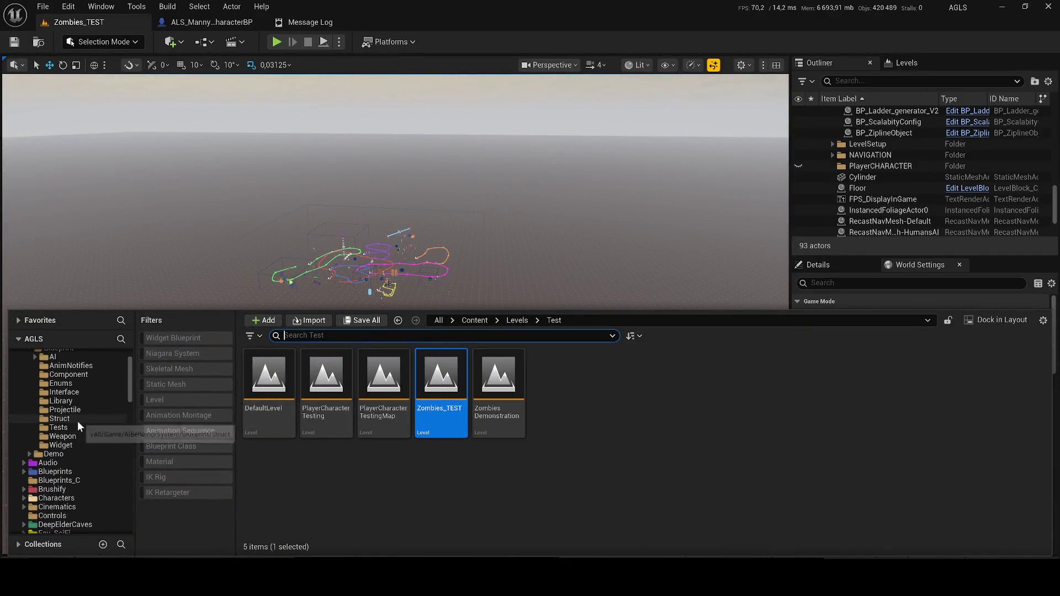
{"action": "scroll", "coordinate": [80, 426], "scroll_direction": "up", "scroll_amount": 7}
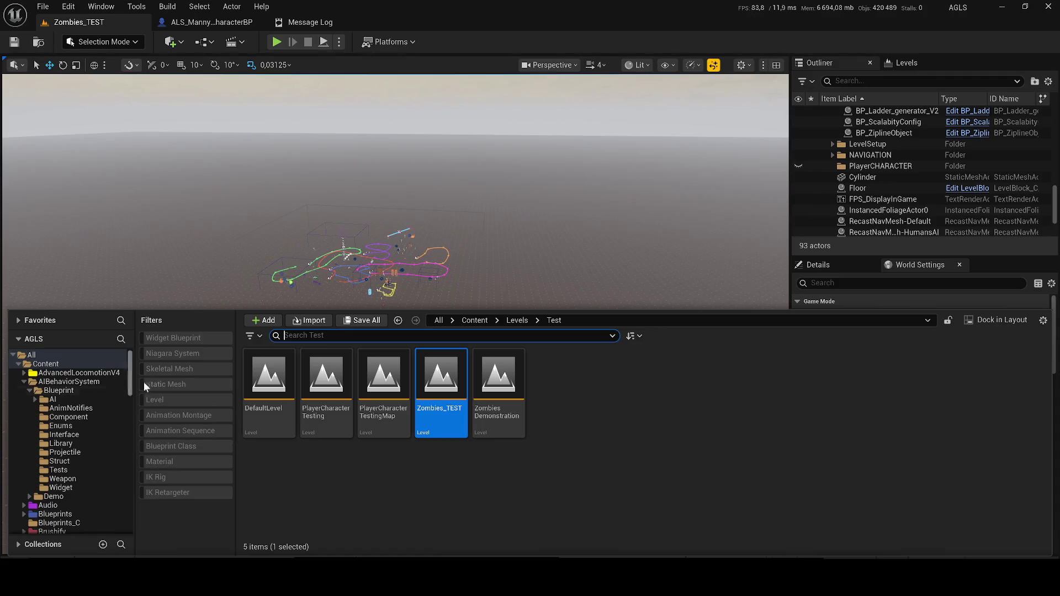
{"action": "left_click", "coordinate": [73, 7]}
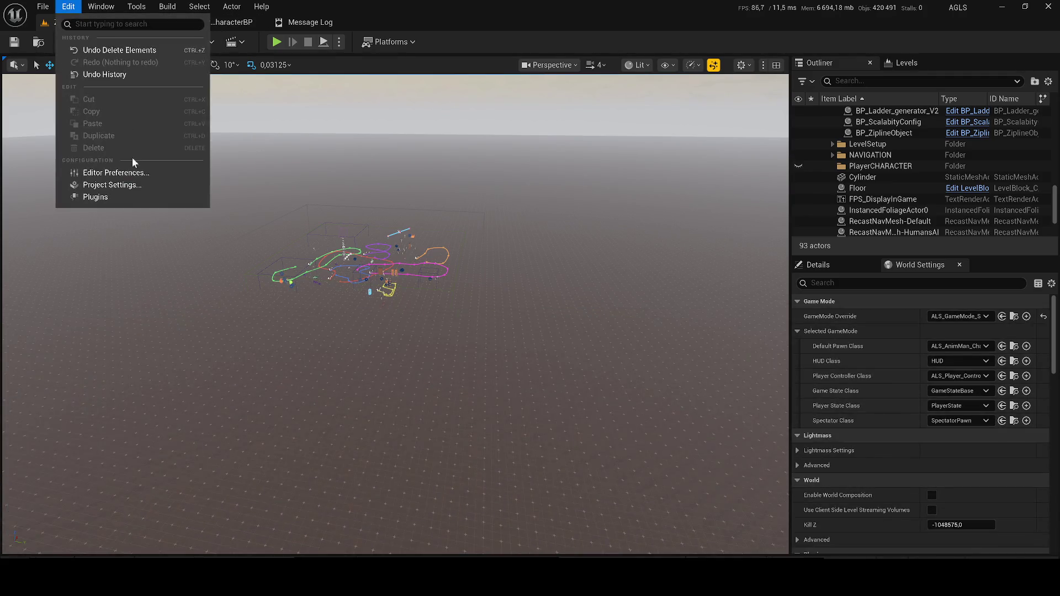
Check Project Settings' Default Maps, both Level_NEXA-1, then return to the Level_NEXA-1 editor.
{"action": "left_click", "coordinate": [116, 190]}
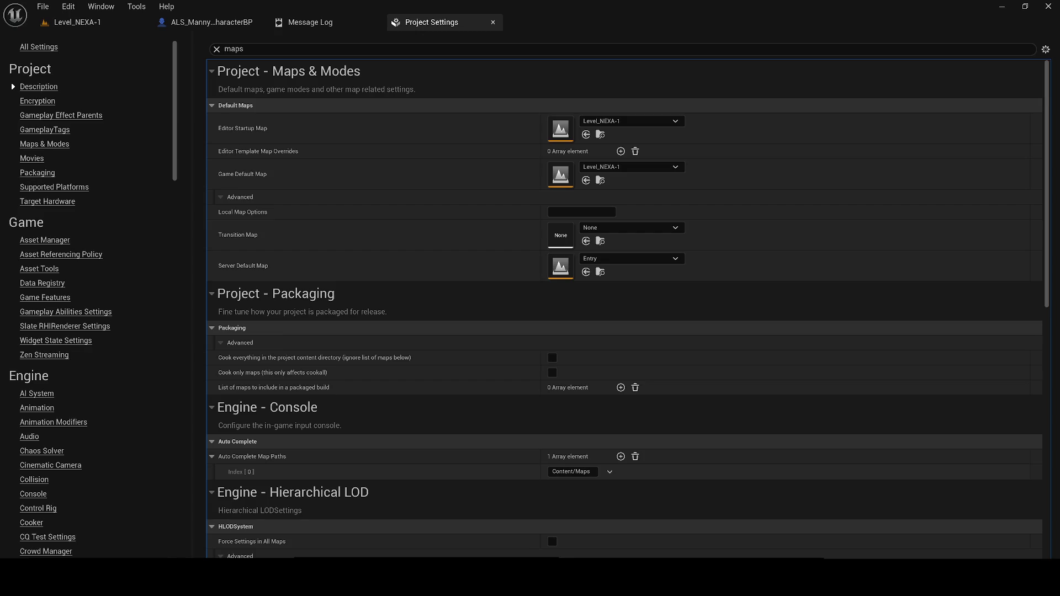
{"action": "left_click", "coordinate": [65, 16]}
{"action": "left_click", "coordinate": [56, 23]}
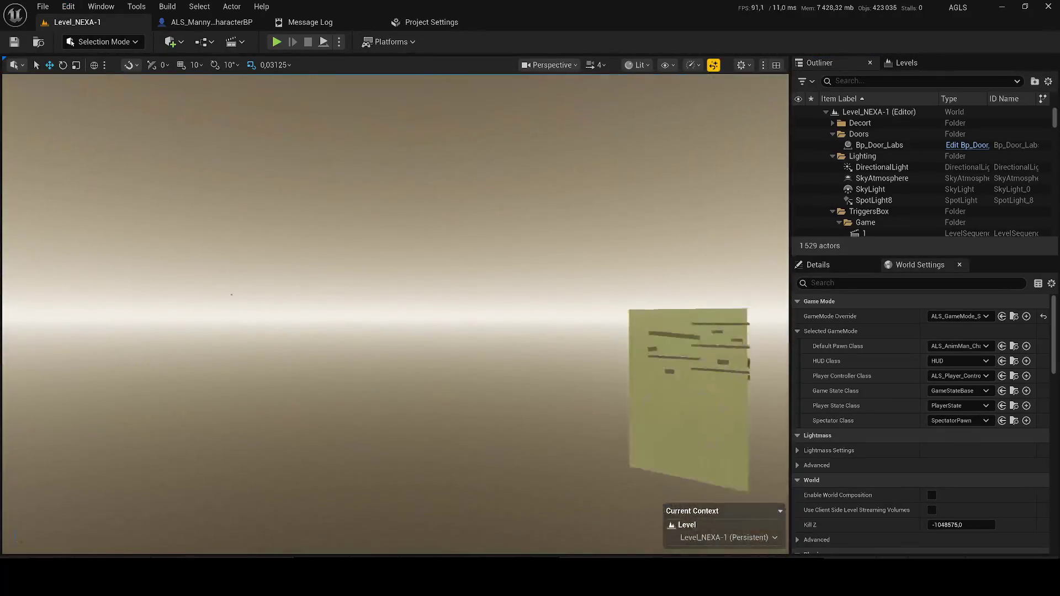
Select and frame ALS_Manny_CharacterBP in Level_NEXA-1, then show the Content/Levels/Test folder.
{"action": "scroll", "coordinate": [395, 313], "scroll_direction": "down", "scroll_amount": 2}
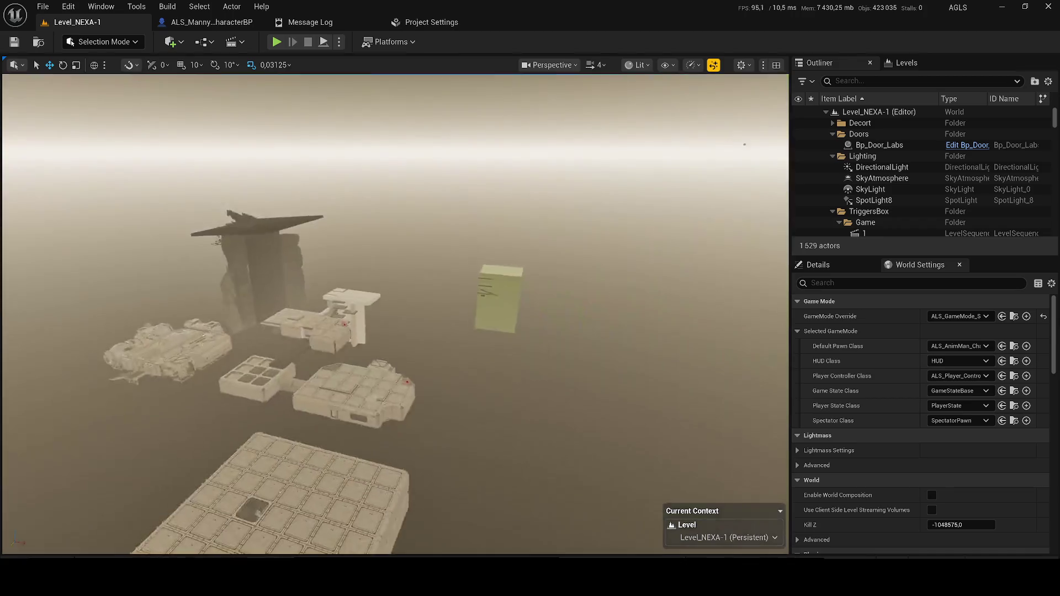
{"action": "scroll", "coordinate": [395, 312], "scroll_direction": "down", "scroll_amount": 2}
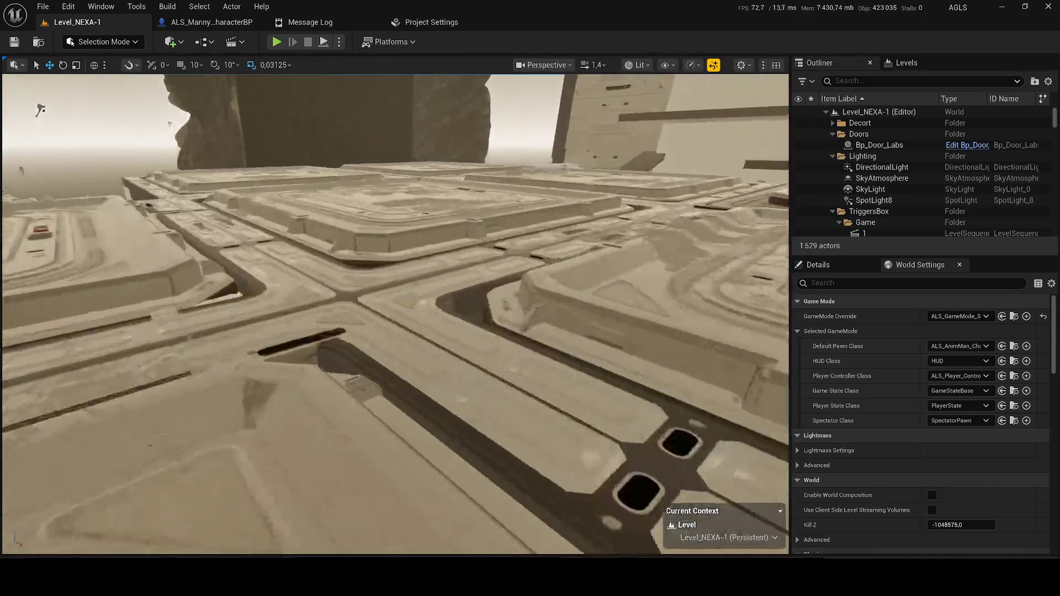
{"action": "scroll", "coordinate": [396, 313], "scroll_direction": "down", "scroll_amount": 1}
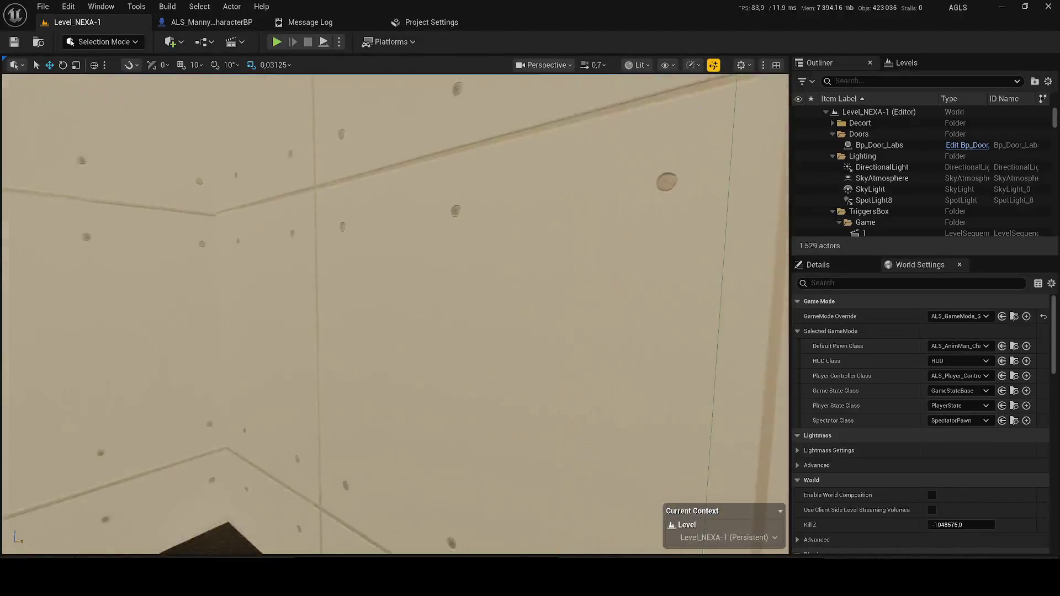
{"action": "scroll", "coordinate": [396, 313], "scroll_direction": "up", "scroll_amount": 2}
{"action": "left_click", "coordinate": [319, 320]}
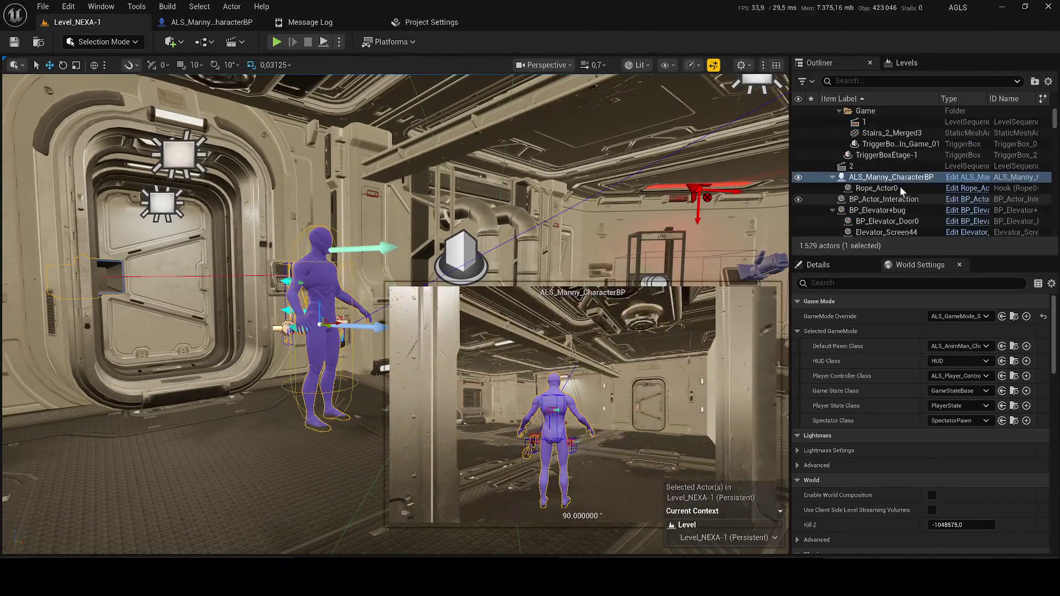
{"action": "key", "text": "f"}
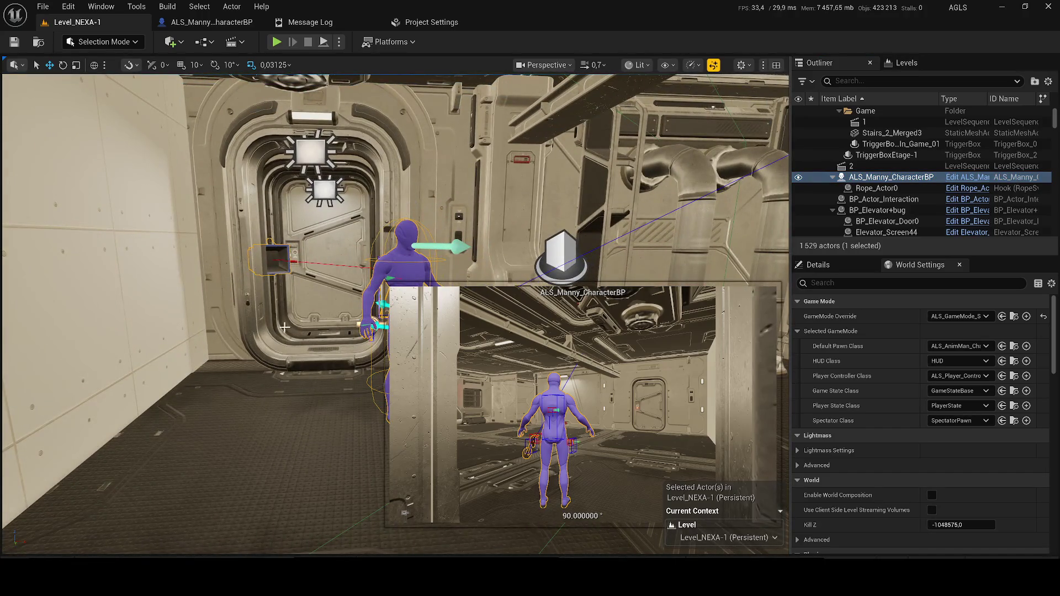
{"action": "left_click", "coordinate": [55, 560]}
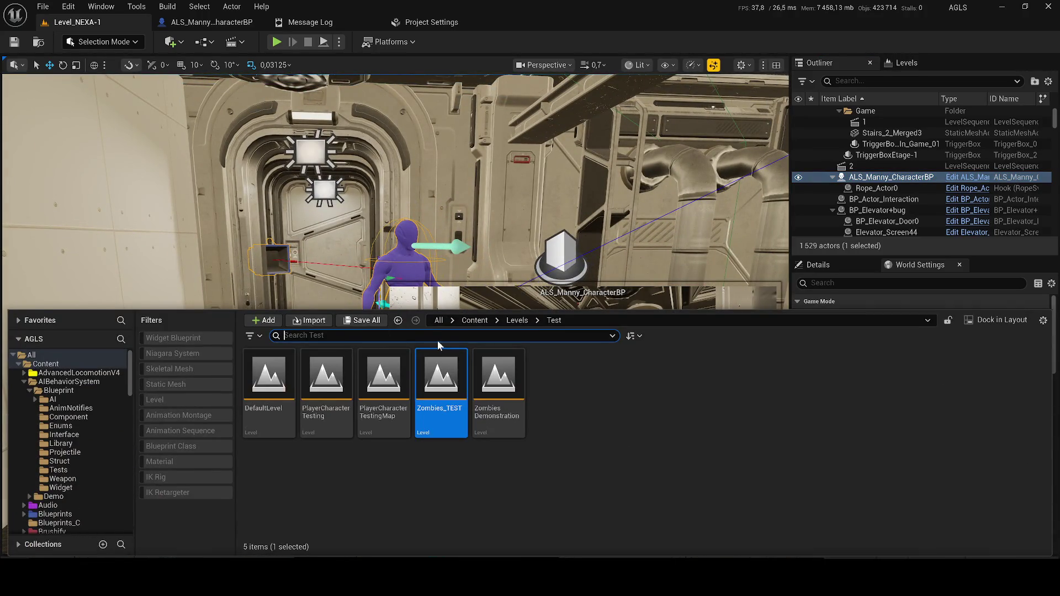
Open Zombies_TEST and paste the copied ALS_Manny character into it.
{"action": "double_click", "coordinate": [432, 371]}
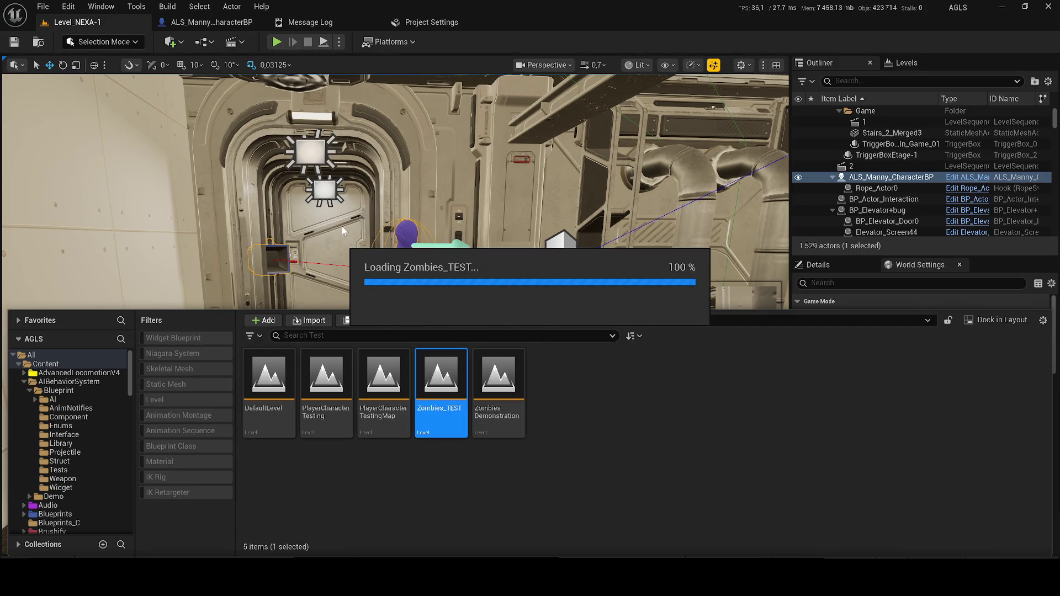
{"action": "left_click", "coordinate": [337, 229]}
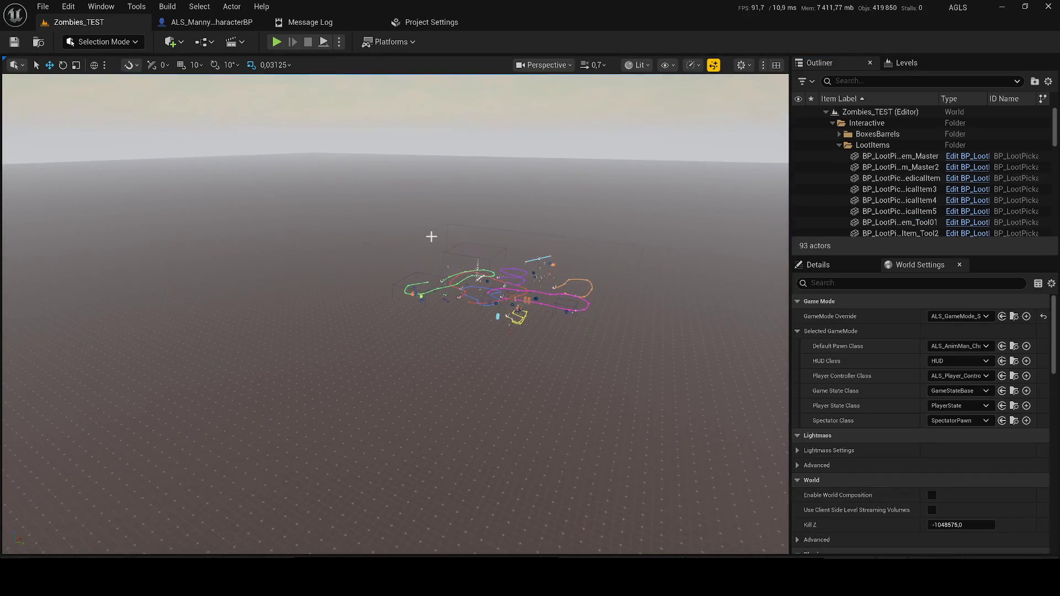
{"action": "left_click", "coordinate": [432, 246]}
{"action": "key", "text": "f"}
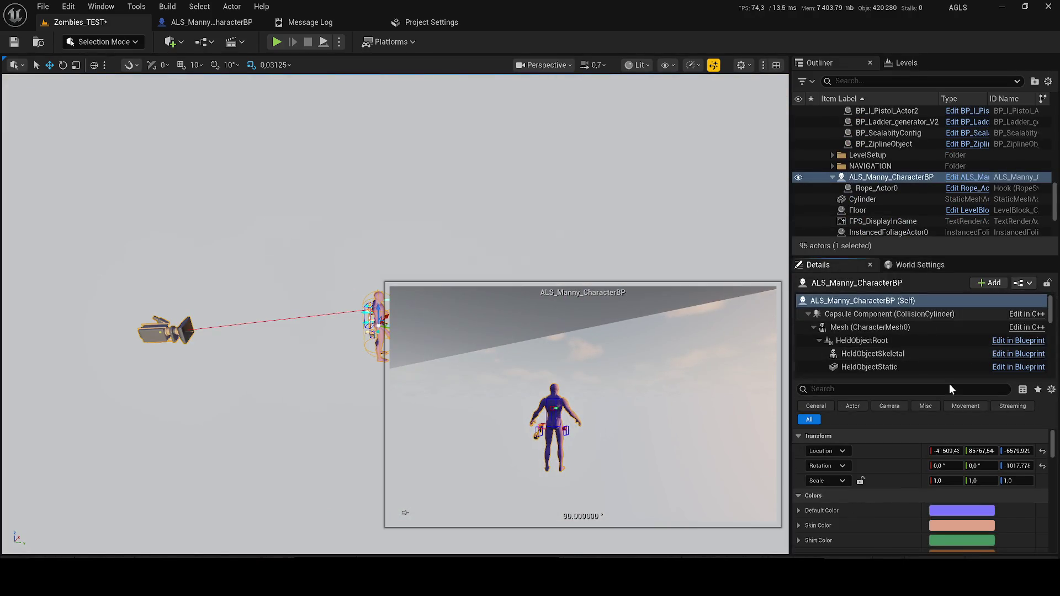
Move the character to location 0 on each axis, save the map, and start a playtest.
{"action": "key", "text": "Return"}
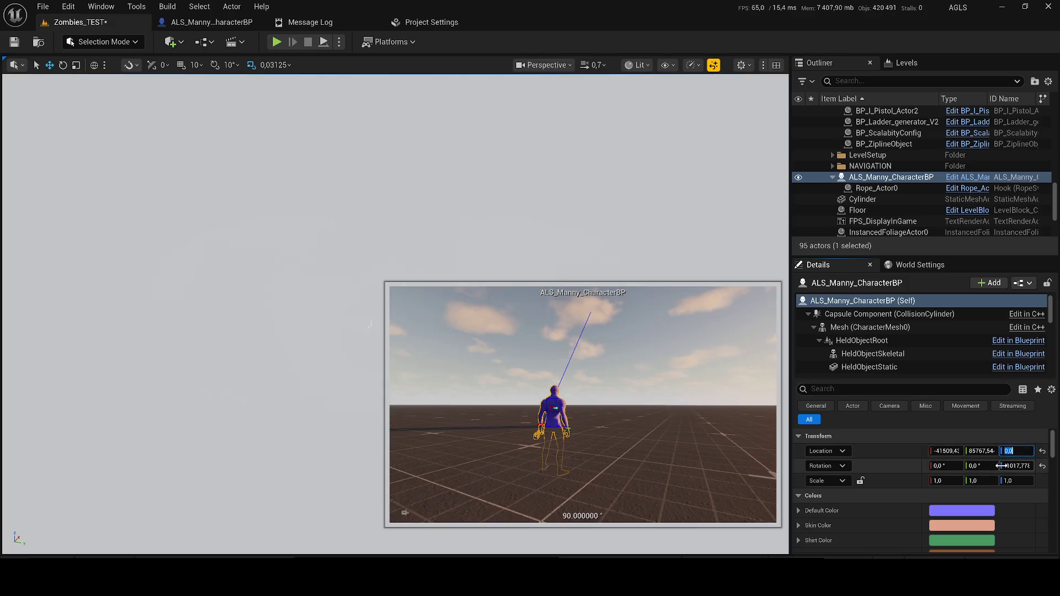
{"action": "type", "text": "0"}
{"action": "key", "text": "Return"}
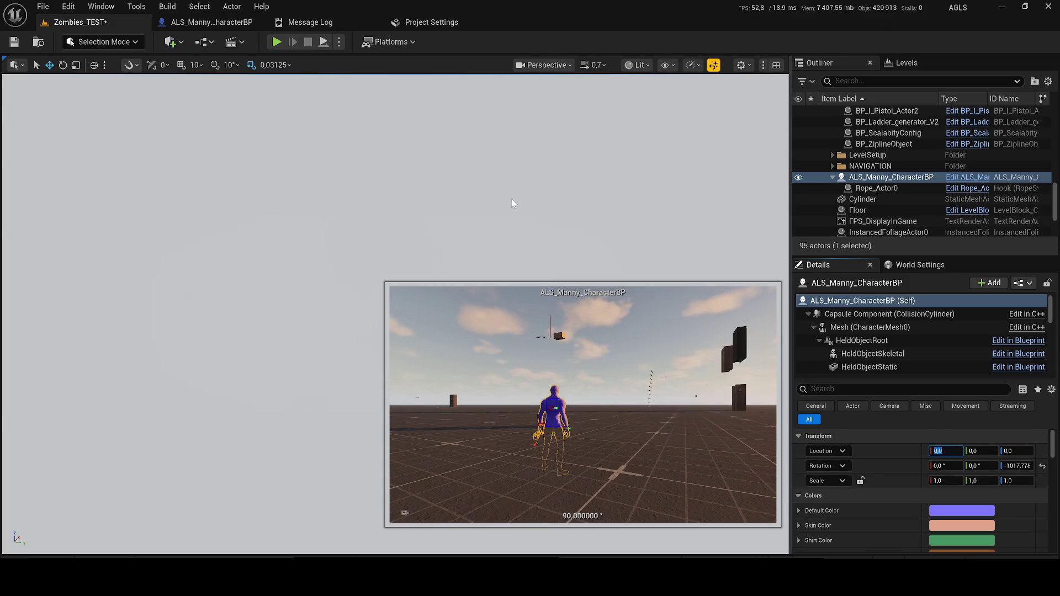
{"action": "key", "text": "f"}
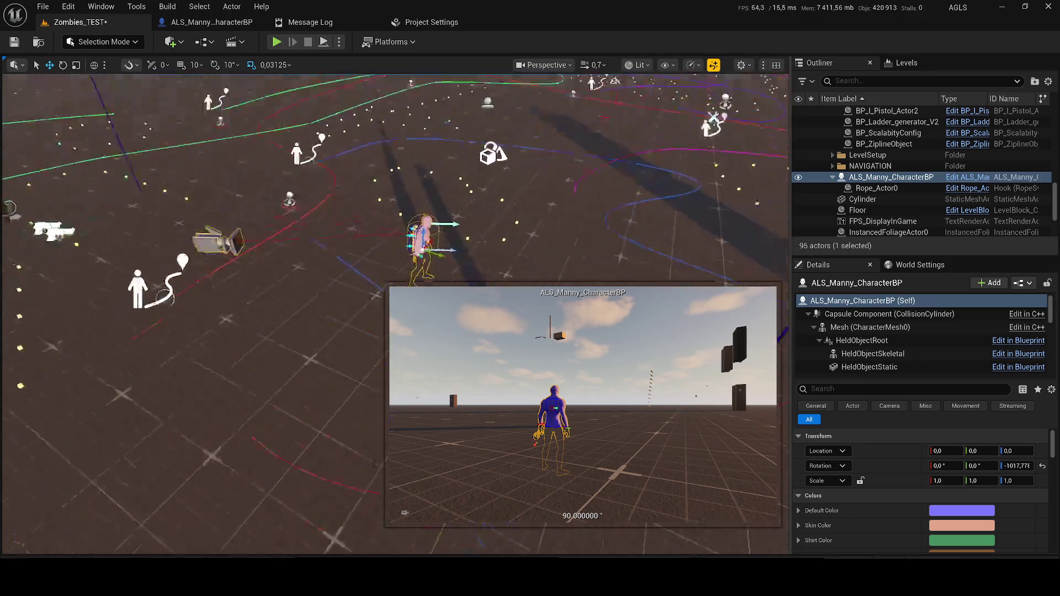
{"action": "key", "text": "ctrl+s"}
{"action": "left_click", "coordinate": [272, 43]}
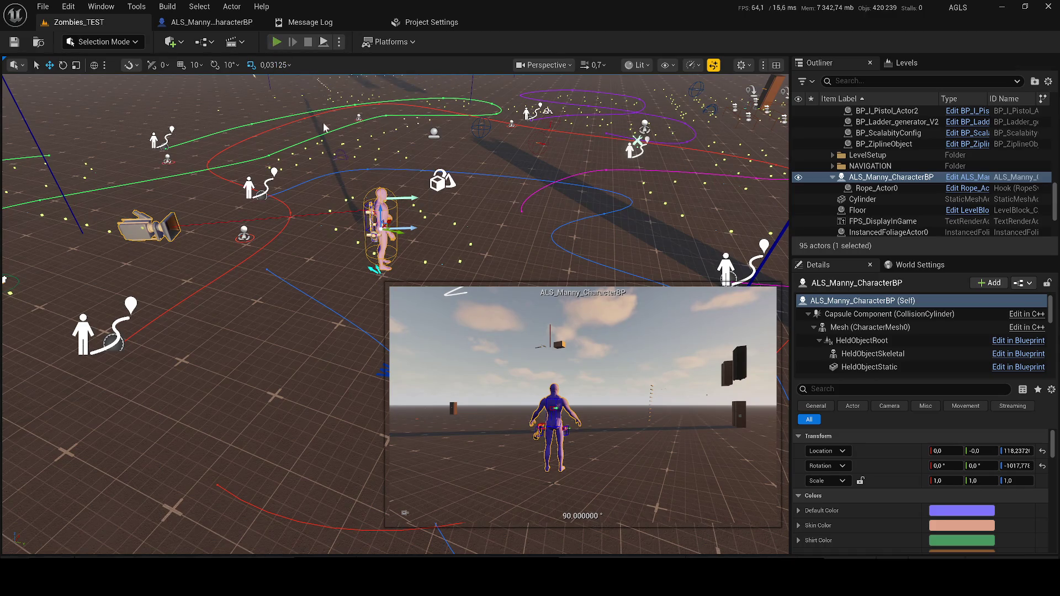
{"action": "left_click", "coordinate": [319, 143]}
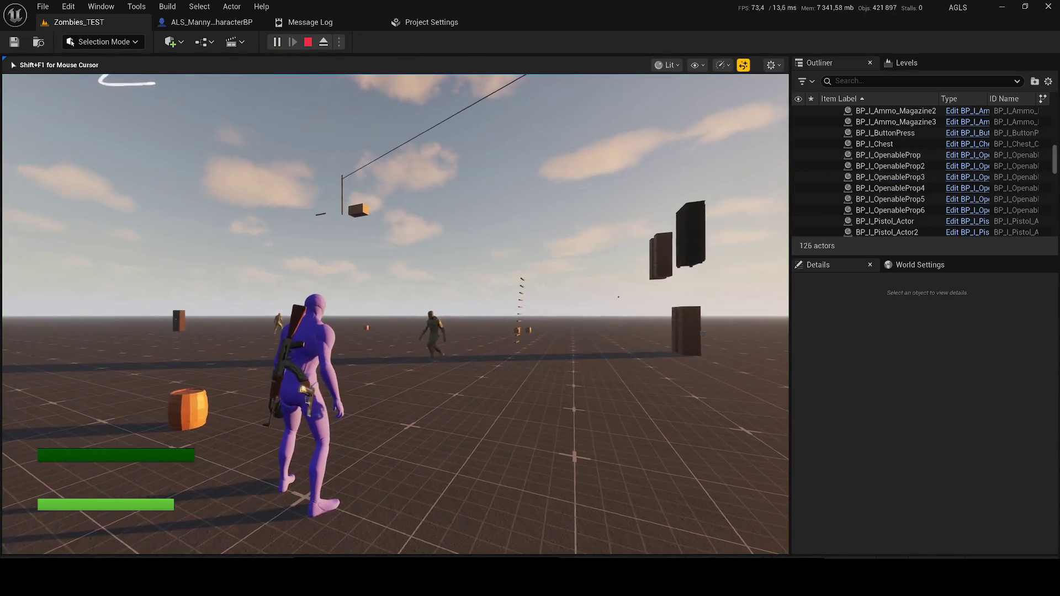
Run the ALS_Manny character toward the zombies, switch from the AK-47 to melee, then stop.
{"action": "key", "text": "w"}
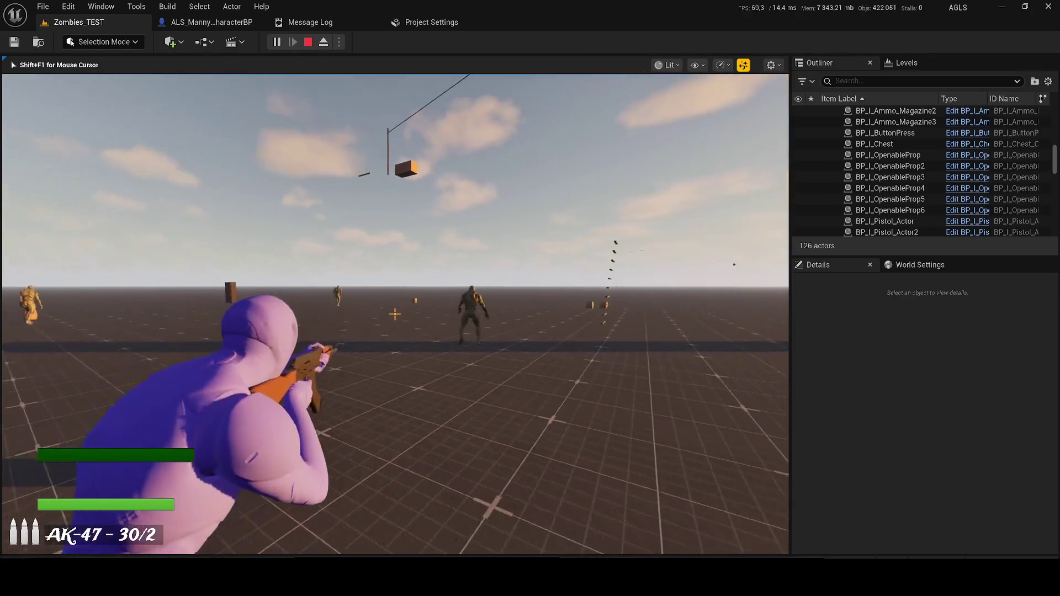
{"action": "key", "text": "w"}
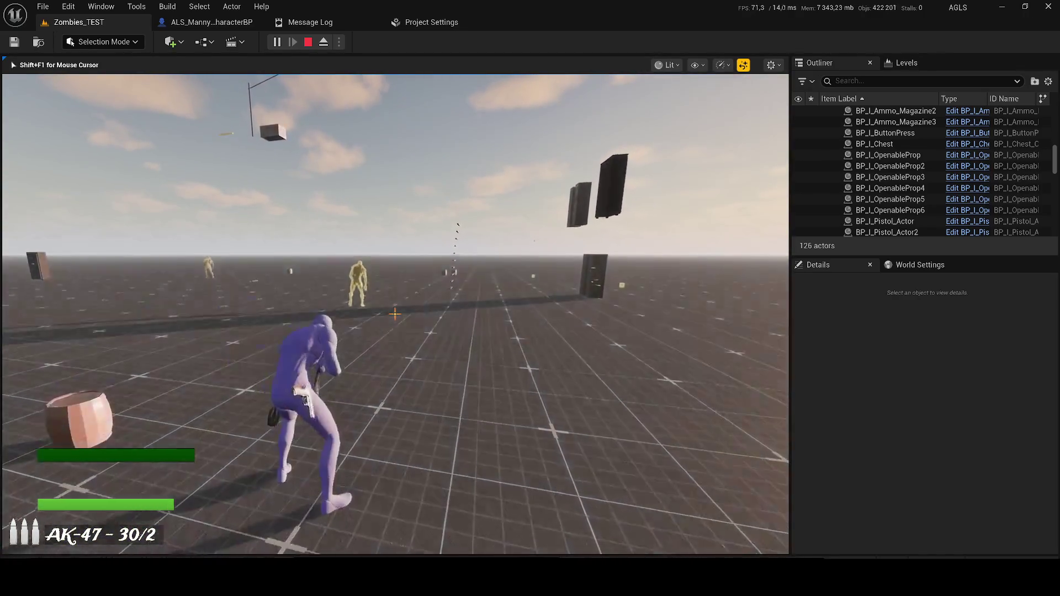
{"action": "key", "text": "w"}
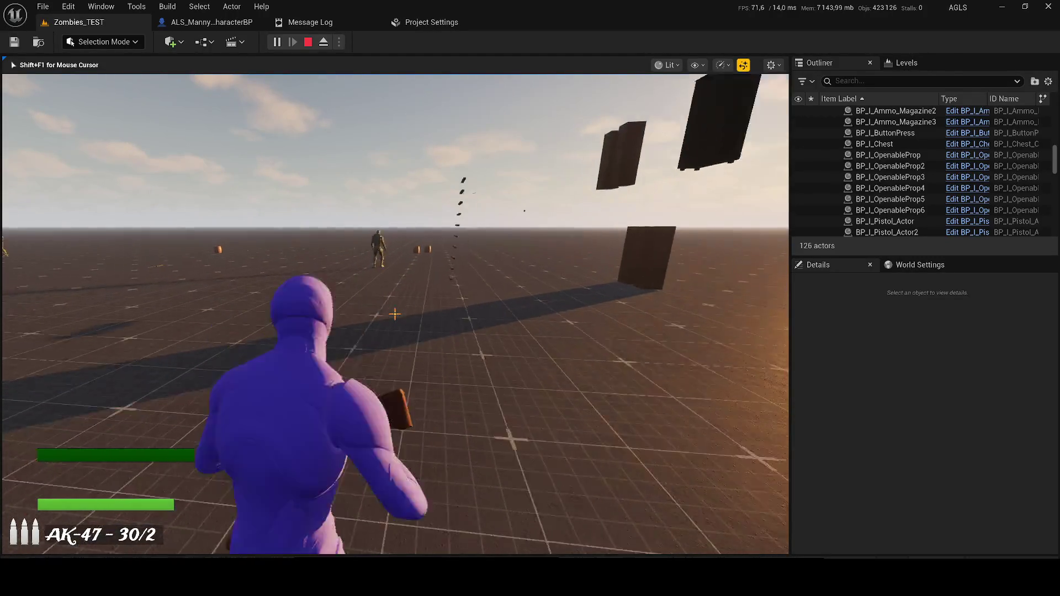
{"action": "key", "text": "2"}
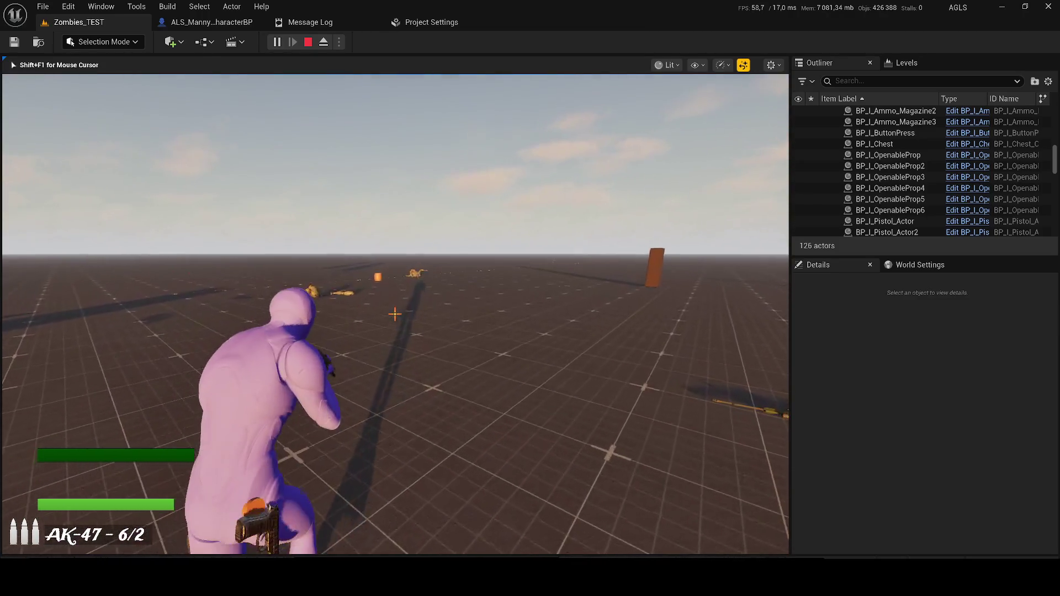
{"action": "key", "text": "Escape"}
Tilt the view toward the floor and run a second brief playtest.
{"action": "left_click_drag", "start_coordinate": [398, 245], "coordinate": [397, 285]}
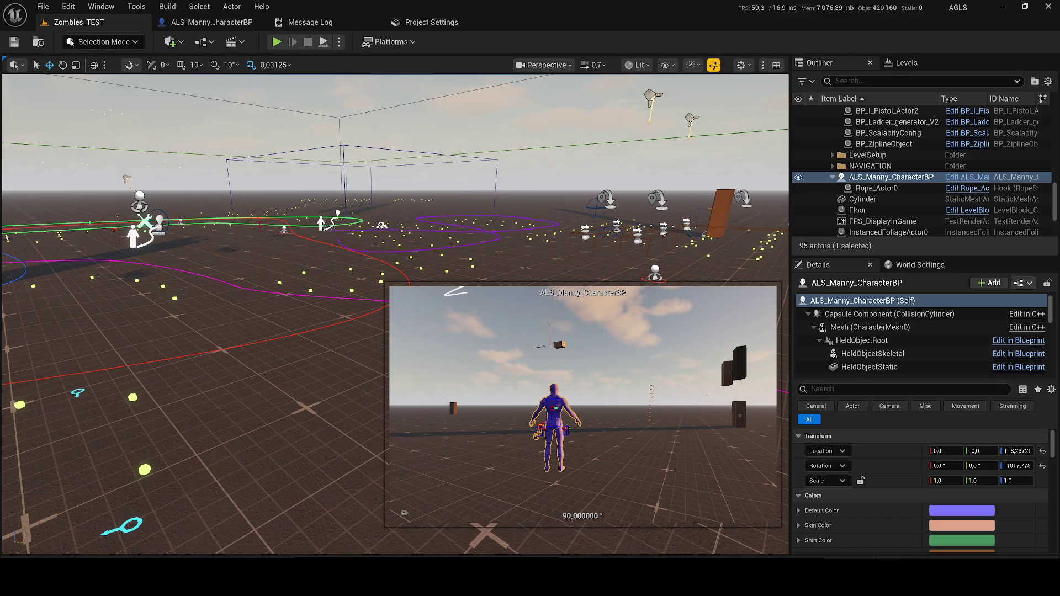
{"action": "left_click", "coordinate": [276, 42]}
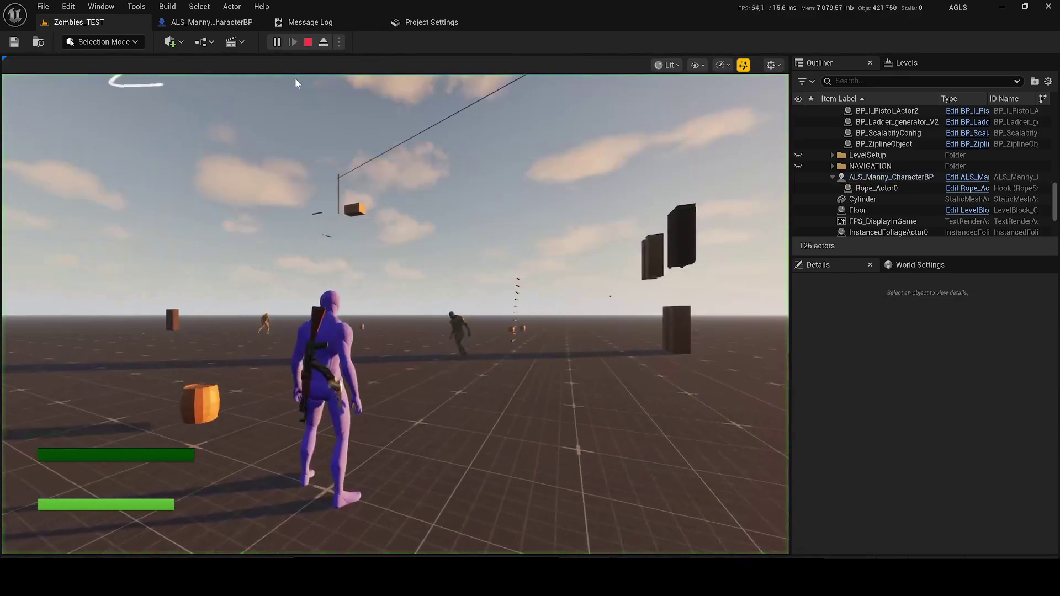
{"action": "key", "text": "Escape"}
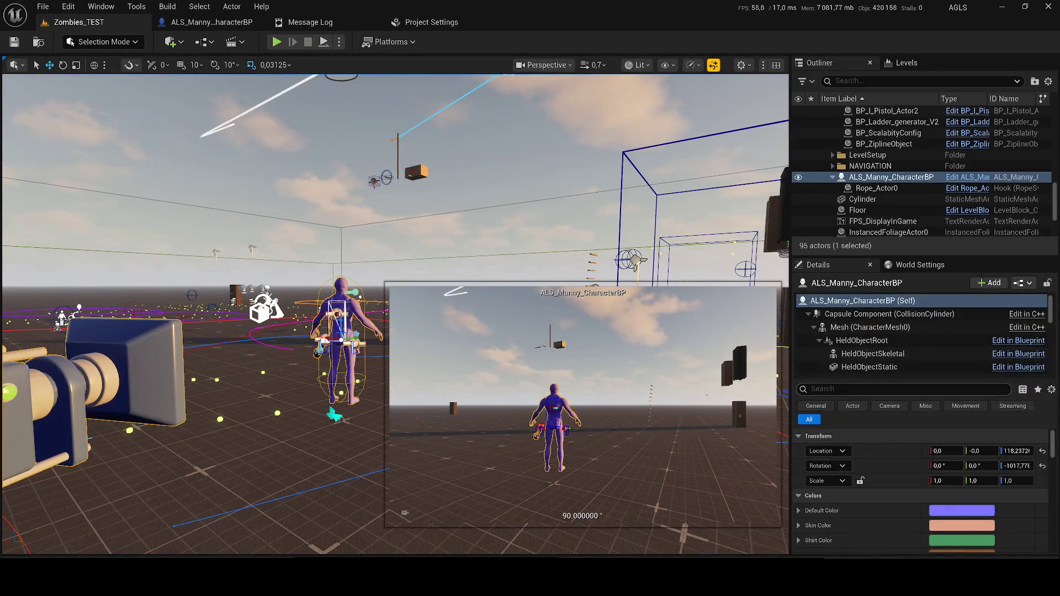
Open the ZombiesDemonstration level from the Test folder.
{"action": "left_click_drag", "start_coordinate": [833, 380], "coordinate": [829, 356]}
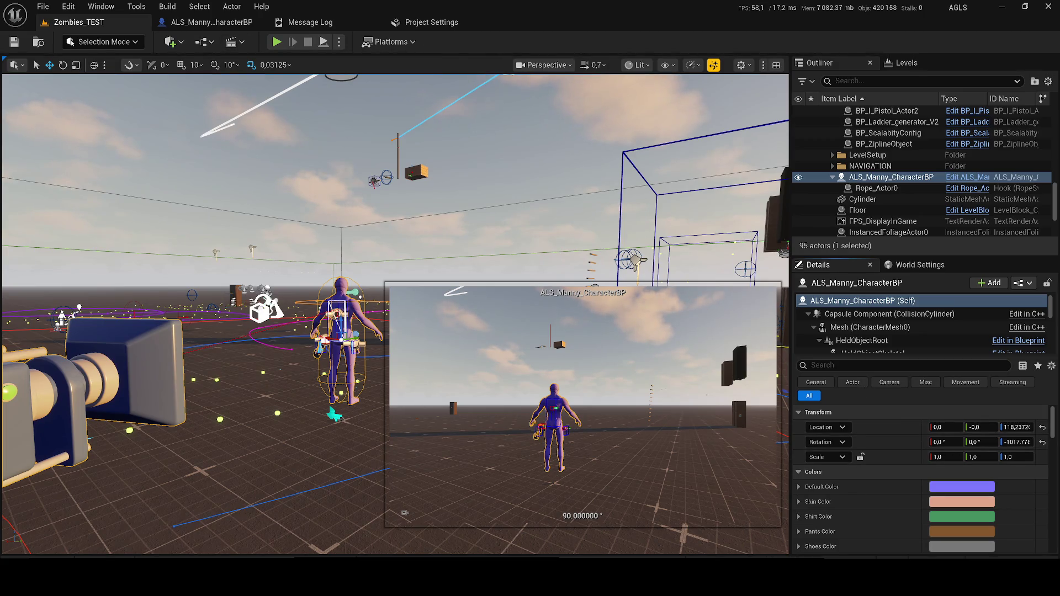
{"action": "left_click", "coordinate": [26, 556]}
{"action": "right_click", "coordinate": [492, 204]}
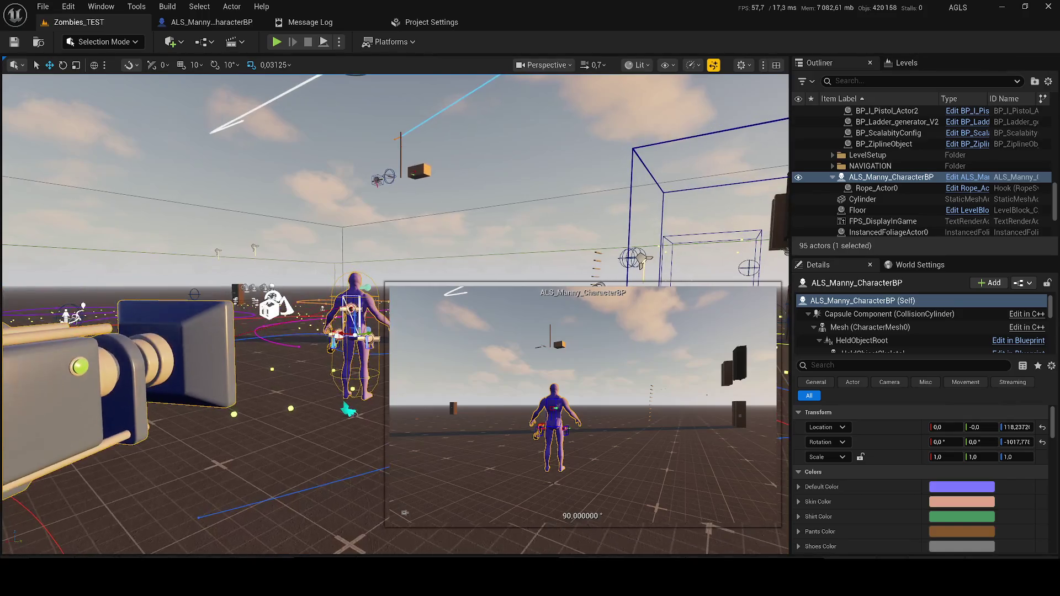
{"action": "key", "text": "ctrl+space"}
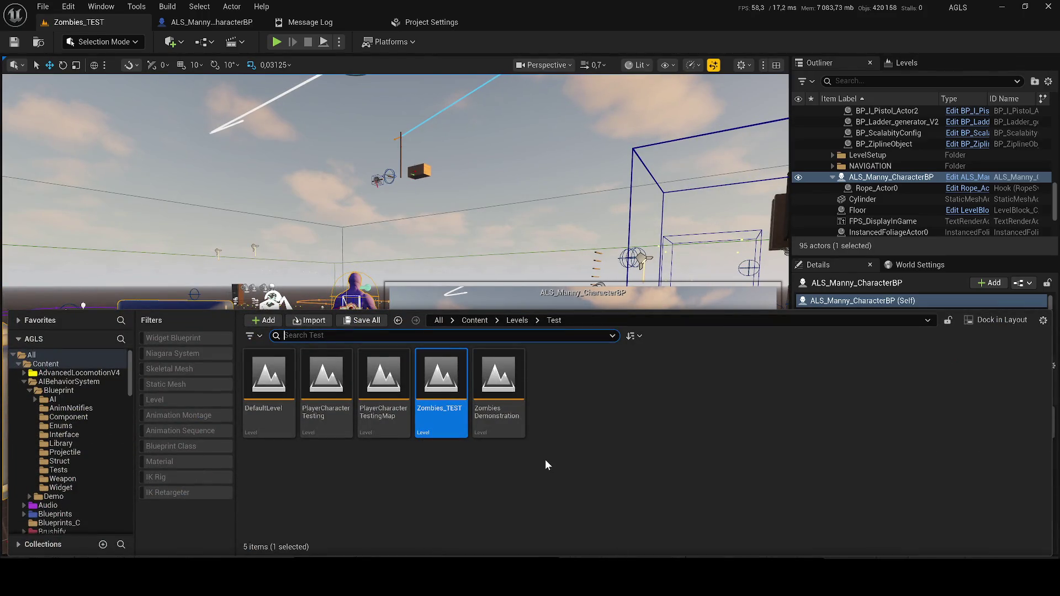
{"action": "double_click", "coordinate": [508, 409]}
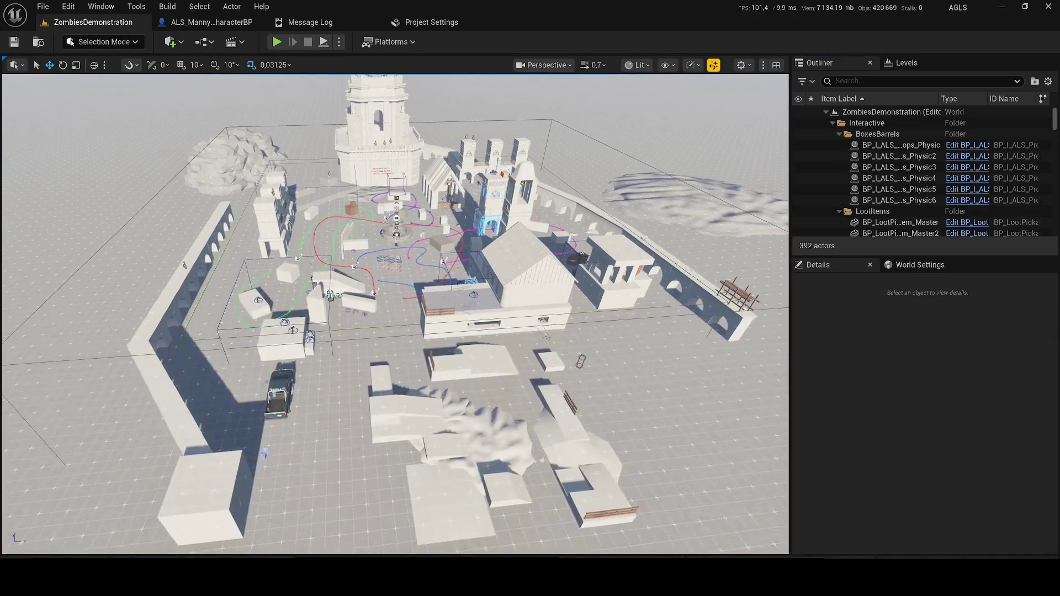
Select the ALS_AnimMan_CharacterBP player character to show its Details.
{"action": "scroll", "coordinate": [395, 315], "scroll_direction": "up", "scroll_amount": 3}
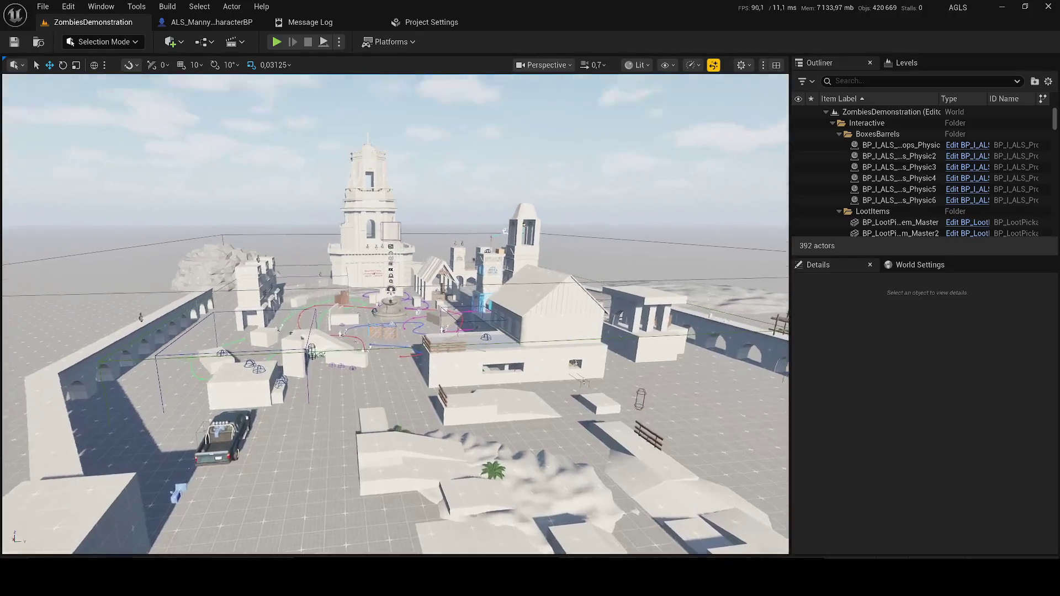
{"action": "scroll", "coordinate": [395, 314], "scroll_direction": "up", "scroll_amount": 3}
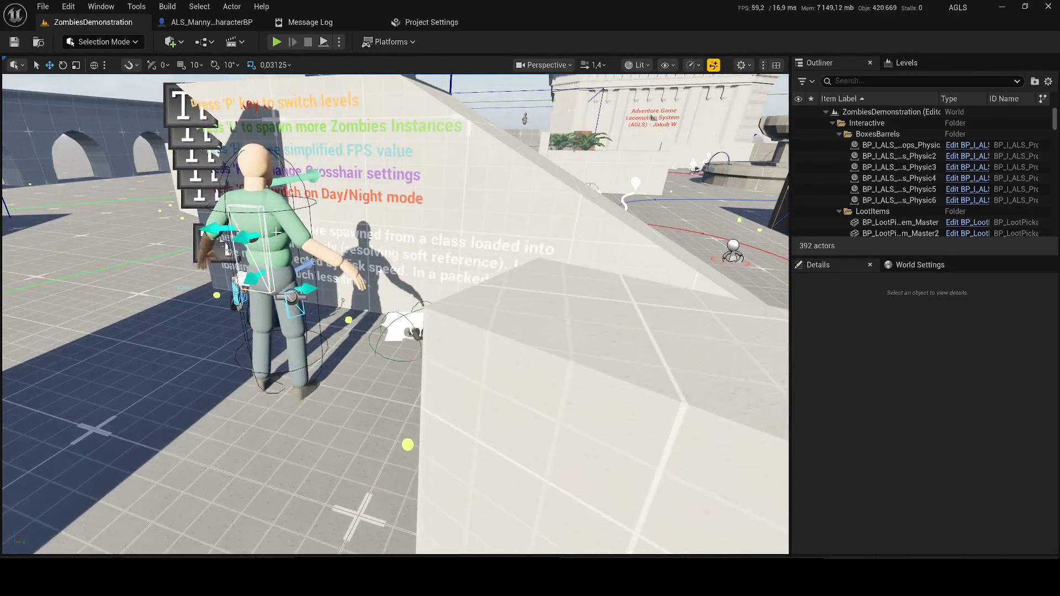
{"action": "left_click", "coordinate": [260, 248]}
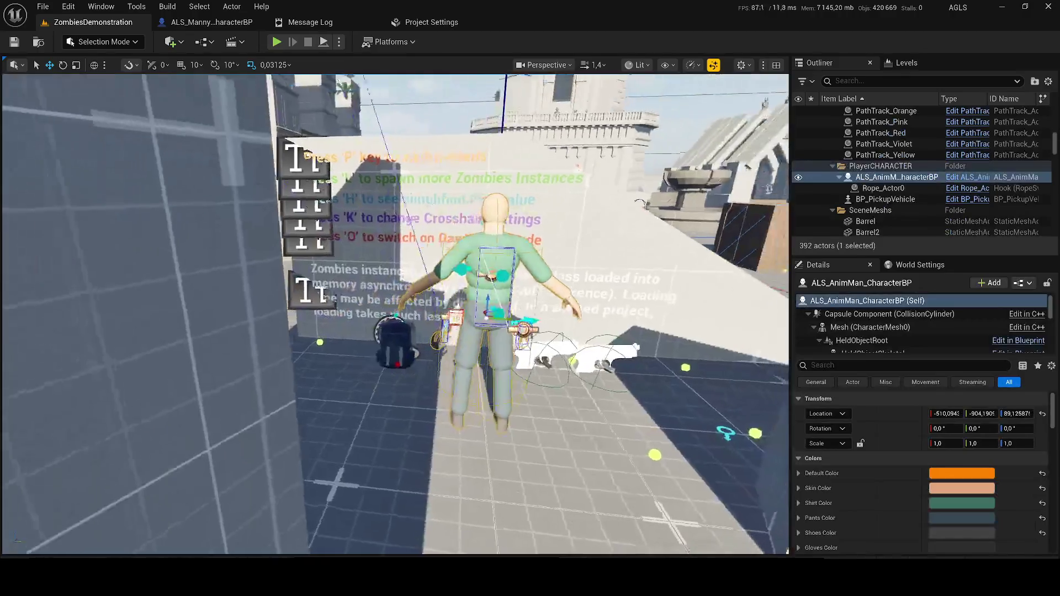
Scroll through the player character's colour and config settings in the Details panel.
{"action": "scroll", "coordinate": [817, 469], "scroll_direction": "down", "scroll_amount": 3}
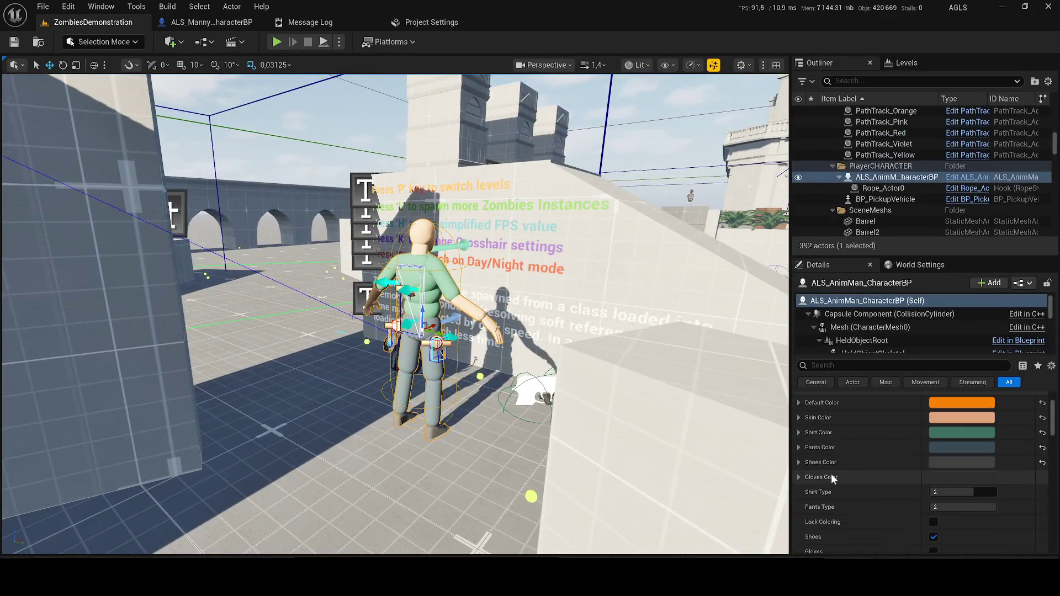
{"action": "scroll", "coordinate": [883, 469], "scroll_direction": "down", "scroll_amount": 3}
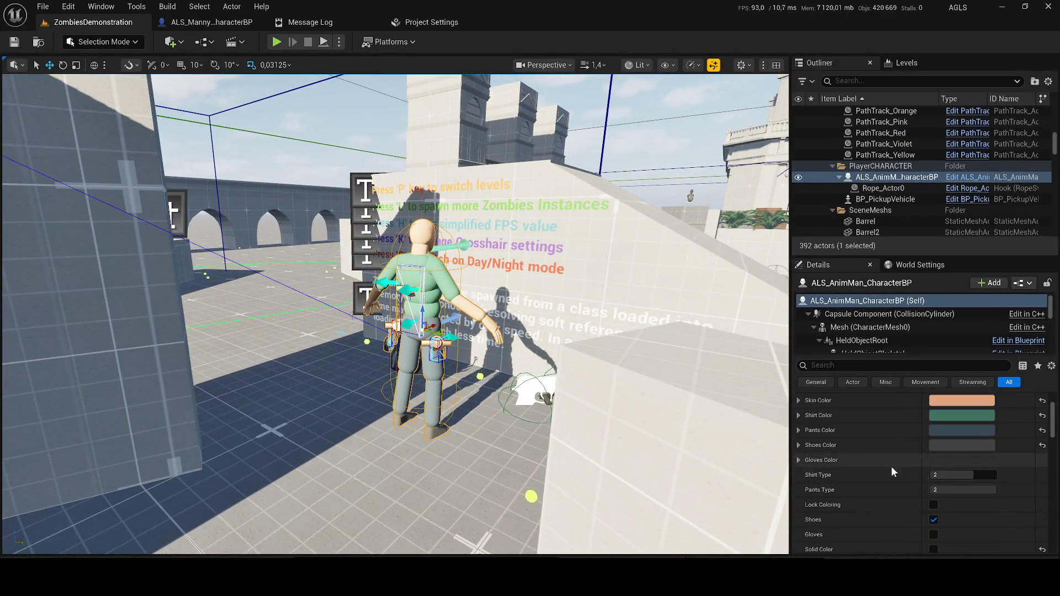
{"action": "scroll", "coordinate": [969, 508], "scroll_direction": "down", "scroll_amount": 5}
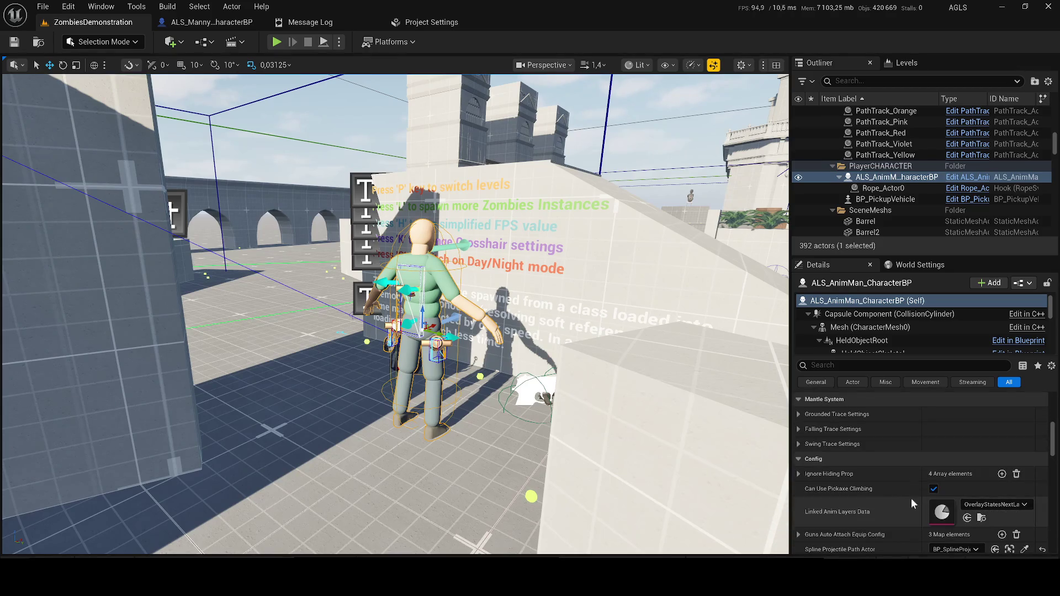
{"action": "scroll", "coordinate": [897, 495], "scroll_direction": "up", "scroll_amount": 1}
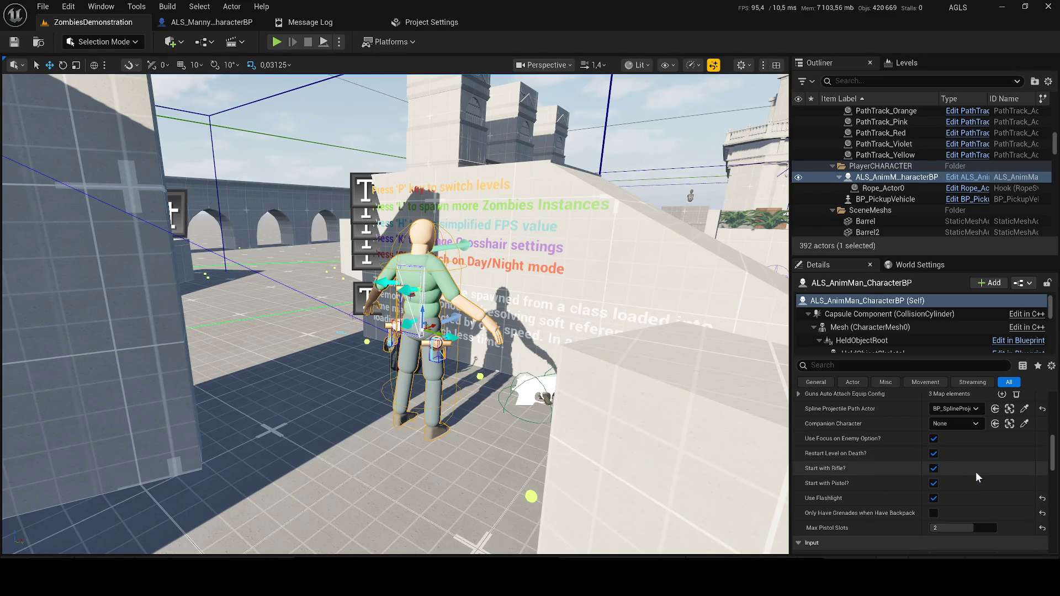
{"action": "scroll", "coordinate": [964, 479], "scroll_direction": "up", "scroll_amount": 1}
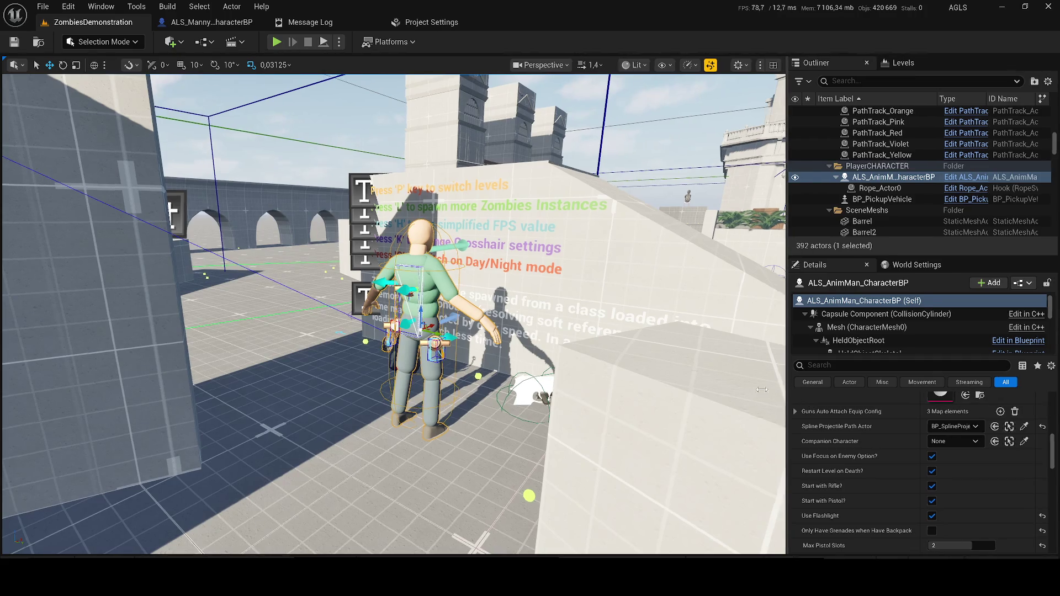
Drag the viewport/Details splitter left to widen the properties panel, then keep scrolling.
{"action": "left_click_drag", "start_coordinate": [790, 392], "coordinate": [635, 393]}
{"action": "scroll", "coordinate": [956, 486], "scroll_direction": "down", "scroll_amount": 6}
{"action": "scroll", "coordinate": [947, 480], "scroll_direction": "down", "scroll_amount": 5}
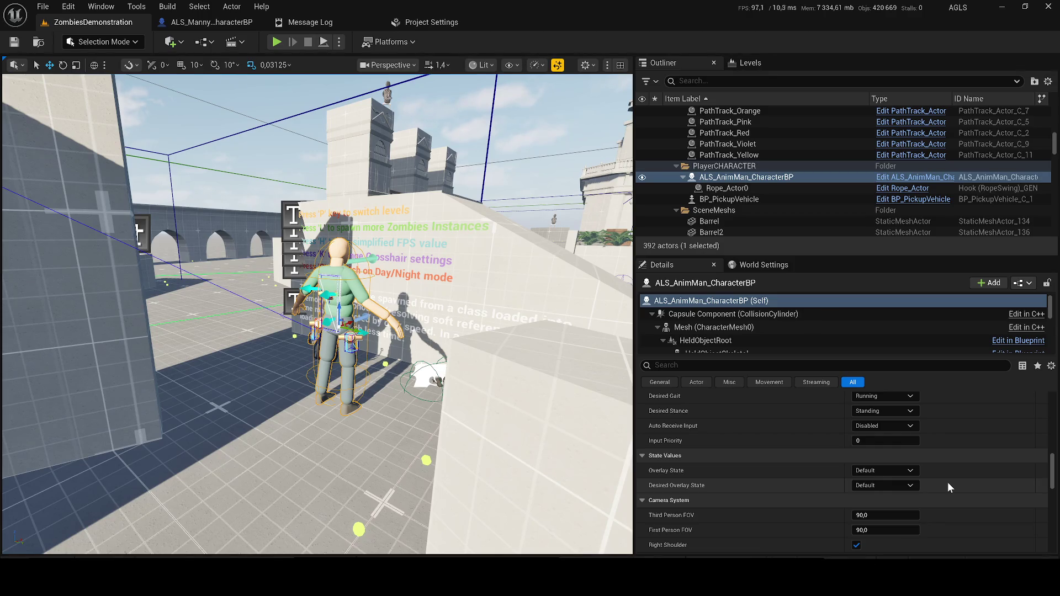
Scroll down through the character's remaining Details sections.
{"action": "scroll", "coordinate": [947, 482], "scroll_direction": "down", "scroll_amount": 6}
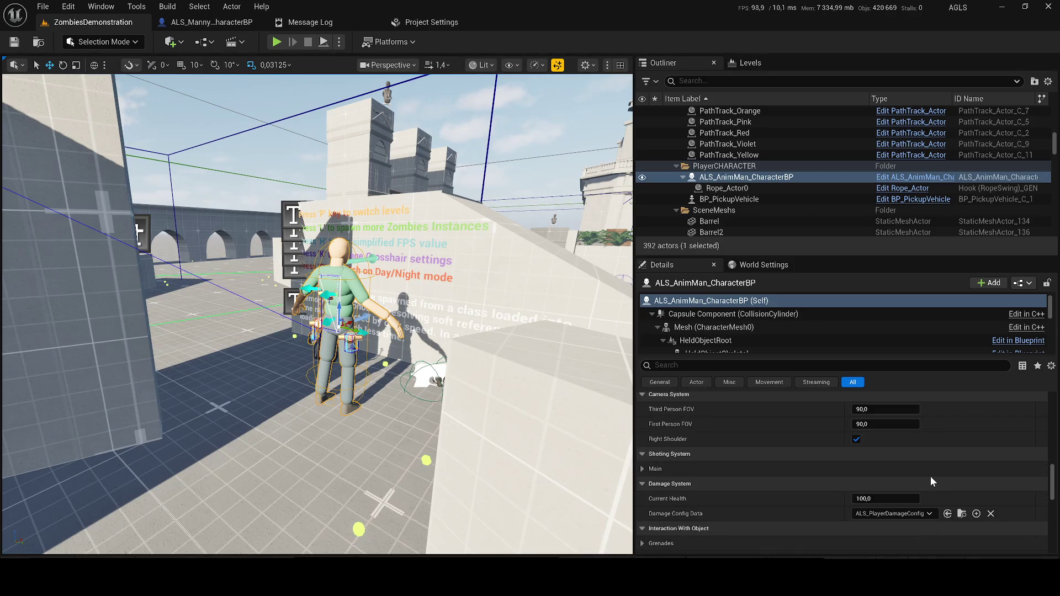
{"action": "scroll", "coordinate": [919, 477], "scroll_direction": "down", "scroll_amount": 4}
{"action": "scroll", "coordinate": [872, 452], "scroll_direction": "down", "scroll_amount": 3}
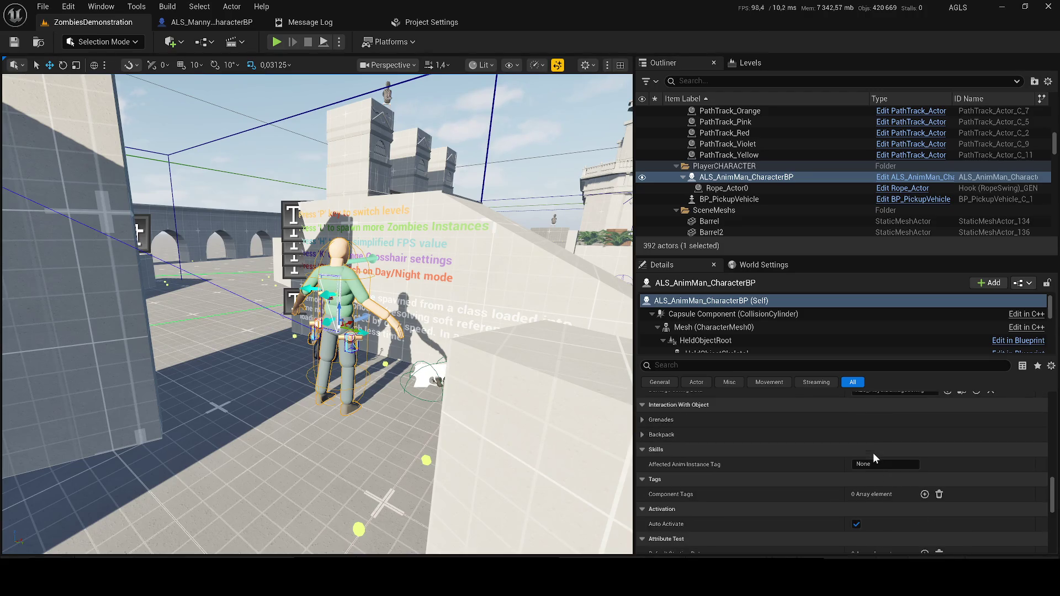
{"action": "scroll", "coordinate": [873, 452], "scroll_direction": "down", "scroll_amount": 4}
{"action": "scroll", "coordinate": [873, 453], "scroll_direction": "down", "scroll_amount": 5}
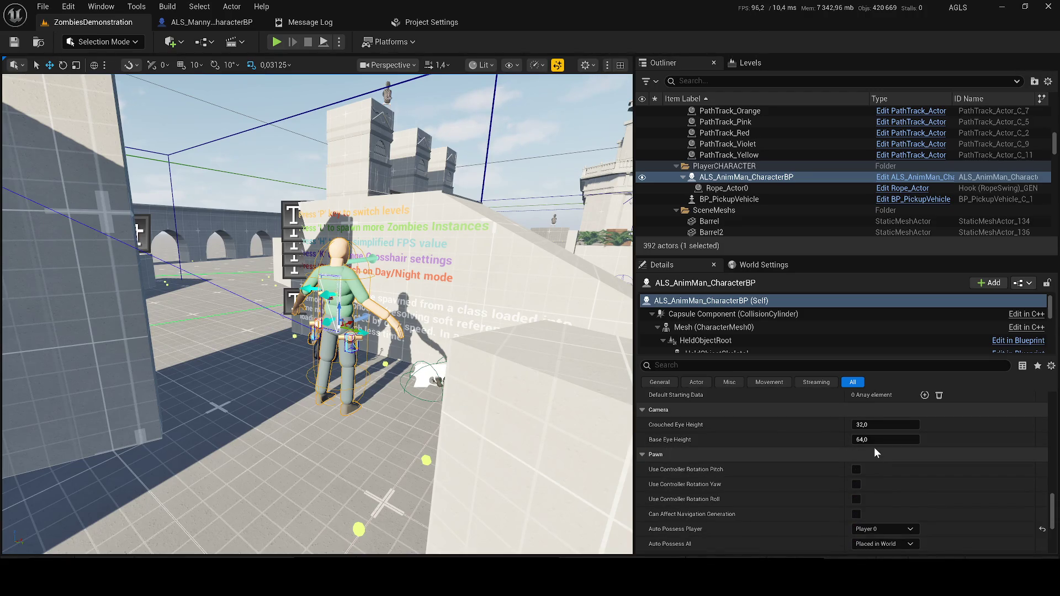
{"action": "scroll", "coordinate": [829, 467], "scroll_direction": "down", "scroll_amount": 2}
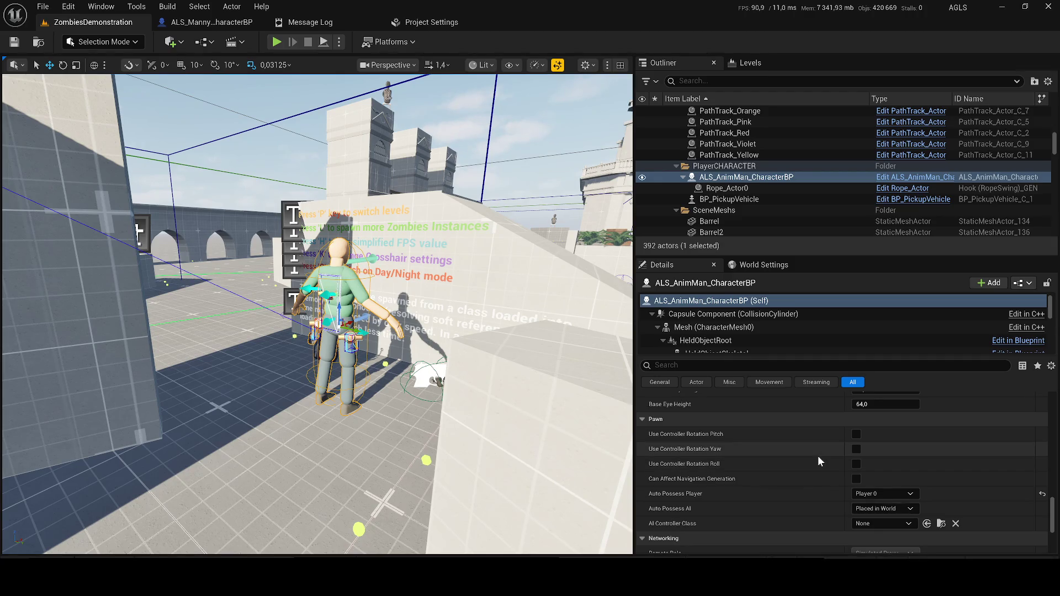
{"action": "scroll", "coordinate": [816, 456], "scroll_direction": "down", "scroll_amount": 8}
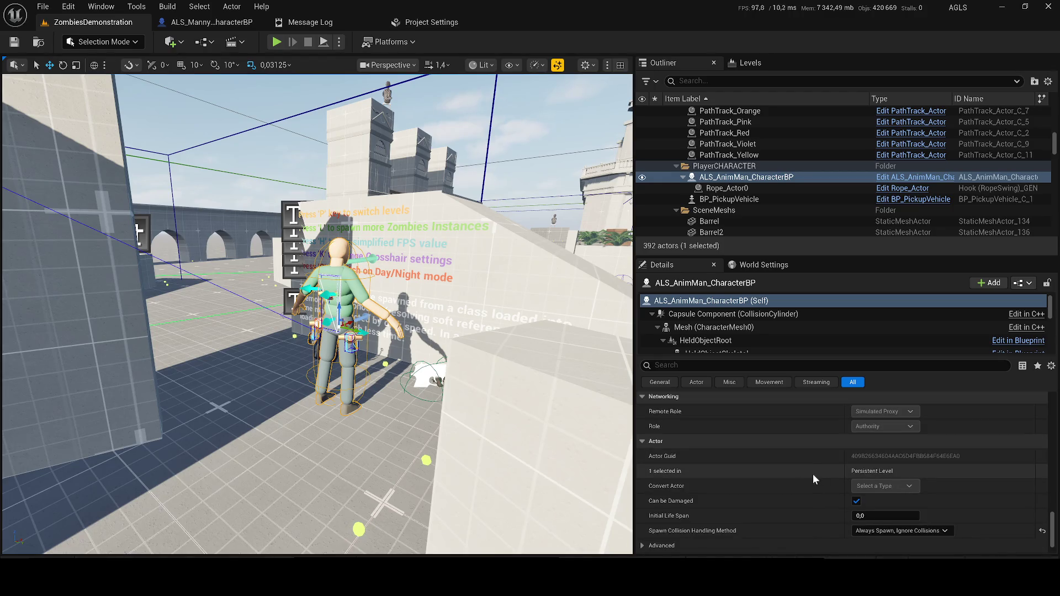
Scroll the Details panel back up to the Transform section.
{"action": "scroll", "coordinate": [820, 509], "scroll_direction": "up", "scroll_amount": 10}
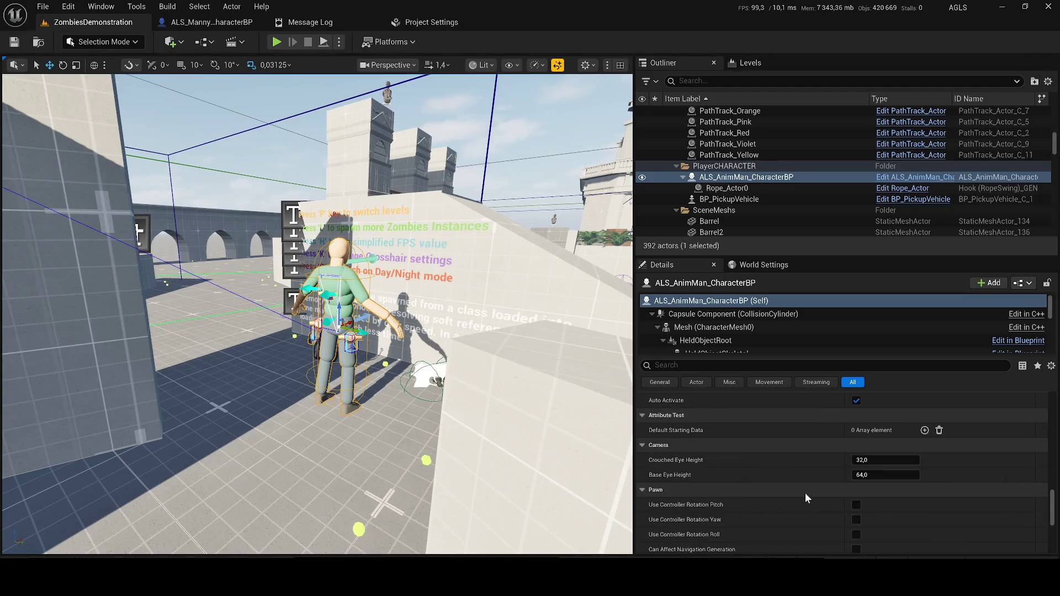
{"action": "scroll", "coordinate": [805, 493], "scroll_direction": "up", "scroll_amount": 5}
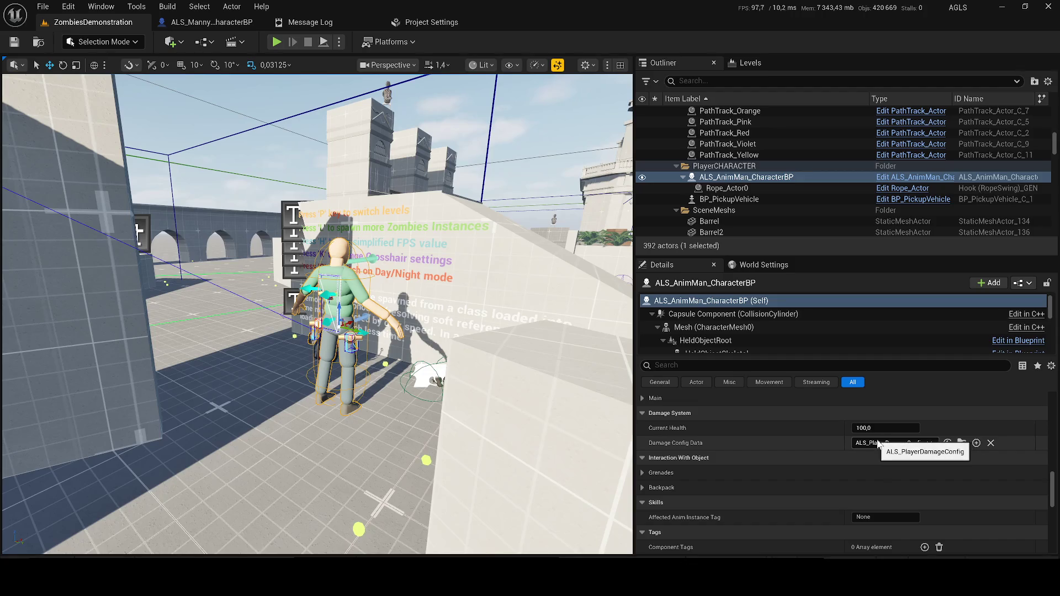
{"action": "scroll", "coordinate": [644, 478], "scroll_direction": "down", "scroll_amount": 5}
{"action": "scroll", "coordinate": [645, 479], "scroll_direction": "down", "scroll_amount": 5}
{"action": "scroll", "coordinate": [754, 477], "scroll_direction": "down", "scroll_amount": 3}
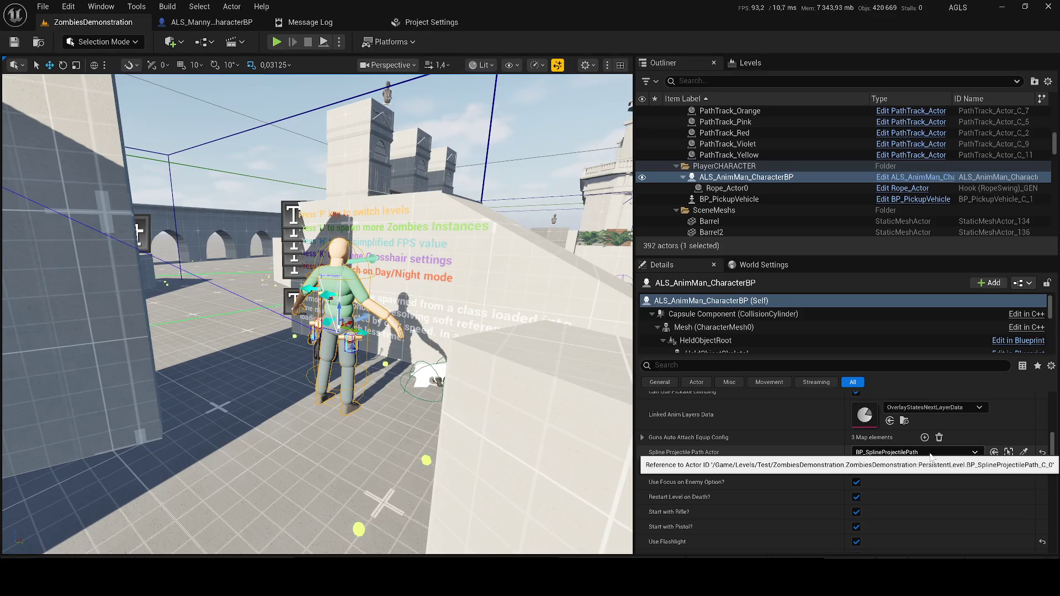
{"action": "scroll", "coordinate": [823, 436], "scroll_direction": "up", "scroll_amount": 4}
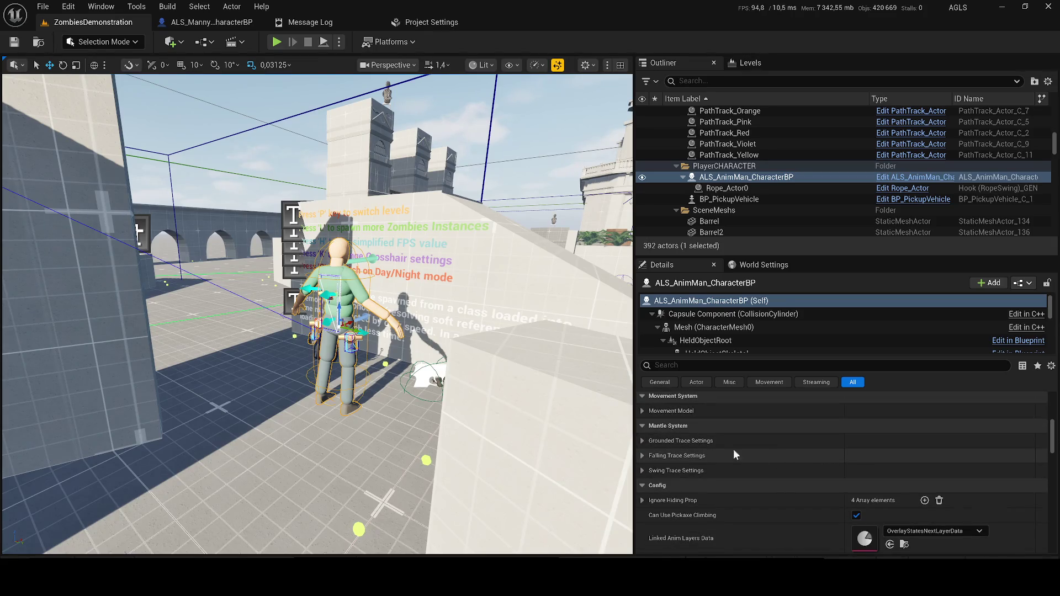
{"action": "scroll", "coordinate": [733, 449], "scroll_direction": "up", "scroll_amount": 5}
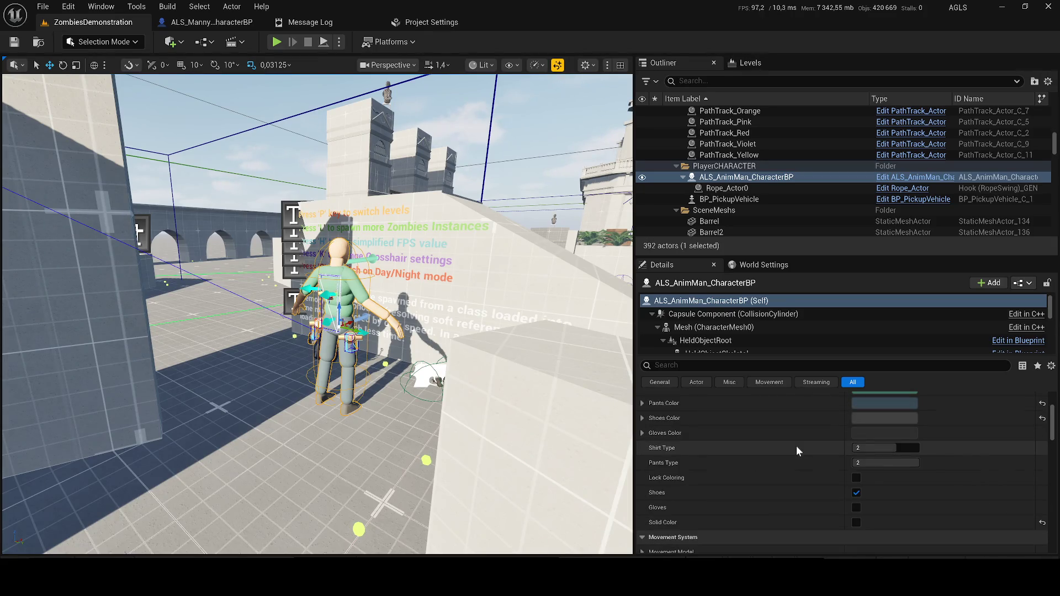
{"action": "scroll", "coordinate": [796, 445], "scroll_direction": "up", "scroll_amount": 4}
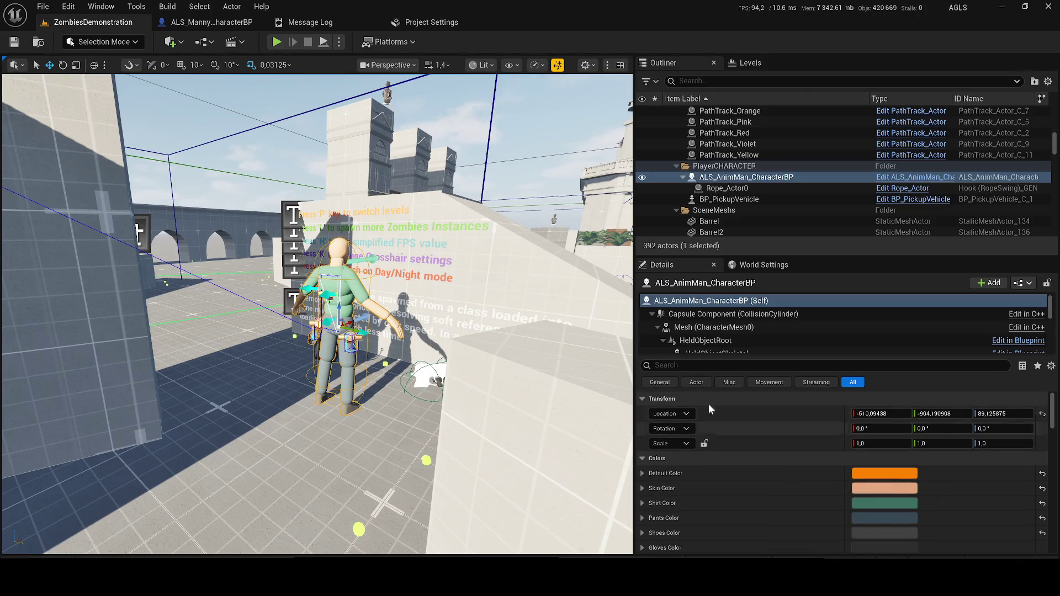
Narrow the Details panel again and open the Zombies_TEST level from the Content Drawer.
{"action": "left_click_drag", "start_coordinate": [634, 302], "coordinate": [710, 301]}
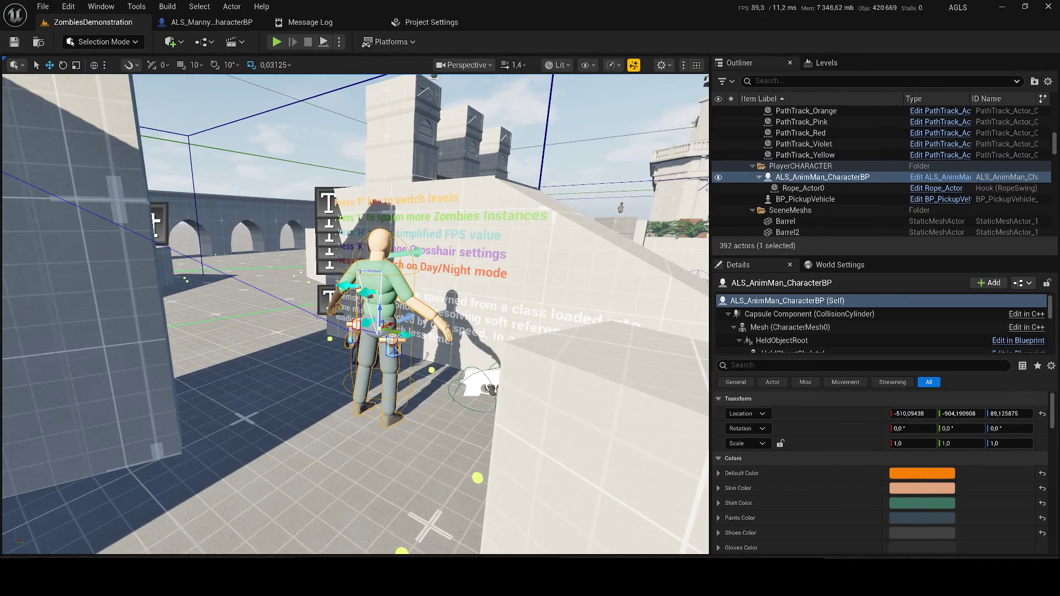
{"action": "key", "text": "ctrl+space"}
{"action": "double_click", "coordinate": [433, 402]}
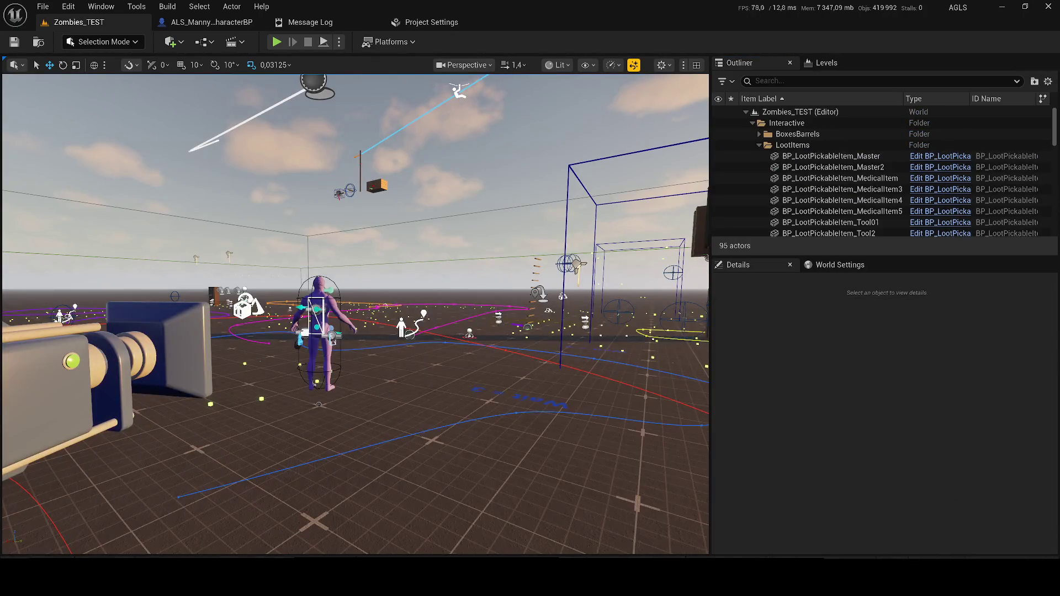
Select ALS_Manny_CharacterBP in Zombies_TEST and tick Gloves in its Details.
{"action": "left_click", "coordinate": [314, 287]}
{"action": "scroll", "coordinate": [843, 459], "scroll_direction": "down", "scroll_amount": 2}
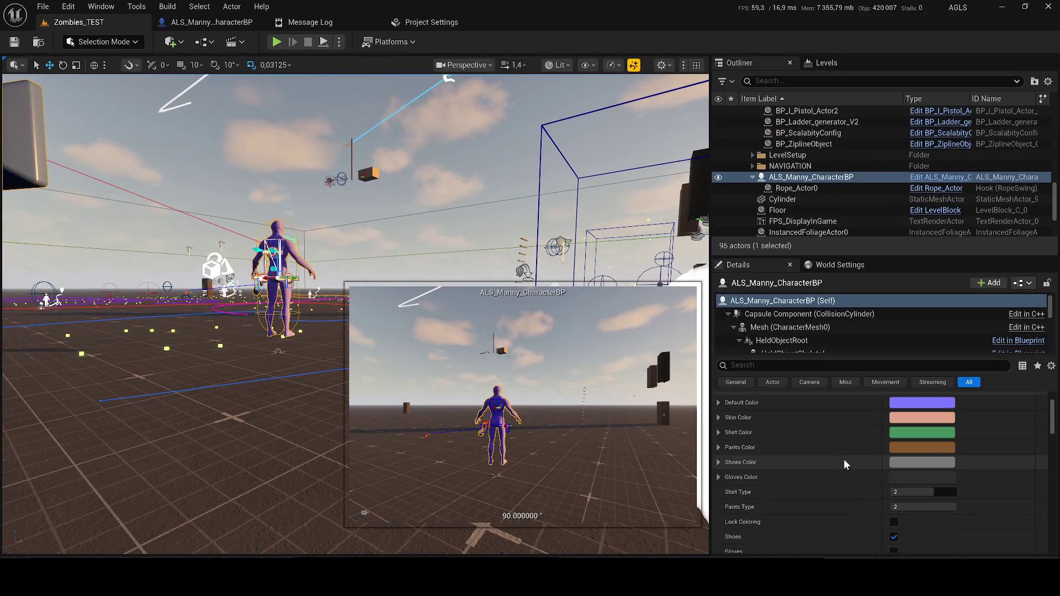
{"action": "scroll", "coordinate": [910, 461], "scroll_direction": "down", "scroll_amount": 1}
{"action": "scroll", "coordinate": [910, 461], "scroll_direction": "down", "scroll_amount": 1}
{"action": "left_click", "coordinate": [894, 517]}
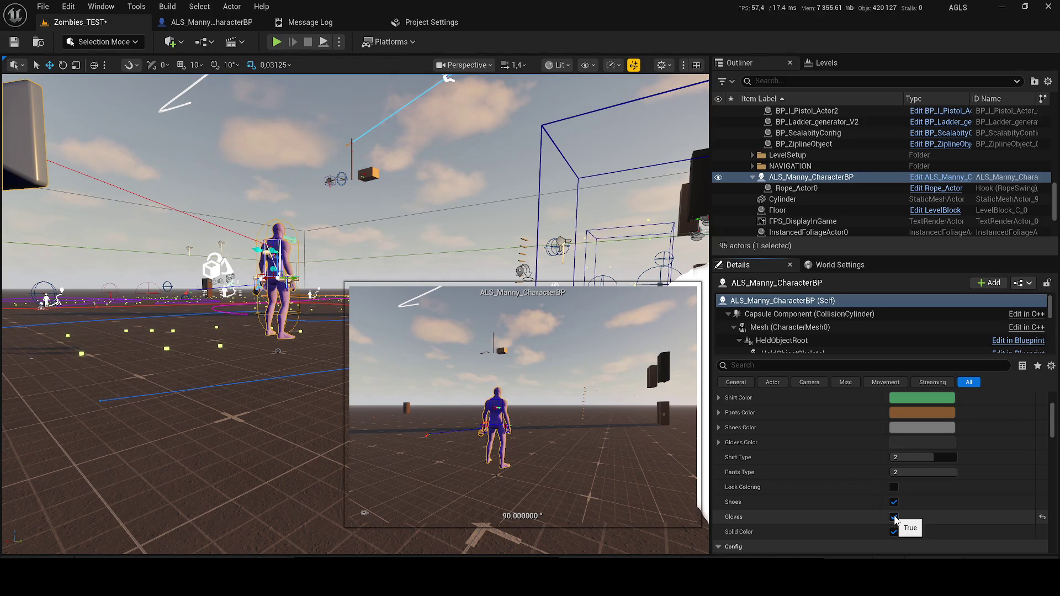
Playtest the level, running the character forward, then stop with Esc.
{"action": "key", "text": "alt+p"}
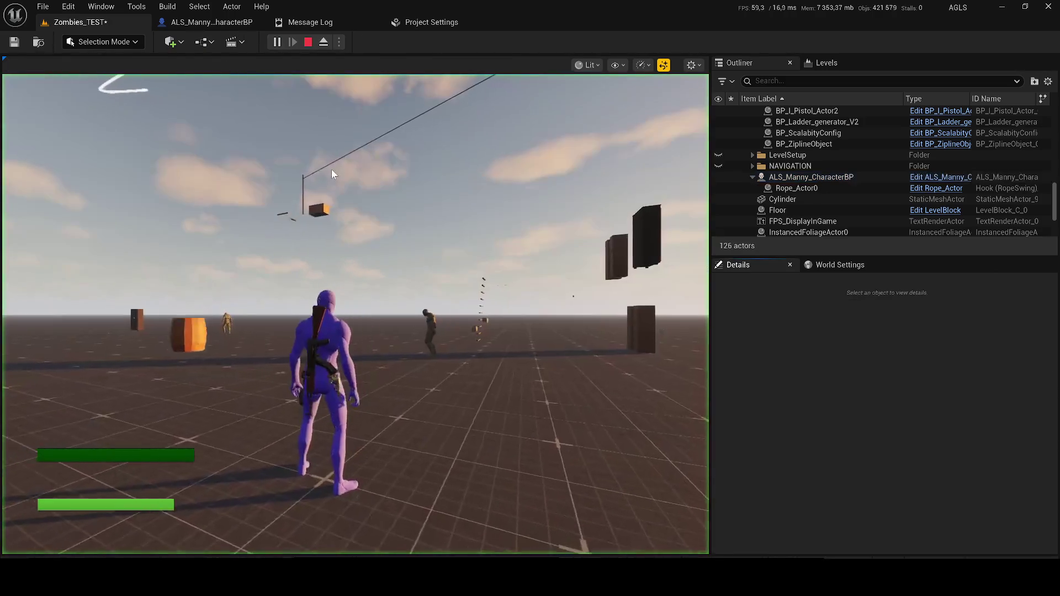
{"action": "key", "text": "w"}
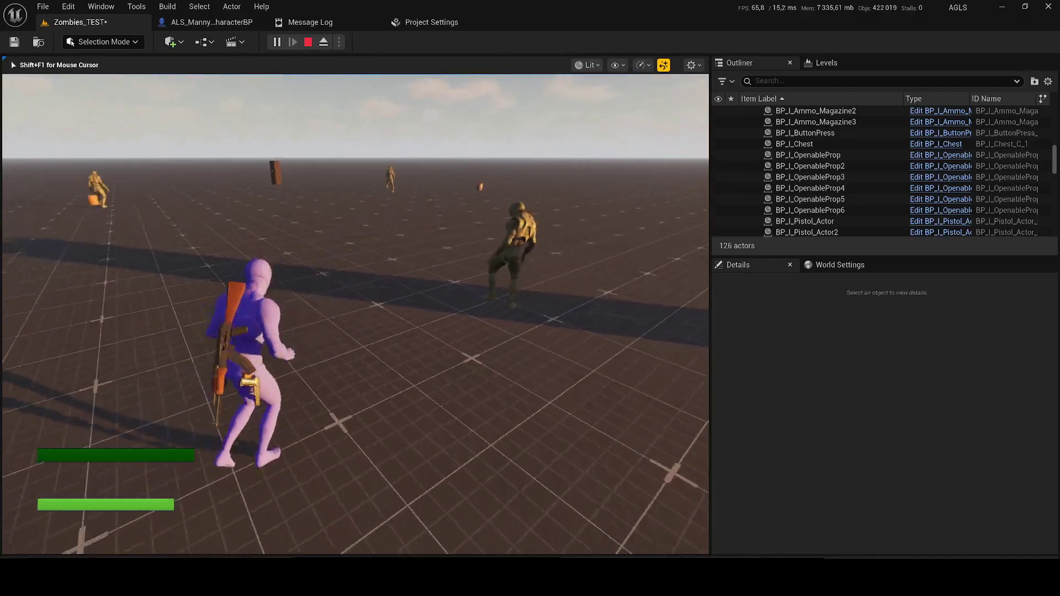
{"action": "key", "text": "Escape"}
{"action": "scroll", "coordinate": [895, 166], "scroll_direction": "down", "scroll_amount": 2}
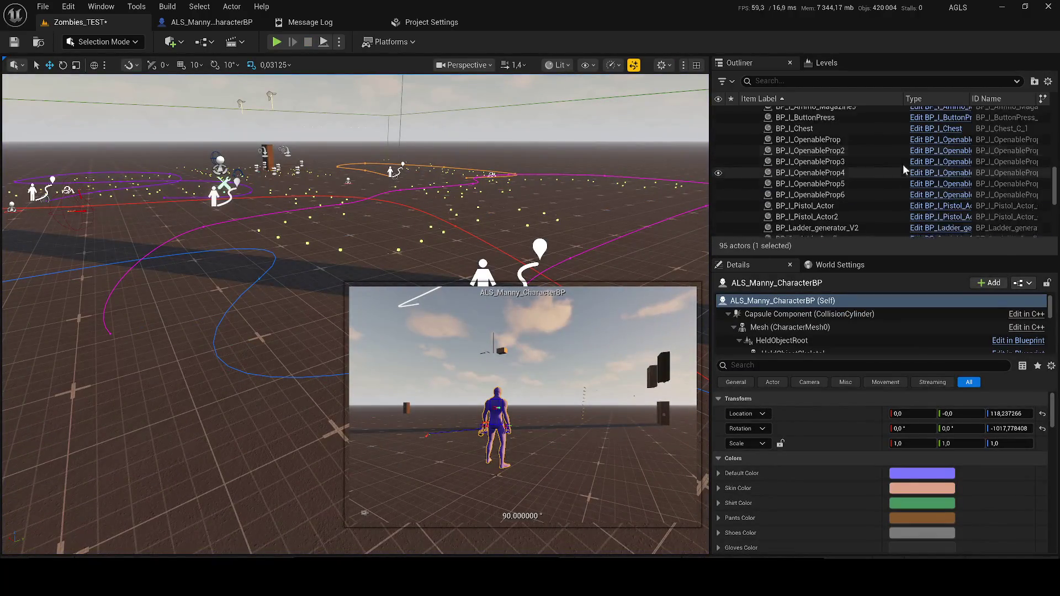
Hide and delete all the actors in the LootItems folder.
{"action": "left_click_drag", "start_coordinate": [1055, 185], "coordinate": [1053, 112]}
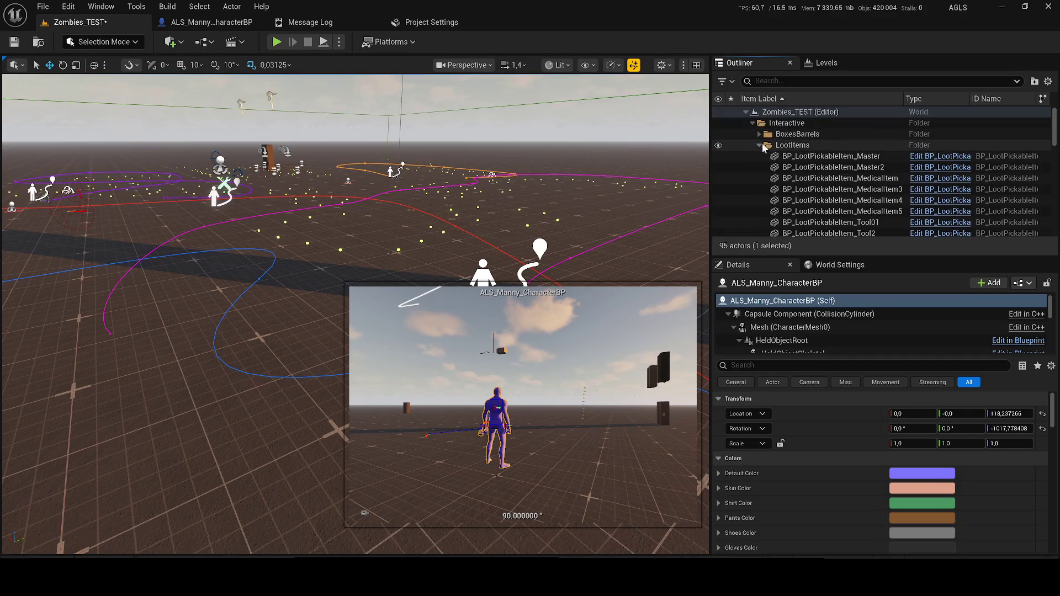
{"action": "left_click", "coordinate": [760, 145]}
{"action": "left_click", "coordinate": [760, 156]}
{"action": "left_click", "coordinate": [765, 146]}
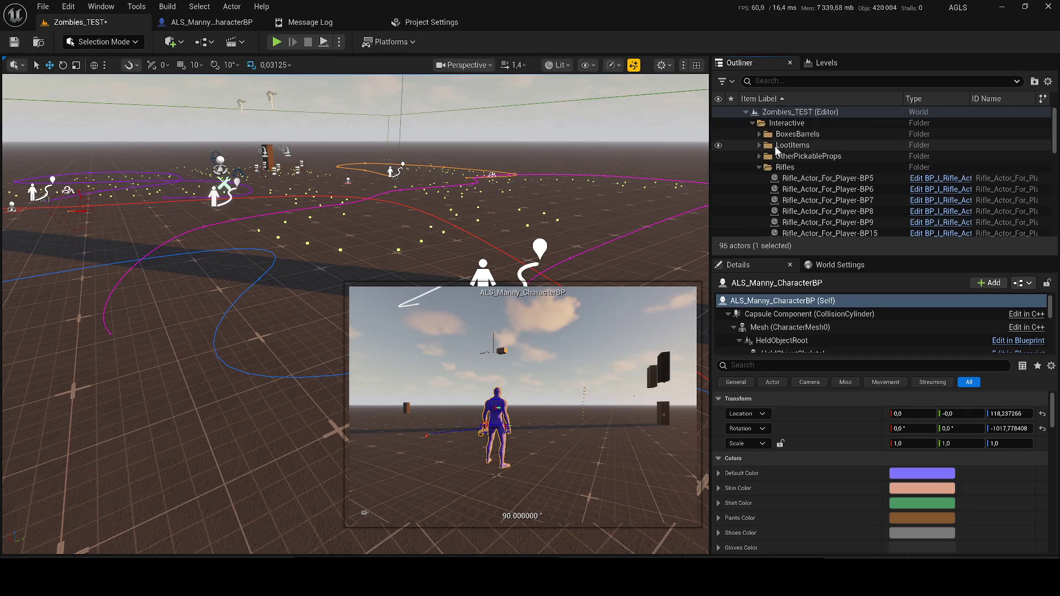
{"action": "mouse_move", "coordinate": [522, 273]}
{"action": "left_mouse_down"}
{"action": "mouse_move", "coordinate": [522, 287]}
{"action": "mouse_move", "coordinate": [522, 273]}
{"action": "left_mouse_up"}
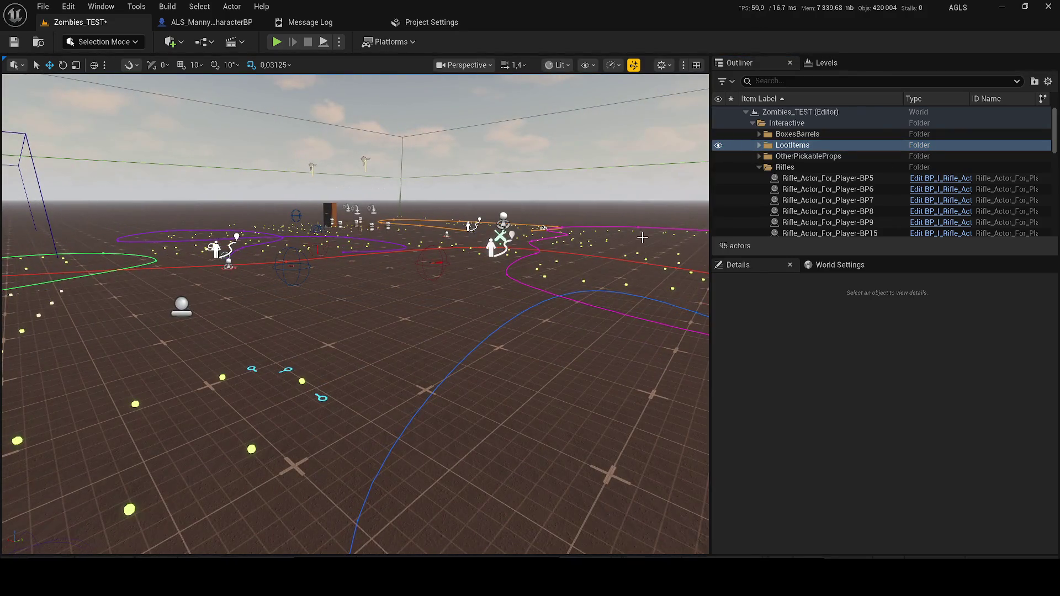
{"action": "left_click", "coordinate": [759, 145]}
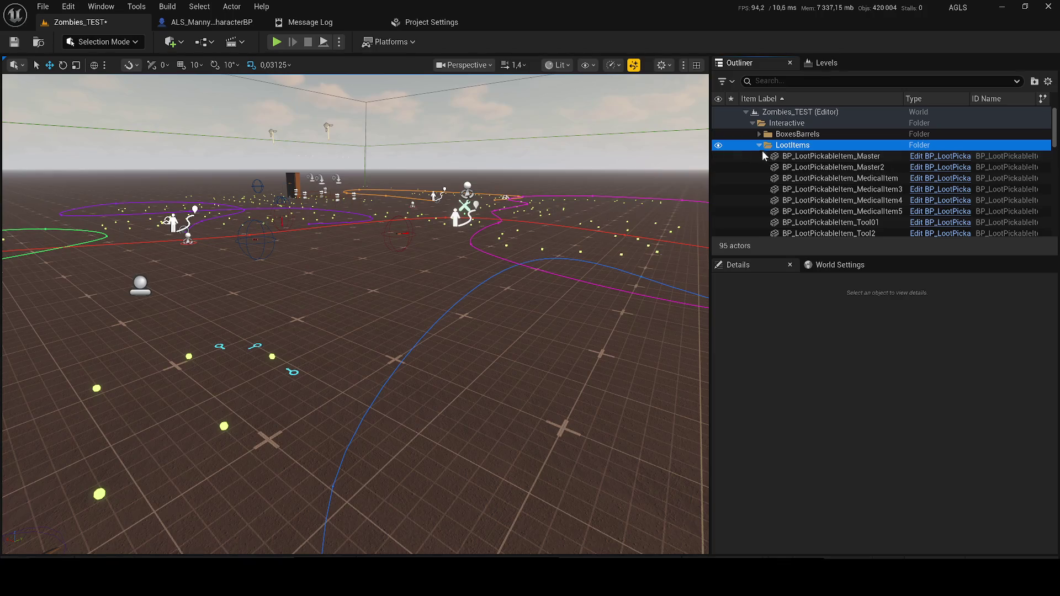
{"action": "double_click", "coordinate": [765, 156]}
{"action": "left_click", "coordinate": [780, 148]}
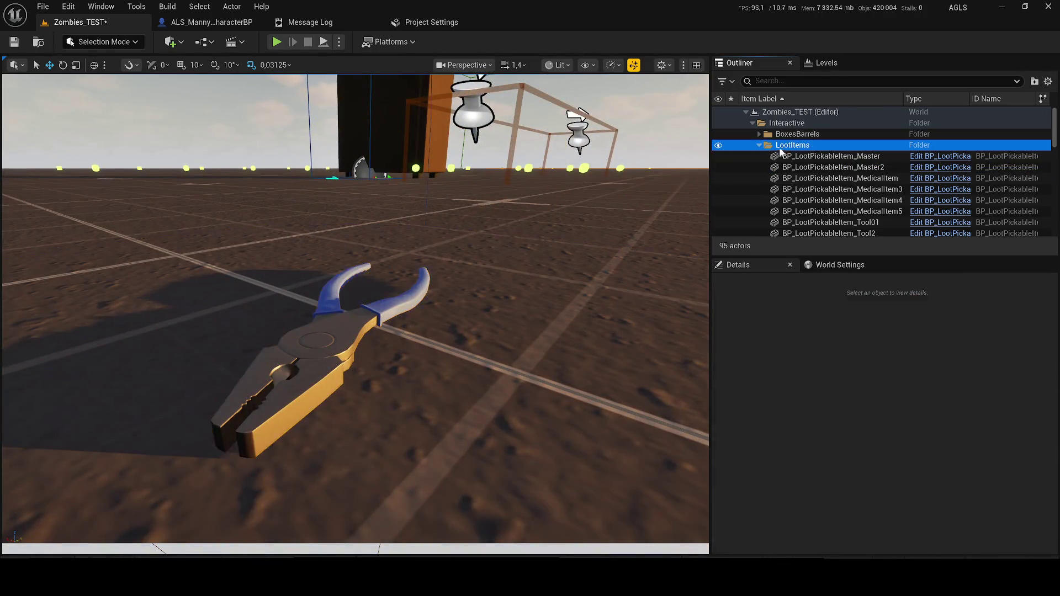
{"action": "left_click", "coordinate": [718, 146]}
{"action": "scroll", "coordinate": [792, 181], "scroll_direction": "down", "scroll_amount": 3}
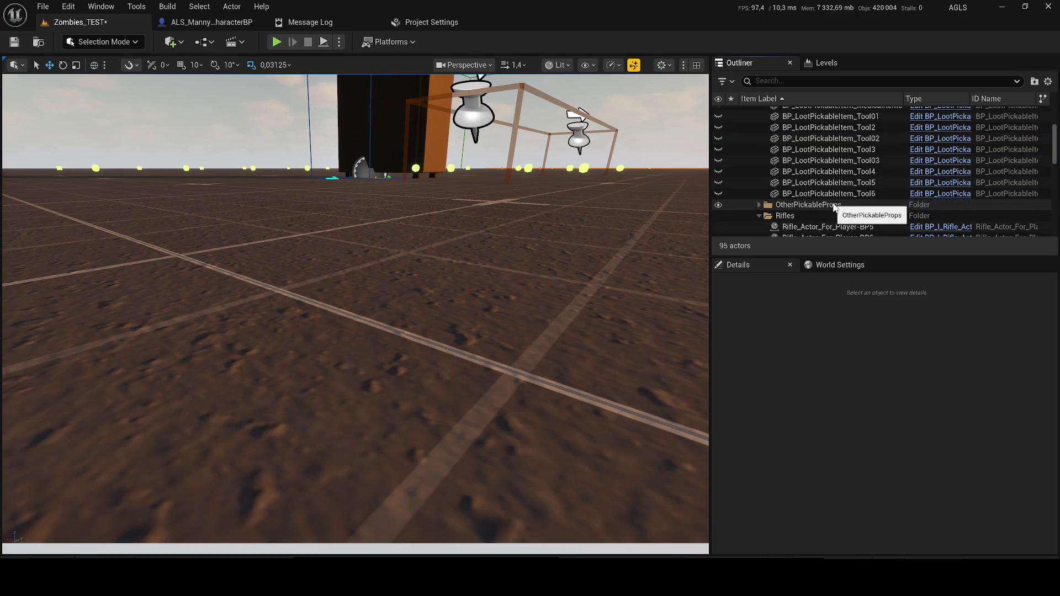
{"action": "left_click", "coordinate": [819, 194], "text": "shift"}
{"action": "key", "text": "Delete"}
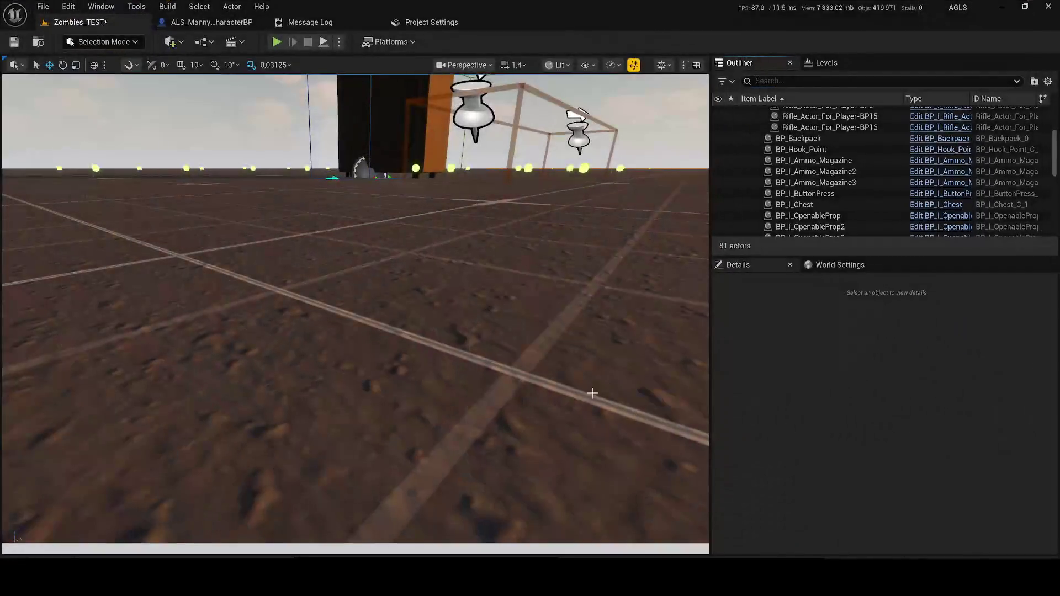
Delete the cabinet and the next openable prop.
{"action": "left_click_drag", "start_coordinate": [411, 404], "coordinate": [449, 279]}
{"action": "left_click", "coordinate": [421, 255]}
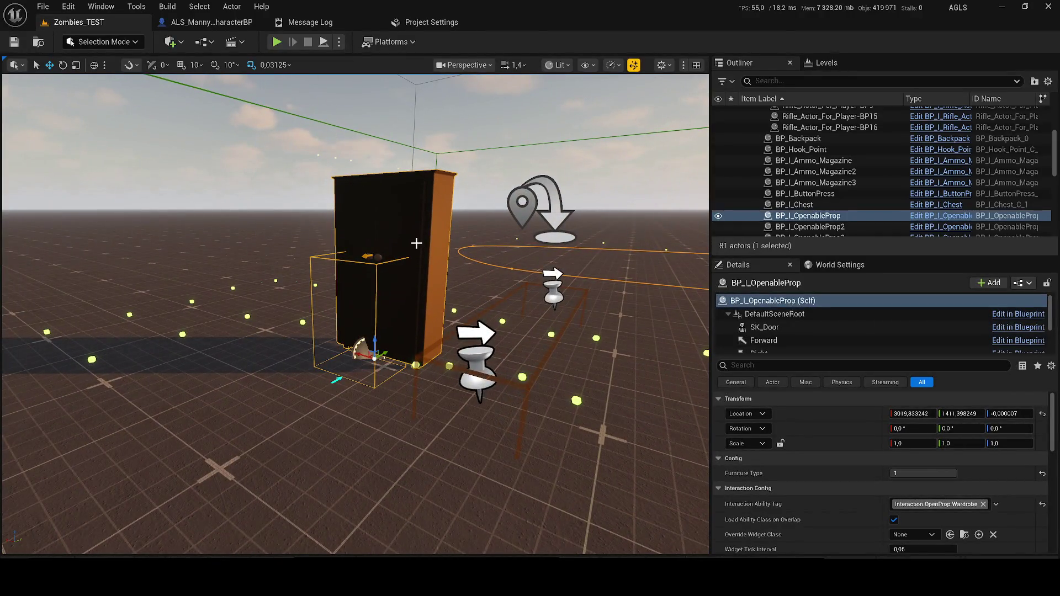
{"action": "key", "text": "Delete"}
{"action": "left_click", "coordinate": [799, 217]}
{"action": "key", "text": "Delete"}
Delete BP_I_OpenableProp3, BP_I_OpenableProp4, the rifles and the remaining props (16 actors), confirming referenced-actor deletion.
{"action": "left_click", "coordinate": [799, 224]}
{"action": "double_click", "coordinate": [799, 222]}
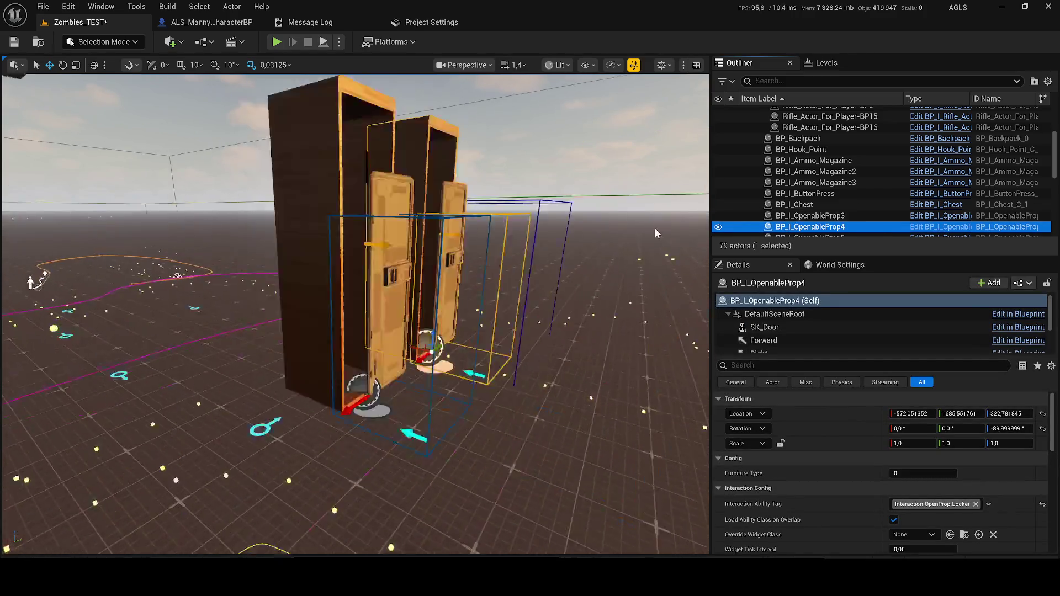
{"action": "scroll", "coordinate": [655, 228], "scroll_direction": "down", "scroll_amount": 4}
{"action": "scroll", "coordinate": [655, 228], "scroll_direction": "up", "scroll_amount": 4}
{"action": "scroll", "coordinate": [655, 227], "scroll_direction": "down", "scroll_amount": 5}
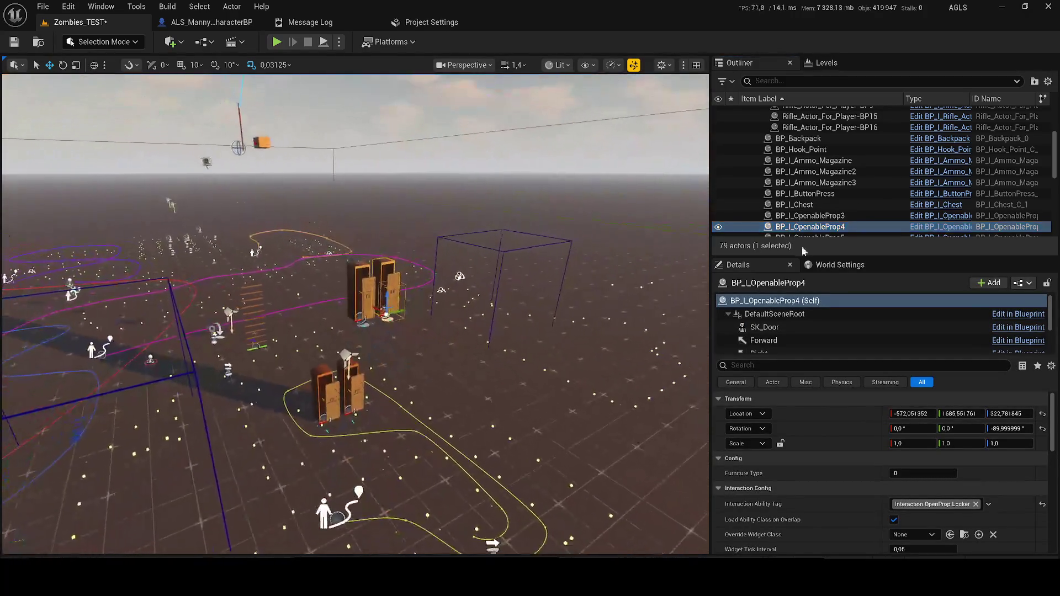
{"action": "left_click", "coordinate": [822, 216], "text": "ctrl"}
{"action": "scroll", "coordinate": [824, 214], "scroll_direction": "up", "scroll_amount": 4}
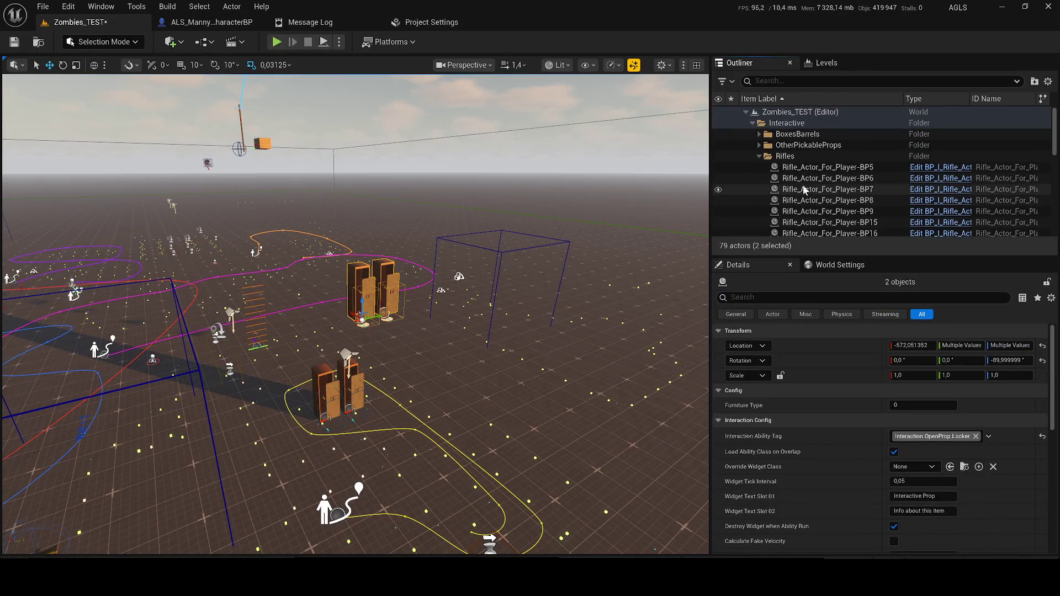
{"action": "left_click", "coordinate": [778, 167], "text": "shift"}
{"action": "key", "text": "Delete"}
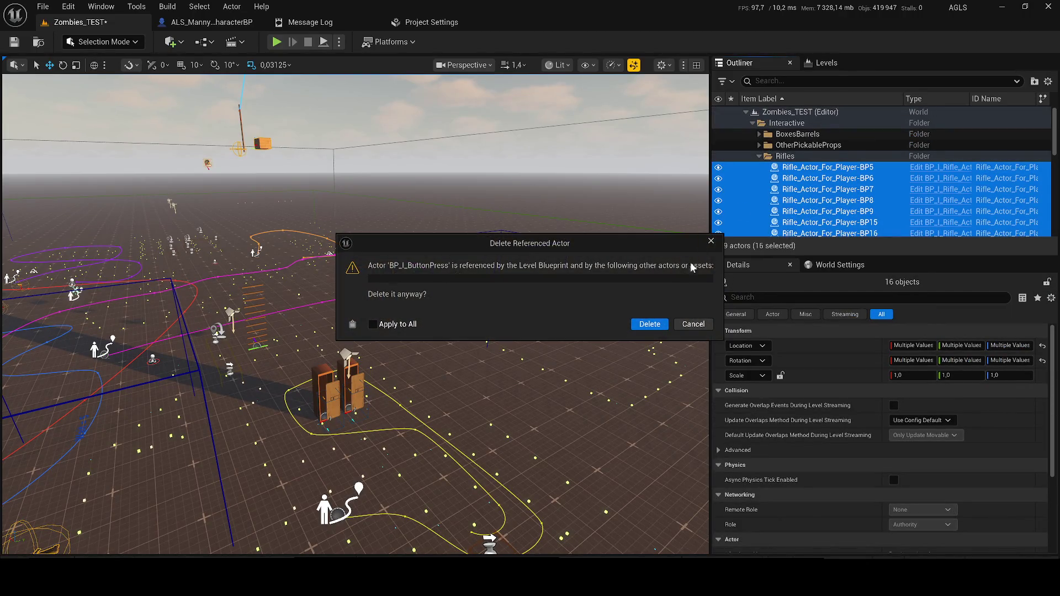
{"action": "left_click", "coordinate": [649, 324]}
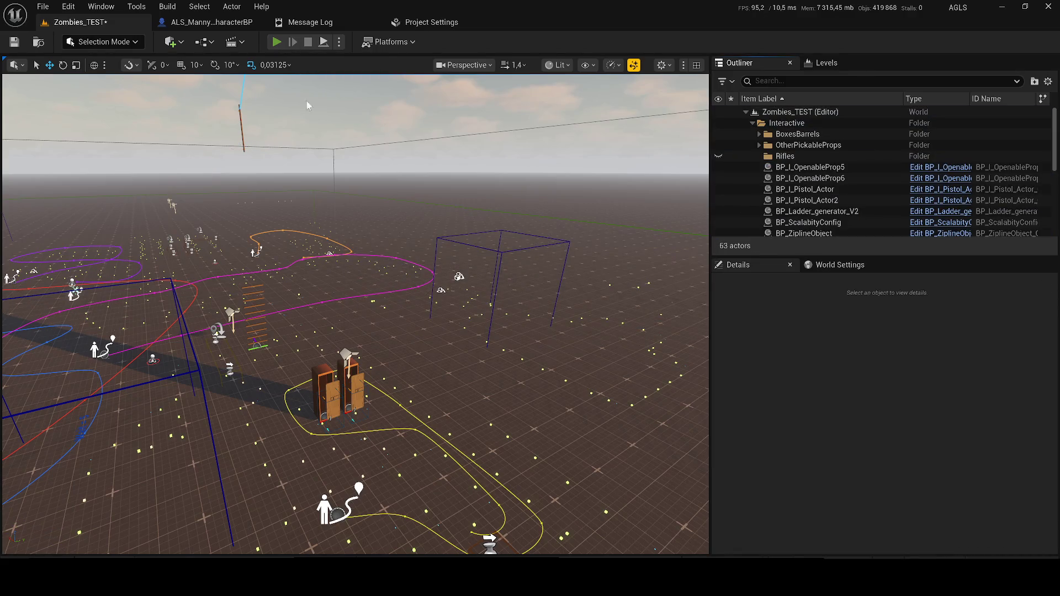
Playtest the level with Alt+P, firing the AK-47 at a zombie, then stop.
{"action": "key", "text": "alt+p"}
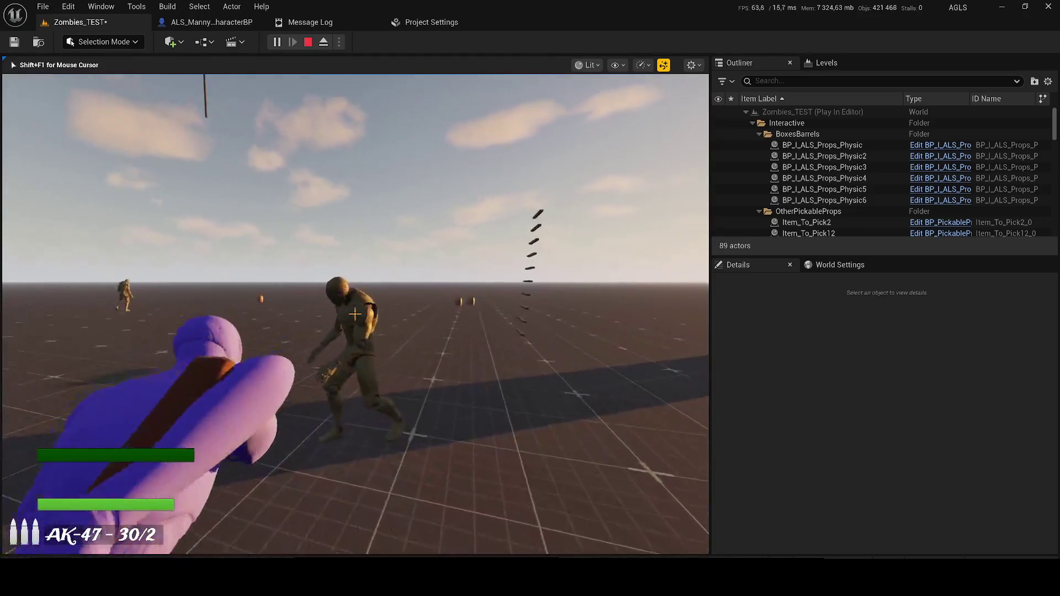
{"action": "left_click", "coordinate": [353, 313]}
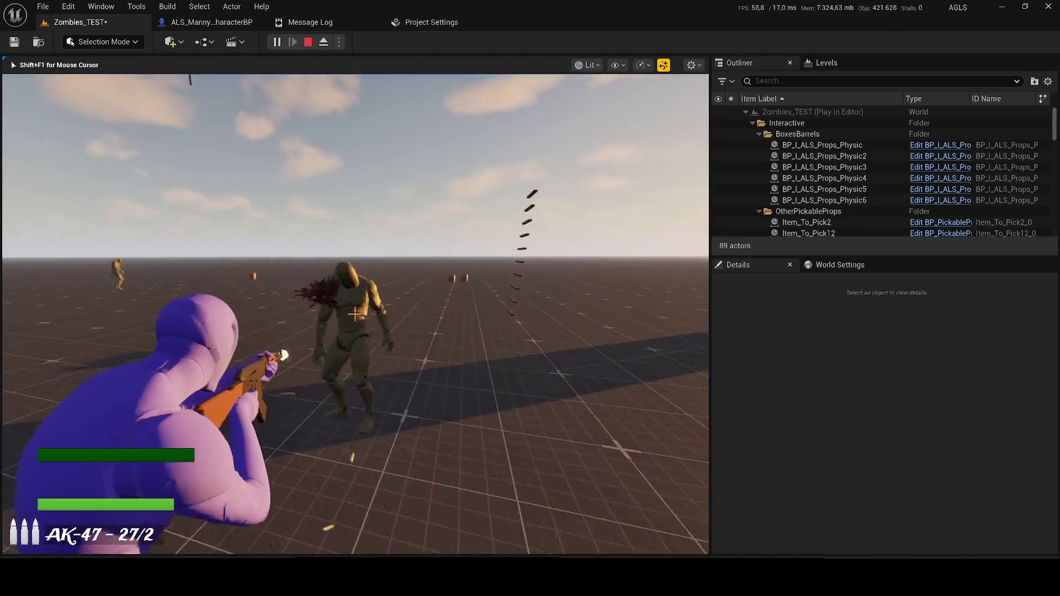
{"action": "left_click", "coordinate": [354, 314]}
{"action": "key", "text": "Escape"}
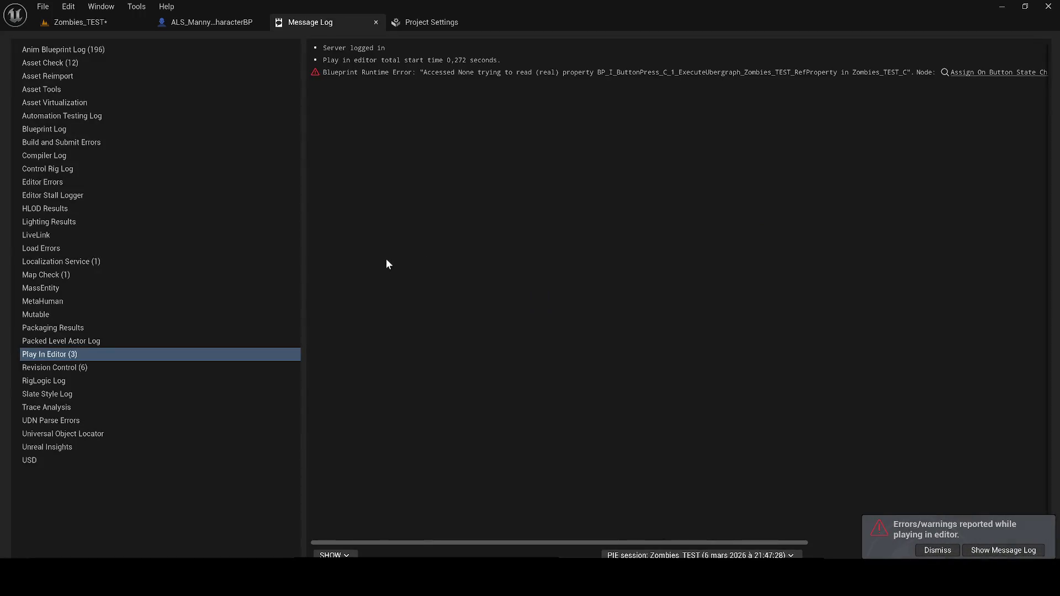
Return to the Zombies_TEST tab and save the map.
{"action": "left_click", "coordinate": [88, 26]}
{"action": "key", "text": "ctrl+s"}
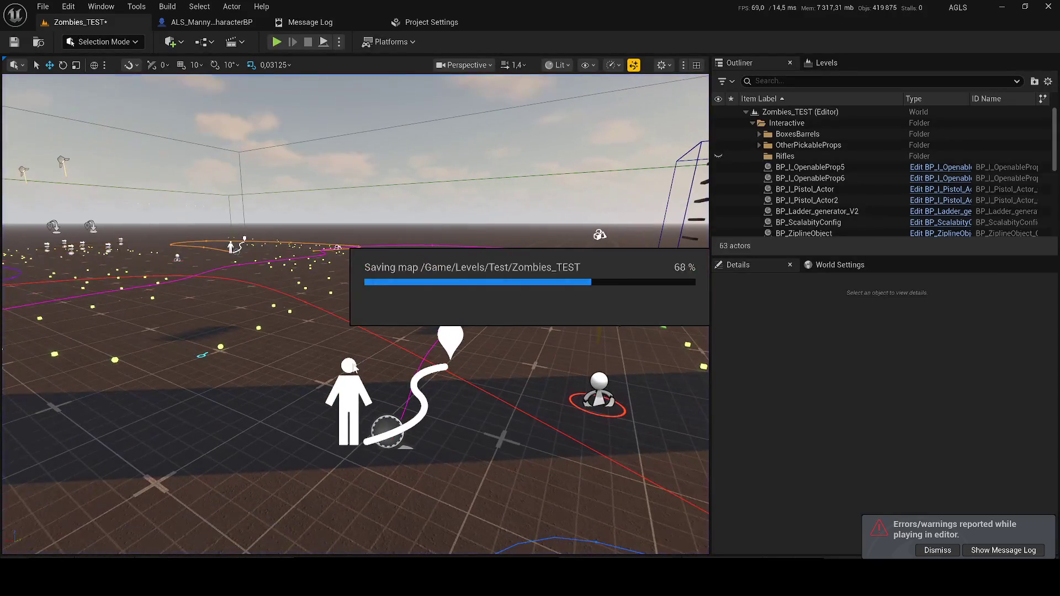
{"action": "left_click", "coordinate": [355, 367]}
Select ALS_Manny_CharacterBP and set its spline projectile path to BP_SplineProjectilePath.
{"action": "scroll", "coordinate": [355, 367], "scroll_direction": "down", "scroll_amount": 6}
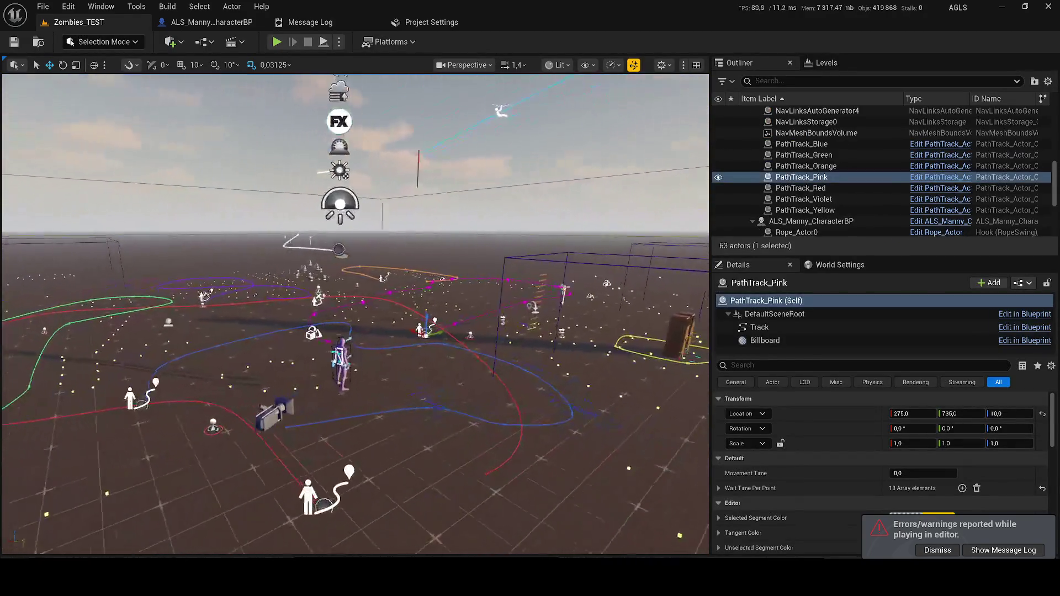
{"action": "scroll", "coordinate": [385, 398], "scroll_direction": "up", "scroll_amount": 2}
{"action": "left_click", "coordinate": [343, 362]}
{"action": "scroll", "coordinate": [912, 432], "scroll_direction": "down", "scroll_amount": 5}
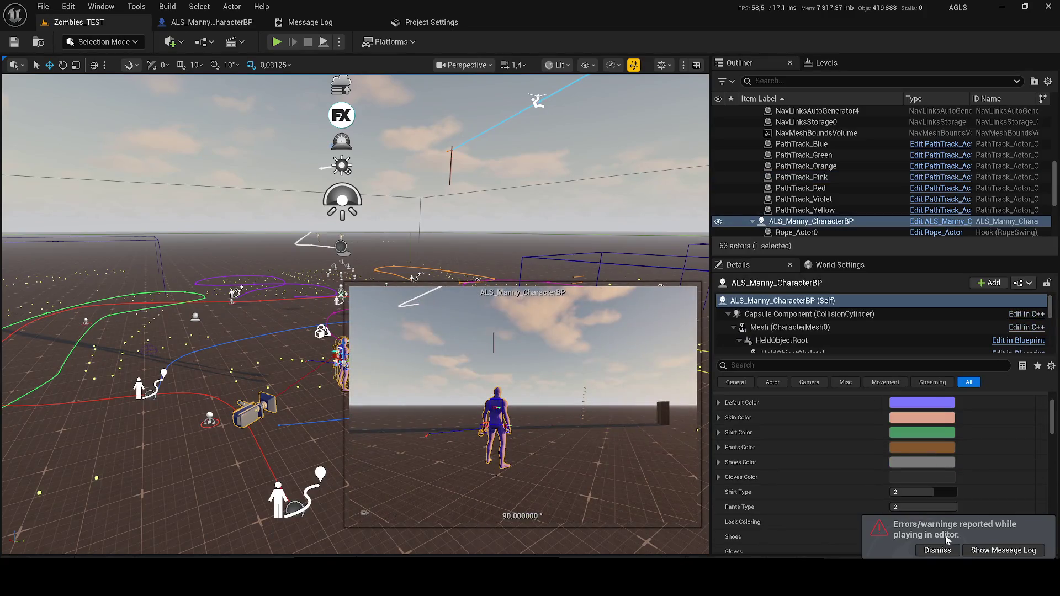
{"action": "scroll", "coordinate": [888, 458], "scroll_direction": "down", "scroll_amount": 2}
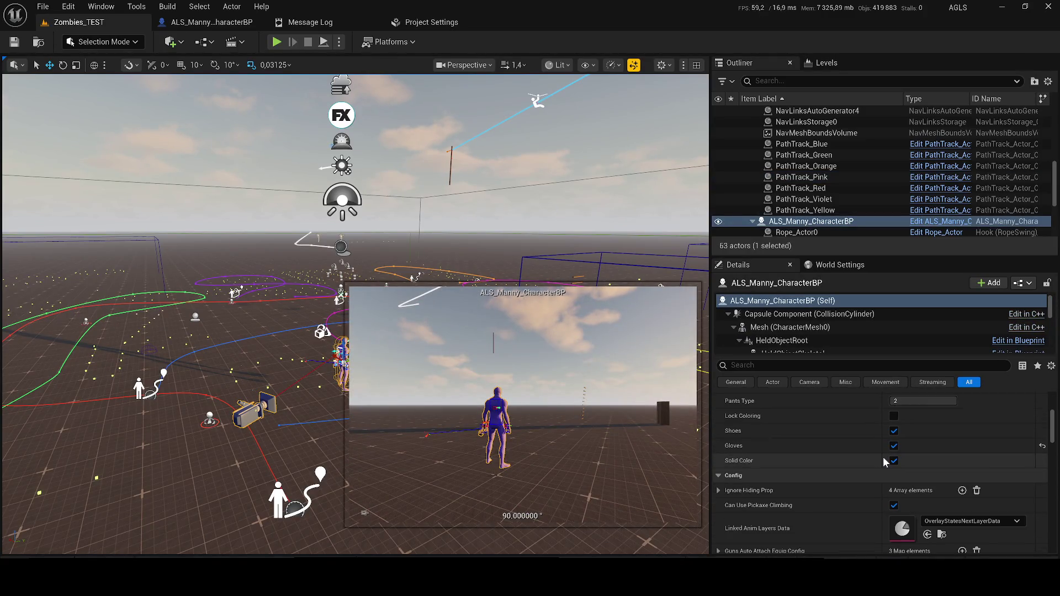
{"action": "scroll", "coordinate": [899, 472], "scroll_direction": "down", "scroll_amount": 2}
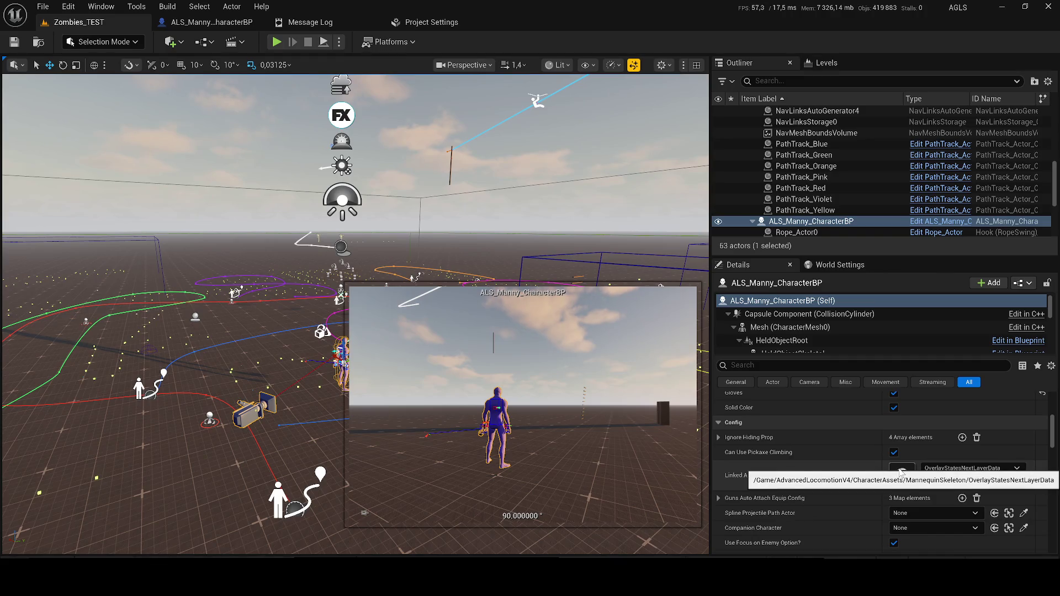
{"action": "scroll", "coordinate": [900, 472], "scroll_direction": "down", "scroll_amount": 1}
{"action": "left_click", "coordinate": [897, 478]}
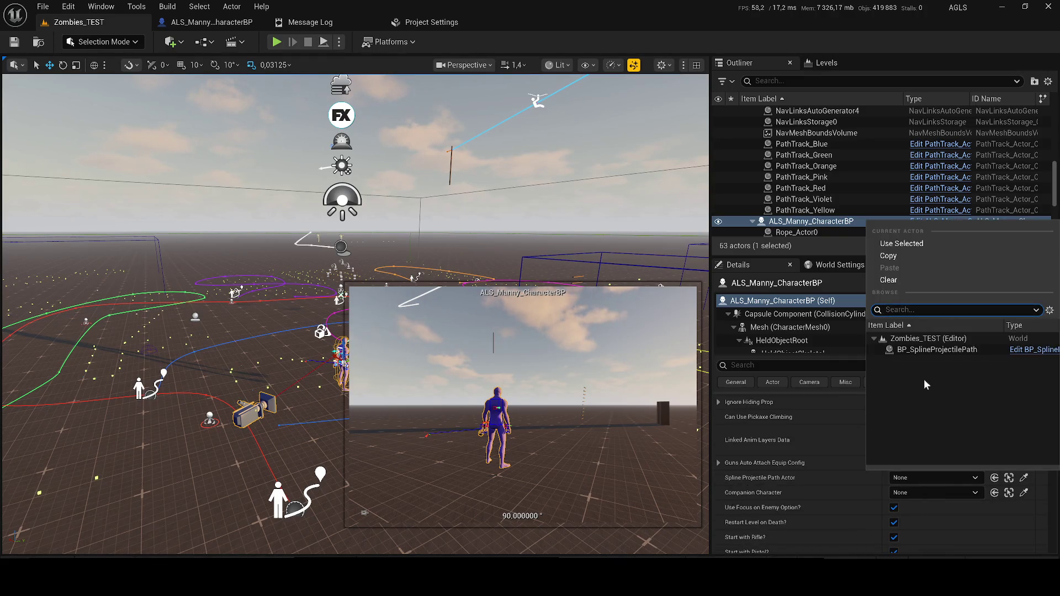
{"action": "left_click", "coordinate": [920, 352]}
{"action": "left_click", "coordinate": [916, 492]}
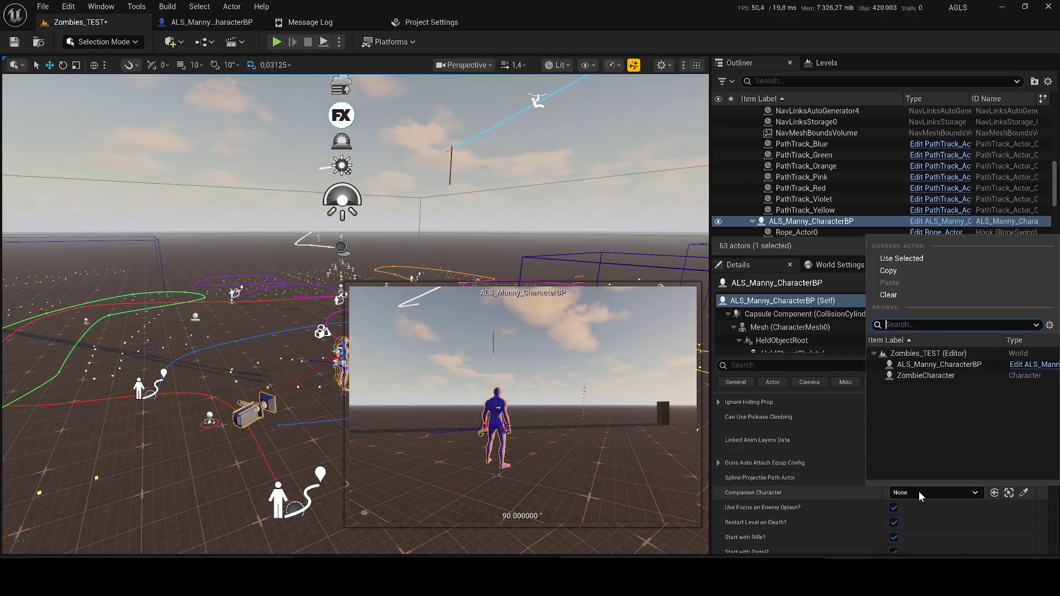
Scroll the Details panel down to the Skills and Tags sections.
{"action": "scroll", "coordinate": [919, 489], "scroll_direction": "down", "scroll_amount": 1}
{"action": "scroll", "coordinate": [916, 492], "scroll_direction": "down", "scroll_amount": 2}
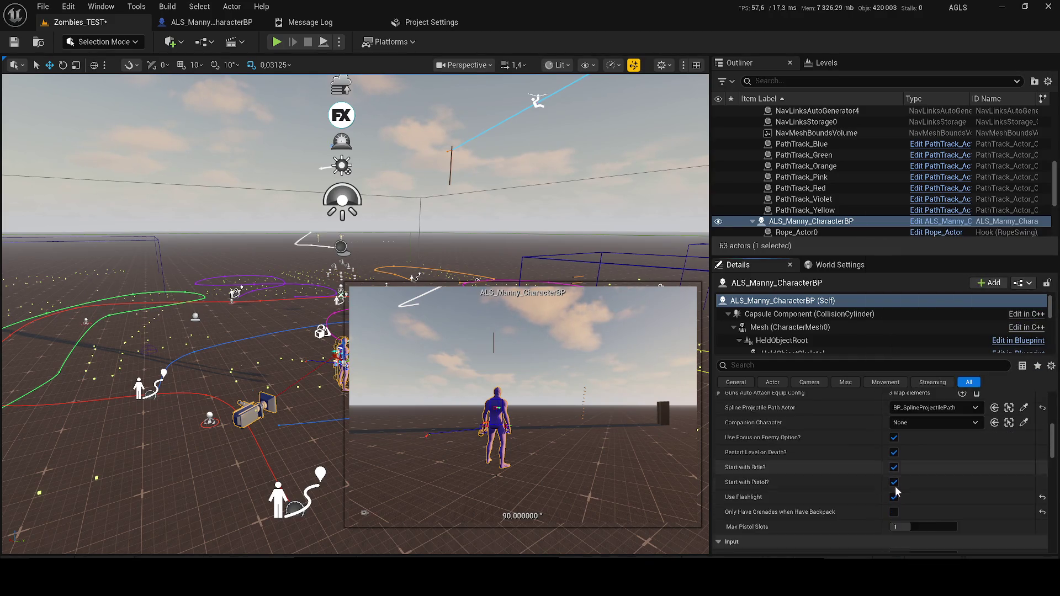
{"action": "scroll", "coordinate": [964, 505], "scroll_direction": "down", "scroll_amount": 1}
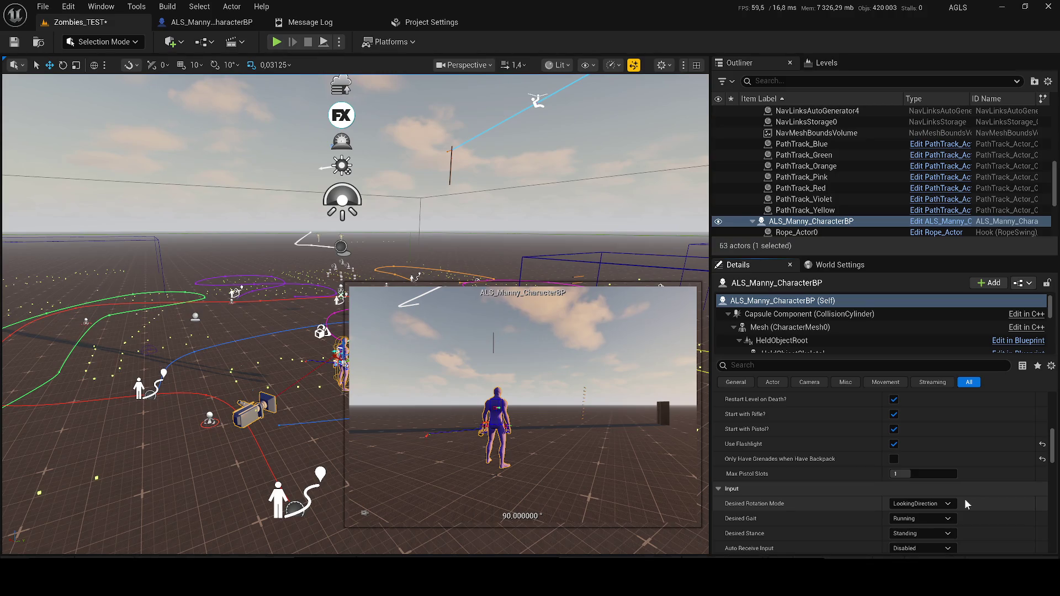
{"action": "scroll", "coordinate": [958, 466], "scroll_direction": "up", "scroll_amount": 2}
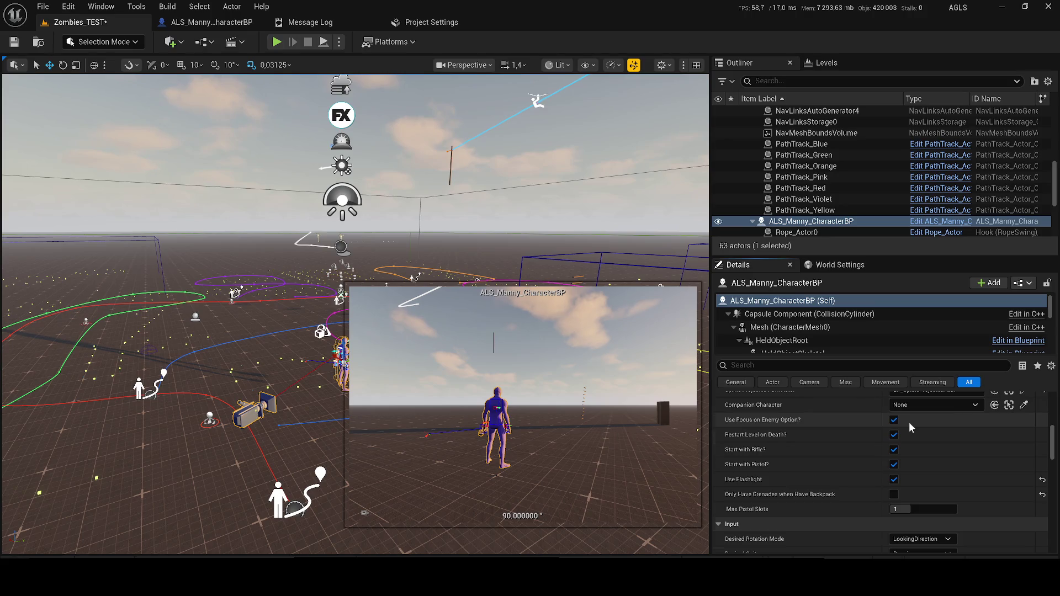
{"action": "scroll", "coordinate": [908, 421], "scroll_direction": "up", "scroll_amount": 1}
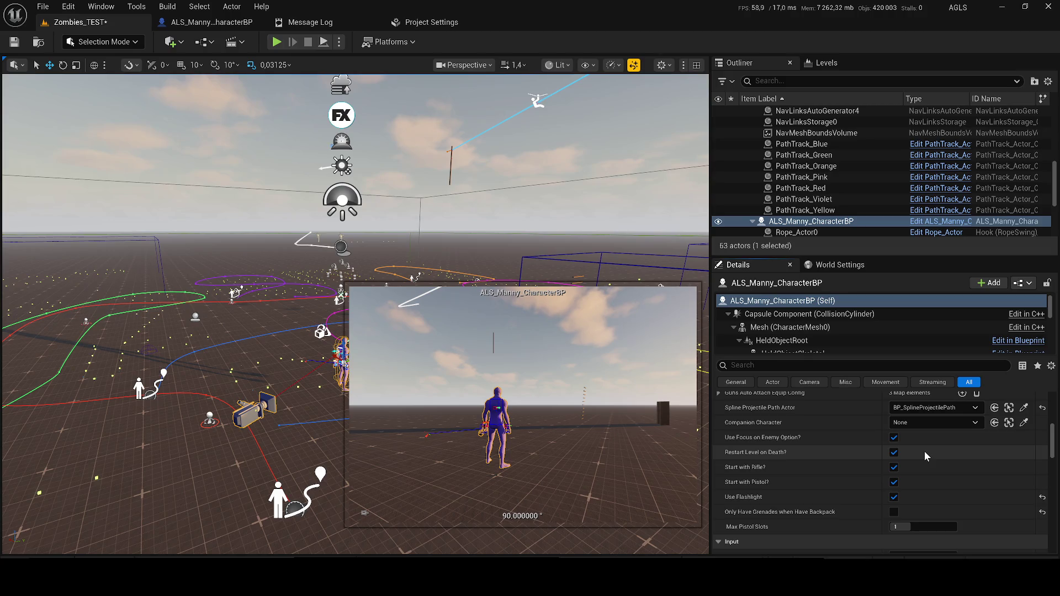
{"action": "scroll", "coordinate": [895, 441], "scroll_direction": "down", "scroll_amount": 2}
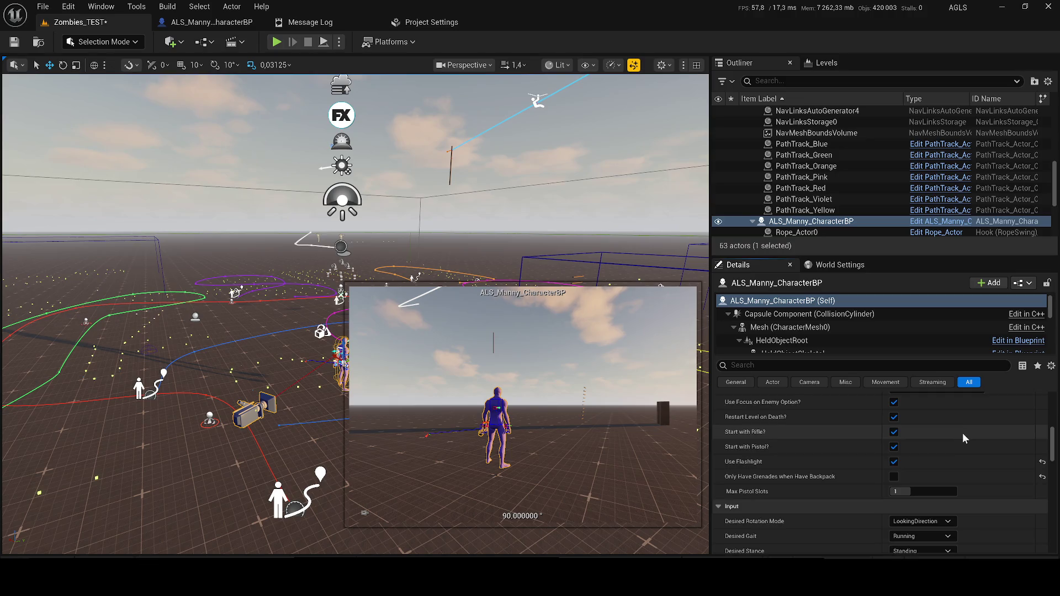
{"action": "scroll", "coordinate": [962, 433], "scroll_direction": "down", "scroll_amount": 2}
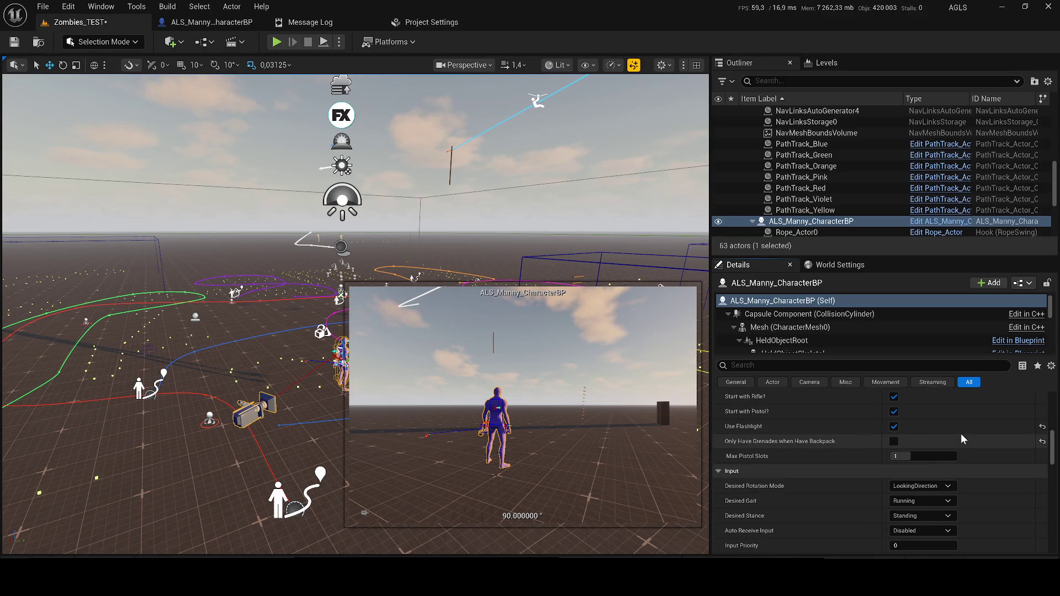
{"action": "scroll", "coordinate": [961, 435], "scroll_direction": "down", "scroll_amount": 8}
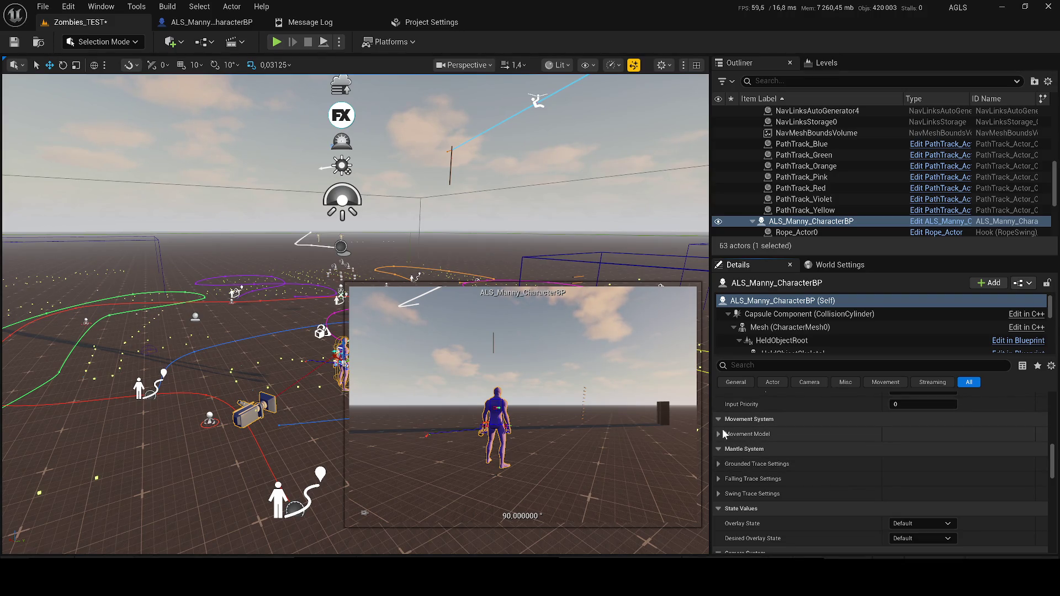
{"action": "scroll", "coordinate": [816, 446], "scroll_direction": "down", "scroll_amount": 3}
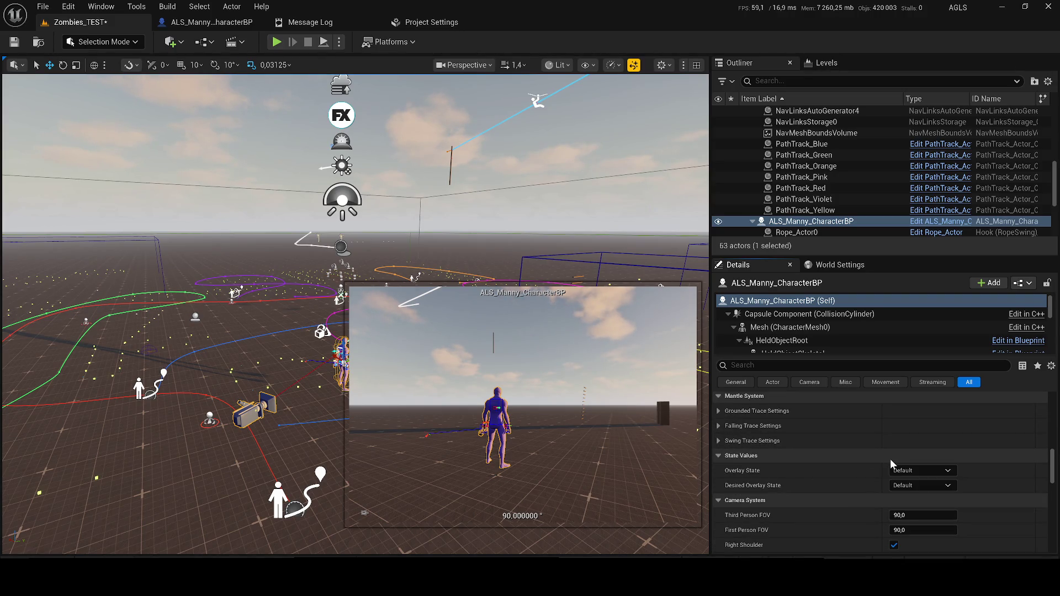
{"action": "scroll", "coordinate": [890, 459], "scroll_direction": "down", "scroll_amount": 3}
{"action": "scroll", "coordinate": [924, 469], "scroll_direction": "down", "scroll_amount": 4}
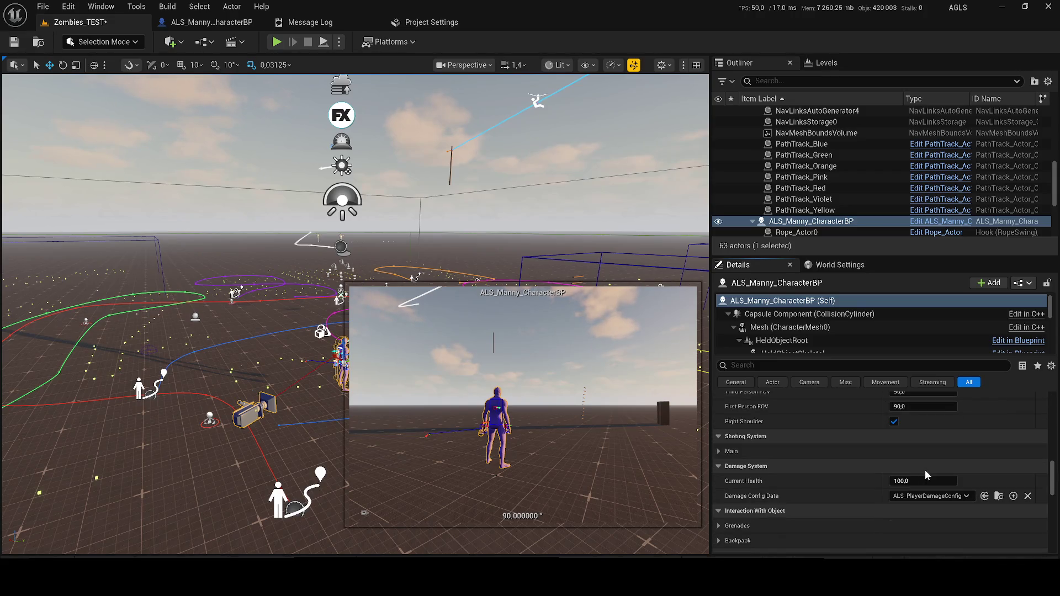
{"action": "scroll", "coordinate": [922, 466], "scroll_direction": "down", "scroll_amount": 8}
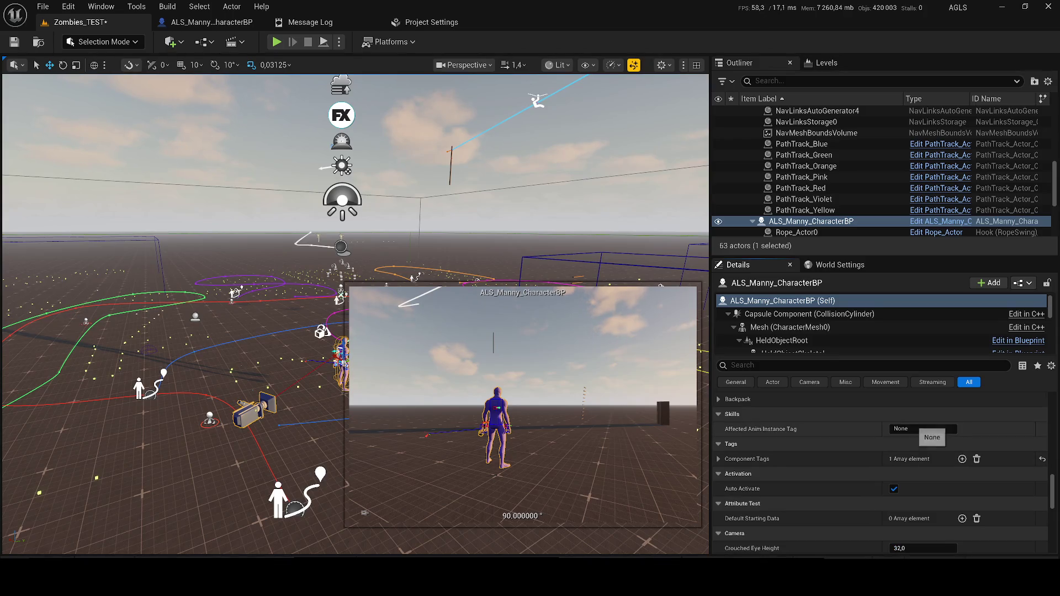
Change Component Tags Index [0] from 'player' to 'Player'.
{"action": "left_click", "coordinate": [718, 458]}
{"action": "left_click", "coordinate": [910, 474]}
{"action": "key", "text": "Delete"}
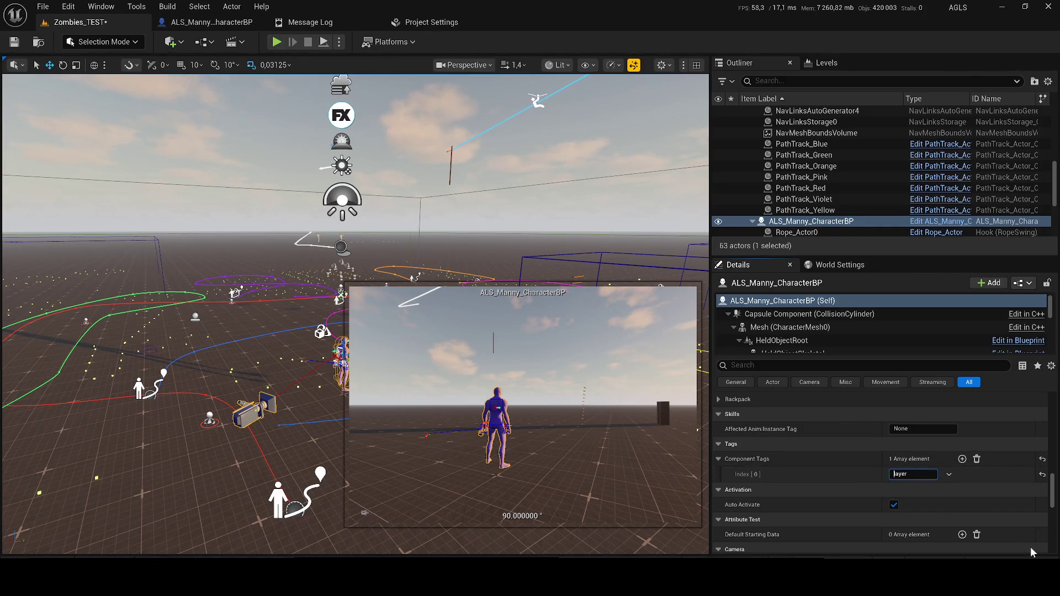
{"action": "type", "text": "P"}
{"action": "key", "text": "ctrl+a"}
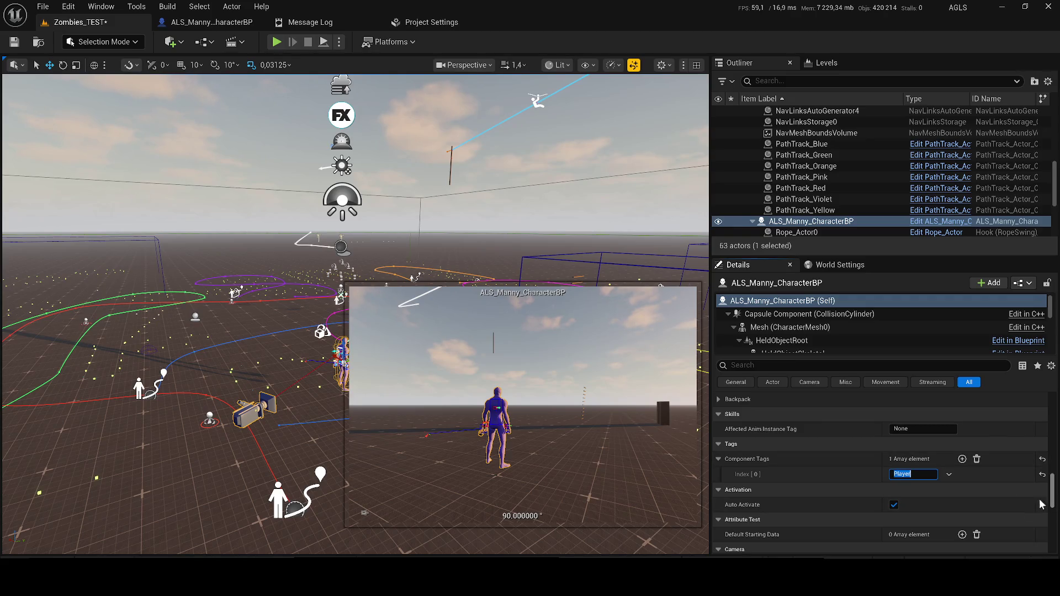
{"action": "left_click_drag", "start_coordinate": [1053, 505], "coordinate": [1053, 525]}
Save the Zombies_TEST level.
{"action": "key", "text": "ctrl+s"}
{"action": "scroll", "coordinate": [881, 462], "scroll_direction": "down", "scroll_amount": 5}
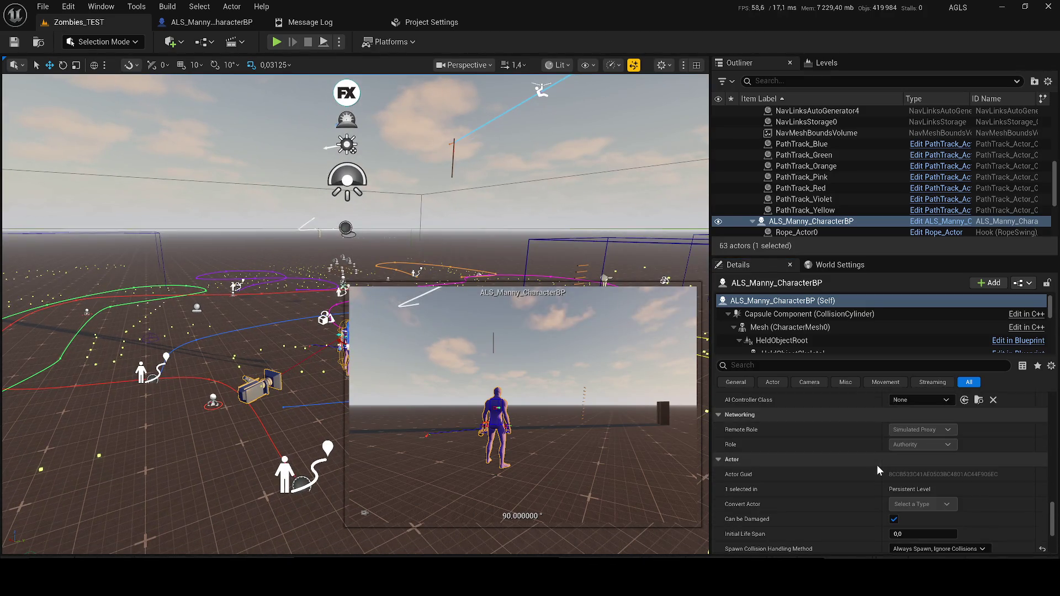
{"action": "scroll", "coordinate": [915, 485], "scroll_direction": "down", "scroll_amount": 5}
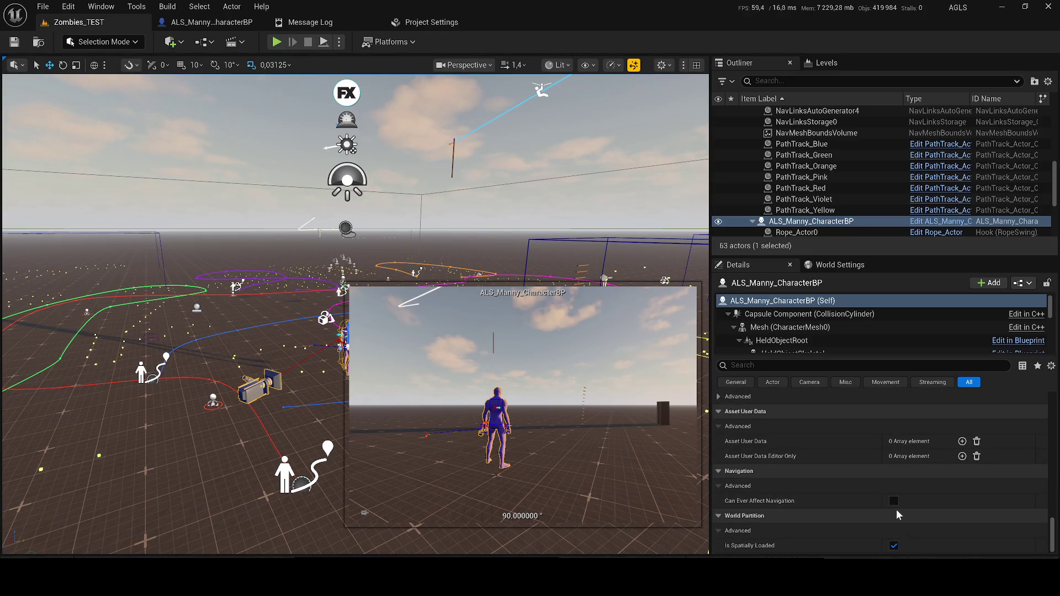
{"action": "left_click_drag", "start_coordinate": [343, 254], "coordinate": [371, 253]}
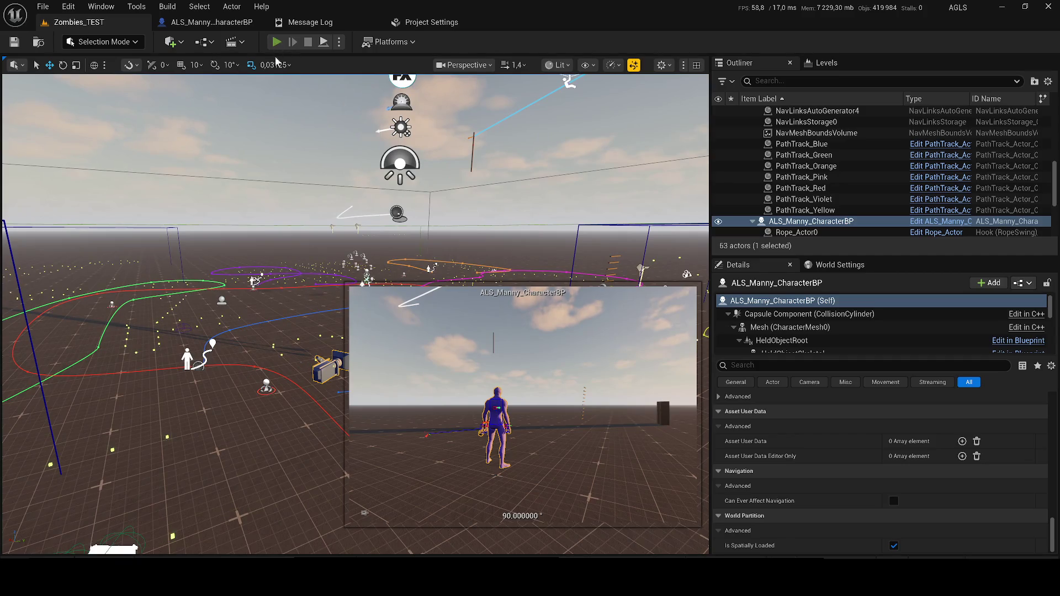
Playtest Zombies_TEST, toggling the Gameplay Debugger overlay on and off, then stop with Esc.
{"action": "left_click", "coordinate": [277, 42]}
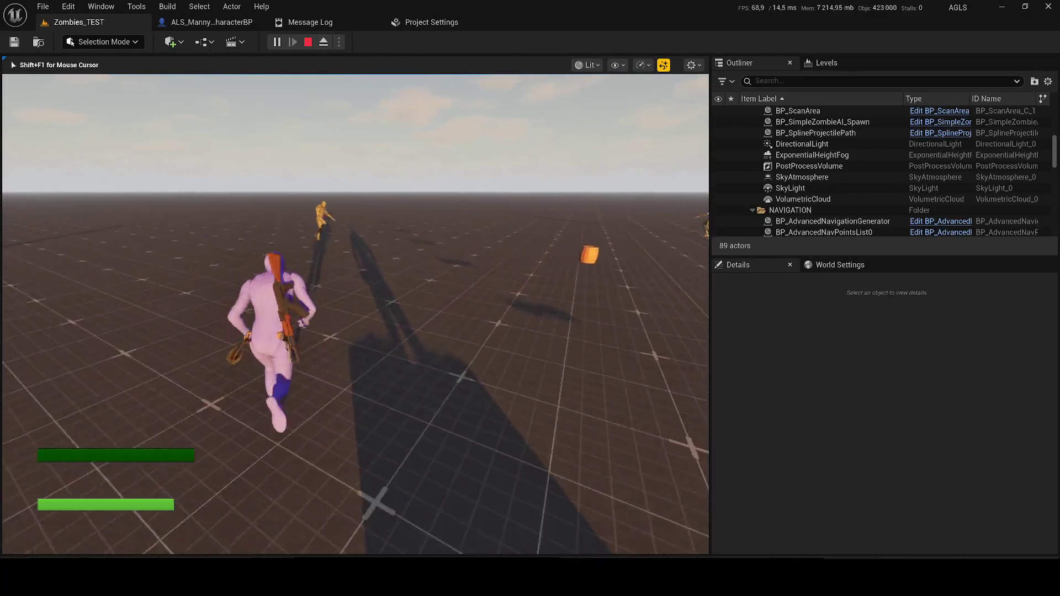
{"action": "key", "text": "apostrophe"}
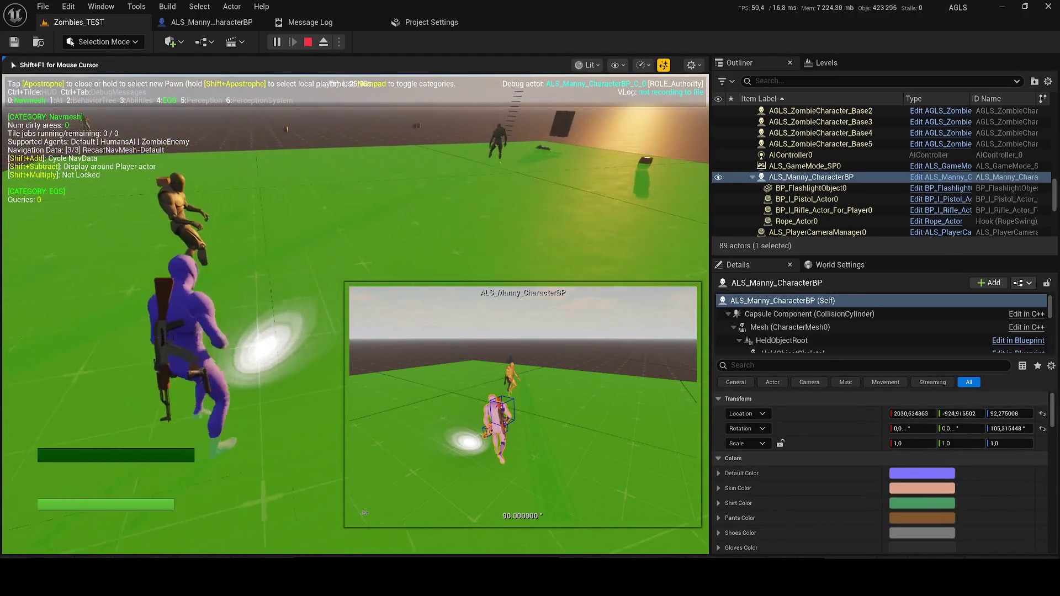
{"action": "key", "text": "apostrophe"}
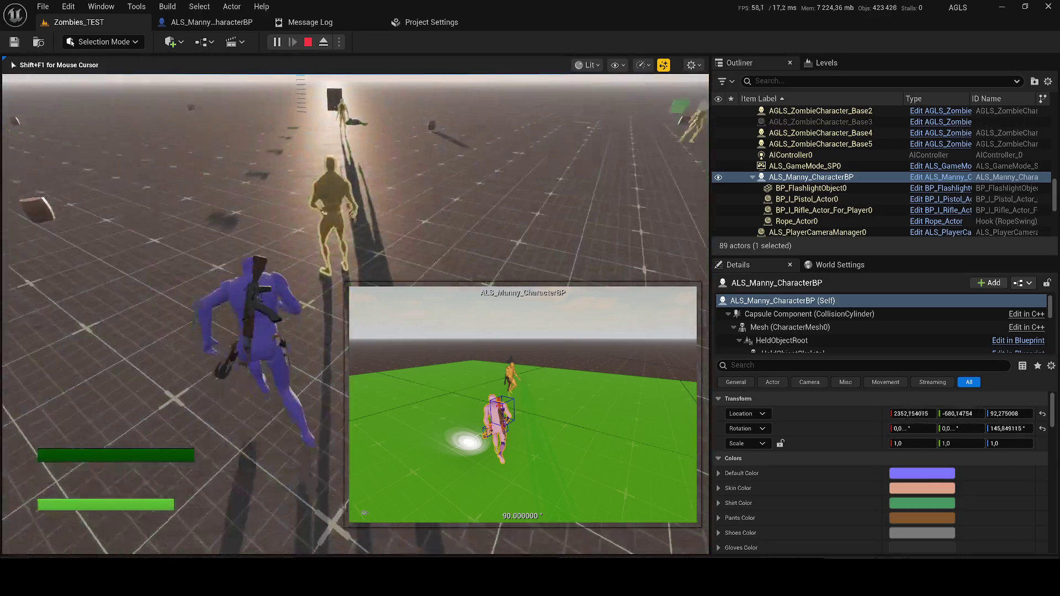
{"action": "key", "text": "Escape"}
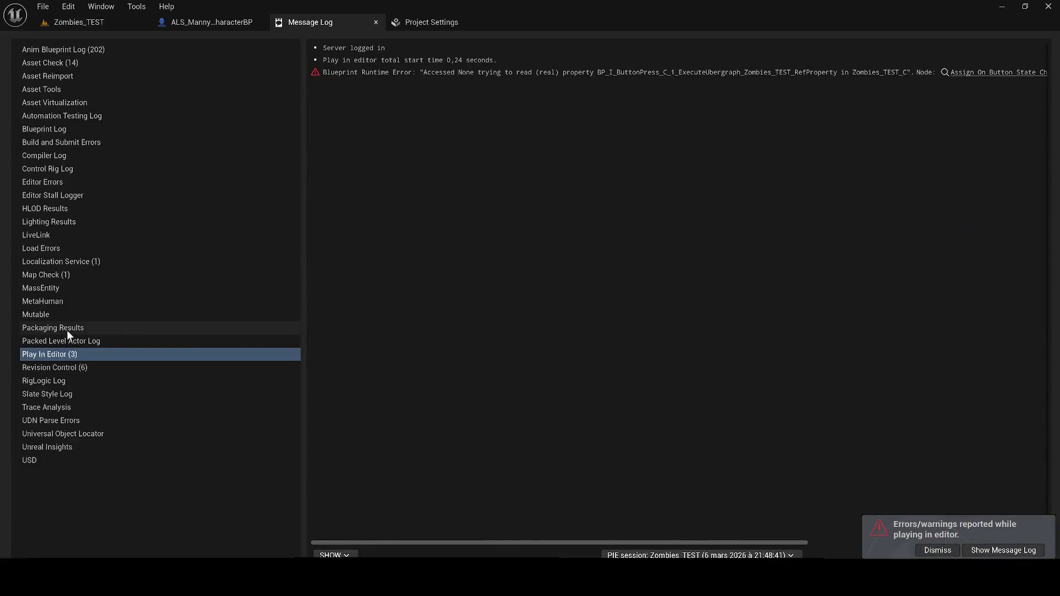
Inspect the erroring Bind Event node in the Level Blueprint, then close it.
{"action": "left_click", "coordinate": [993, 72]}
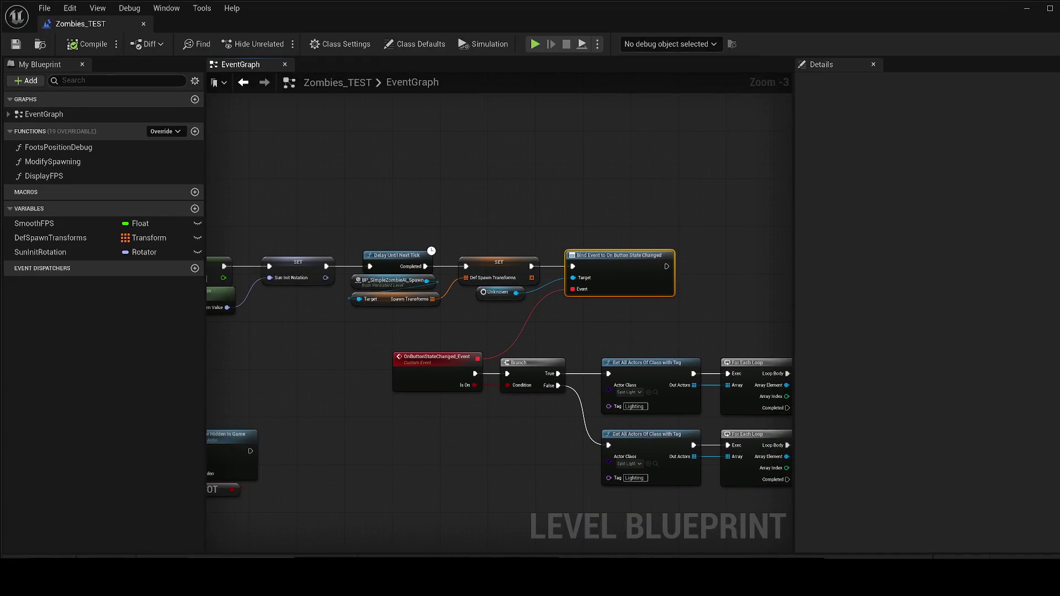
{"action": "mouse_move", "coordinate": [72, 31]}
{"action": "left_mouse_down"}
{"action": "mouse_move", "coordinate": [431, 62]}
{"action": "mouse_move", "coordinate": [541, 30]}
{"action": "left_mouse_up"}
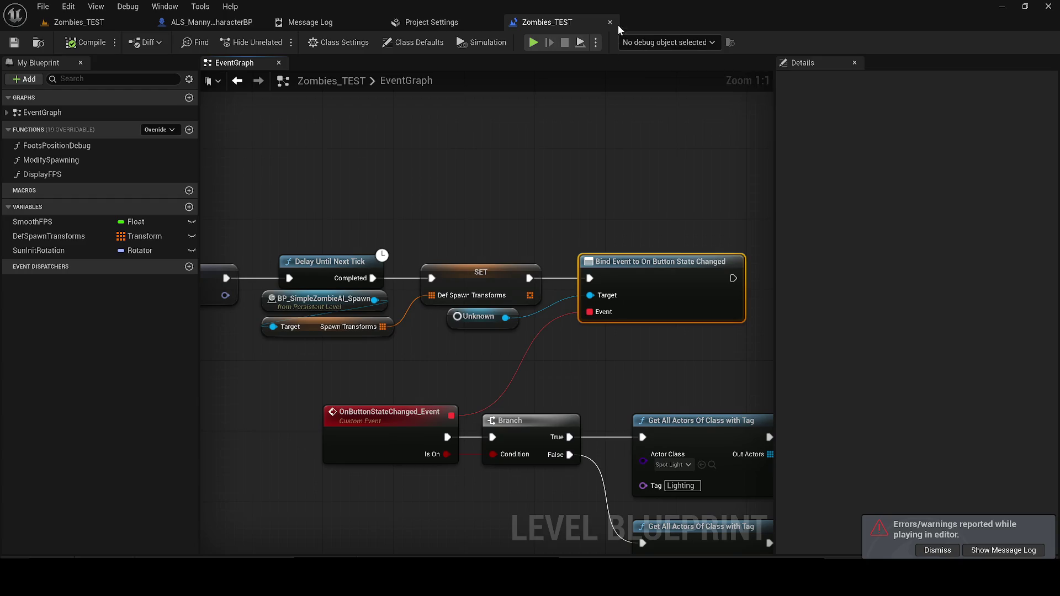
{"action": "middle_click", "coordinate": [555, 22]}
{"action": "left_click", "coordinate": [83, 22]}
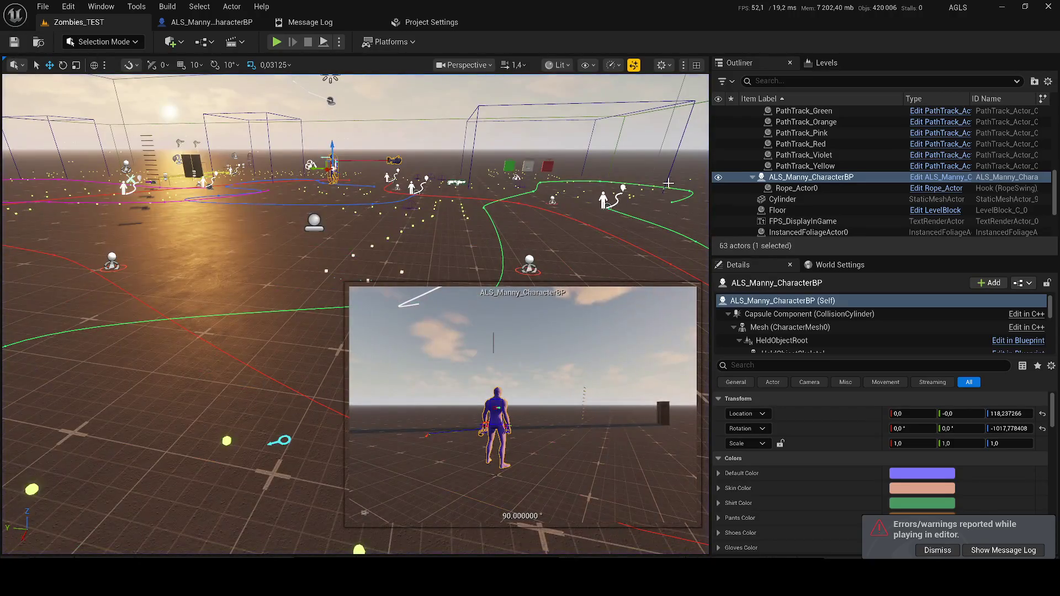
Dismiss the play errors notice and pick Zombies Demonstration in the Test levels folder.
{"action": "left_click", "coordinate": [934, 551]}
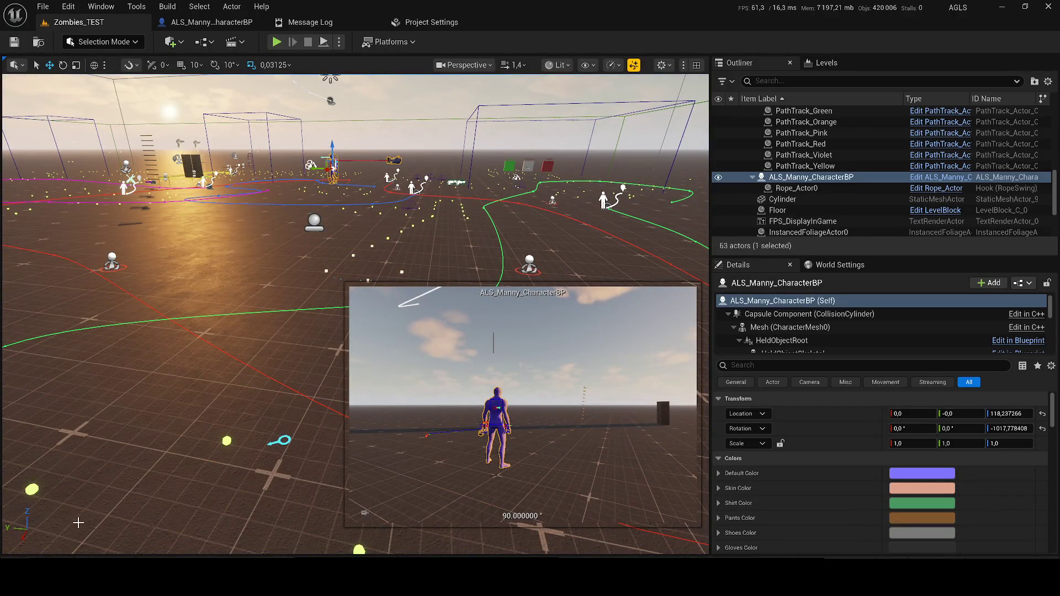
{"action": "key", "text": "f"}
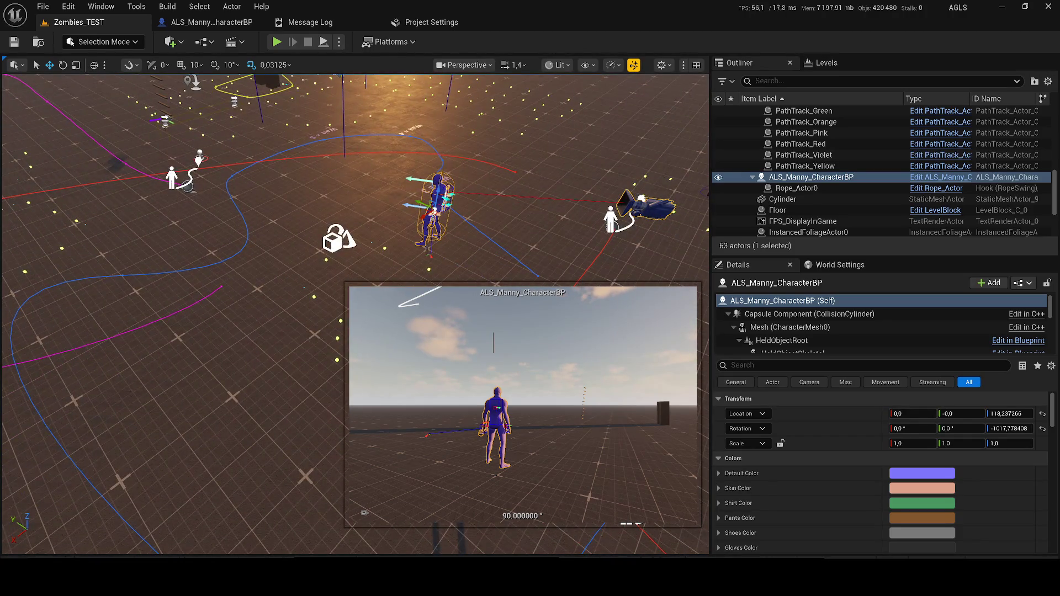
{"action": "key", "text": "ctrl+space"}
{"action": "left_click", "coordinate": [505, 400]}
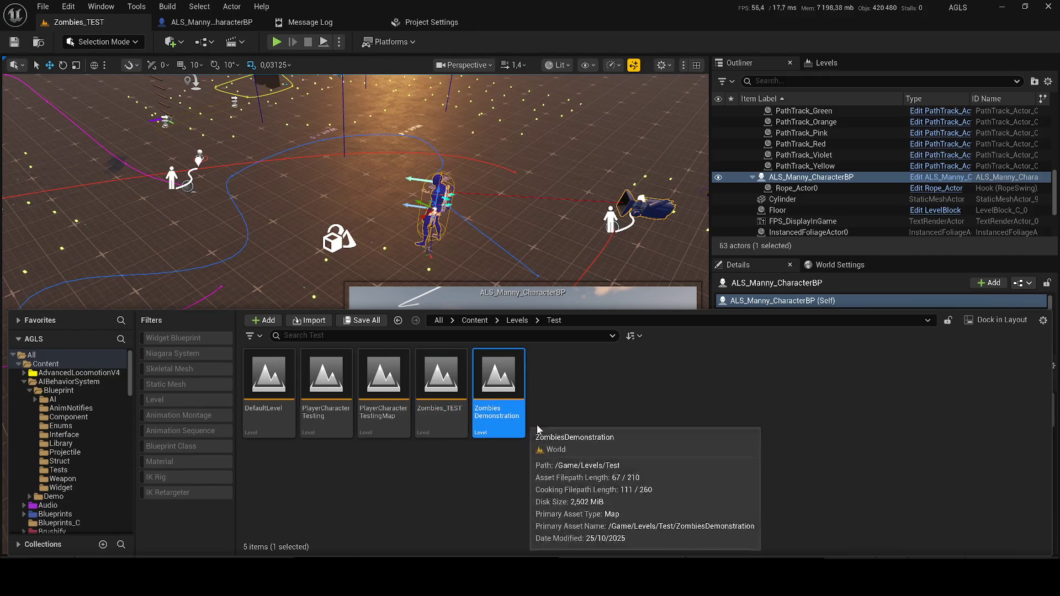
Duplicate Zombies Demonstration as ZombiesDemonstration_Testv3, open it, and select its ALS_Manny character.
{"action": "key", "text": "ctrl+d"}
{"action": "key", "text": "End"}
{"action": "key", "text": "BackSpace"}
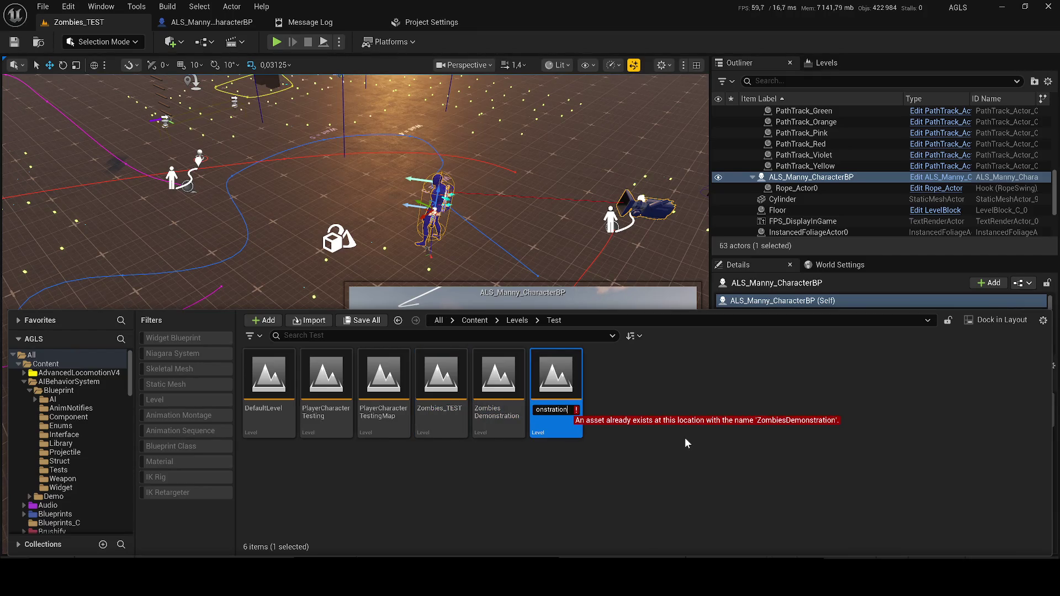
{"action": "type", "text": "_"}
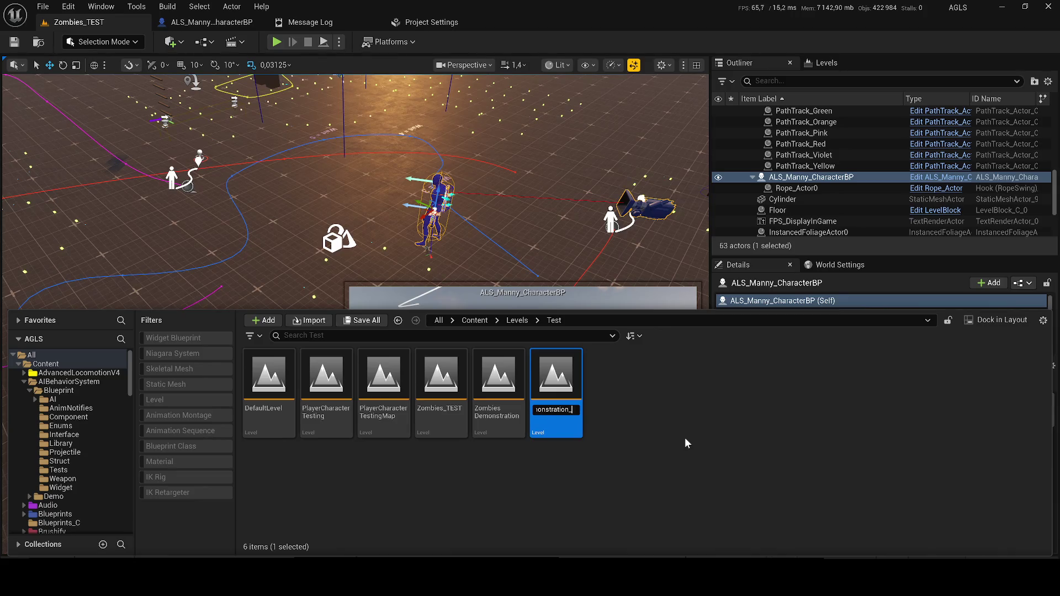
{"action": "type", "text": "Testv3"}
{"action": "key", "text": "Return"}
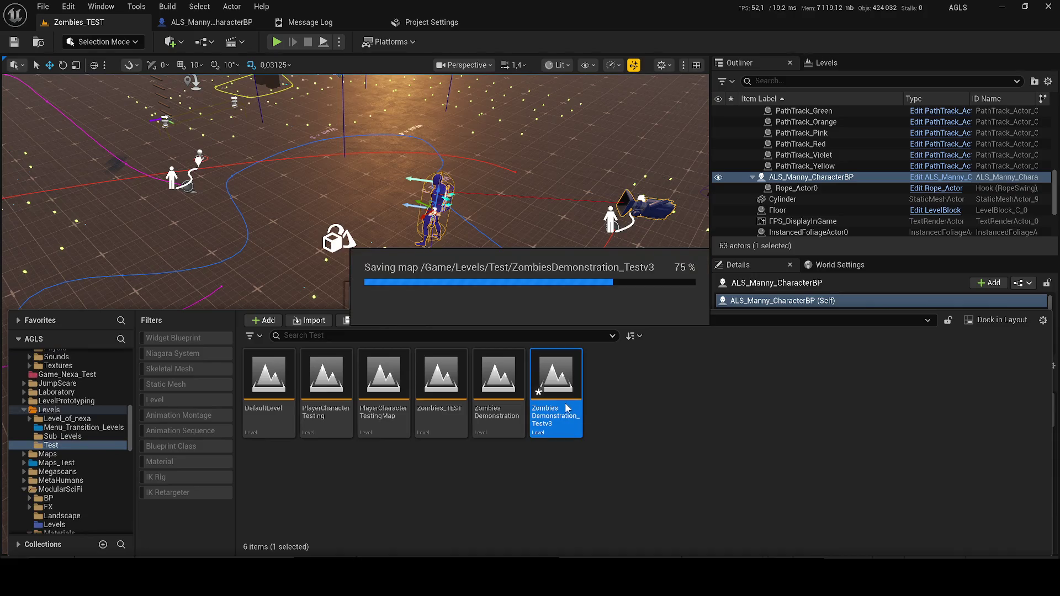
{"action": "double_click", "coordinate": [556, 417]}
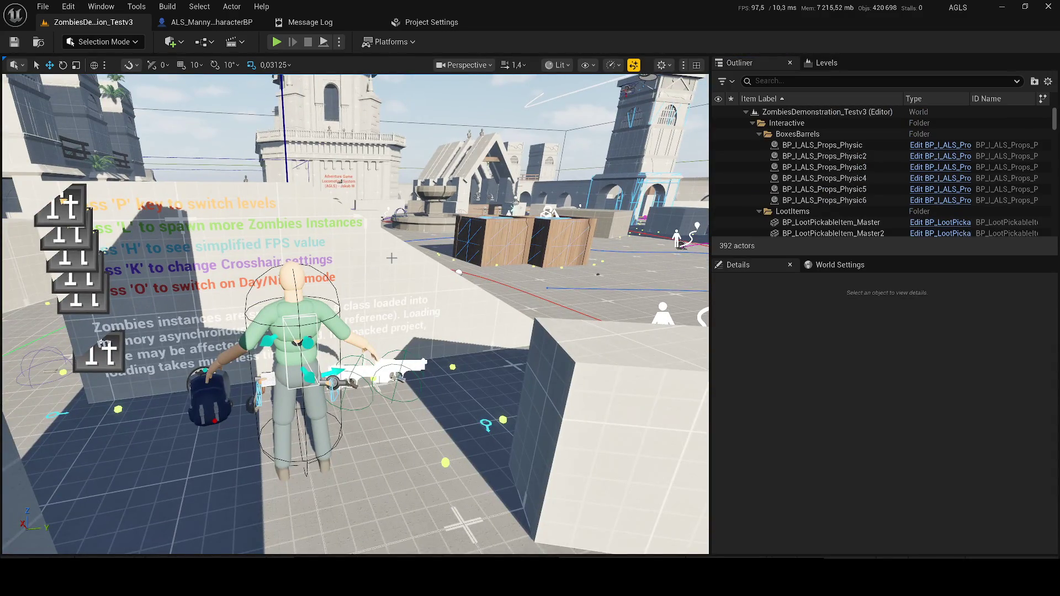
{"action": "left_click", "coordinate": [295, 342]}
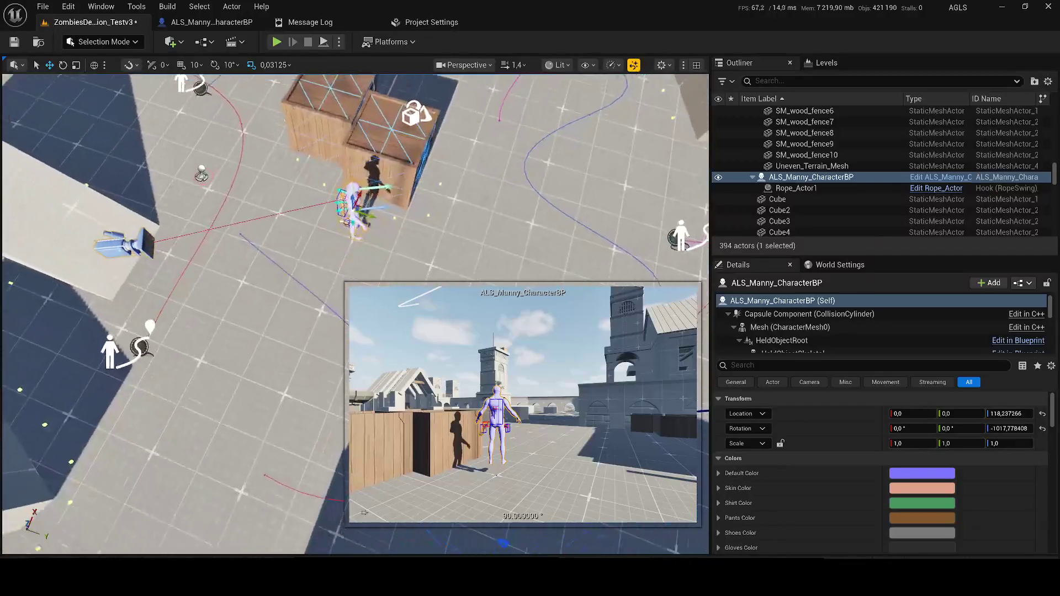
Playtest the level as ALS_Manny, ejecting with F8 and repossessing before stopping.
{"action": "left_click", "coordinate": [277, 42]}
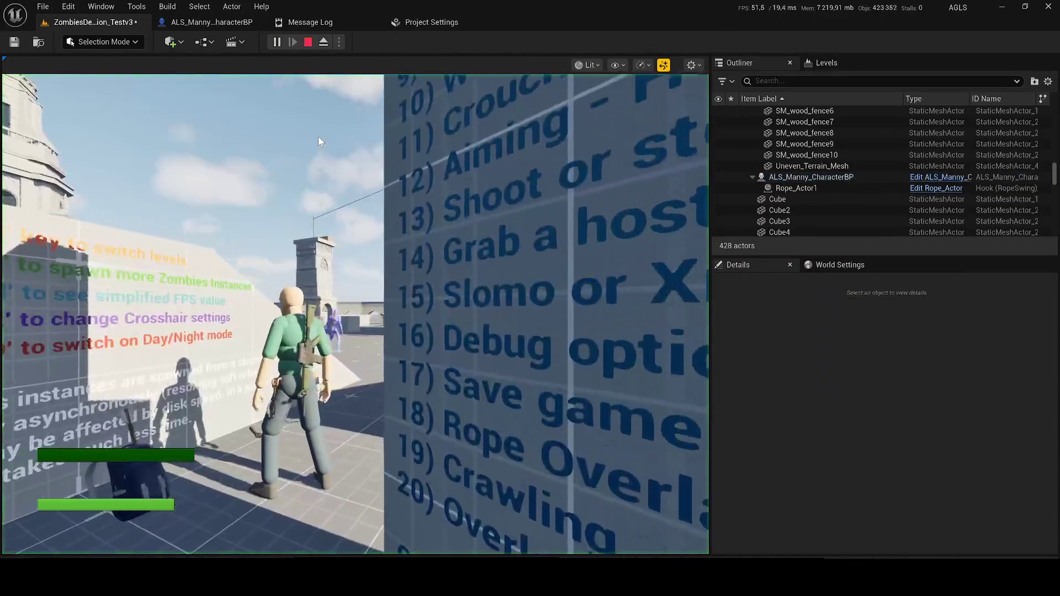
{"action": "left_click", "coordinate": [267, 156]}
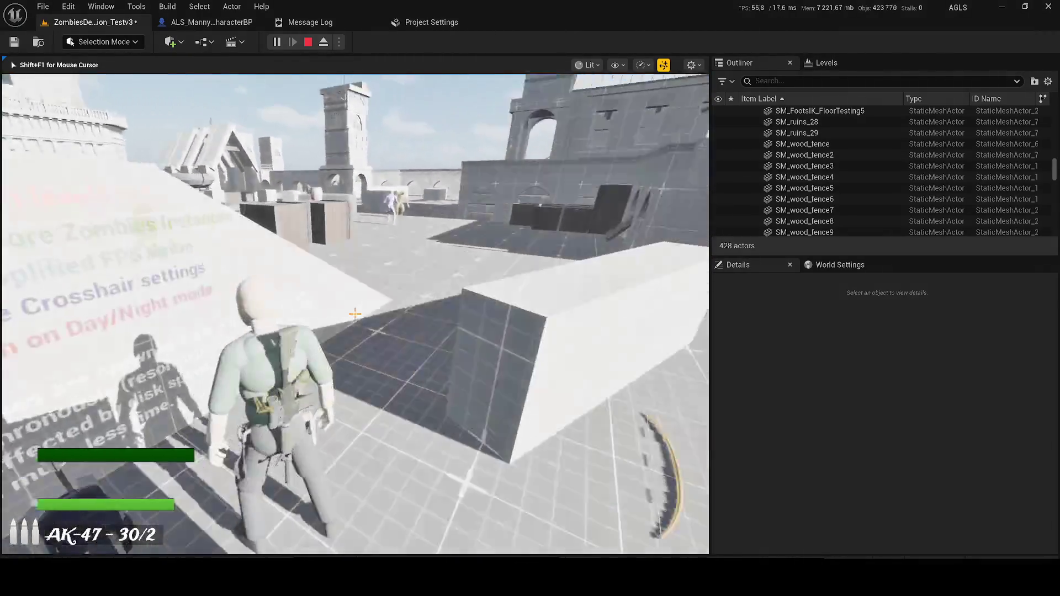
{"action": "key", "text": "super"}
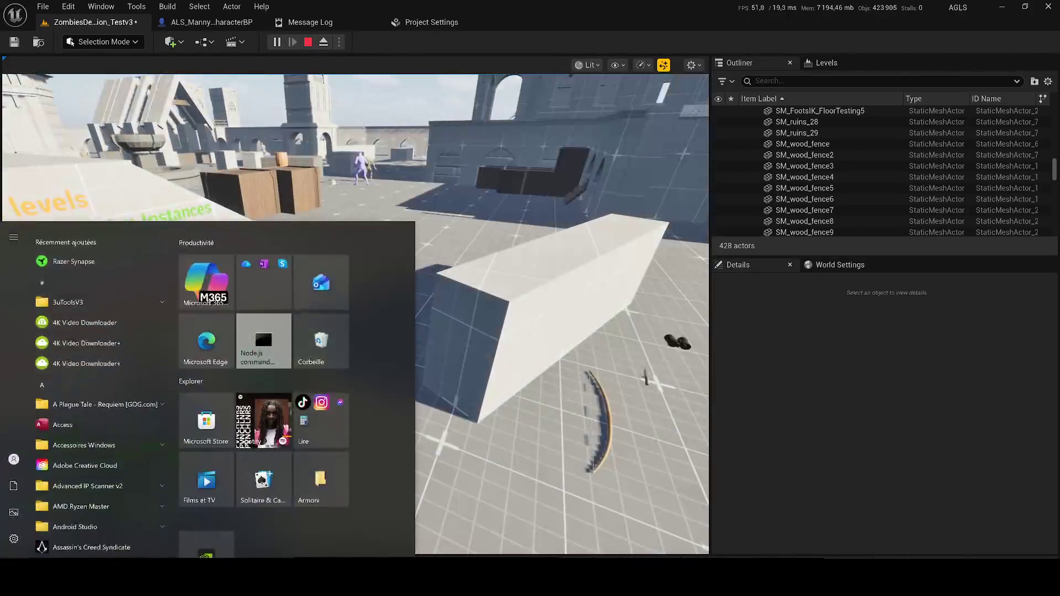
{"action": "key", "text": "super"}
{"action": "key", "text": "F8"}
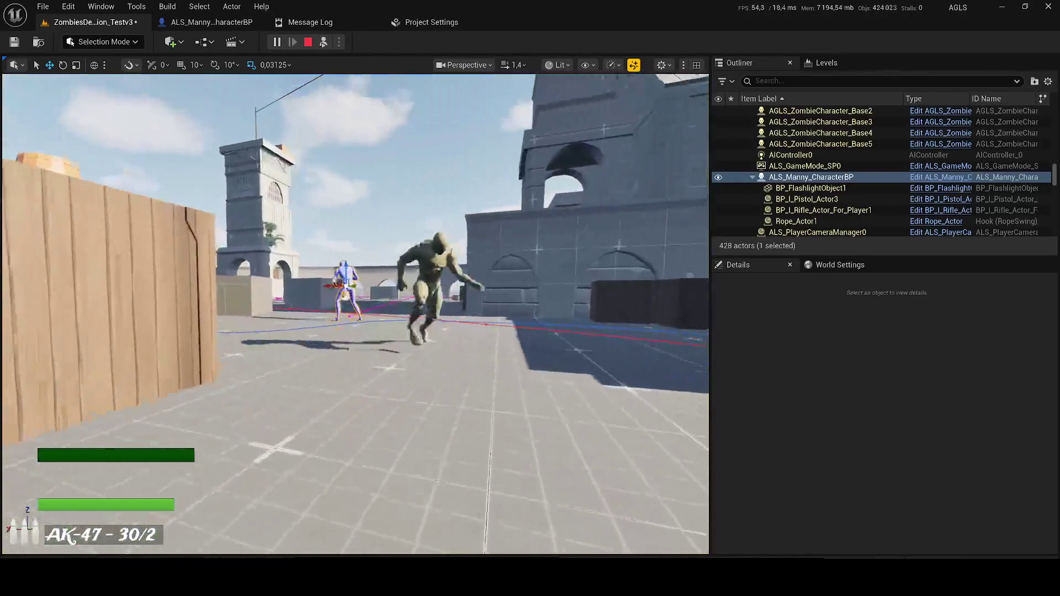
{"action": "key", "text": "F8"}
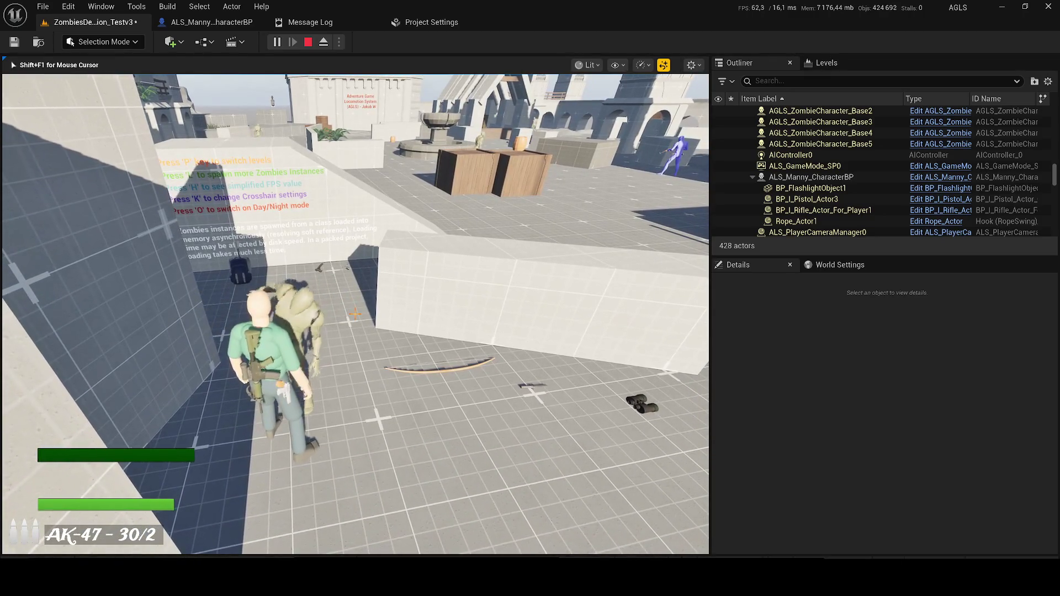
{"action": "key", "text": "Escape"}
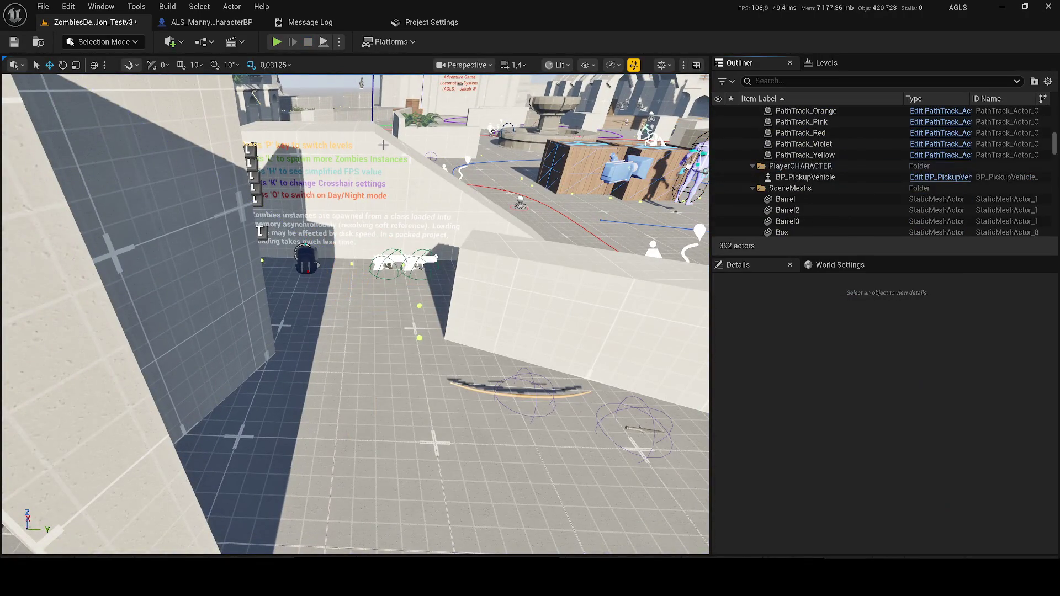
Play the level again and shoot a zombie with the AK-47 until it dies, then stop.
{"action": "left_click", "coordinate": [276, 43]}
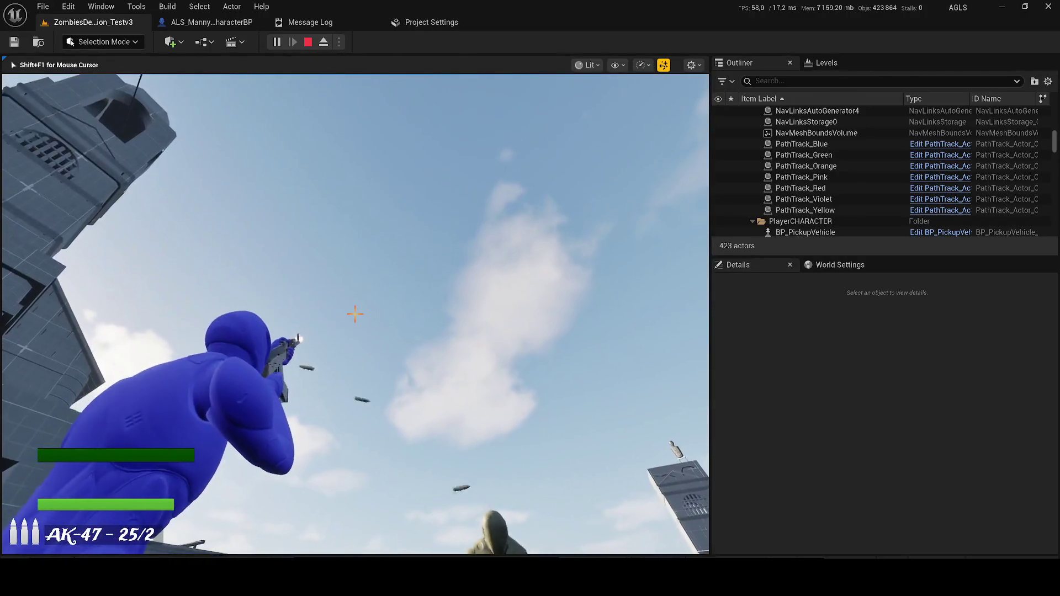
{"action": "left_click", "coordinate": [355, 314]}
{"action": "left_click_drag", "start_coordinate": [354, 314], "coordinate": [355, 314]}
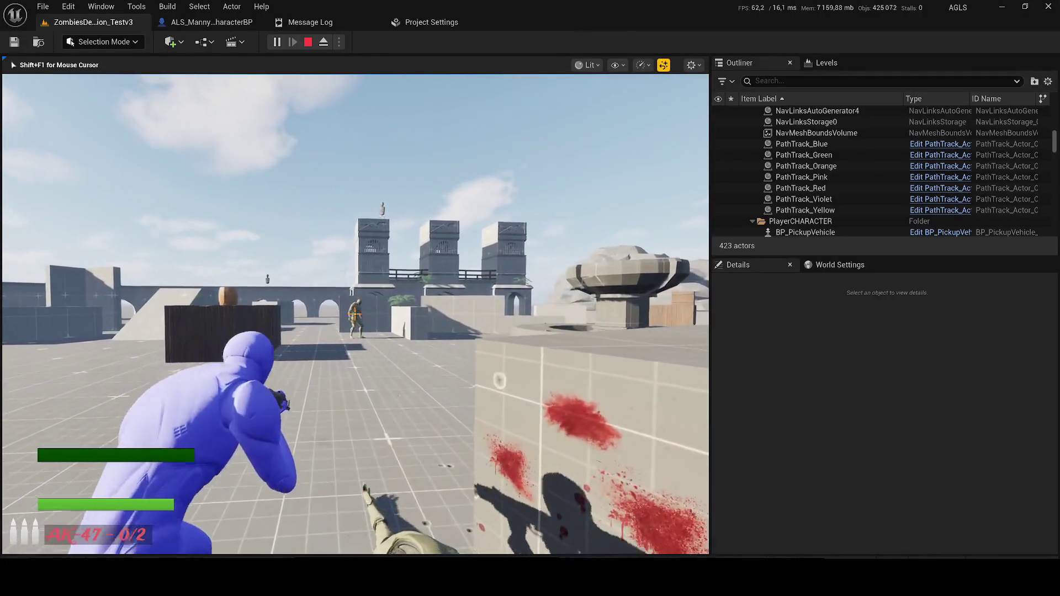
{"action": "key", "text": "Escape"}
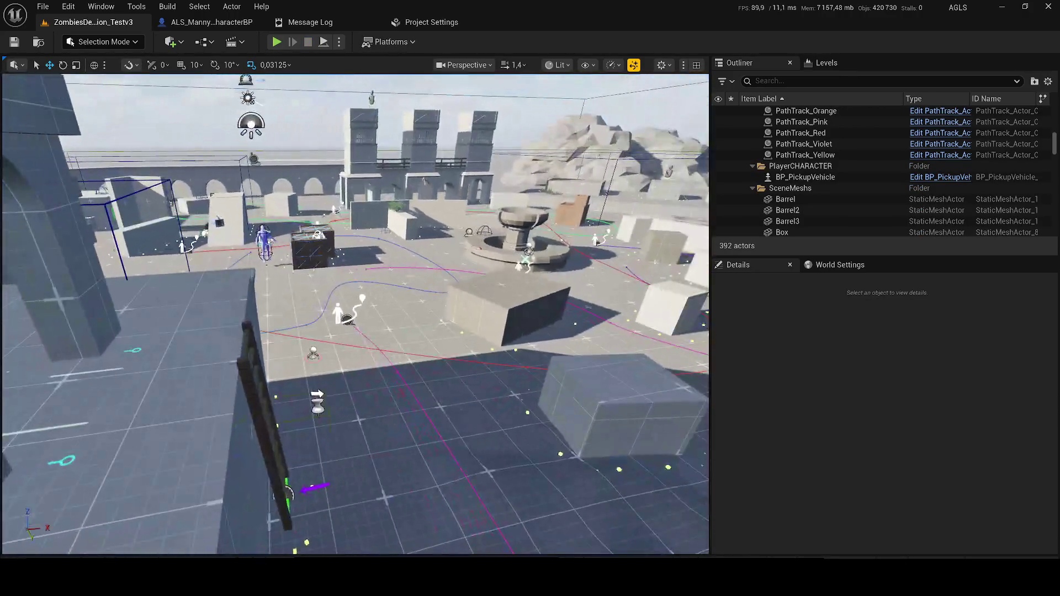
Restore the deleted Manny character and frame the blue ALS_Manny by the crates.
{"action": "key", "text": "ctrl+z"}
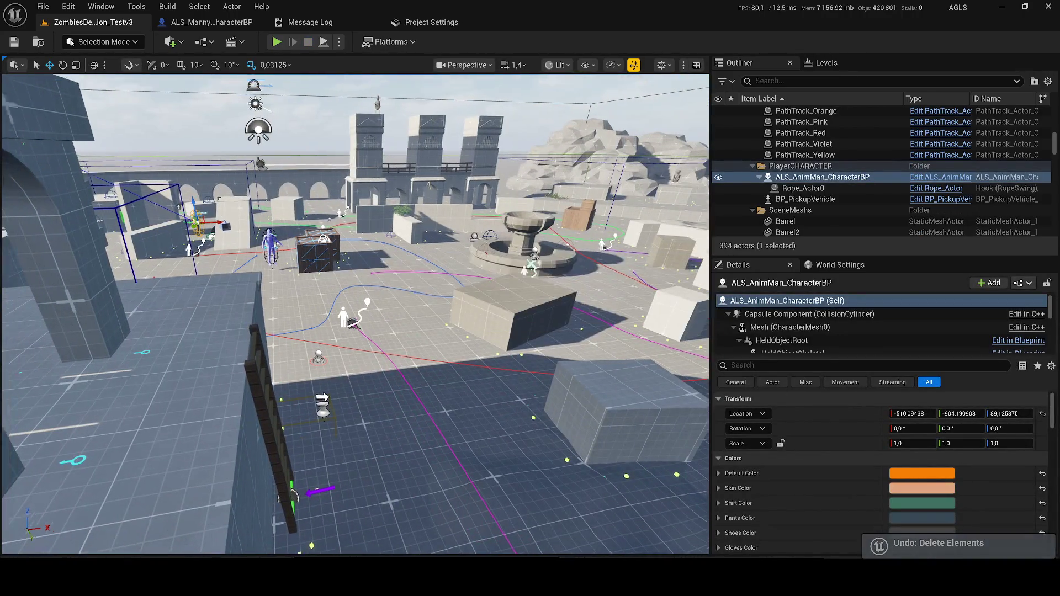
{"action": "key", "text": "f"}
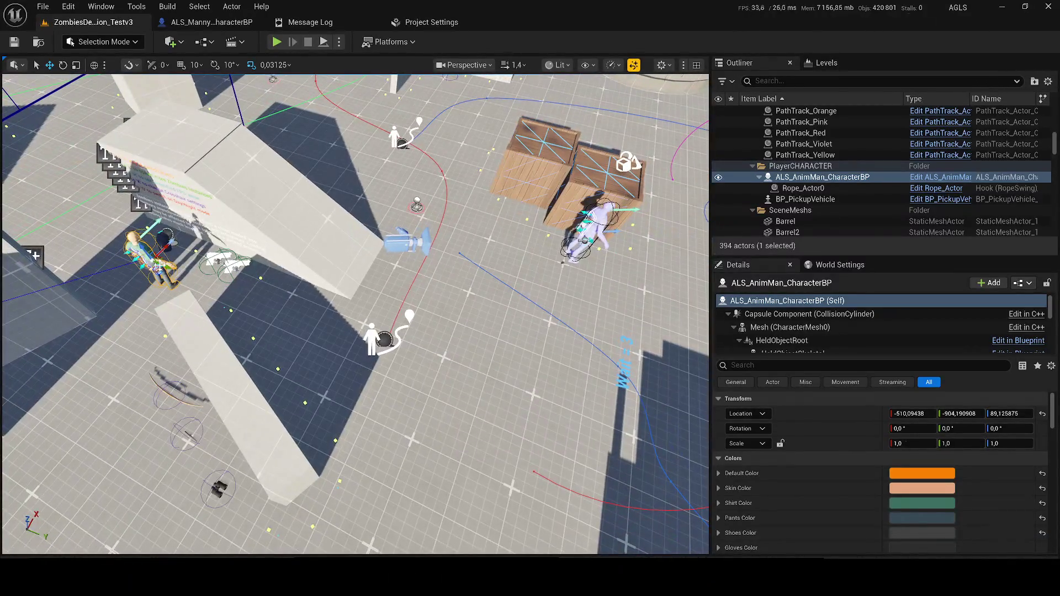
{"action": "scroll", "coordinate": [355, 313], "scroll_direction": "down", "scroll_amount": 3}
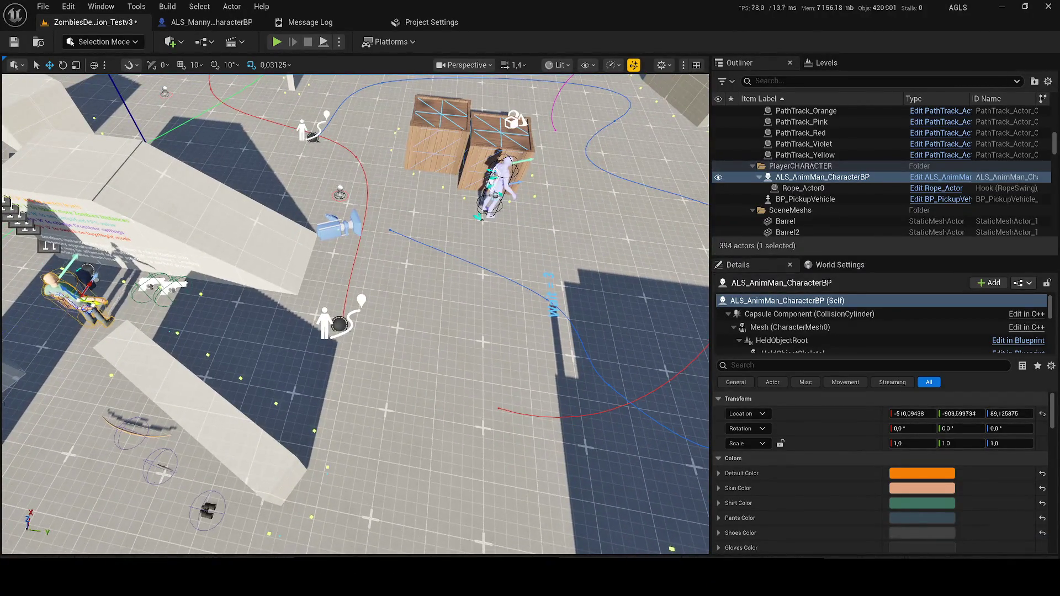
{"action": "left_click", "coordinate": [505, 181]}
{"action": "key", "text": "f"}
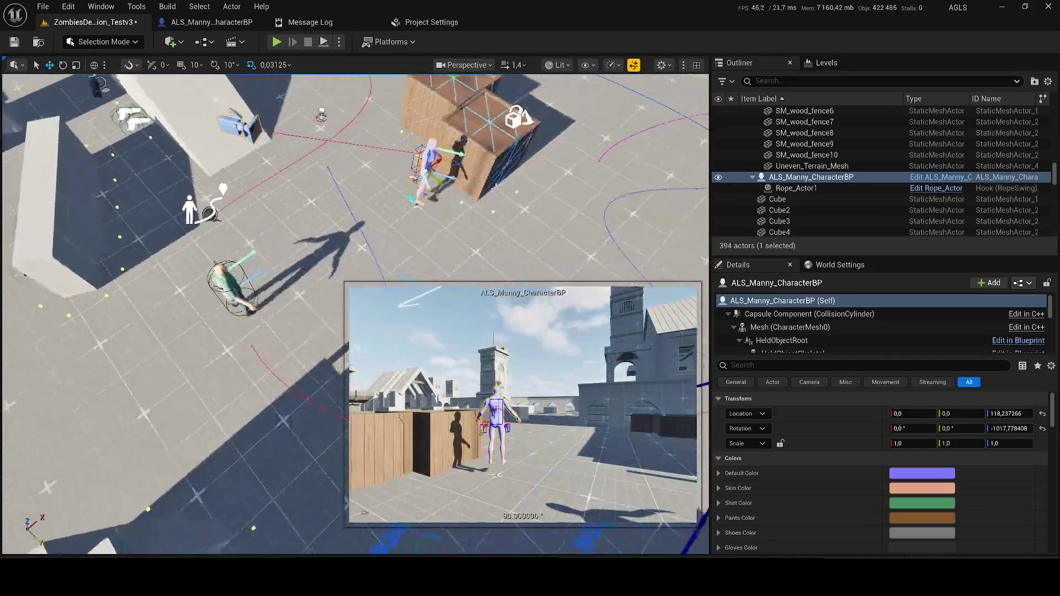
Turn ALS_Manny and move it beside ALS_AnimMan, then save the level.
{"action": "left_click_drag", "start_coordinate": [414, 189], "coordinate": [421, 180]}
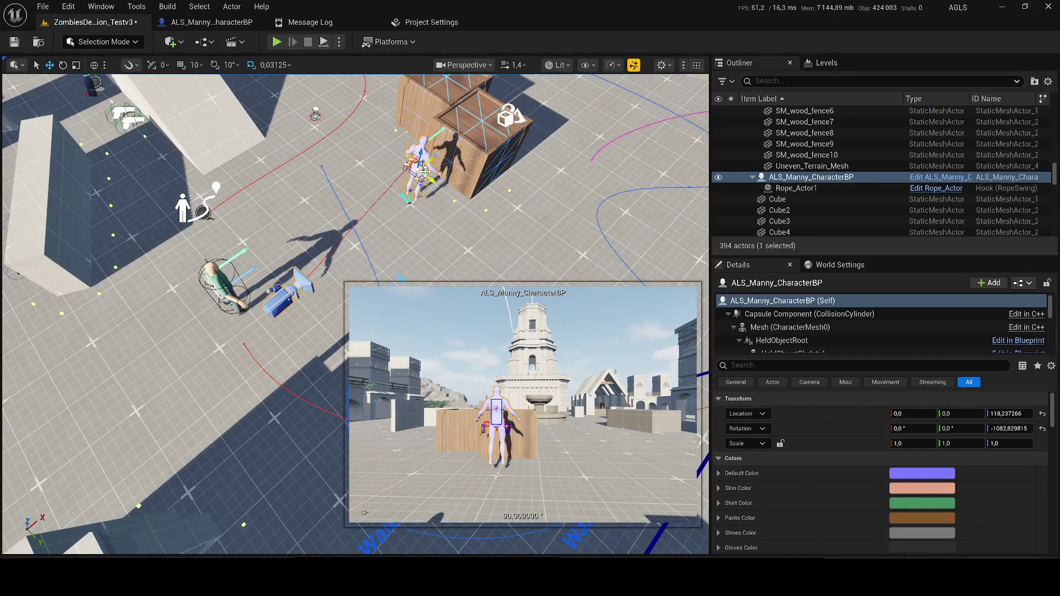
{"action": "key", "text": "d"}
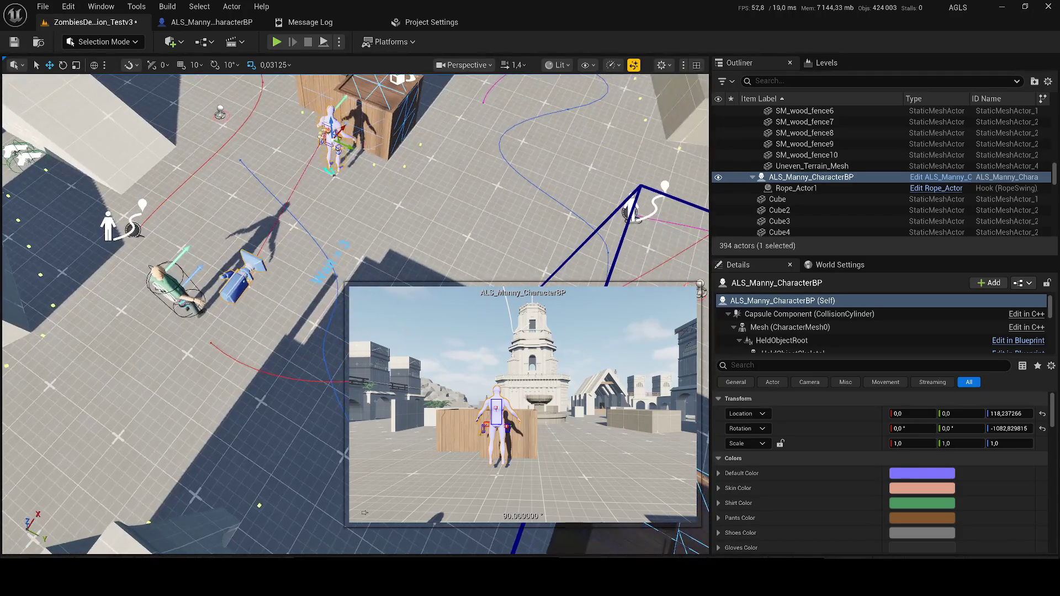
{"action": "left_click_drag", "start_coordinate": [336, 138], "coordinate": [412, 172]}
{"action": "key", "text": "a"}
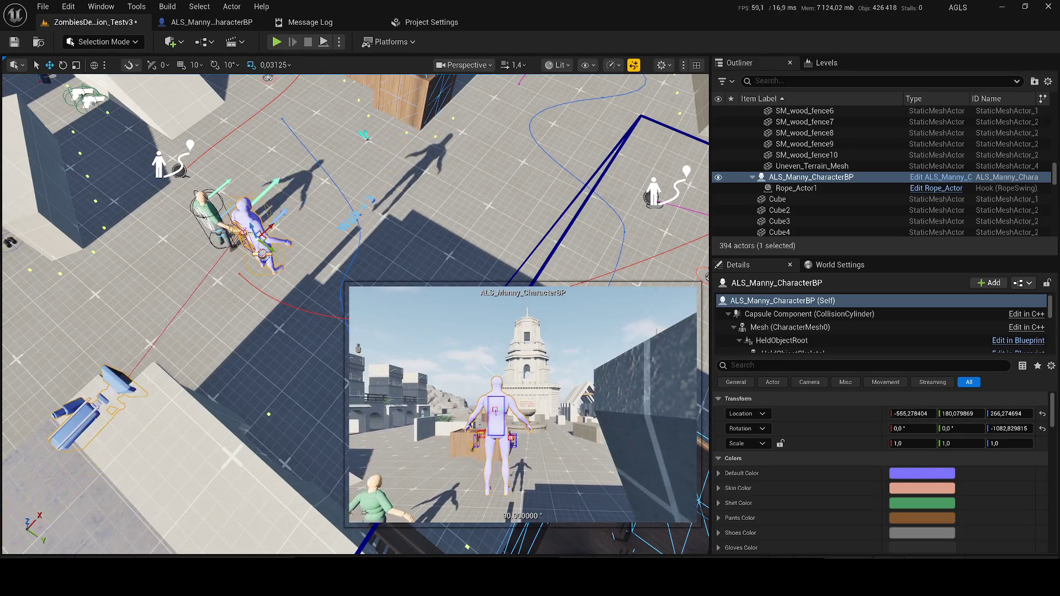
{"action": "key", "text": "s"}
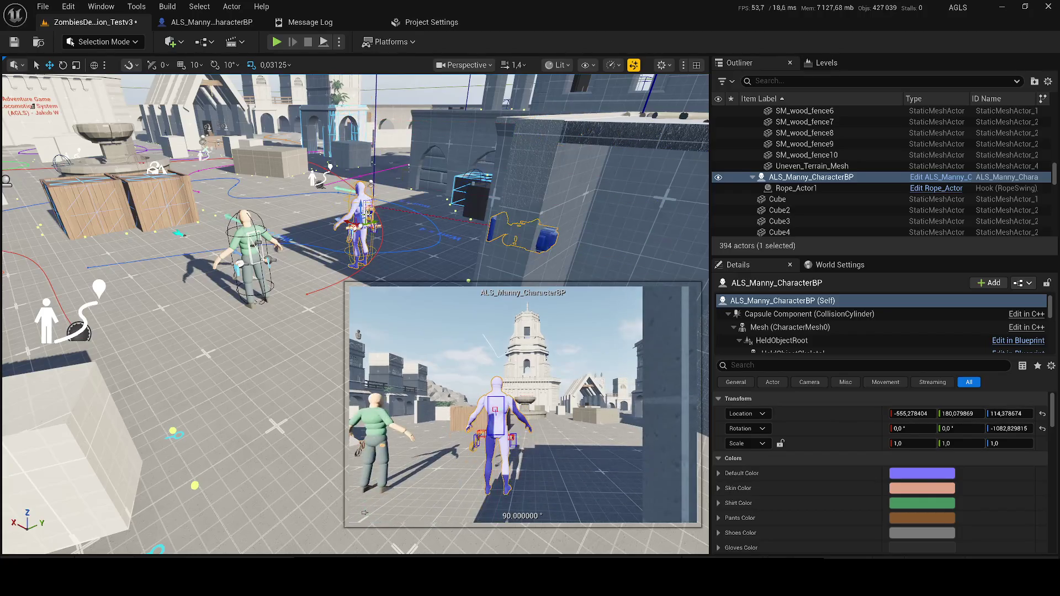
{"action": "key", "text": "ctrl+s"}
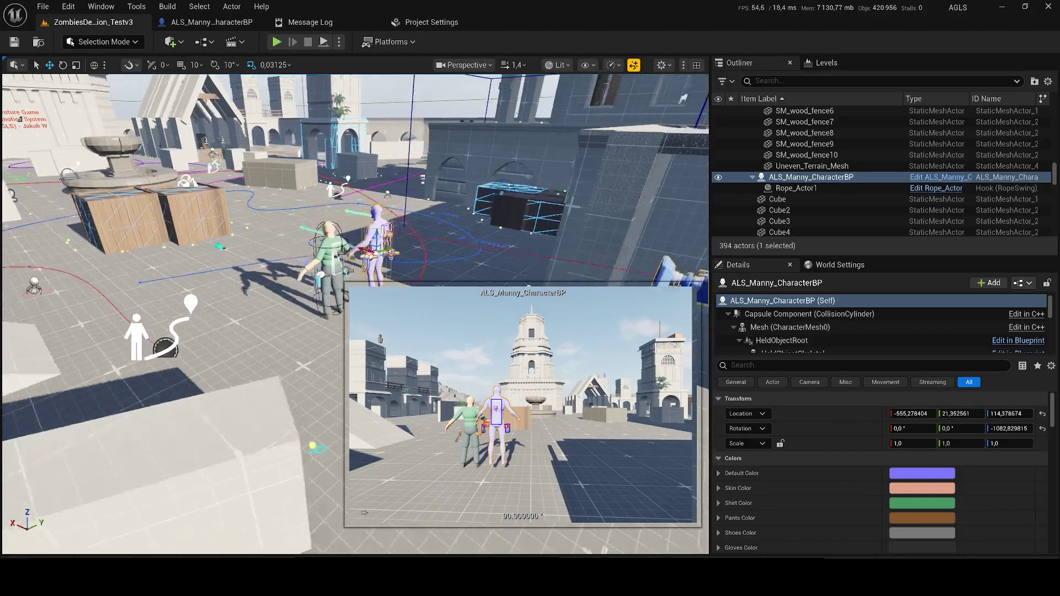
Snap Manny onto the floor, save again, and add green ALS_AnimMan to the selection.
{"action": "scroll", "coordinate": [286, 320], "scroll_direction": "down", "scroll_amount": 1}
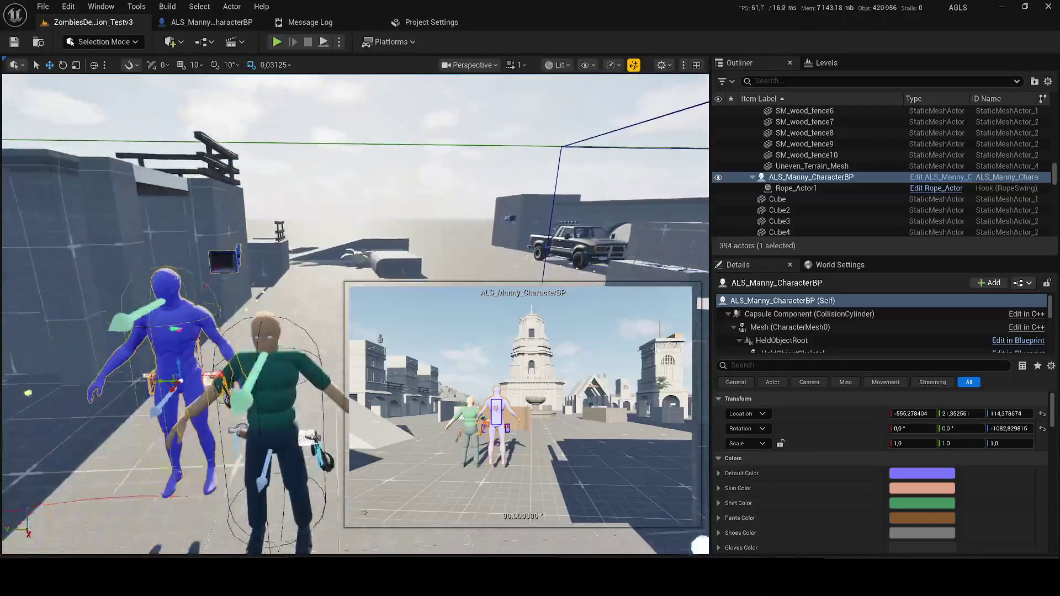
{"action": "left_click_drag", "start_coordinate": [214, 275], "coordinate": [215, 275]}
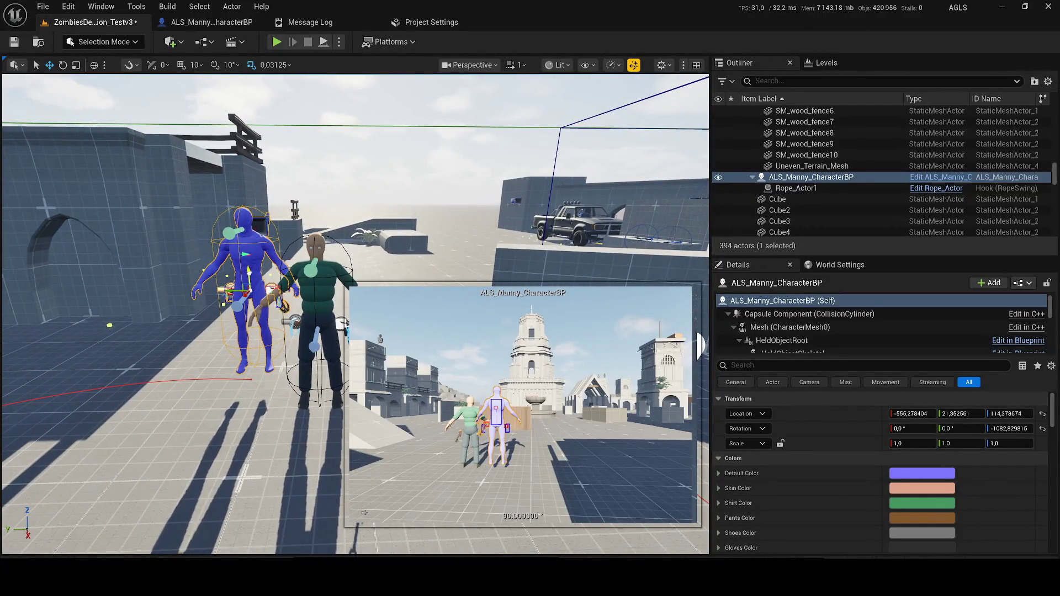
{"action": "key", "text": "ctrl+s"}
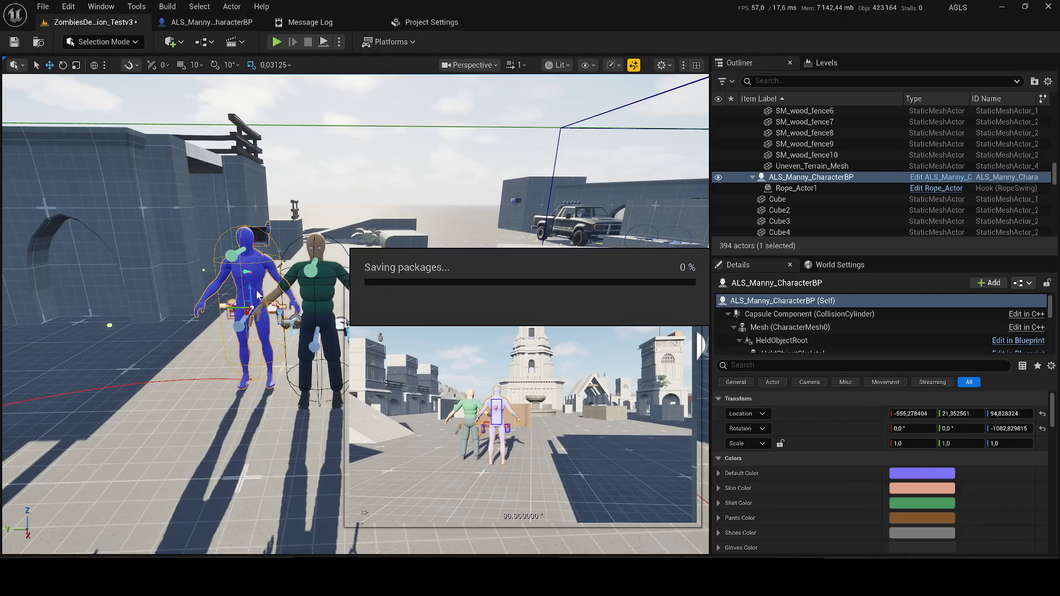
{"action": "left_click", "coordinate": [322, 283], "text": "ctrl"}
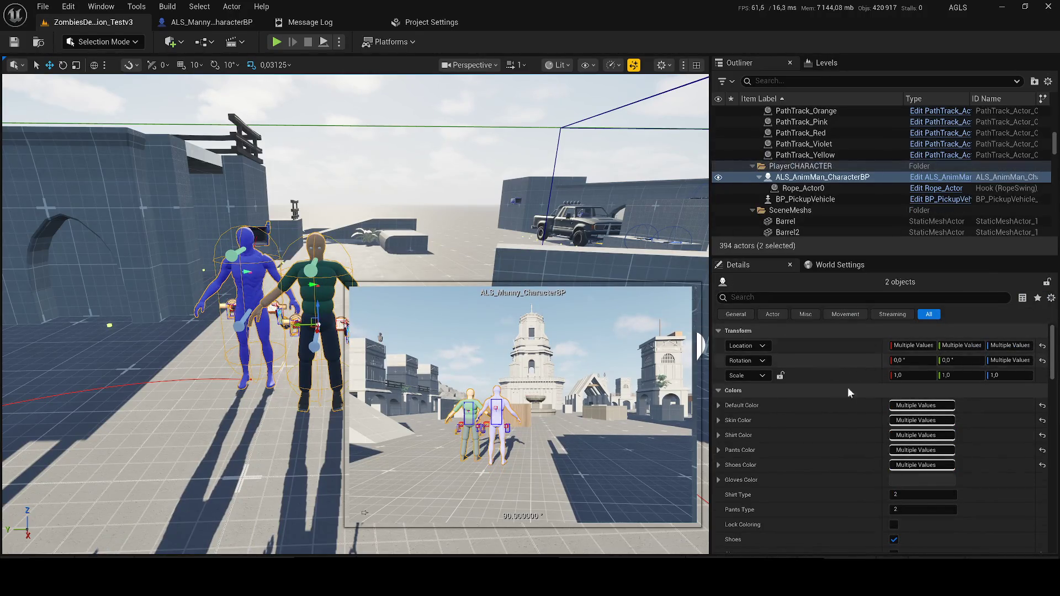
{"action": "left_click", "coordinate": [784, 178]}
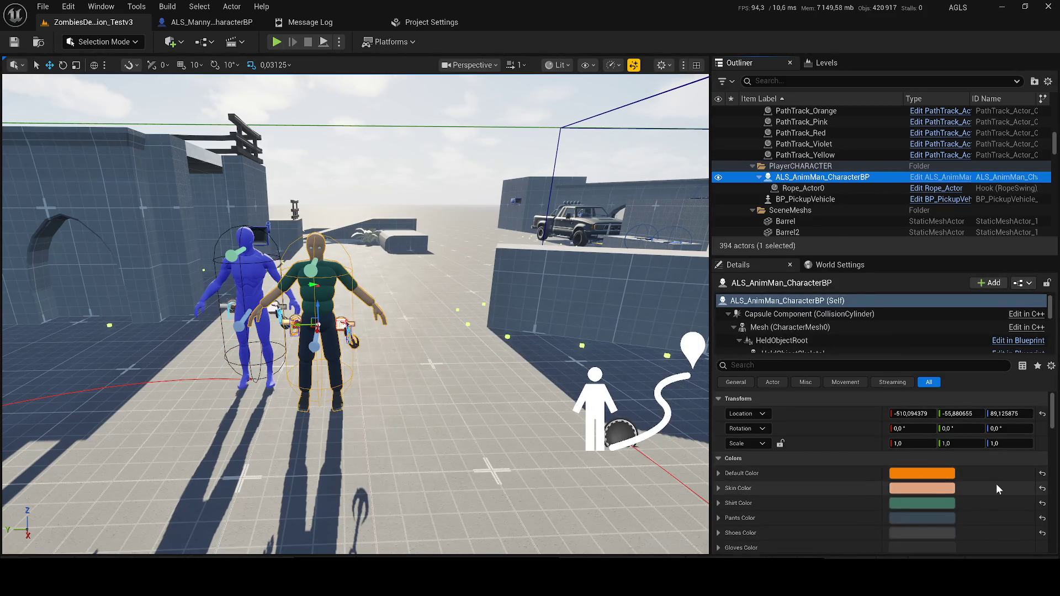
{"action": "scroll", "coordinate": [995, 481], "scroll_direction": "down", "scroll_amount": 3}
{"action": "scroll", "coordinate": [995, 469], "scroll_direction": "down", "scroll_amount": 2}
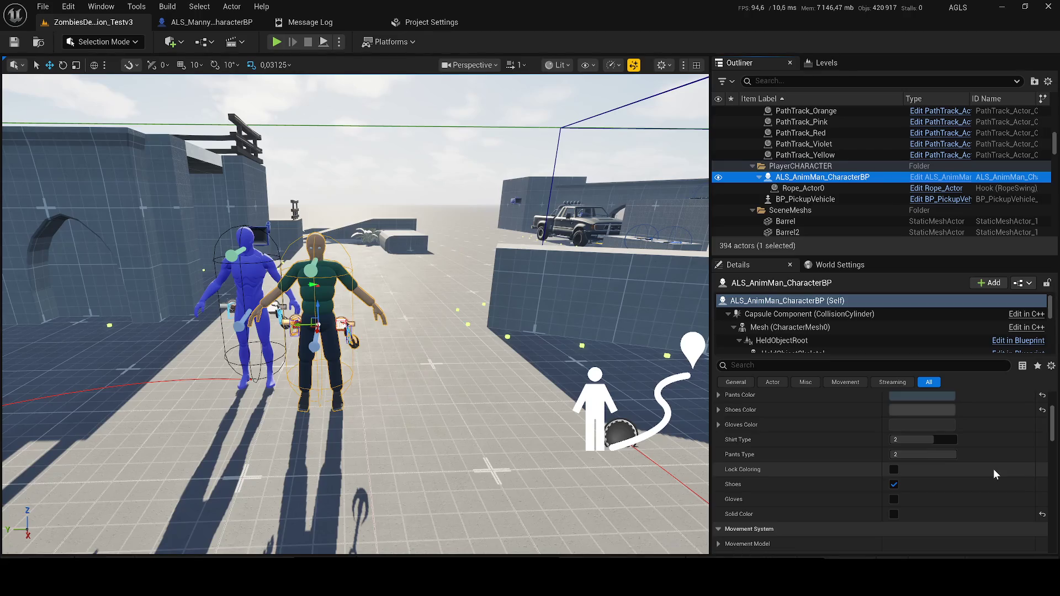
{"action": "scroll", "coordinate": [993, 469], "scroll_direction": "down", "scroll_amount": 8}
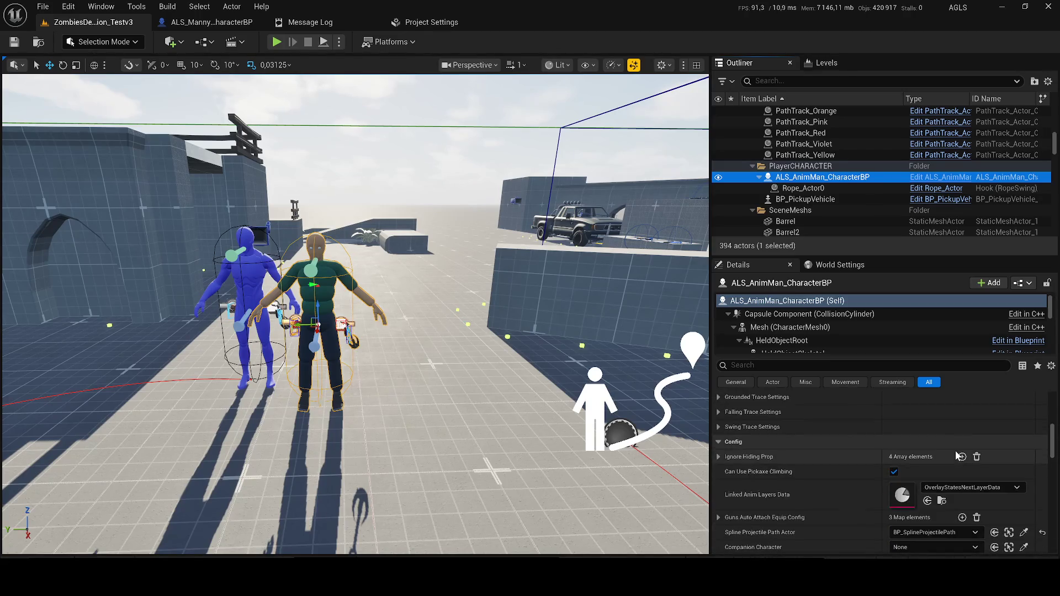
{"action": "scroll", "coordinate": [847, 441], "scroll_direction": "down", "scroll_amount": 3}
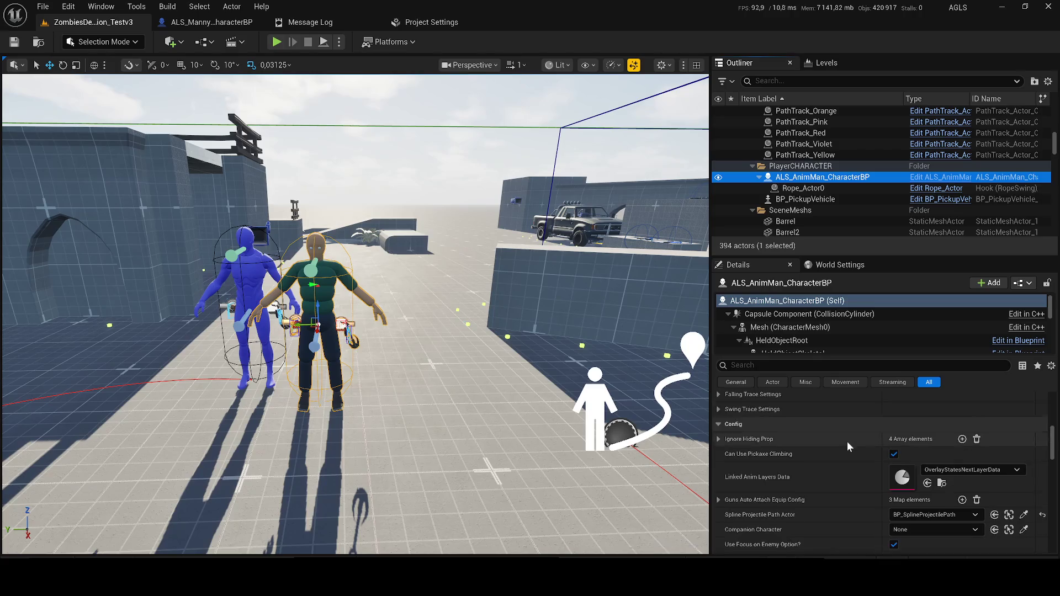
{"action": "left_click", "coordinate": [240, 272]}
{"action": "scroll", "coordinate": [975, 462], "scroll_direction": "down", "scroll_amount": 5}
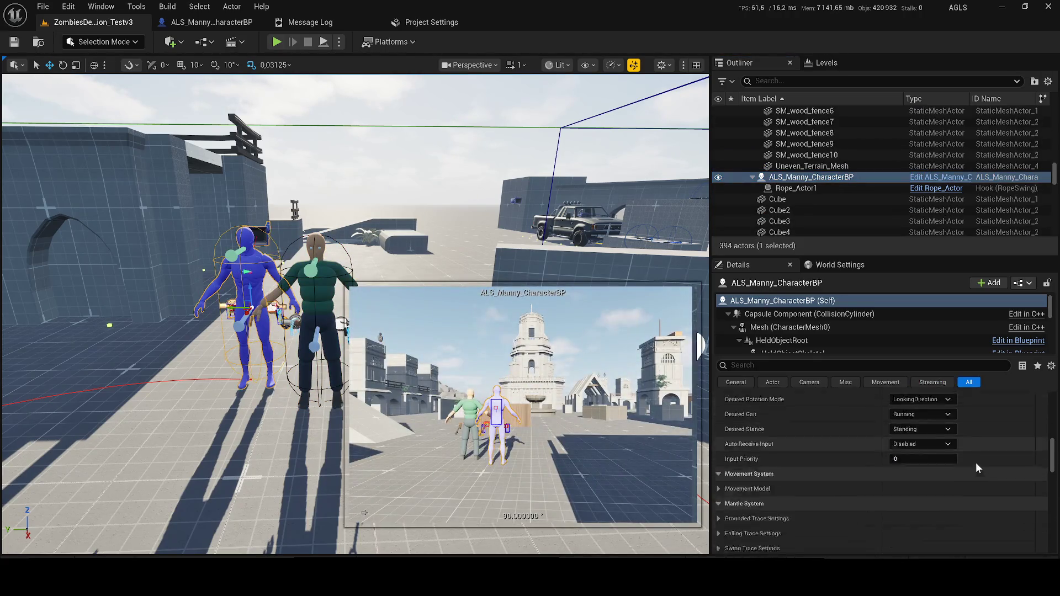
{"action": "mouse_move", "coordinate": [1052, 458]}
{"action": "left_mouse_down"}
{"action": "mouse_move", "coordinate": [1051, 473]}
{"action": "mouse_move", "coordinate": [1052, 420]}
{"action": "left_mouse_up"}
{"action": "scroll", "coordinate": [962, 476], "scroll_direction": "down", "scroll_amount": 5}
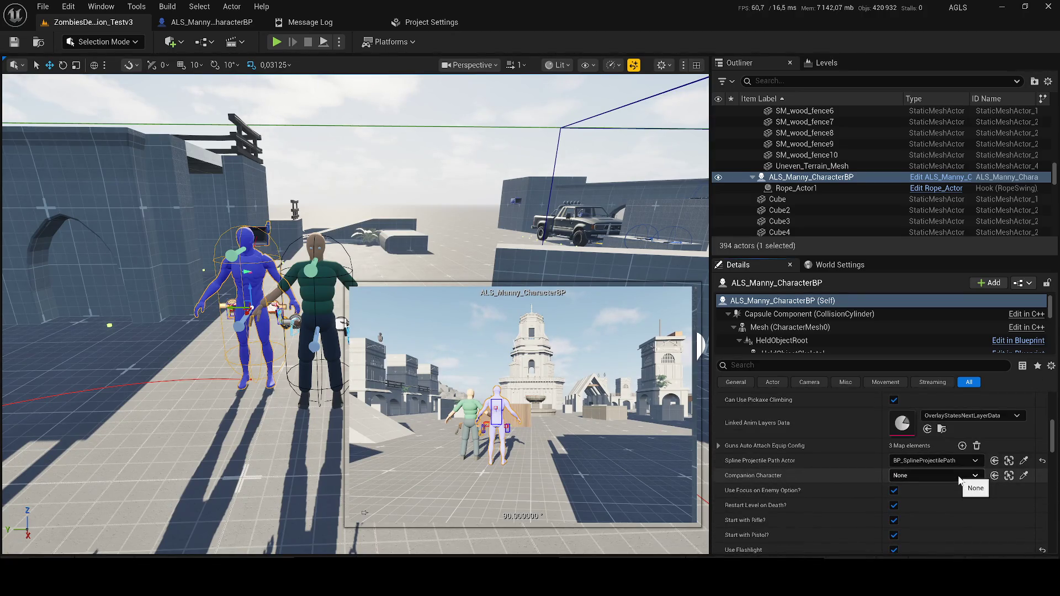
{"action": "scroll", "coordinate": [959, 478], "scroll_direction": "down", "scroll_amount": 5}
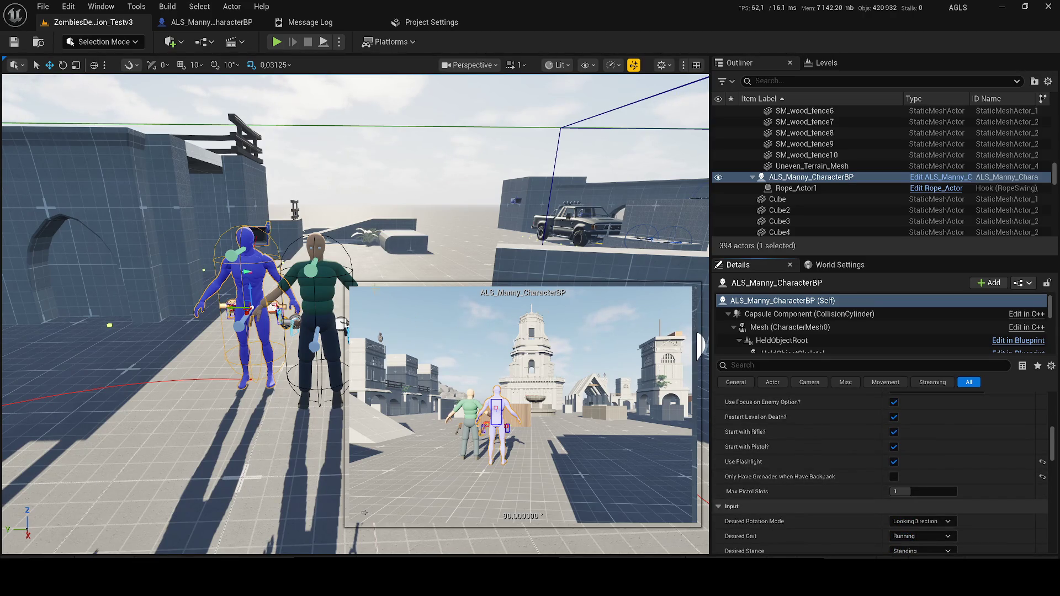
{"action": "left_click", "coordinate": [321, 294]}
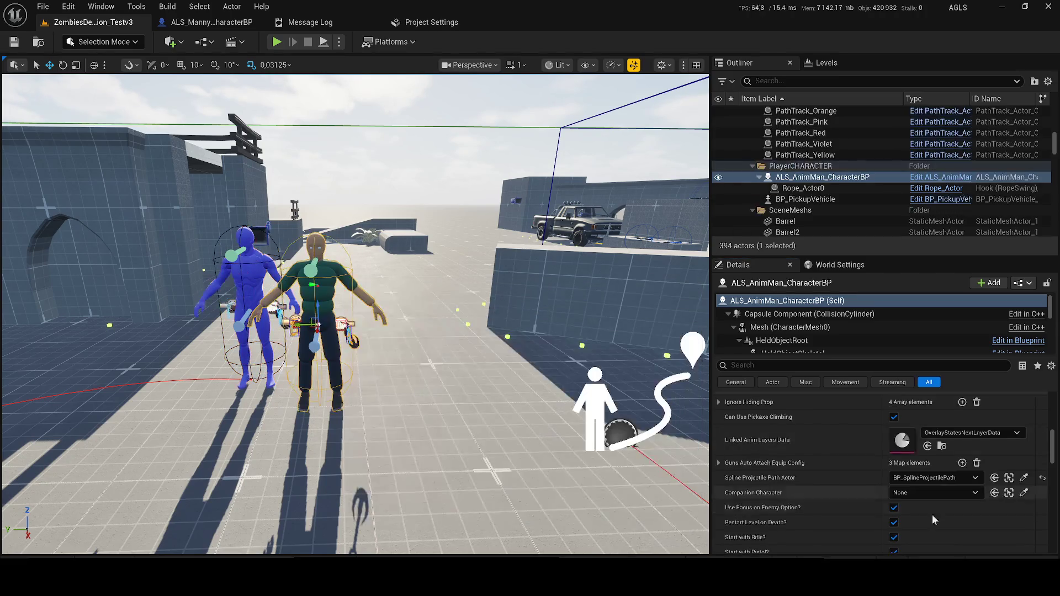
{"action": "scroll", "coordinate": [963, 486], "scroll_direction": "down", "scroll_amount": 5}
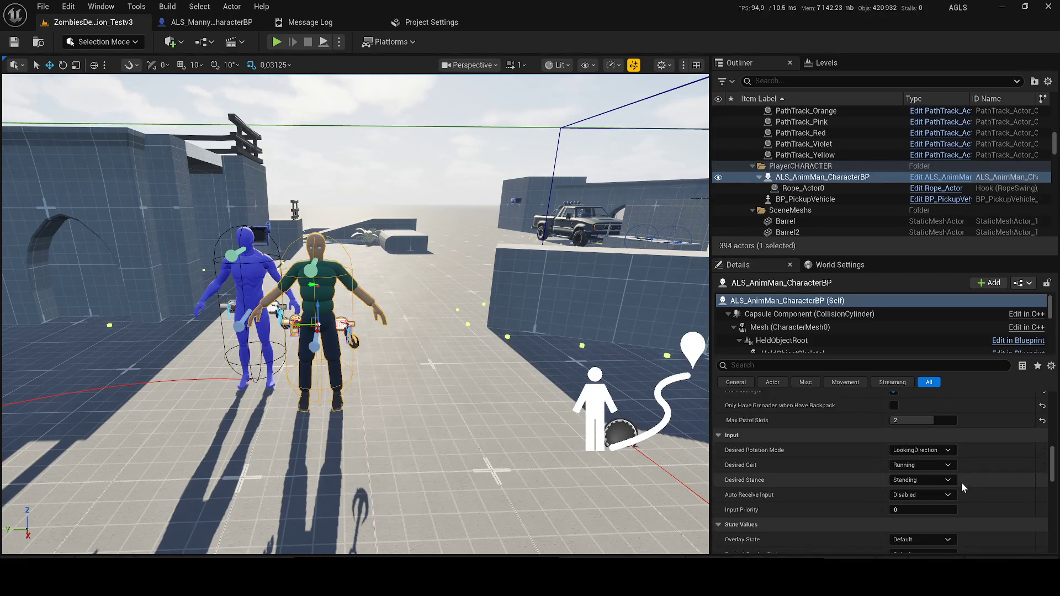
{"action": "scroll", "coordinate": [933, 480], "scroll_direction": "down", "scroll_amount": 3}
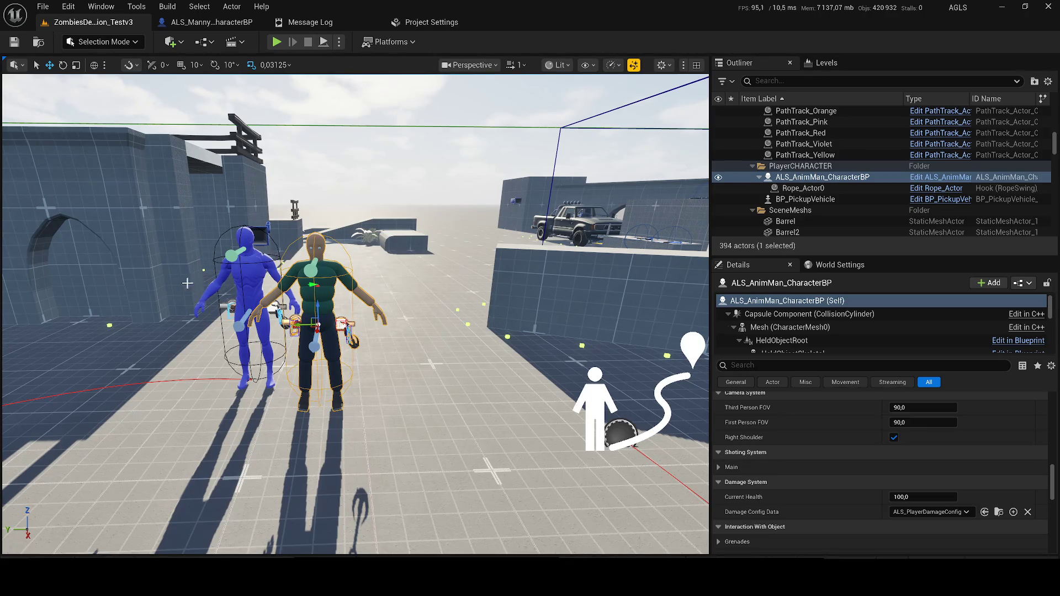
{"action": "left_click", "coordinate": [240, 272]}
{"action": "scroll", "coordinate": [919, 471], "scroll_direction": "down", "scroll_amount": 5}
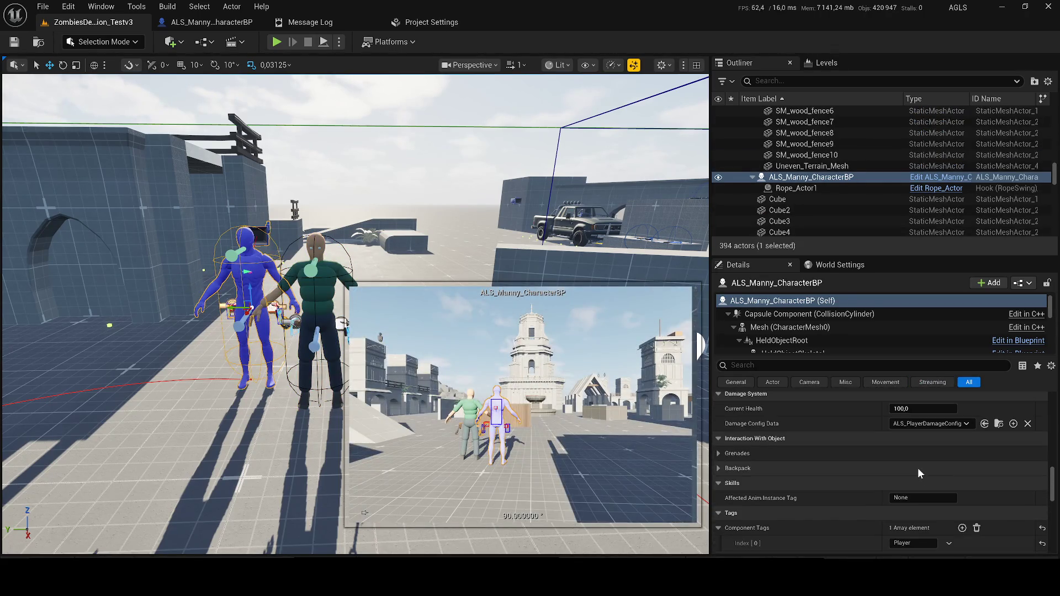
{"action": "scroll", "coordinate": [912, 468], "scroll_direction": "down", "scroll_amount": 1}
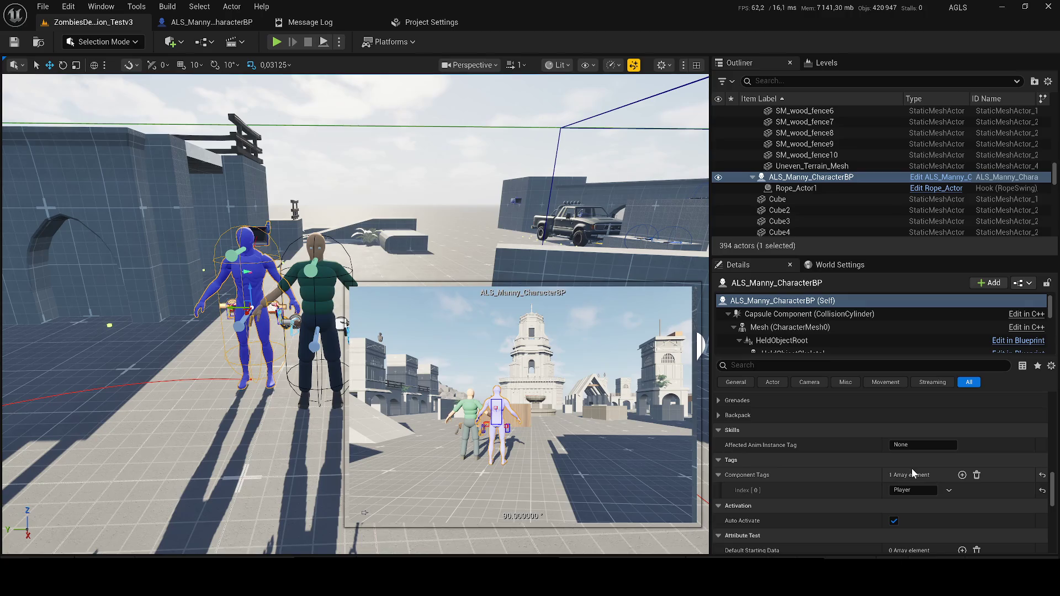
{"action": "left_click", "coordinate": [315, 291]}
{"action": "scroll", "coordinate": [947, 468], "scroll_direction": "down", "scroll_amount": 2}
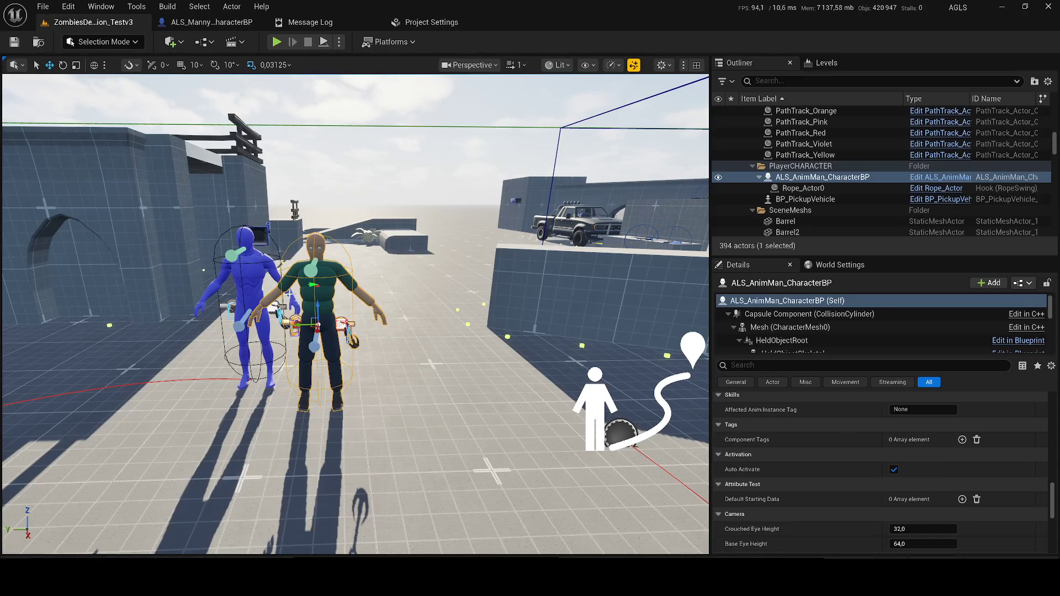
{"action": "left_click", "coordinate": [253, 265]}
{"action": "key", "text": "Return"}
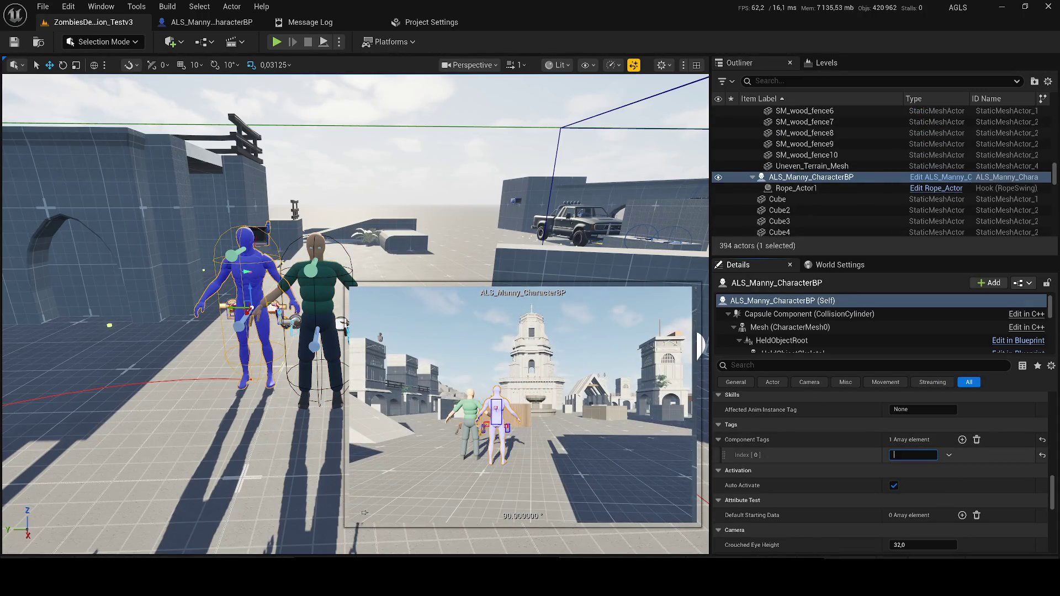
{"action": "left_click", "coordinate": [928, 457]}
{"action": "key", "text": "ctrl+s"}
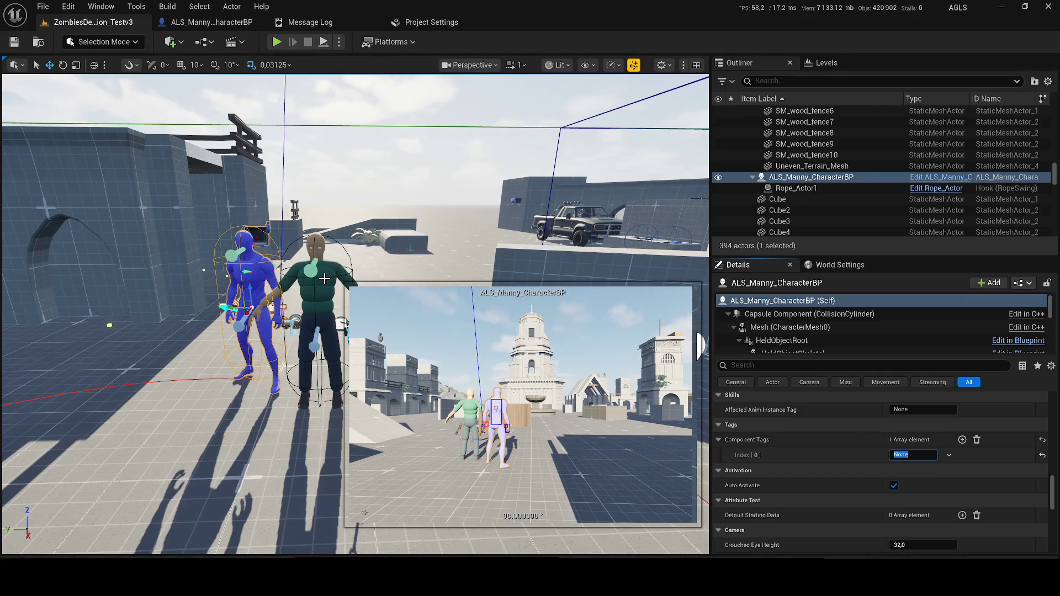
{"action": "left_click", "coordinate": [315, 298]}
{"action": "scroll", "coordinate": [911, 470], "scroll_direction": "down", "scroll_amount": 5}
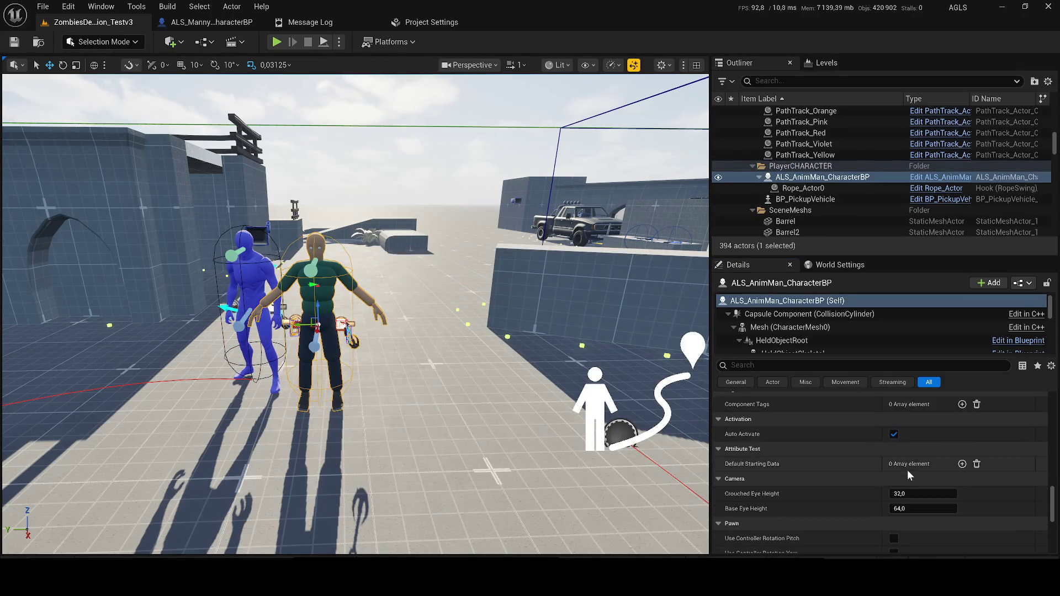
{"action": "left_click", "coordinate": [251, 298]}
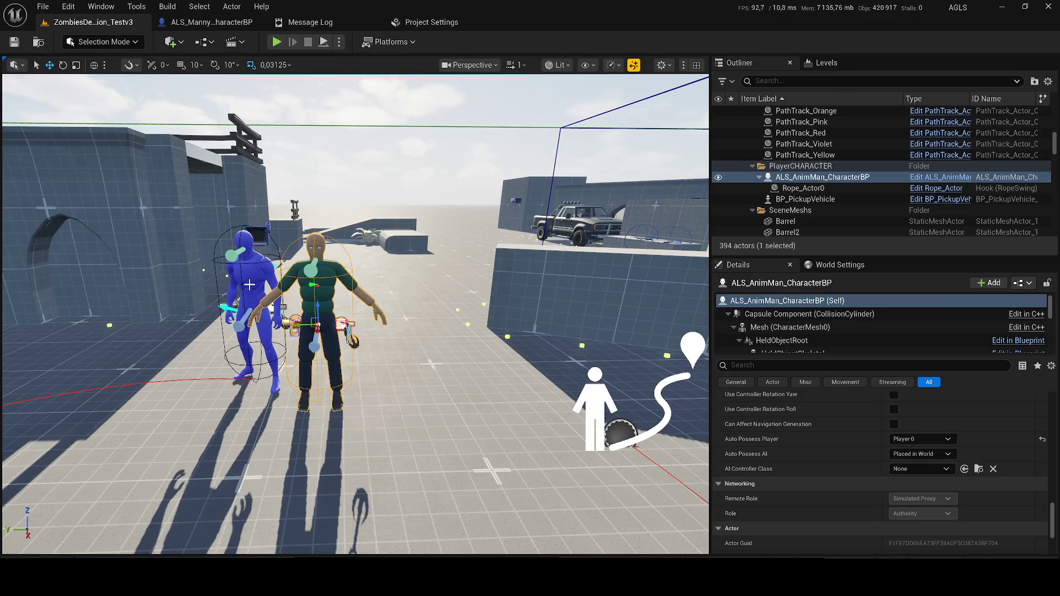
{"action": "scroll", "coordinate": [911, 464], "scroll_direction": "down", "scroll_amount": 5}
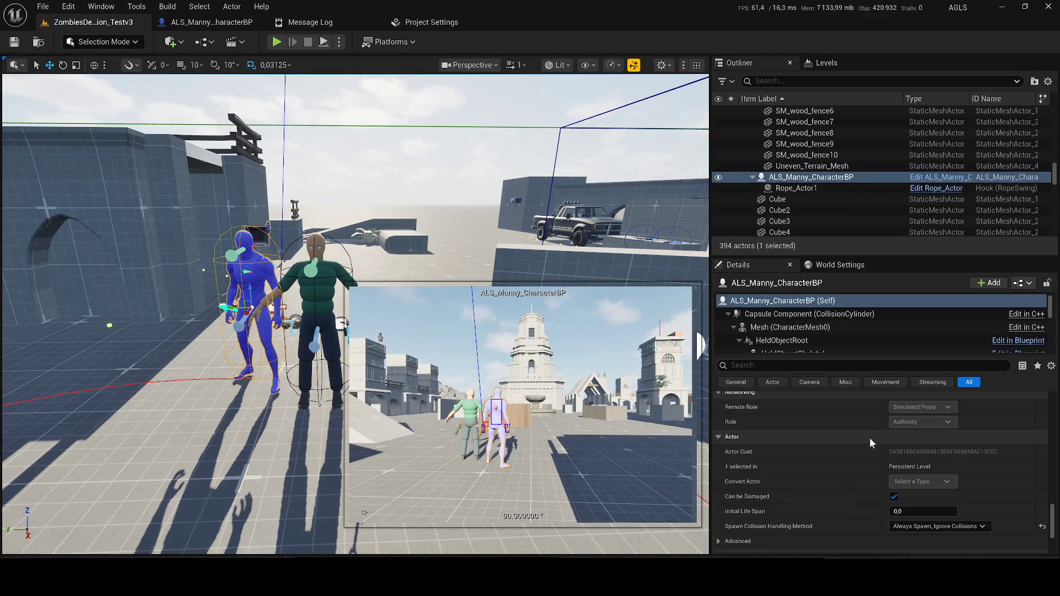
{"action": "scroll", "coordinate": [926, 470], "scroll_direction": "down", "scroll_amount": 2}
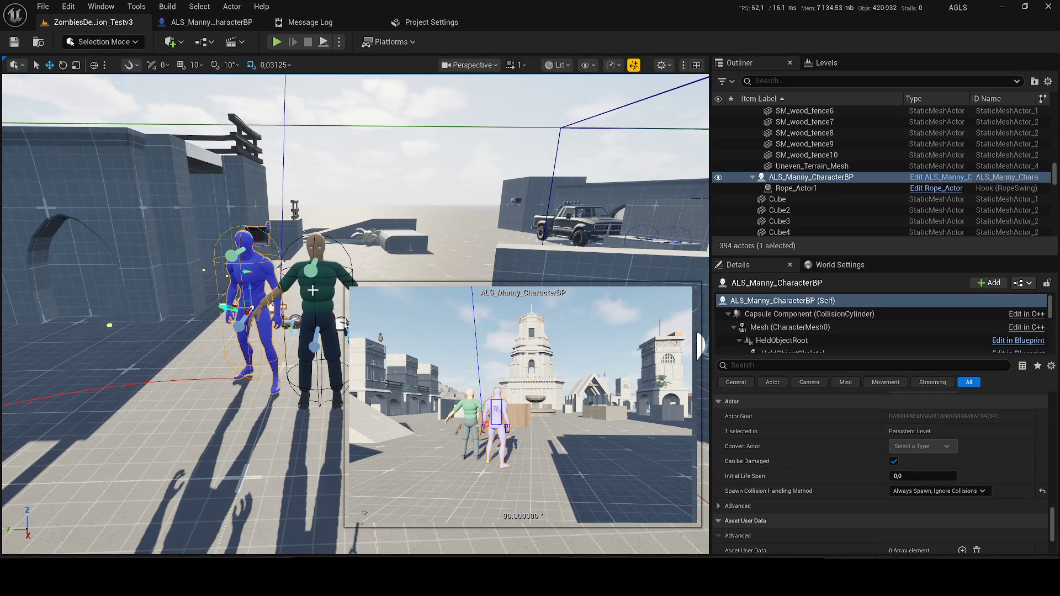
{"action": "scroll", "coordinate": [731, 401], "scroll_direction": "up", "scroll_amount": 1}
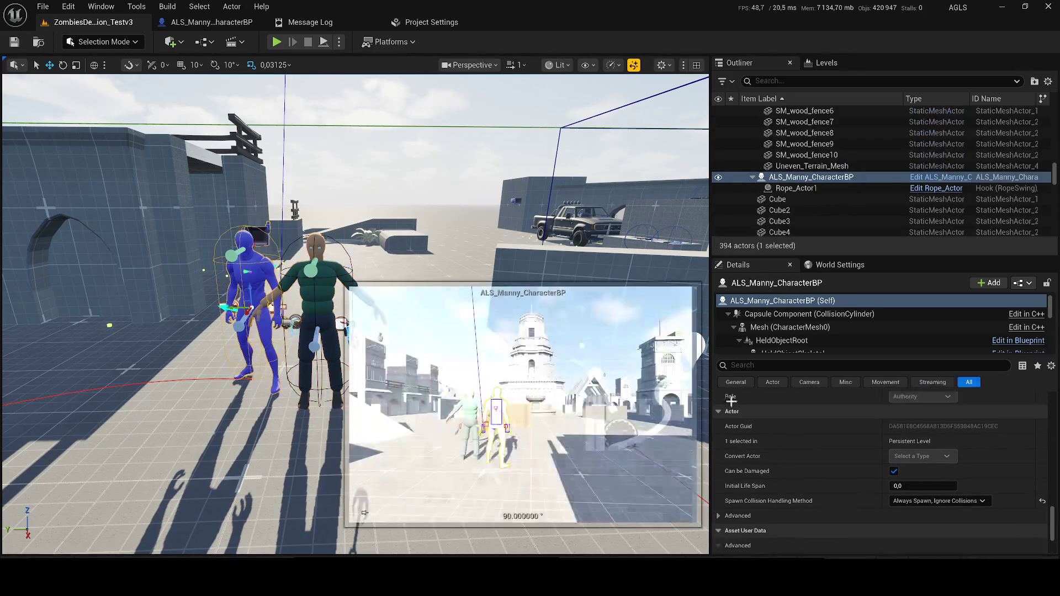
{"action": "scroll", "coordinate": [898, 466], "scroll_direction": "down", "scroll_amount": 5}
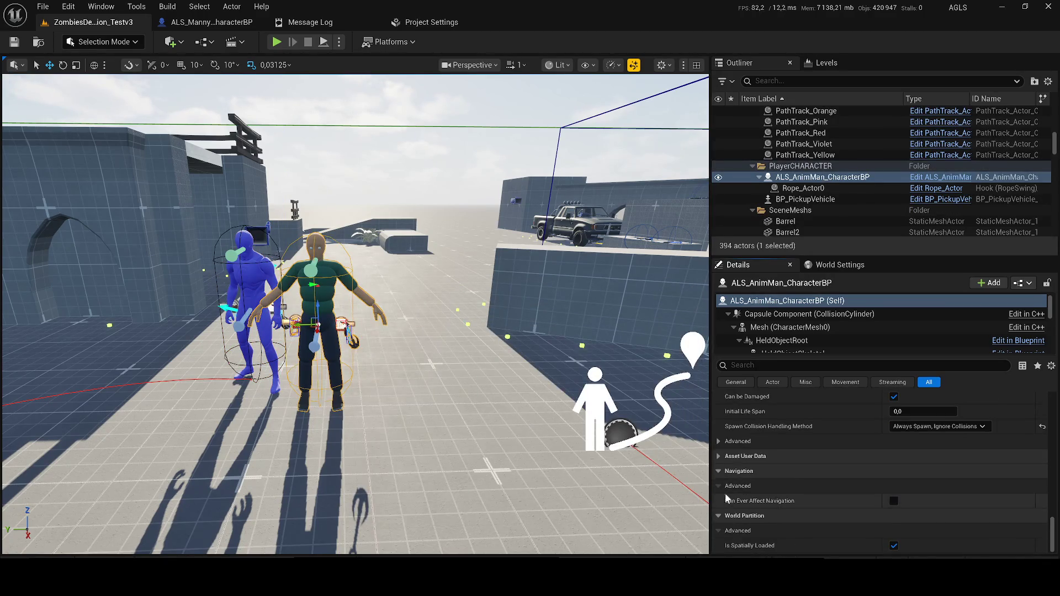
{"action": "left_click", "coordinate": [719, 471]}
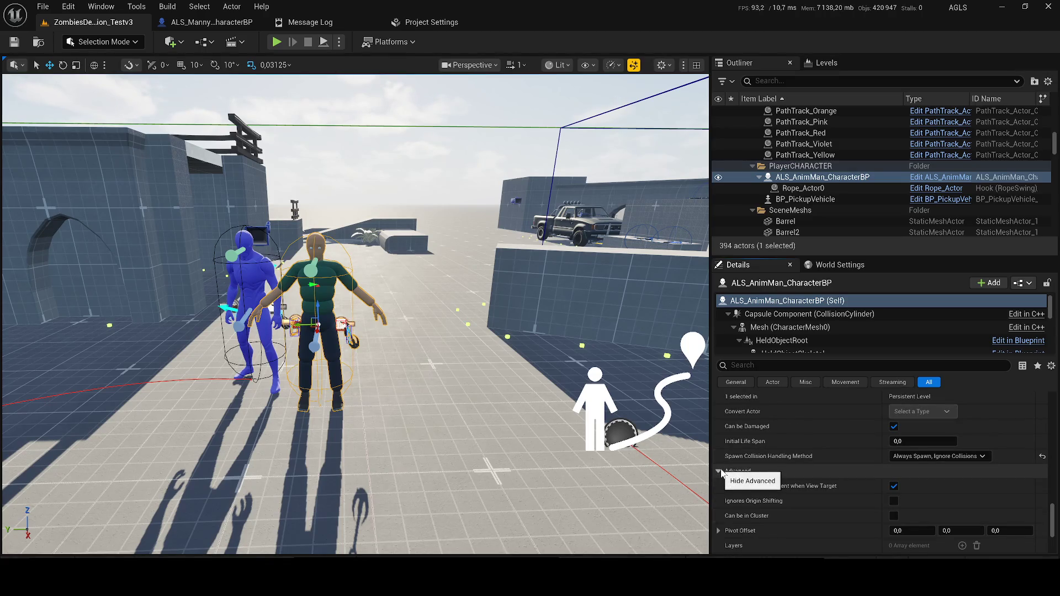
{"action": "left_click", "coordinate": [729, 472]}
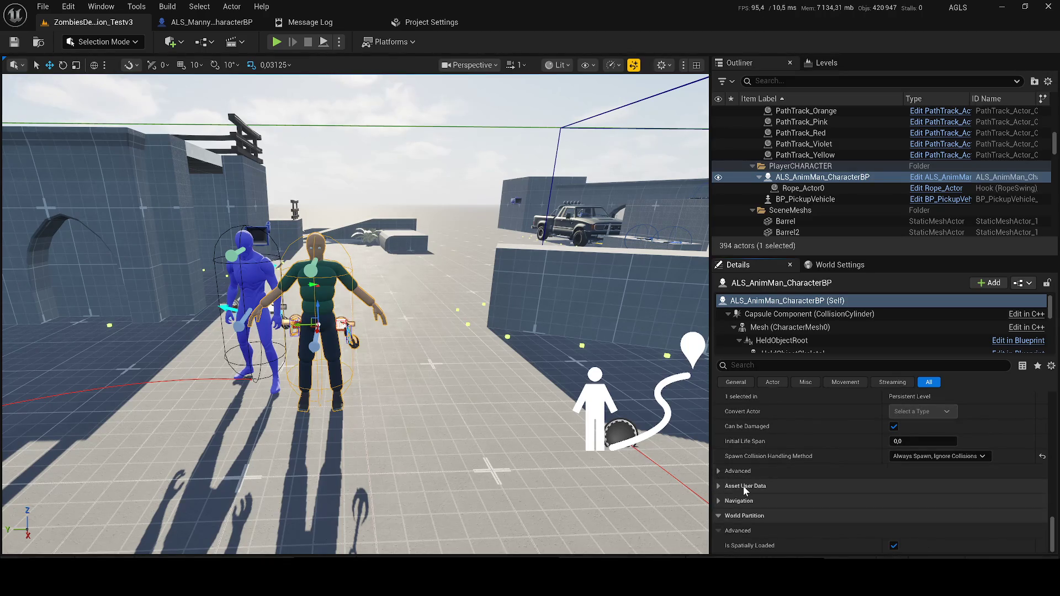
{"action": "left_click", "coordinate": [273, 43]}
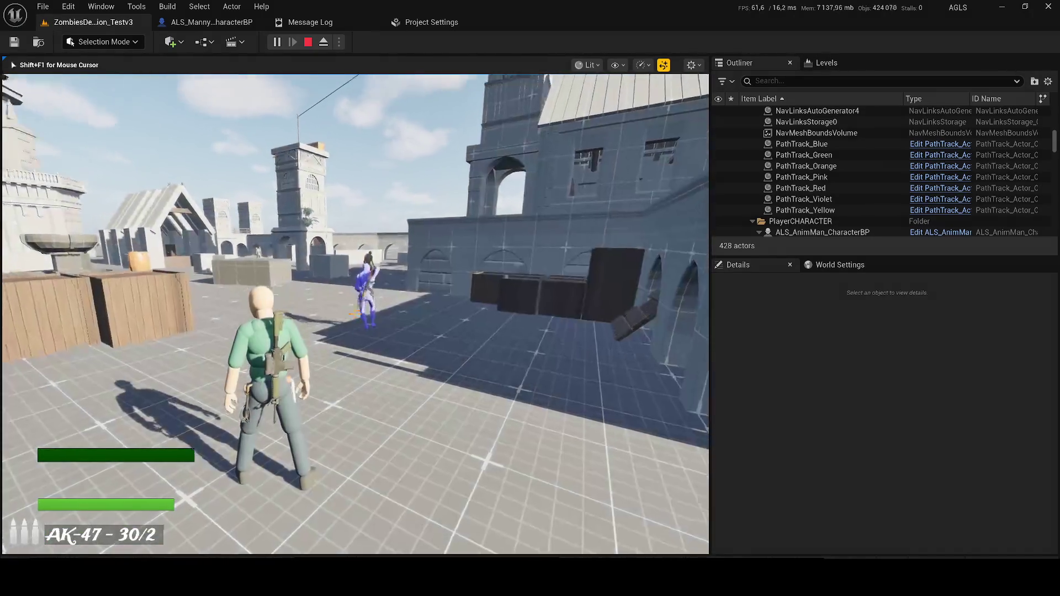
Empty the AK-47 at the zombies, move forward, then stop to review the Message Log errors.
{"action": "left_click", "coordinate": [355, 313]}
{"action": "left_click_drag", "start_coordinate": [355, 314], "coordinate": [354, 314]}
{"action": "key", "text": "w"}
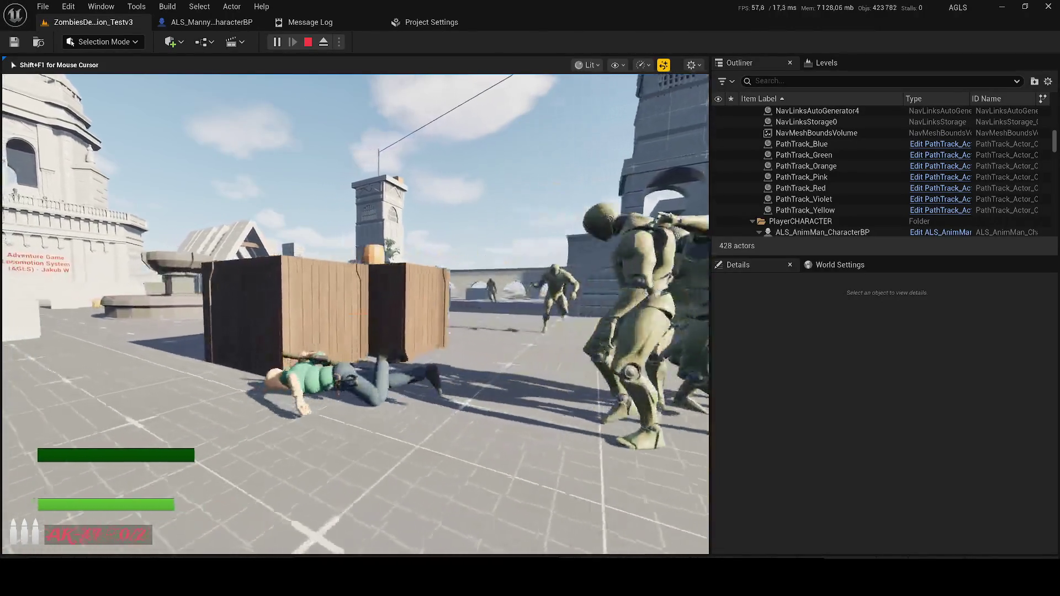
{"action": "key", "text": "Escape"}
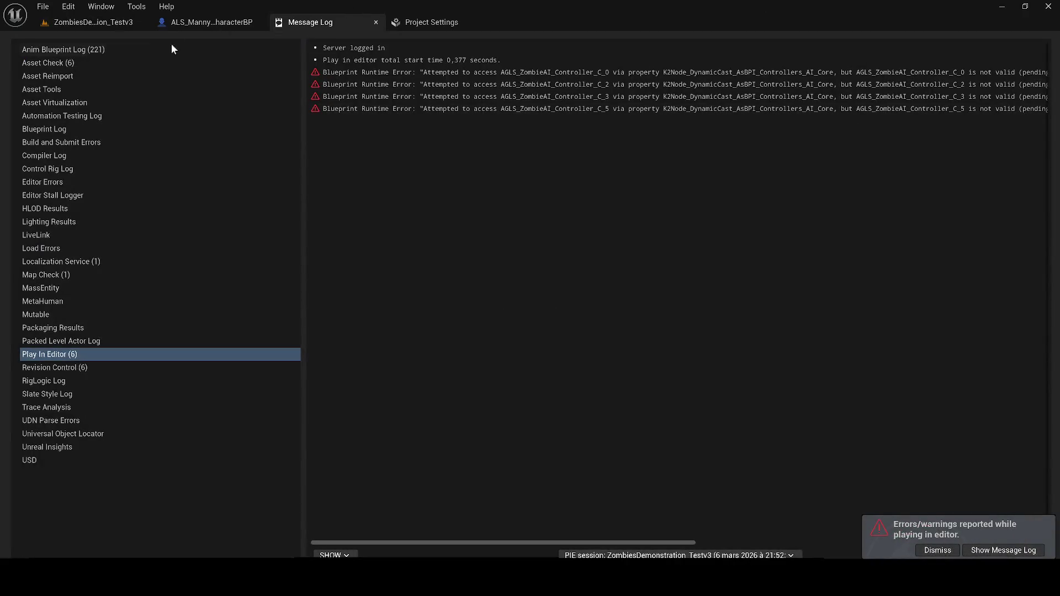
Back in the level, dismiss the error notice, check World Settings Game Mode, and delete ALS_Manny_CharacterBP.
{"action": "left_click", "coordinate": [91, 22]}
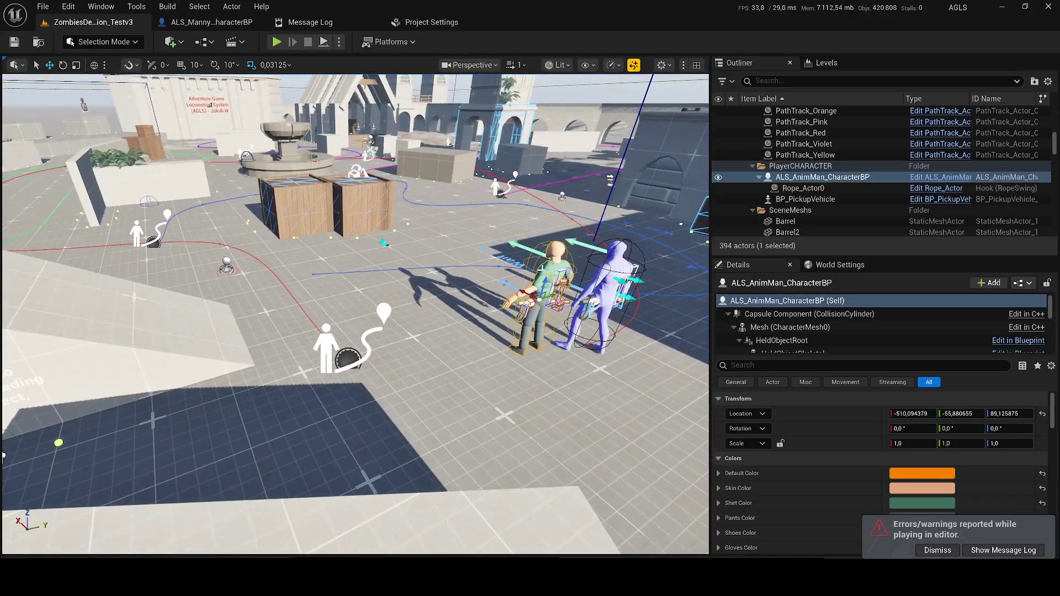
{"action": "left_click", "coordinate": [921, 549]}
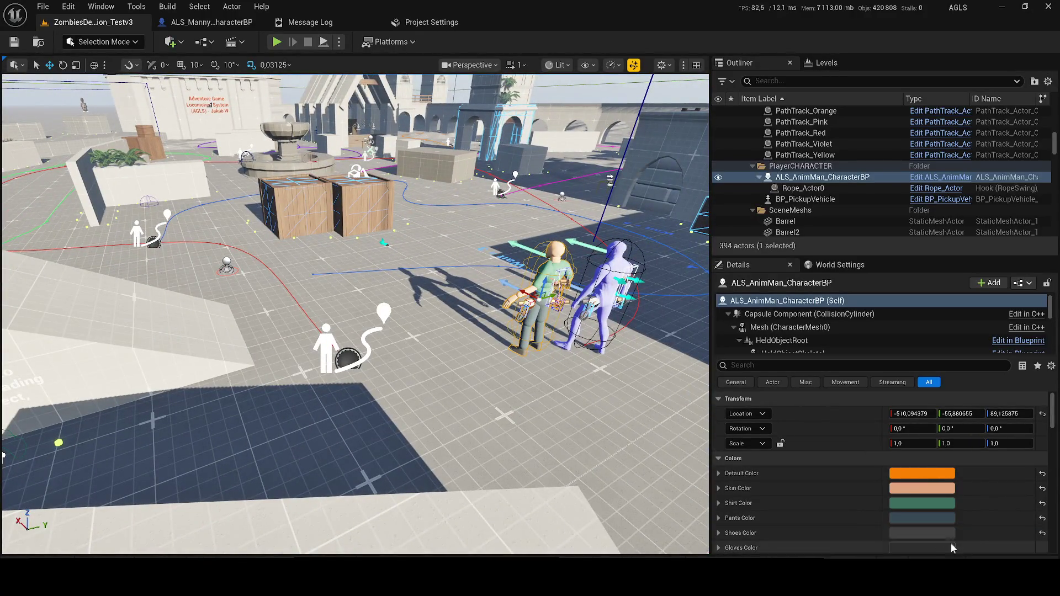
{"action": "left_click", "coordinate": [610, 287]}
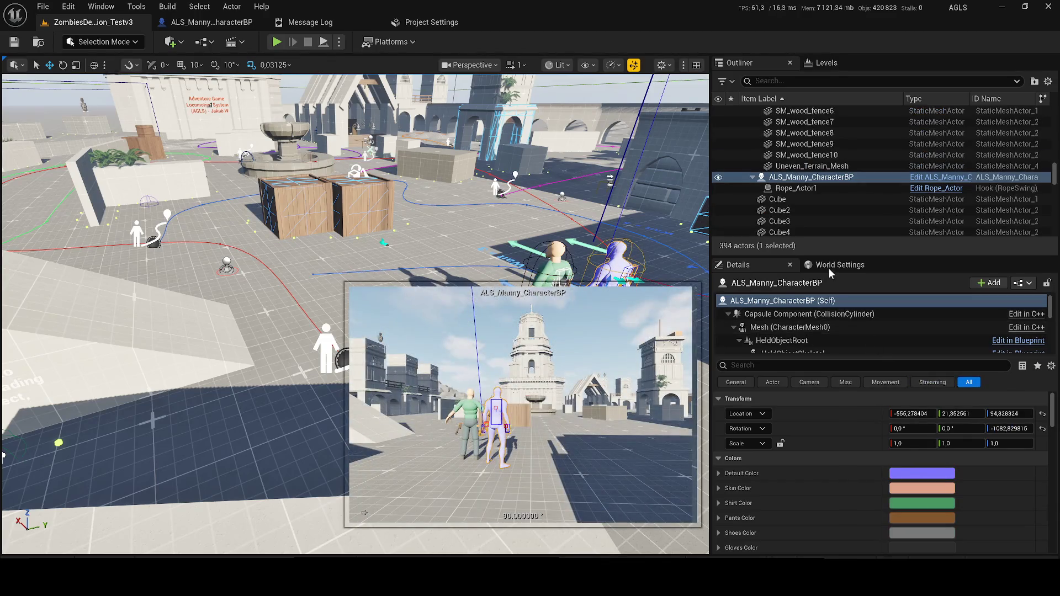
{"action": "left_click", "coordinate": [831, 266]}
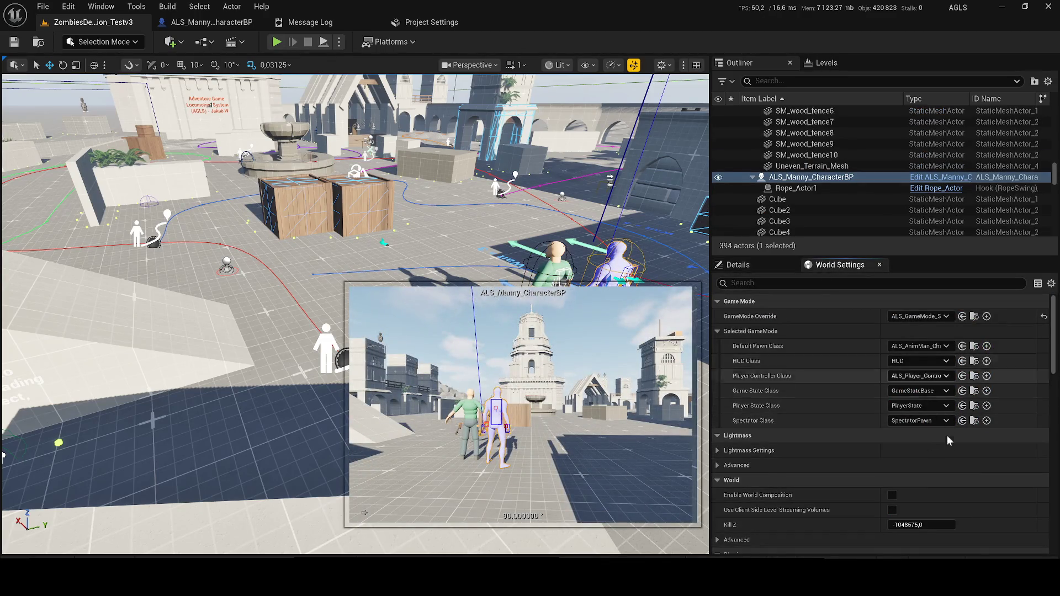
{"action": "scroll", "coordinate": [948, 439], "scroll_direction": "down", "scroll_amount": 5}
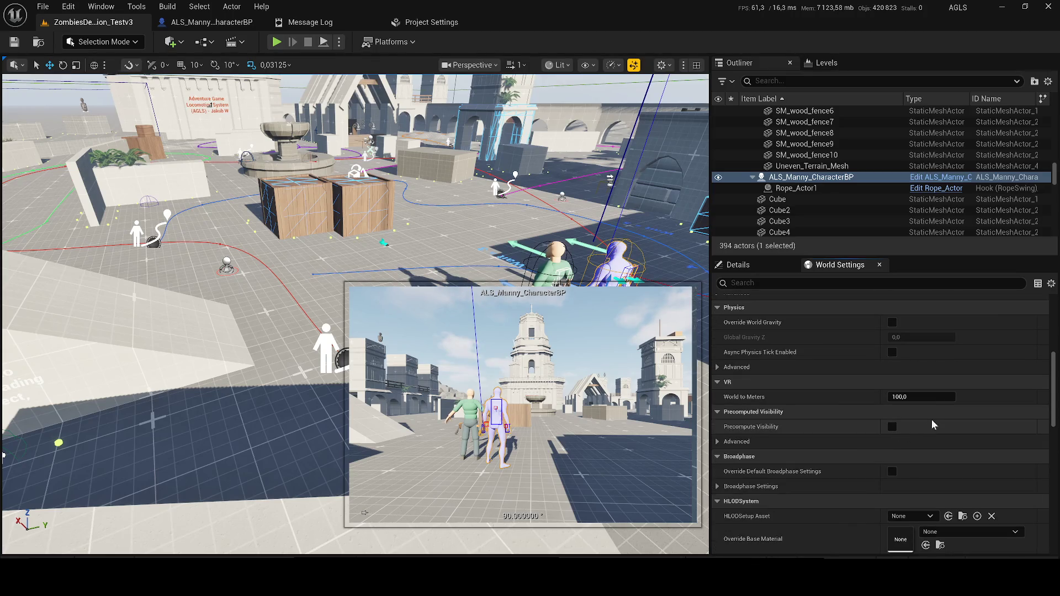
{"action": "scroll", "coordinate": [933, 408], "scroll_direction": "up", "scroll_amount": 5}
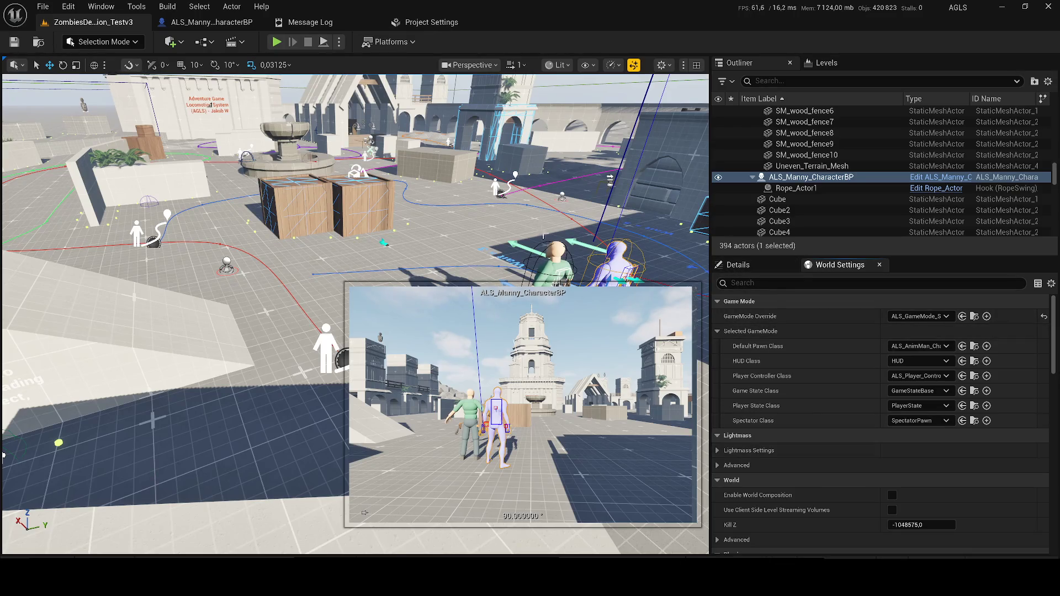
{"action": "key", "text": "Delete"}
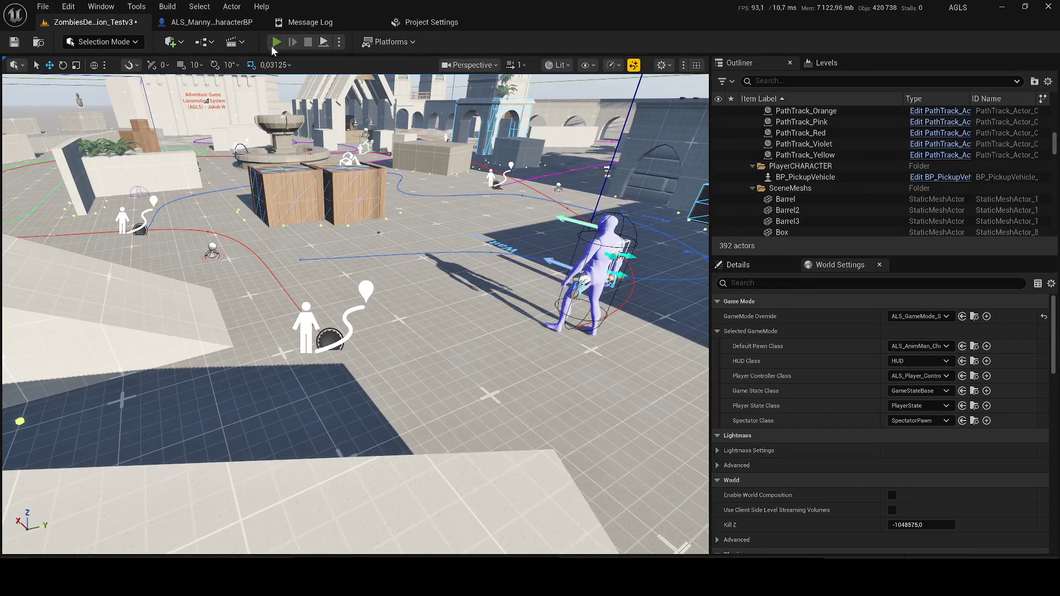
Run the ALS_AnimMan player across the rooftop past zombies, stop, and undo the Manny deletion.
{"action": "left_click", "coordinate": [274, 44]}
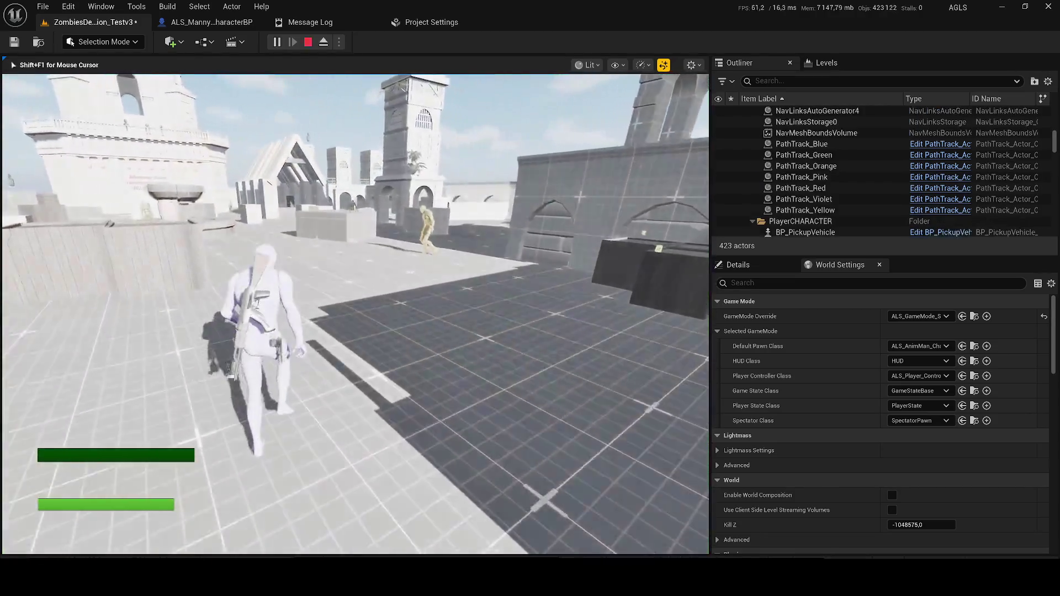
{"action": "key", "text": "w"}
{"action": "key", "text": "w"}
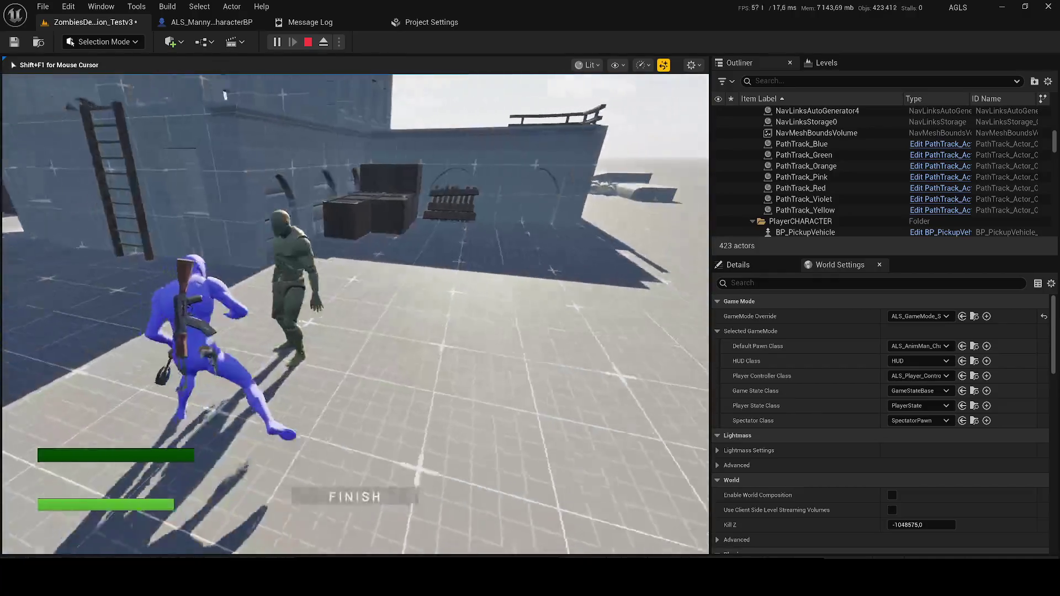
{"action": "key", "text": "w"}
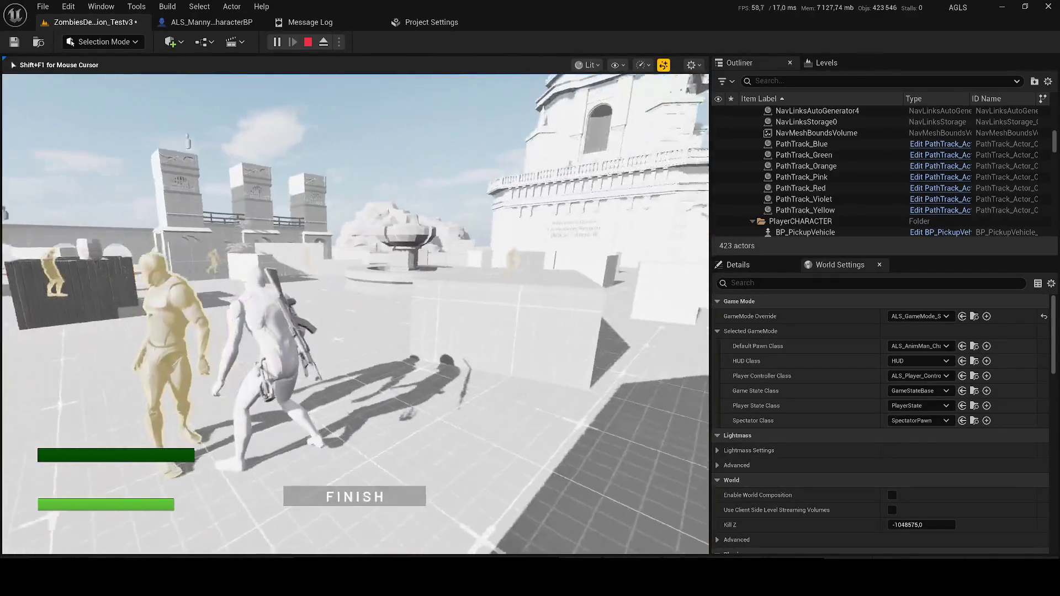
{"action": "key", "text": "Escape"}
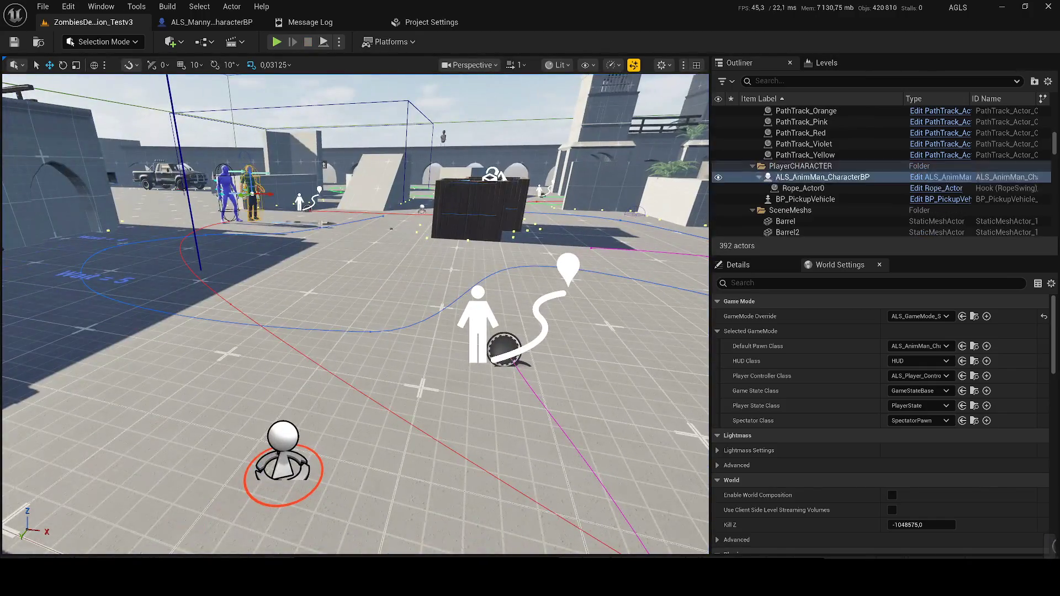
{"action": "key", "text": "ctrl+z"}
Delete ALS_Manny and its rope actor again and start playing with Alt+P.
{"action": "key", "text": "f"}
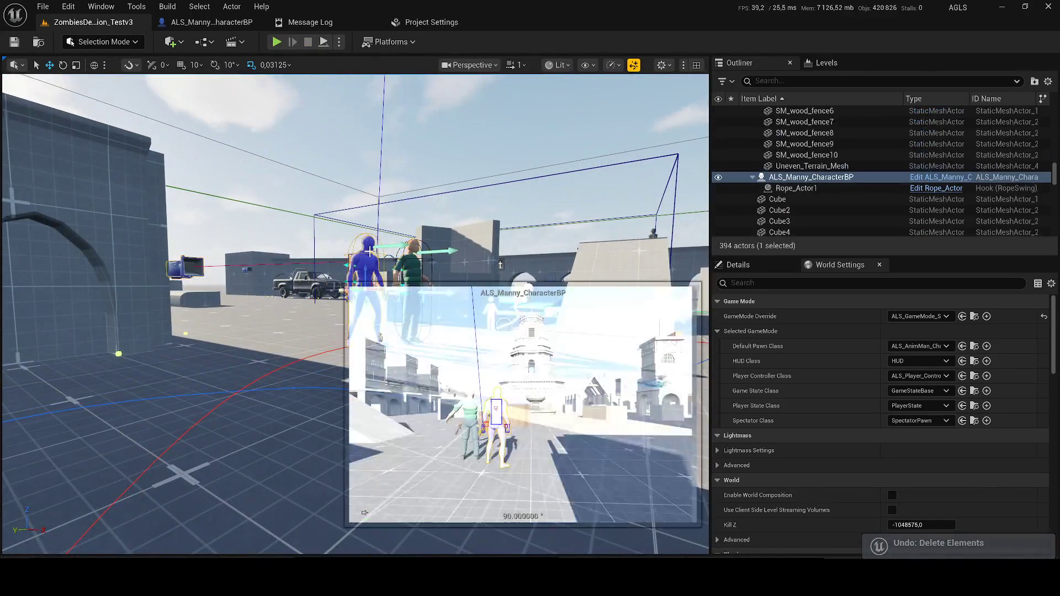
{"action": "key", "text": "Delete"}
{"action": "key", "text": "alt+p"}
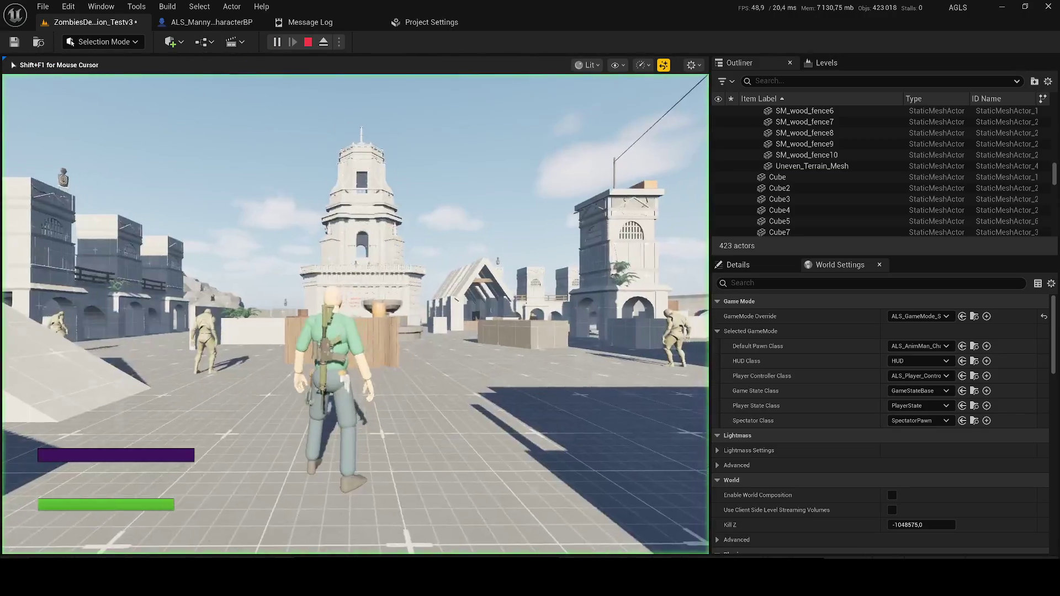
Run toward a zombie, aim the C8 rifle, and shoot zombies down on the way to the ladder.
{"action": "key", "text": "w"}
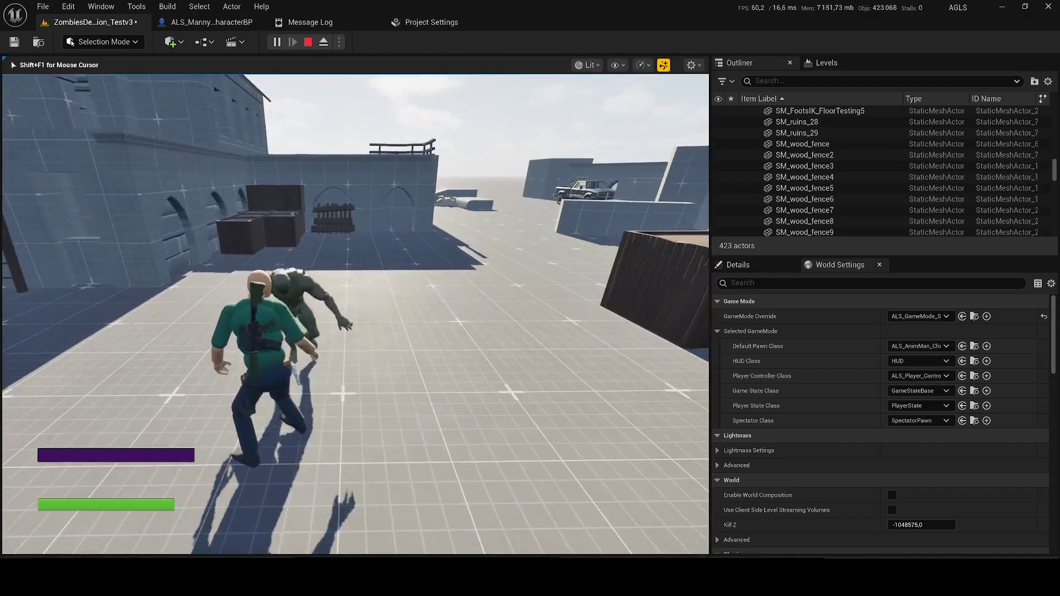
{"action": "key", "text": "c"}
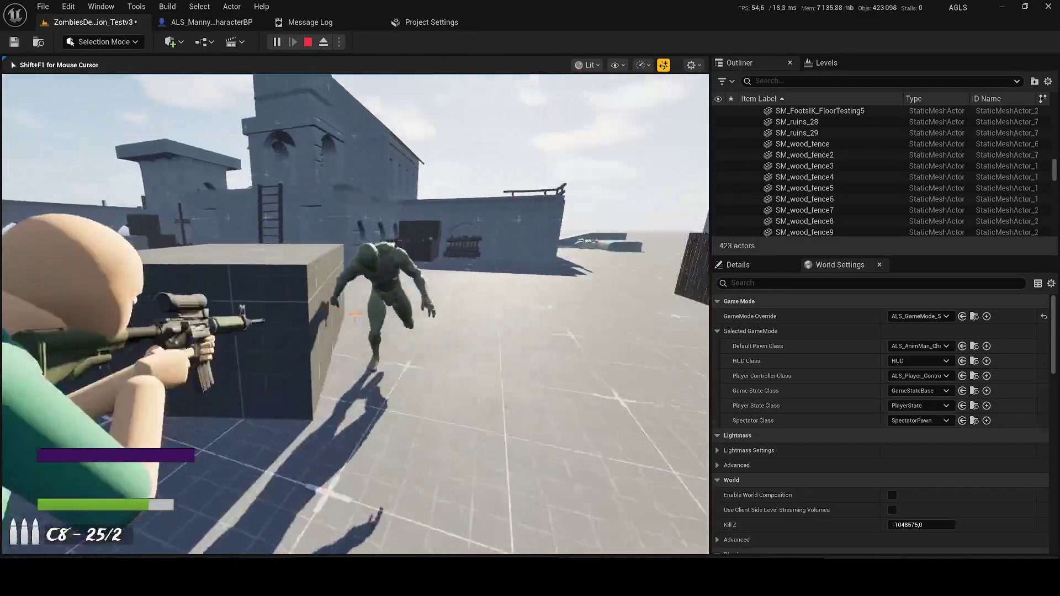
{"action": "left_click", "coordinate": [355, 316]}
{"action": "left_click", "coordinate": [354, 316]}
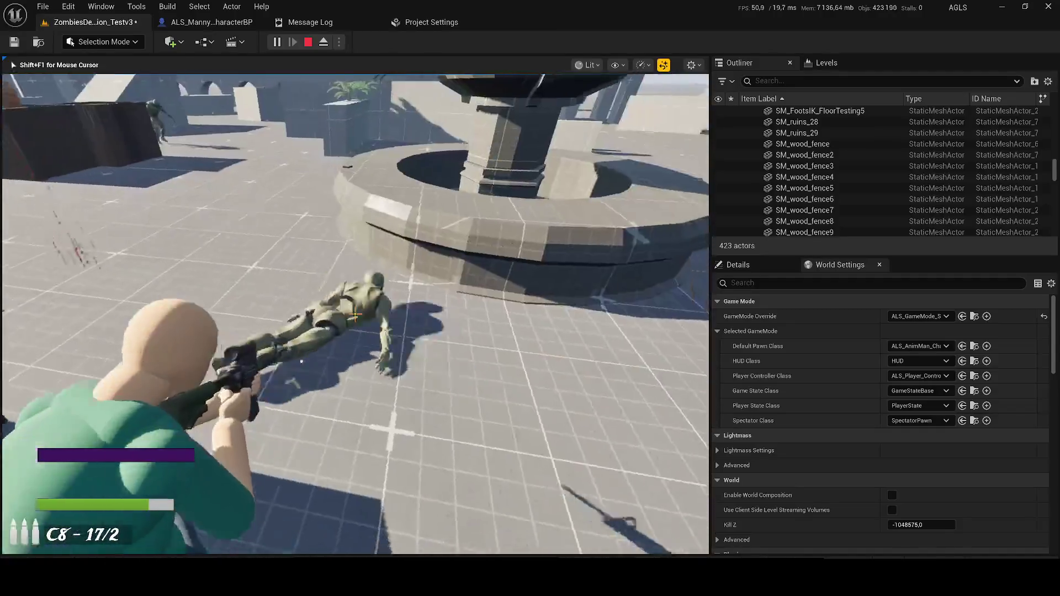
{"action": "key", "text": "w"}
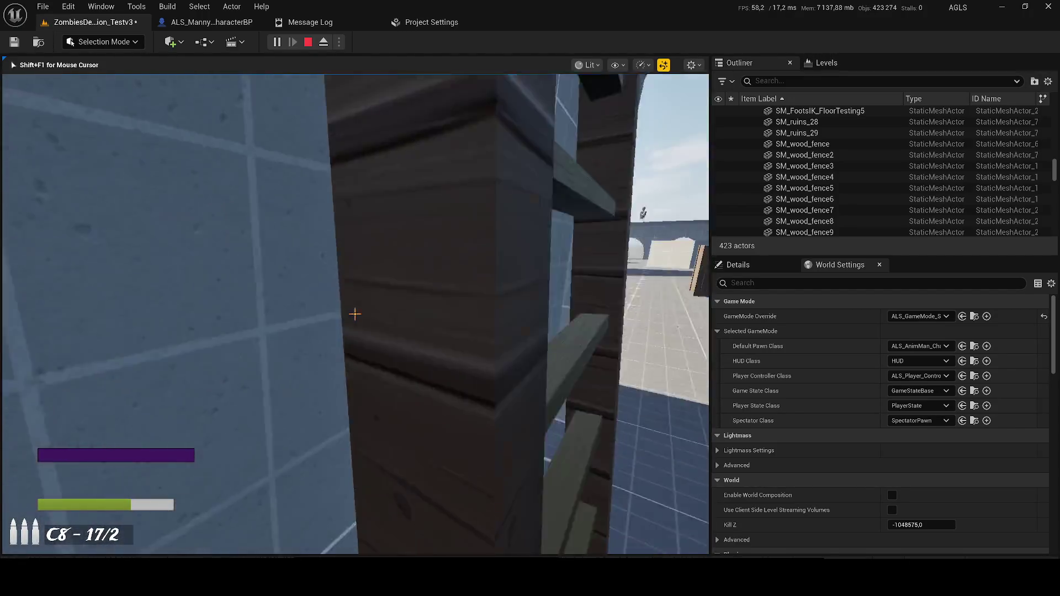
{"action": "left_click", "coordinate": [355, 315]}
{"action": "left_click", "coordinate": [355, 314]}
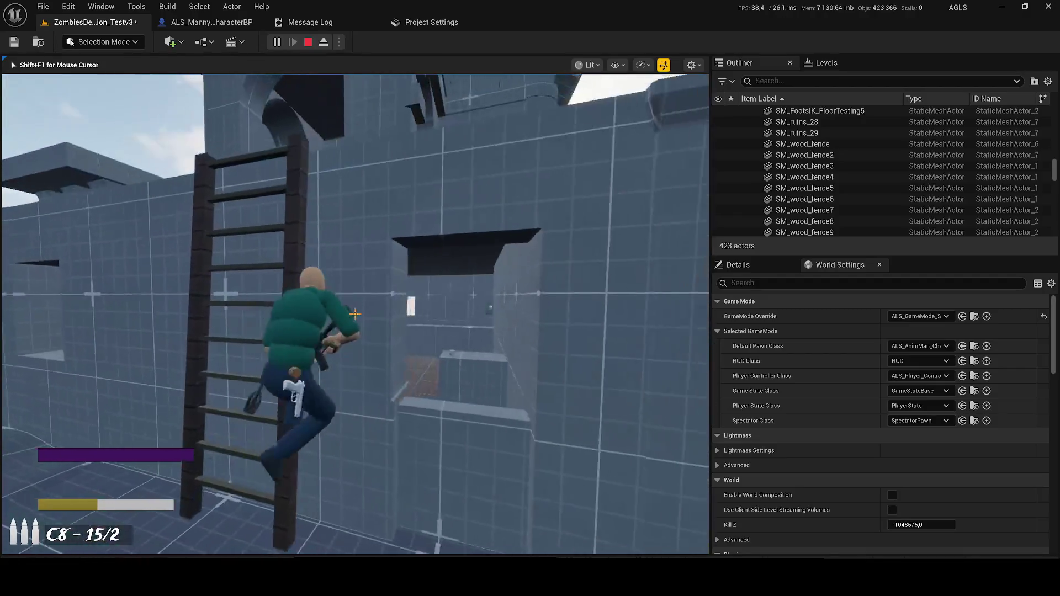
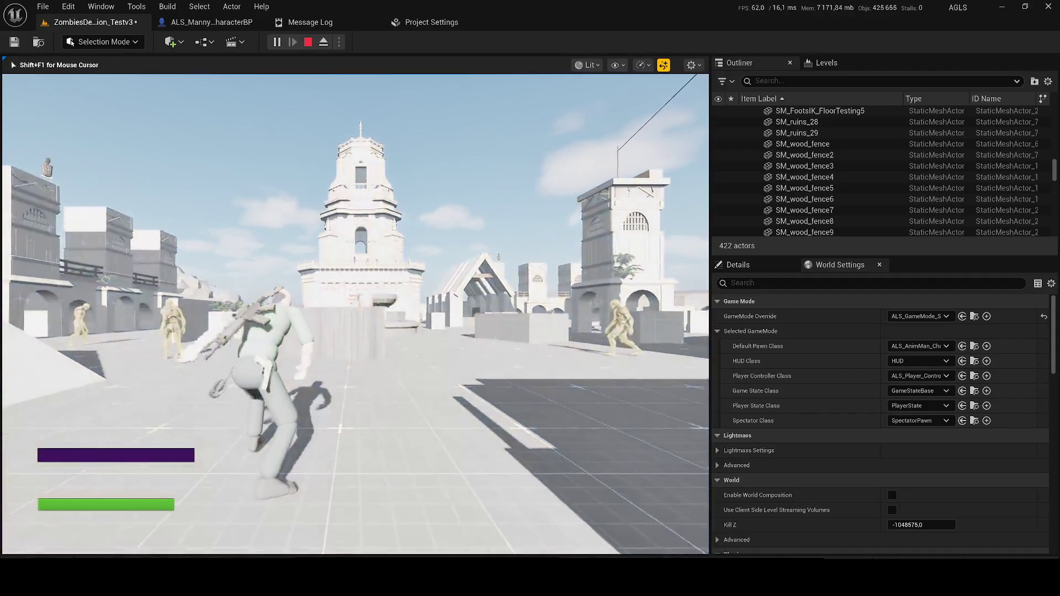
Walk the character toward the wooden fence, then end the play session to see the Message Log errors.
{"action": "key", "text": "w"}
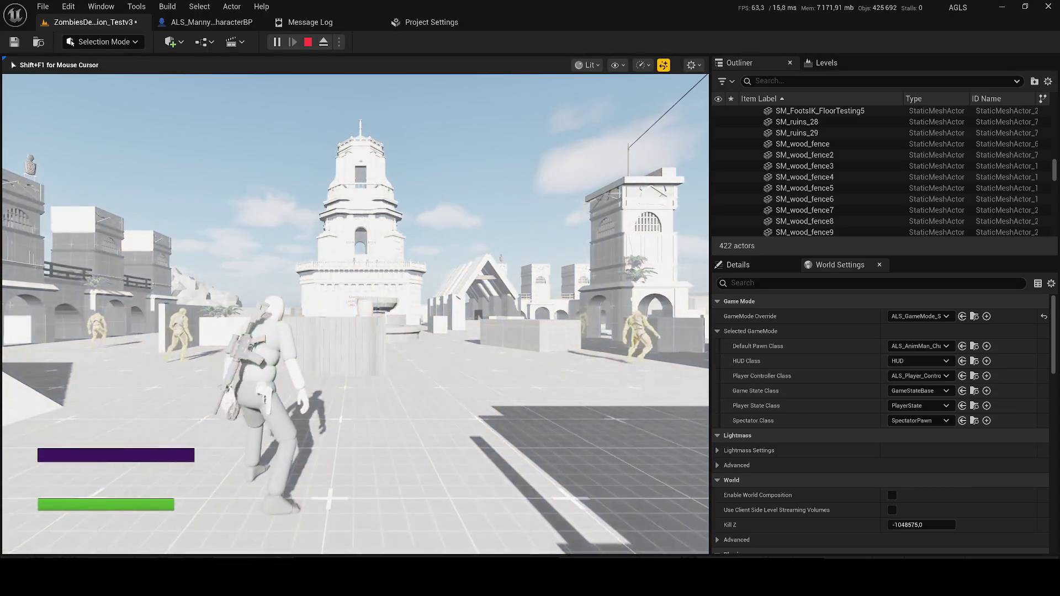
{"action": "key", "text": "w"}
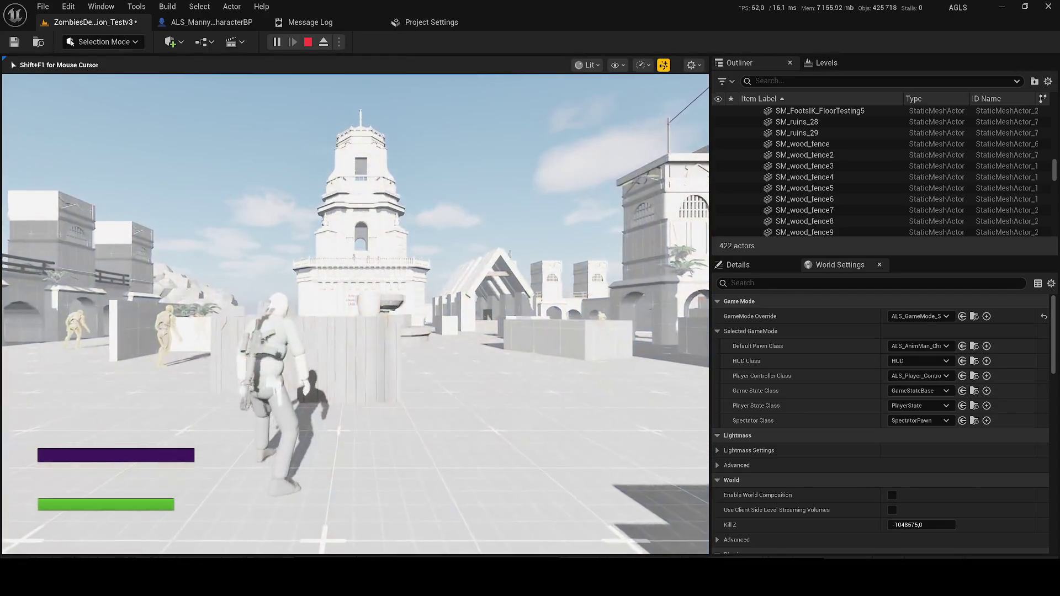
{"action": "key", "text": "Escape"}
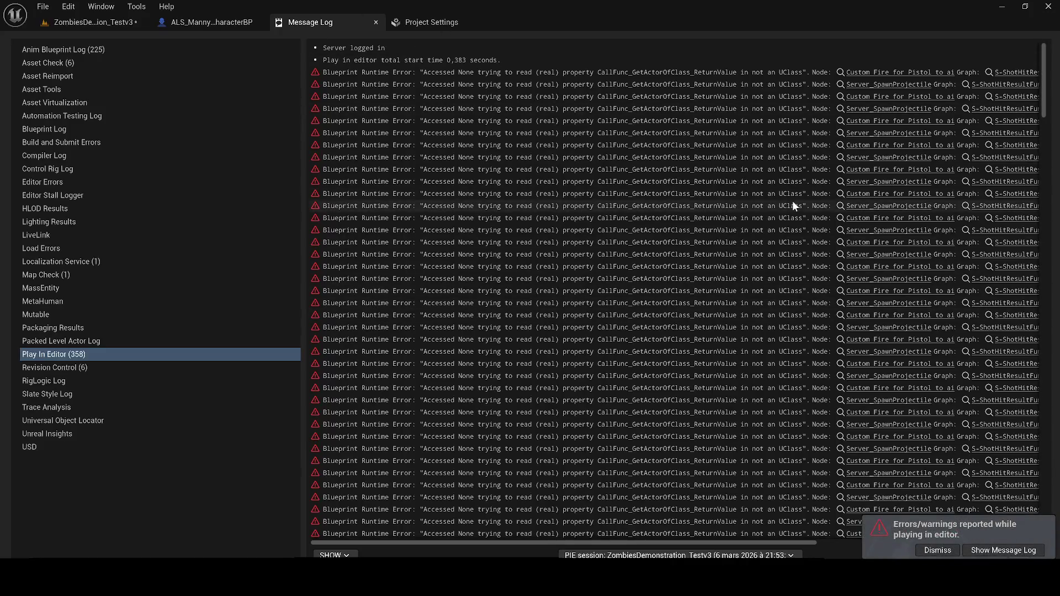
Save the ZombiesDemonstration_Testv3 level, glance at World Settings, and dismiss the error notification.
{"action": "left_click", "coordinate": [71, 23]}
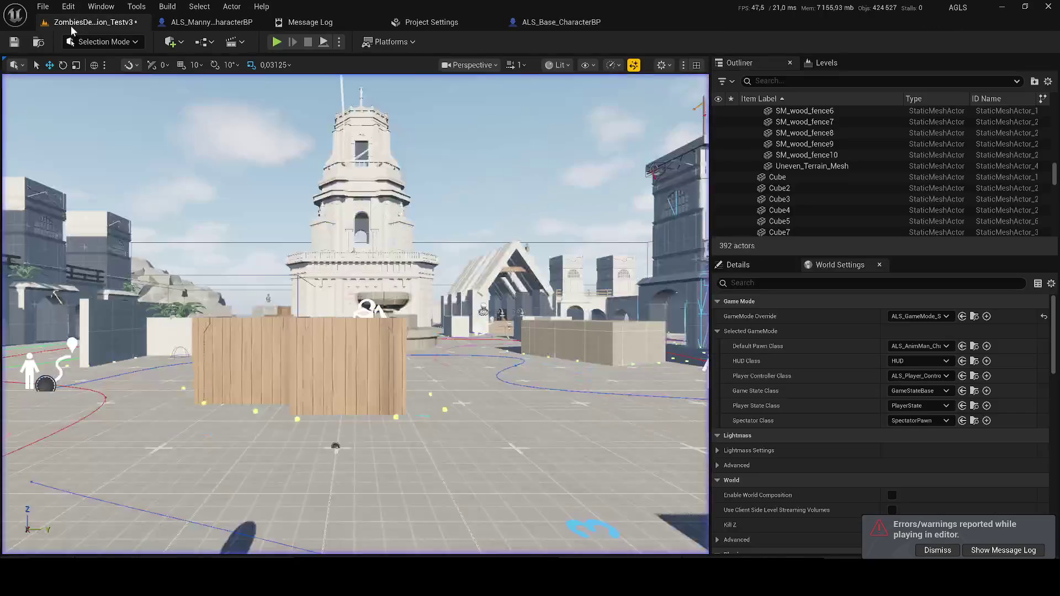
{"action": "left_click", "coordinate": [12, 47]}
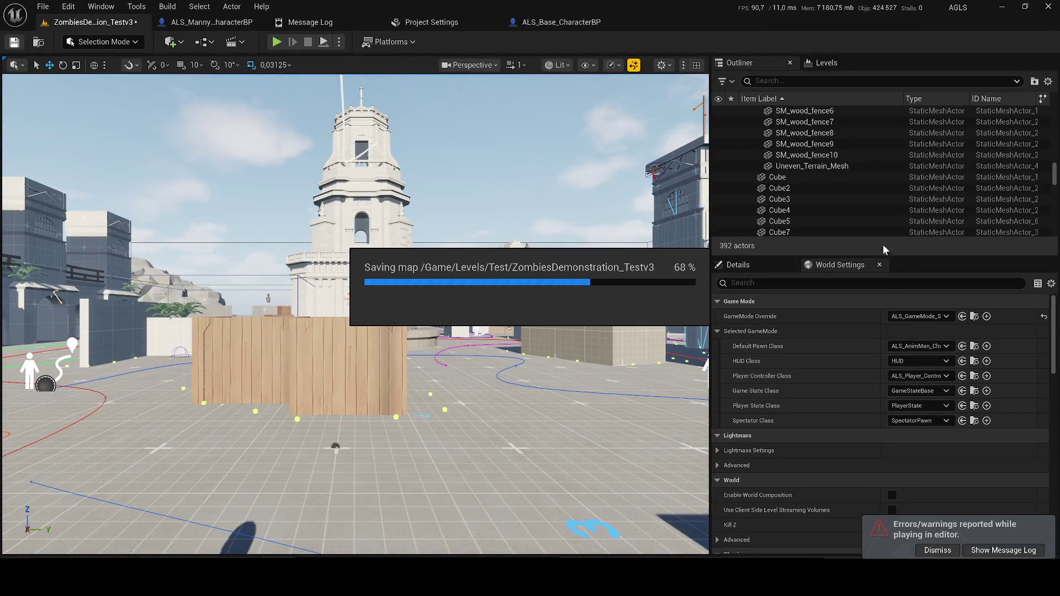
{"action": "left_click", "coordinate": [746, 265]}
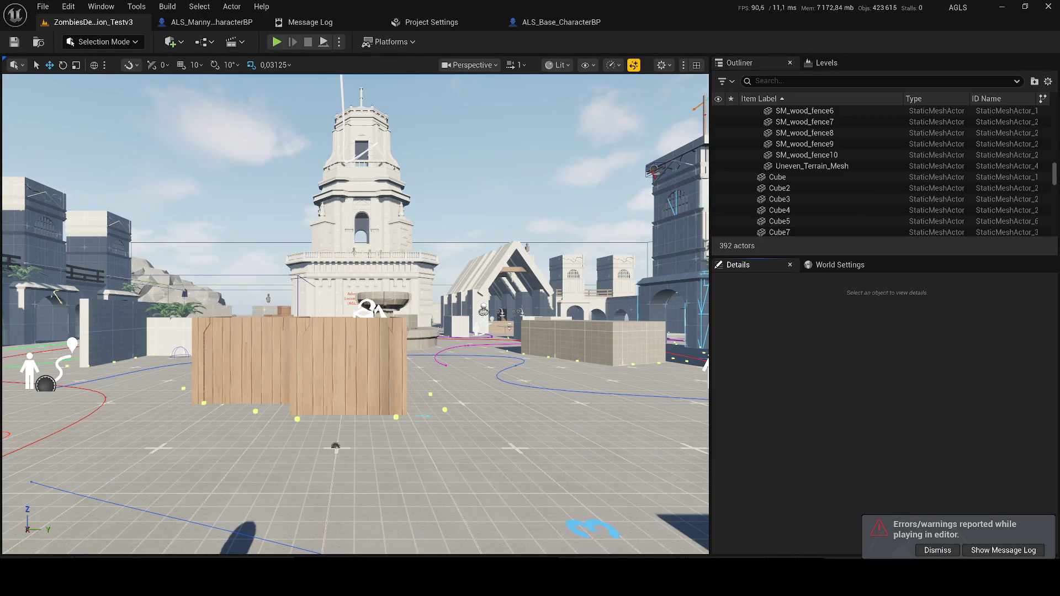
{"action": "left_click", "coordinate": [839, 265]}
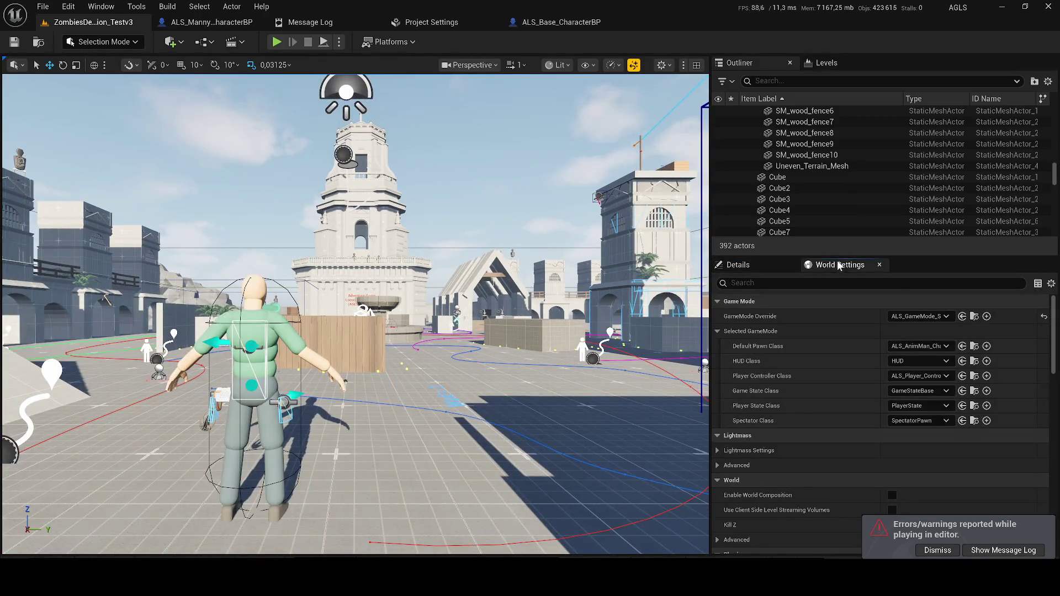
{"action": "left_click", "coordinate": [918, 550]}
{"action": "left_click", "coordinate": [754, 267]}
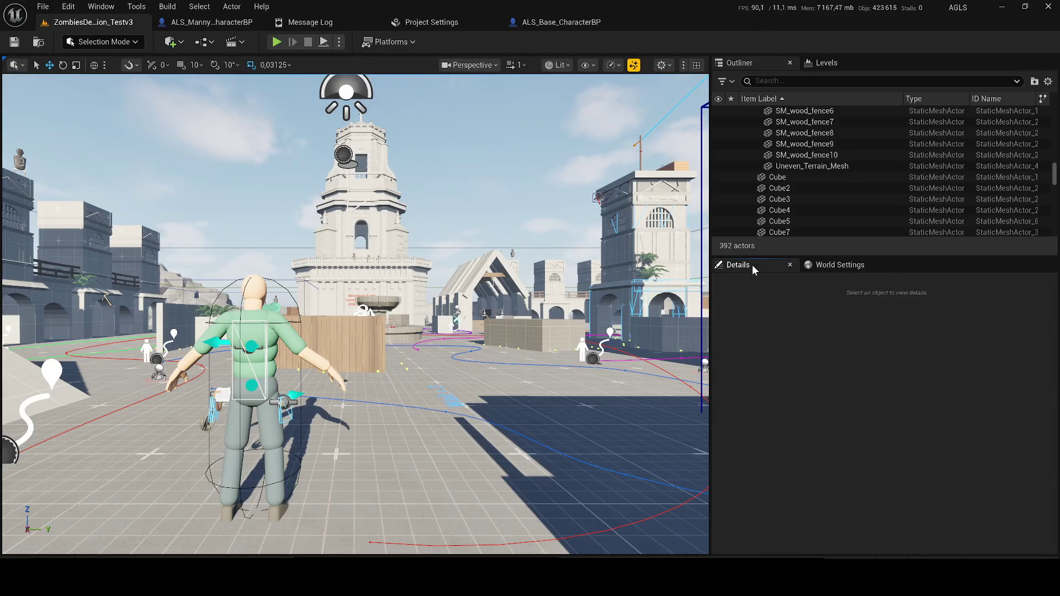
Check ALS_AnimMan_CharacterBP's actor pickers, keeping Spline Projectile Path Actor as BP_SplineProjectilePath, then play-test.
{"action": "left_click", "coordinate": [364, 485]}
{"action": "key", "text": "f"}
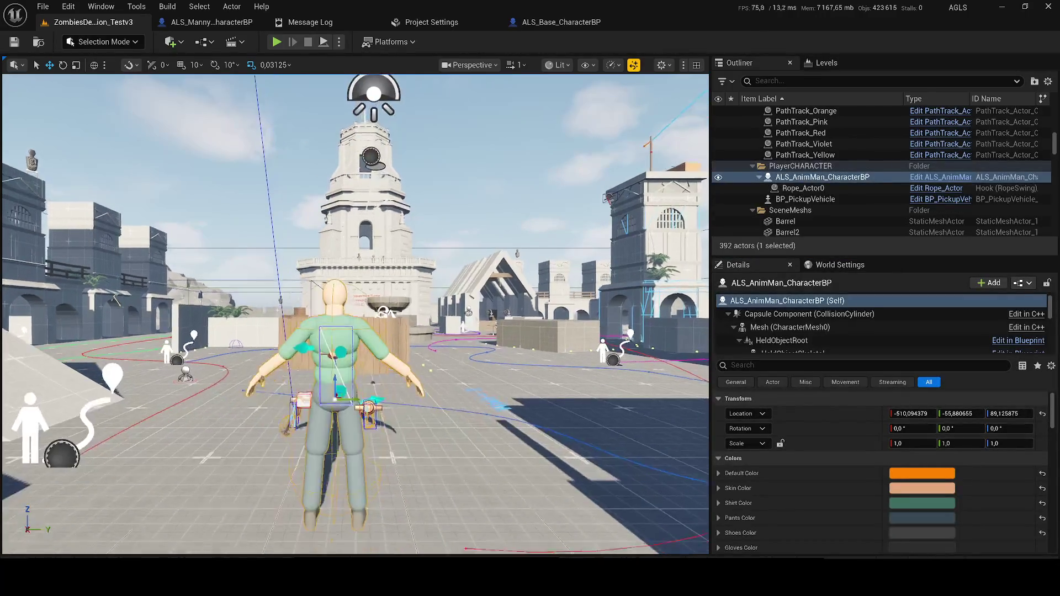
{"action": "scroll", "coordinate": [845, 459], "scroll_direction": "down", "scroll_amount": 10}
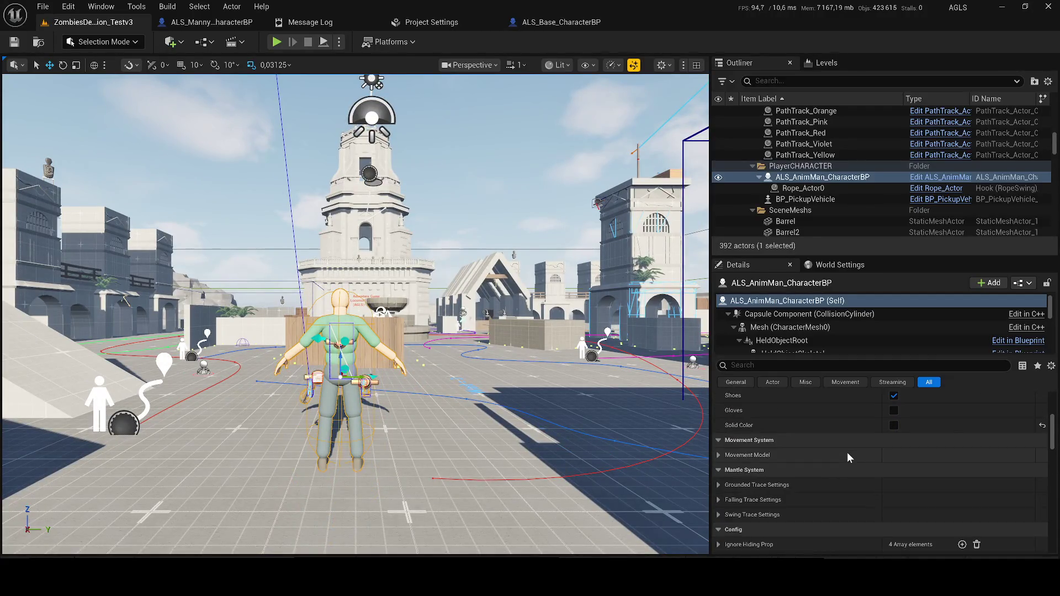
{"action": "scroll", "coordinate": [845, 450], "scroll_direction": "down", "scroll_amount": 3}
{"action": "left_click", "coordinate": [918, 478]}
{"action": "left_click", "coordinate": [931, 474]}
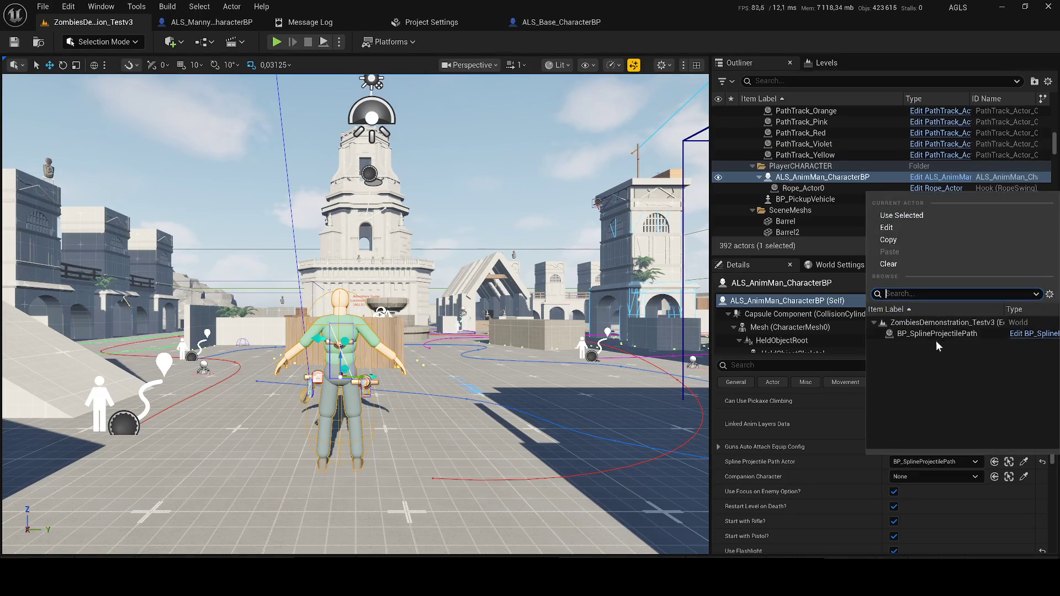
{"action": "left_click", "coordinate": [937, 336]}
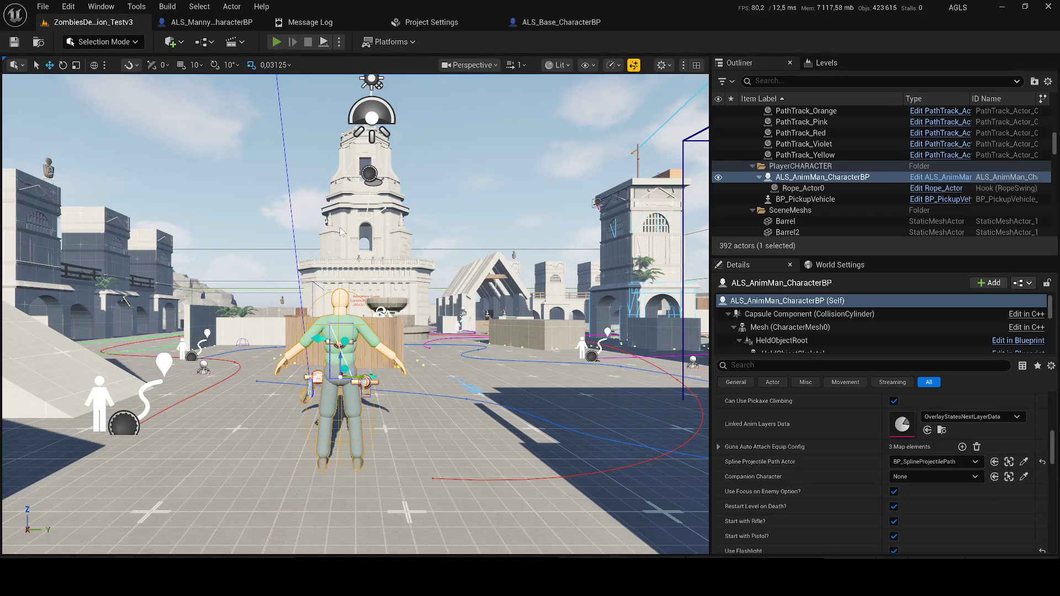
{"action": "key", "text": "alt+p"}
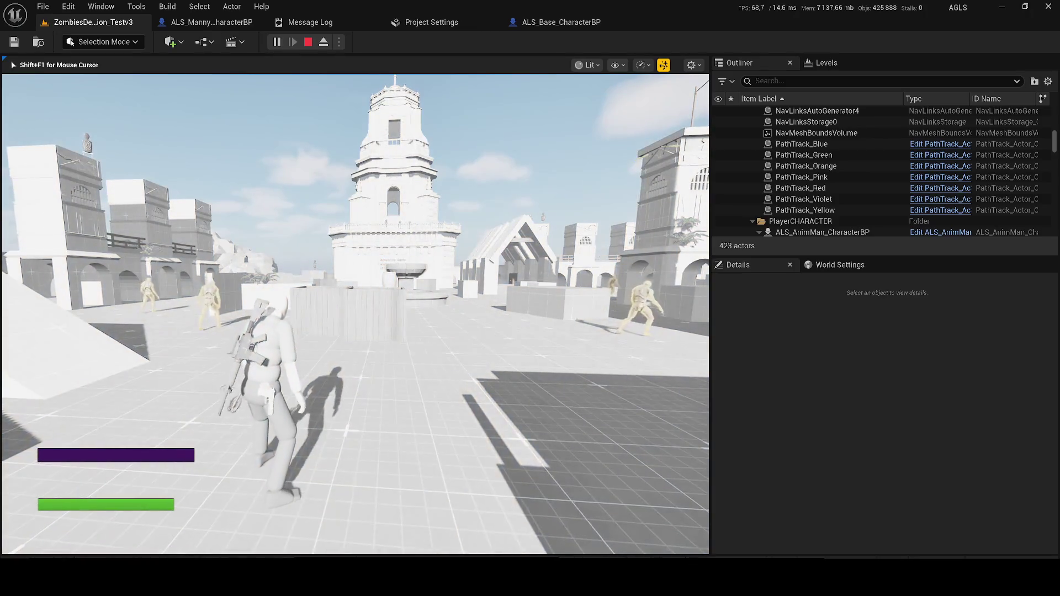
Stop the play test, frame BP_PickupVehicle in the viewport, and start a new play test.
{"action": "key", "text": "Escape"}
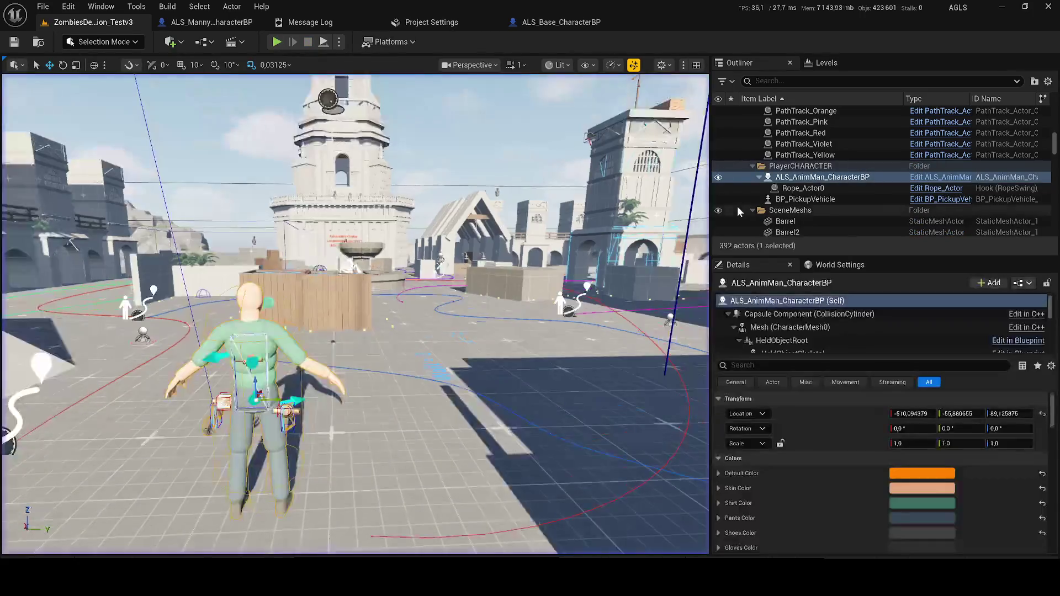
{"action": "double_click", "coordinate": [845, 202]}
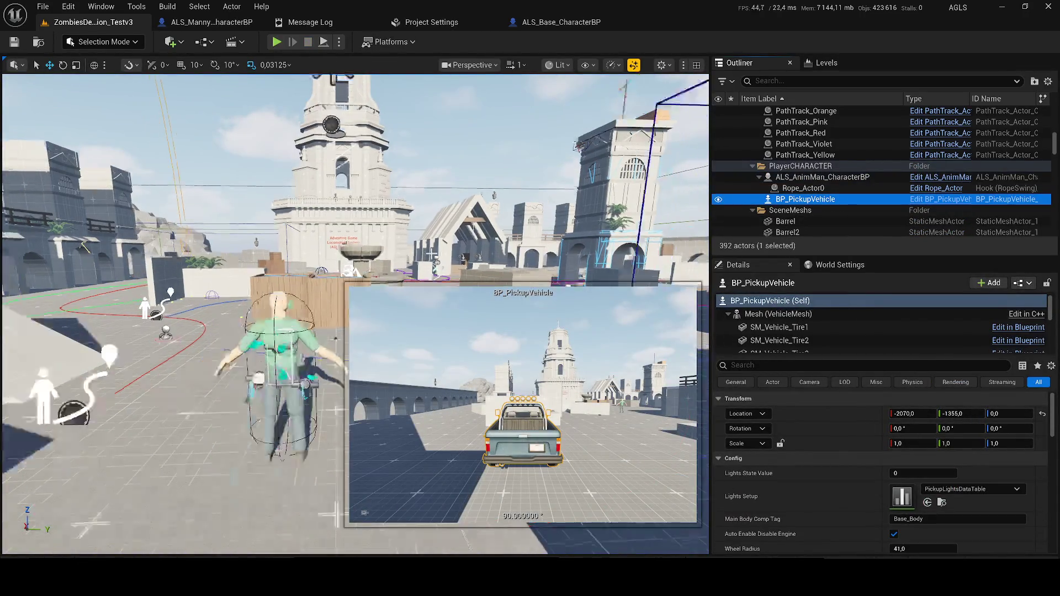
{"action": "left_click", "coordinate": [277, 42]}
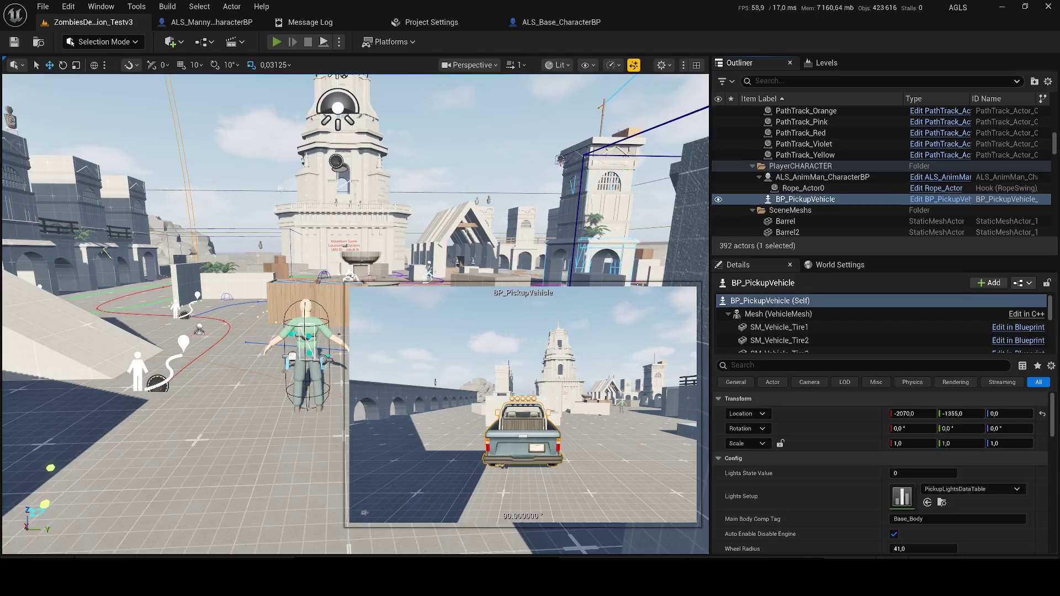
Run the character to the pickup truck's driver door and get in with E.
{"action": "key", "text": "w"}
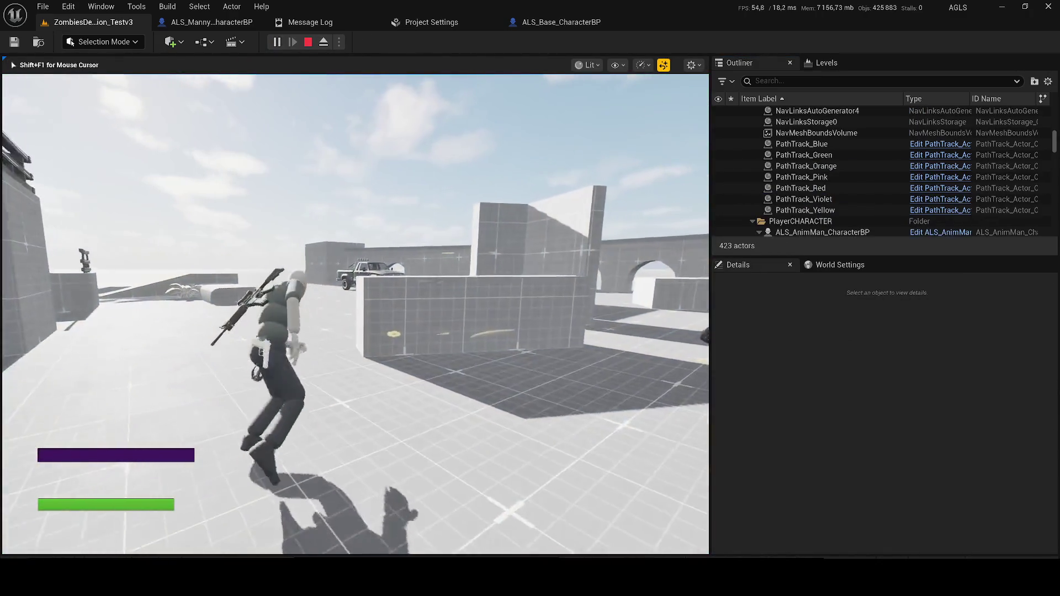
{"action": "key", "text": "w"}
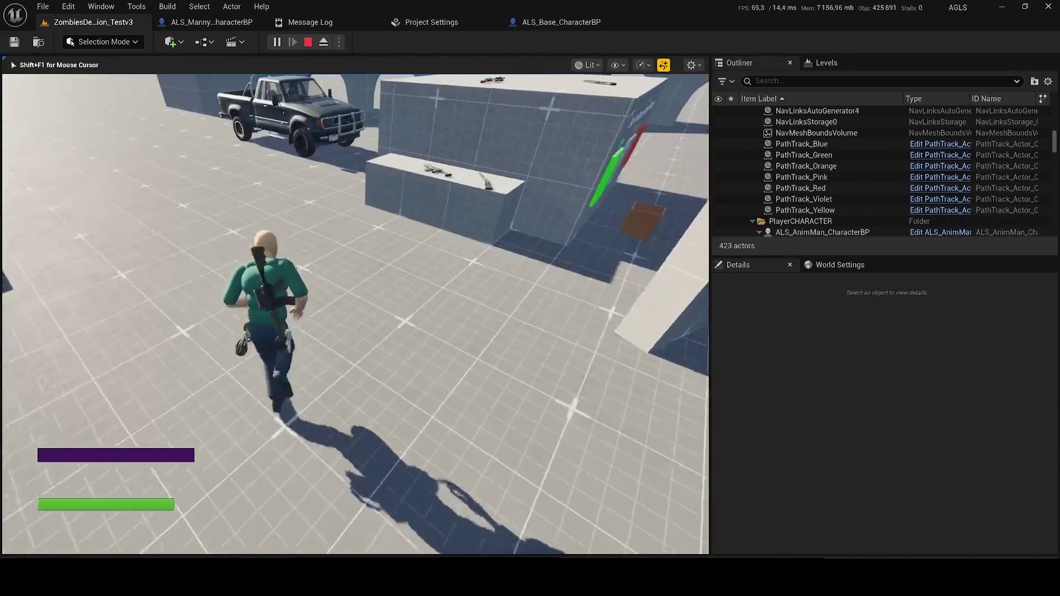
{"action": "key", "text": "w"}
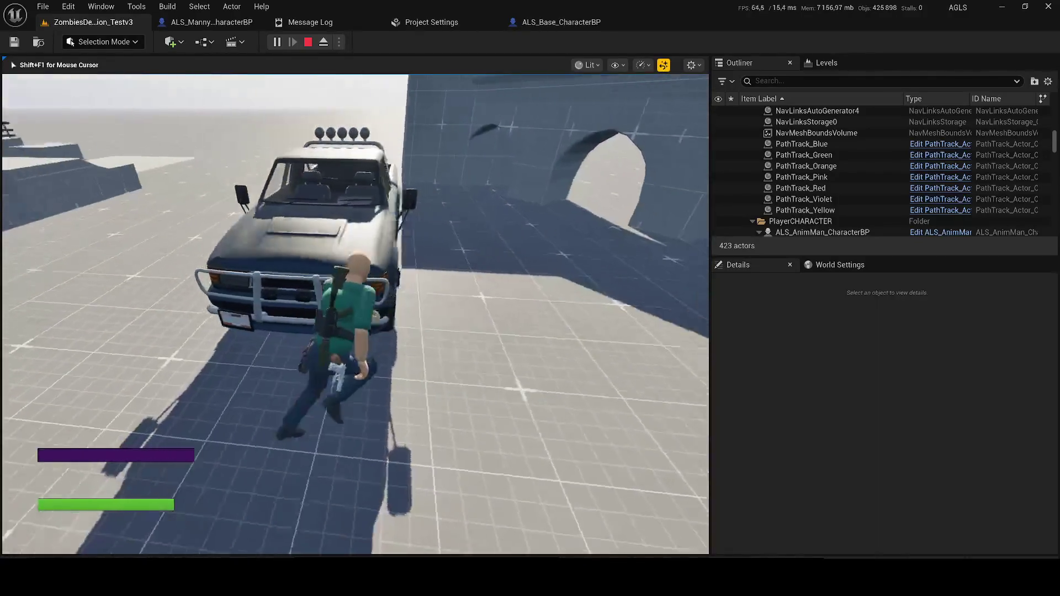
{"action": "key", "text": "e"}
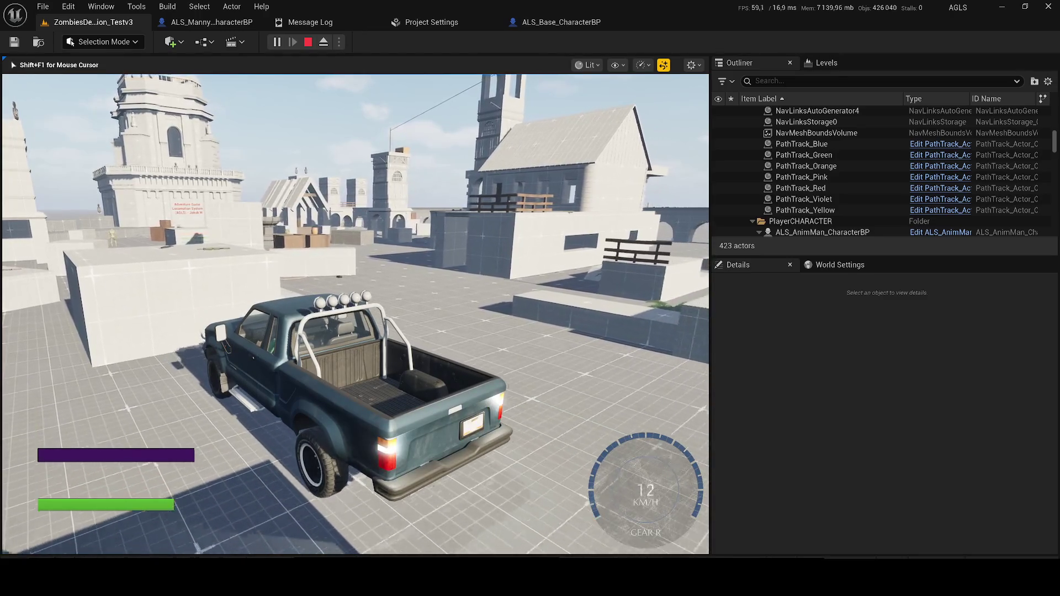
Drive the truck forward, slow down and steer left until the crash reporter appears.
{"action": "key", "text": "w"}
{"action": "key", "text": "w"}
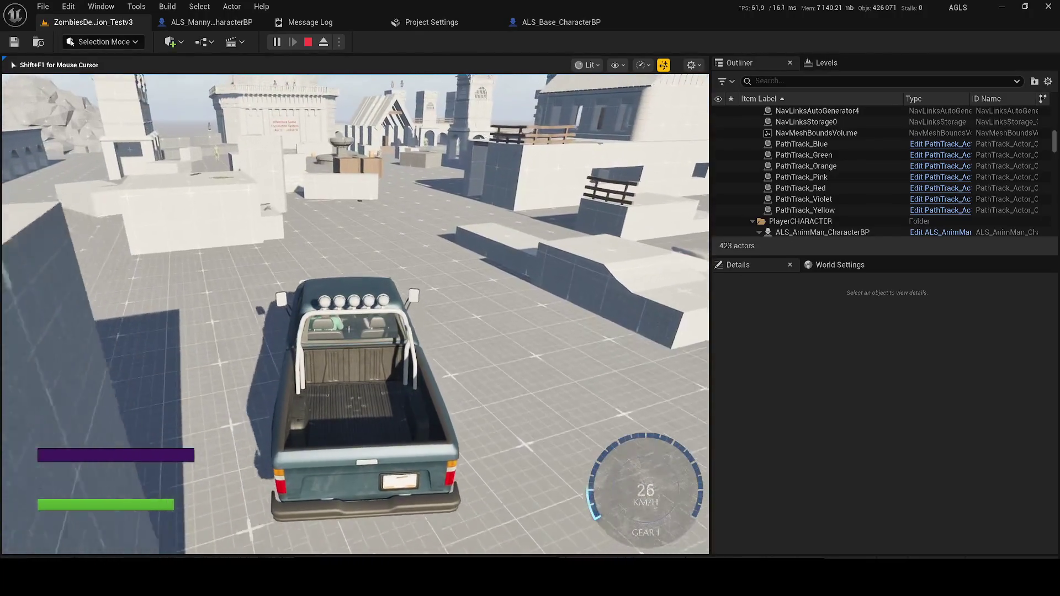
{"action": "key", "text": "w"}
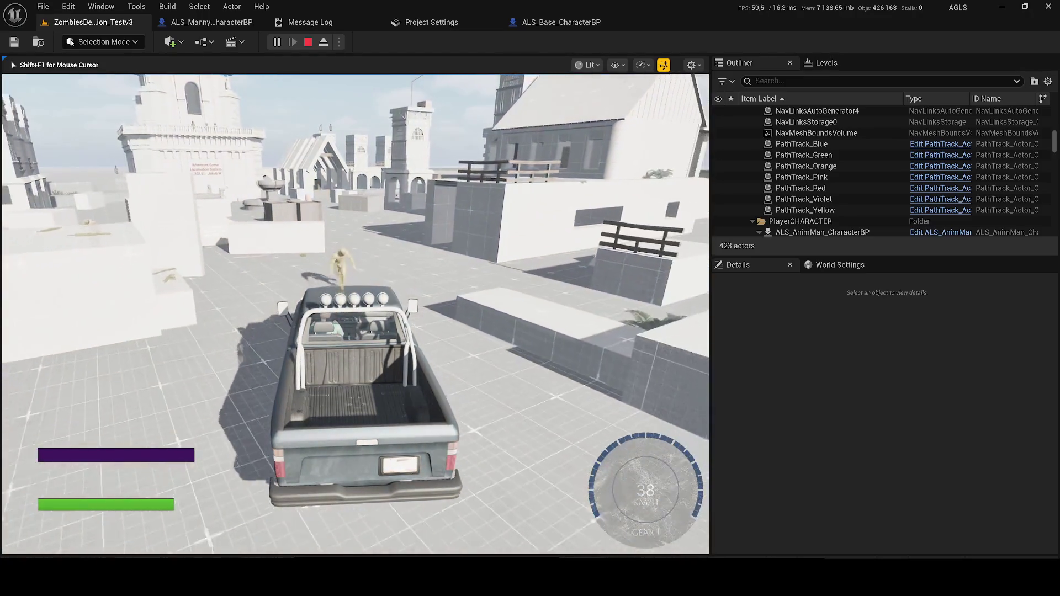
{"action": "key", "text": "s"}
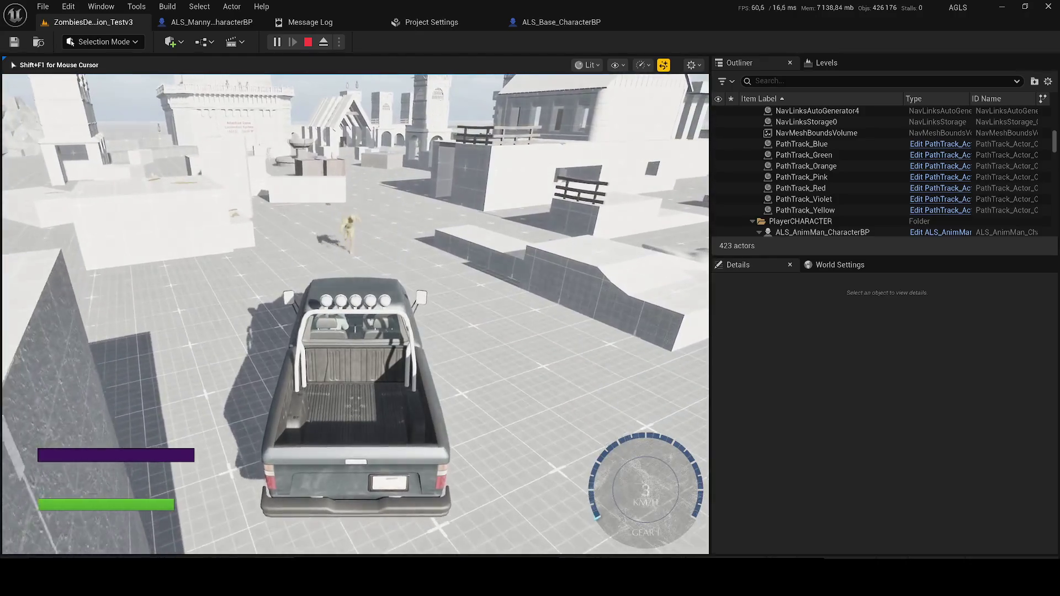
{"action": "key", "text": "a"}
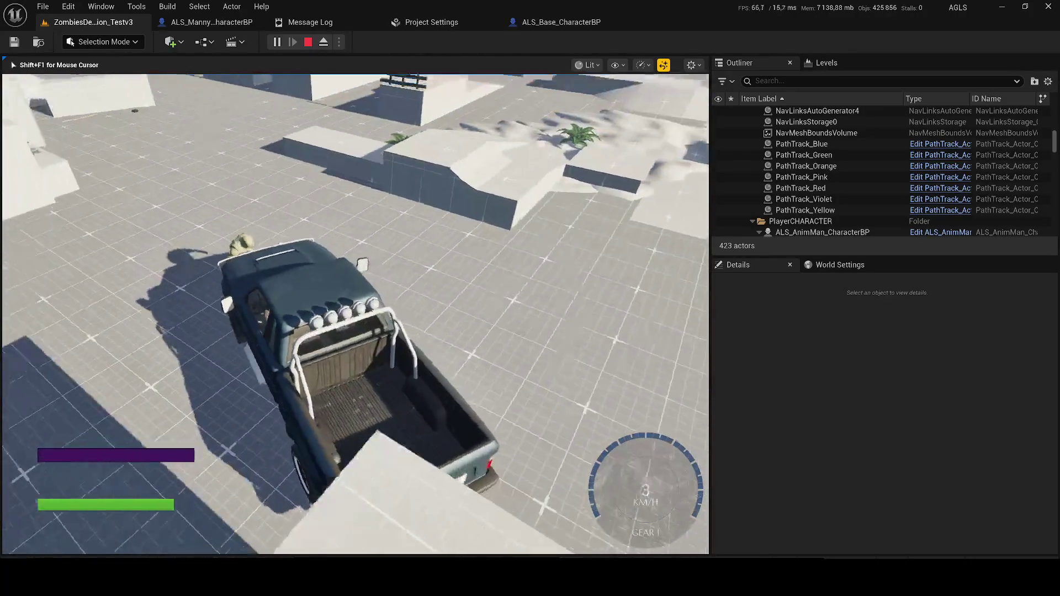
{"action": "key", "text": "w"}
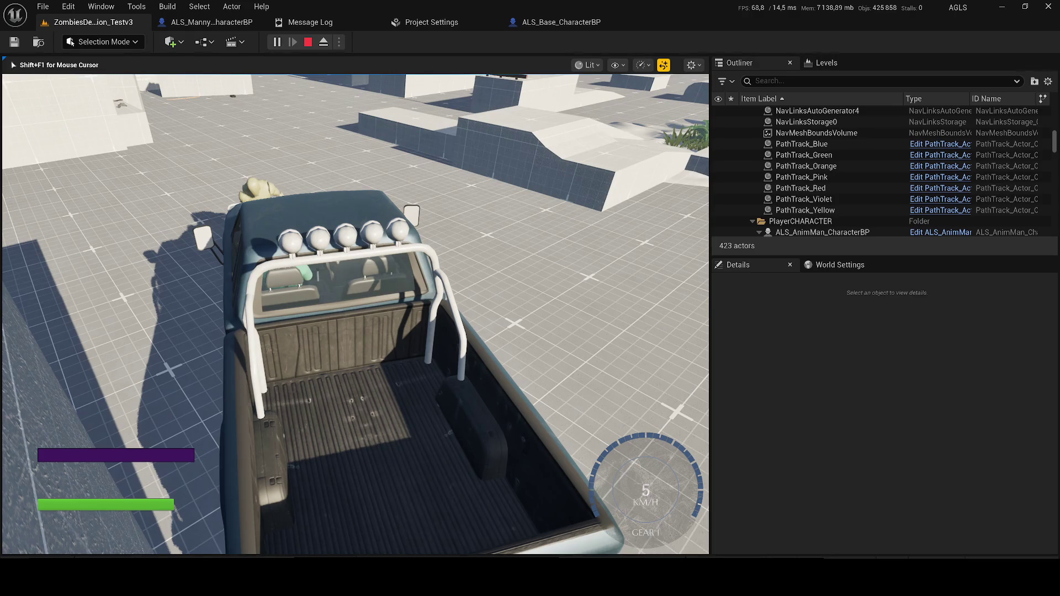
{"action": "key", "text": "alt+Tab"}
{"action": "left_click", "coordinate": [814, 441]}
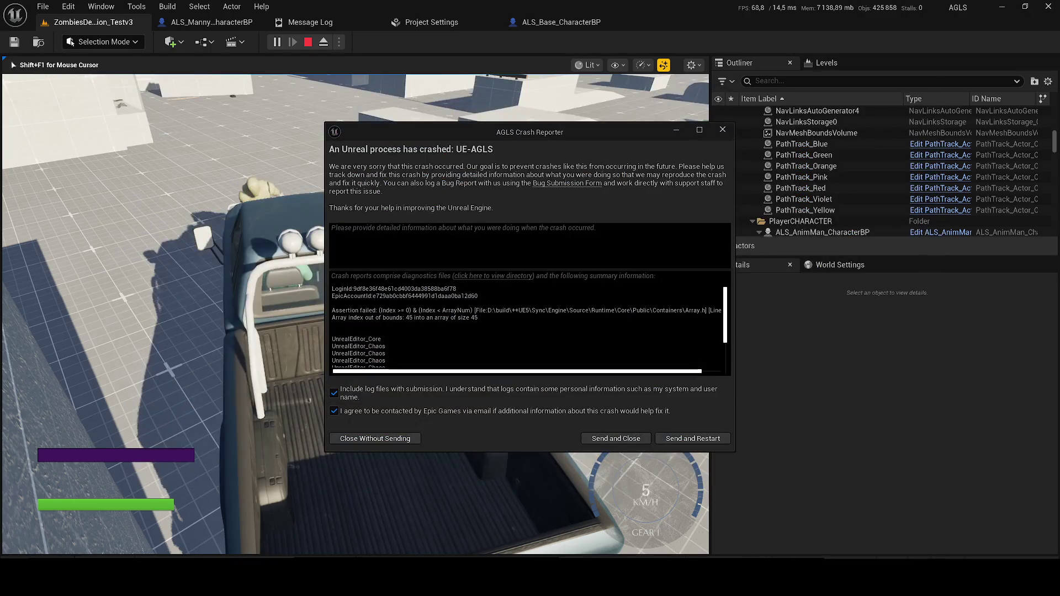
Send the crash report and restart, letting the editor reopen on Level_NEXA-1.
{"action": "left_click", "coordinate": [686, 440]}
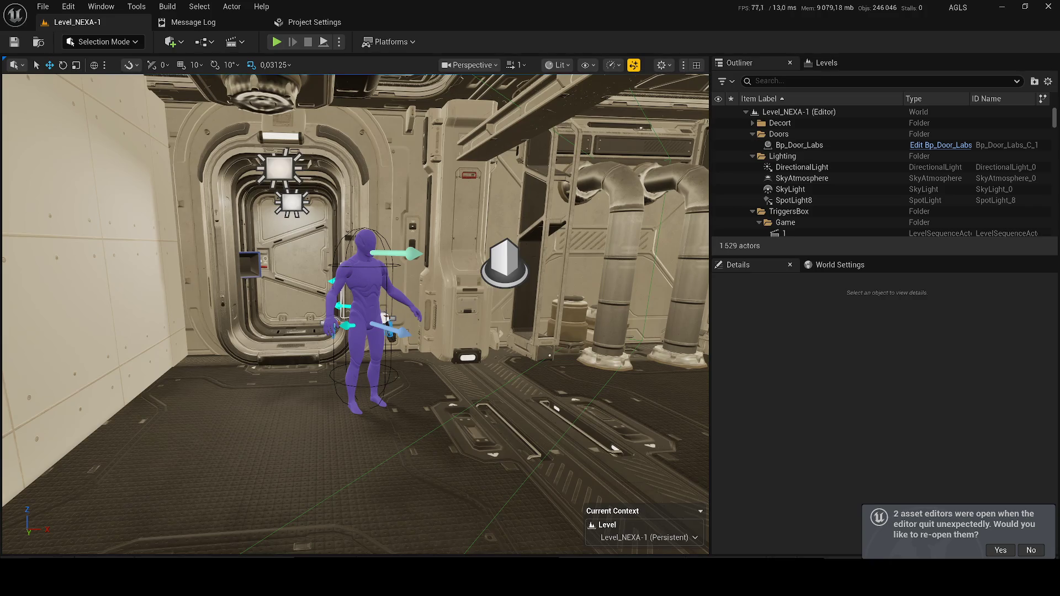
Open the ZombiesDemonstration_Testv3 level from the Test levels folder in the Content Drawer.
{"action": "key", "text": "ctrl+space"}
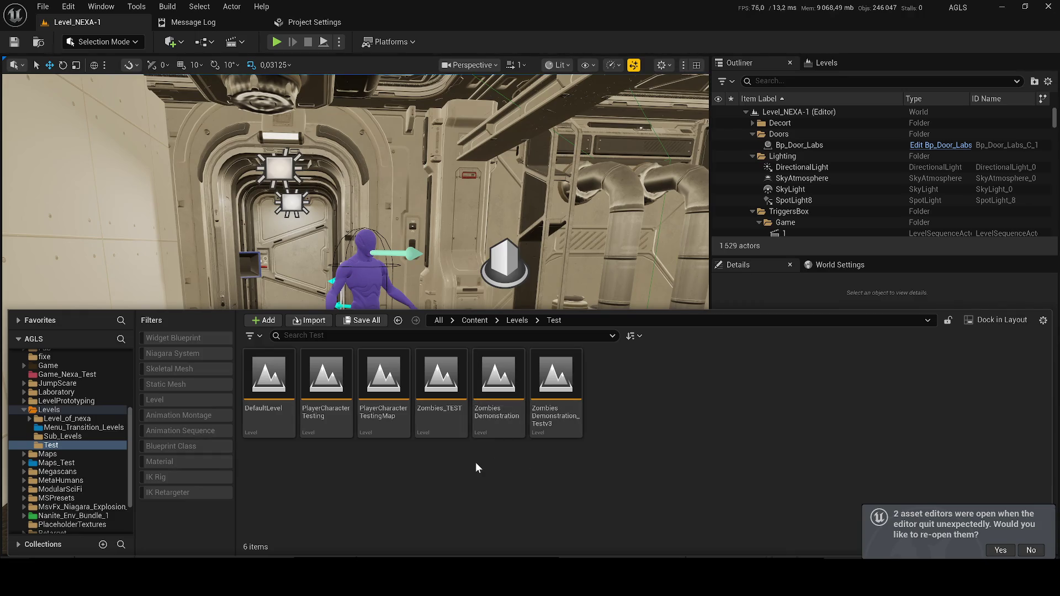
{"action": "double_click", "coordinate": [555, 381]}
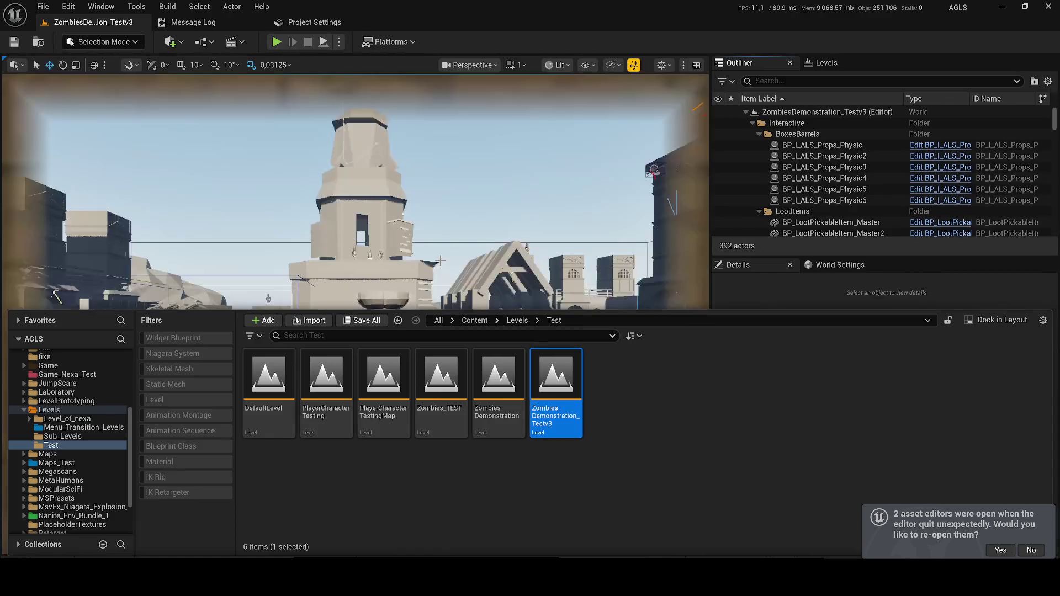
{"action": "key", "text": "ctrl+l"}
{"action": "key", "text": "ctrl+l"}
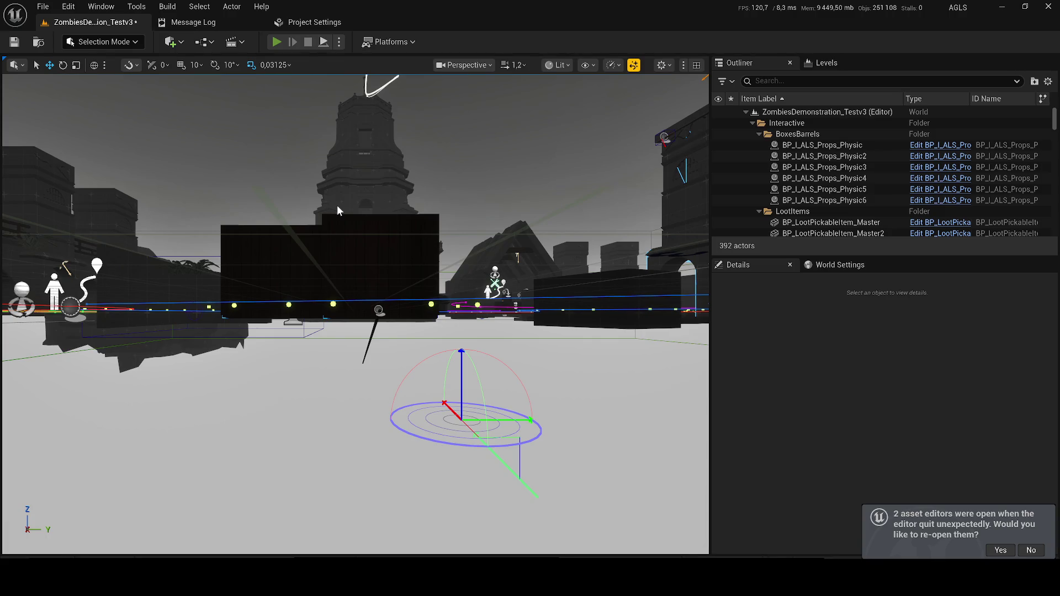
Run and stop a quick play test, then open the Level Blueprint.
{"action": "key", "text": "alt+p"}
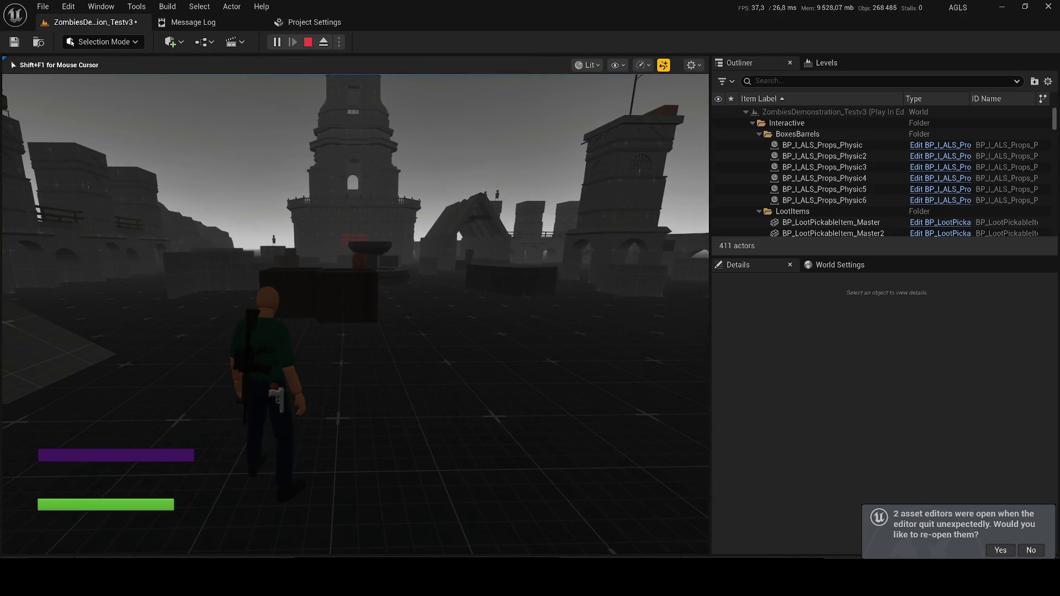
{"action": "key", "text": "shift+F1"}
{"action": "key", "text": "Escape"}
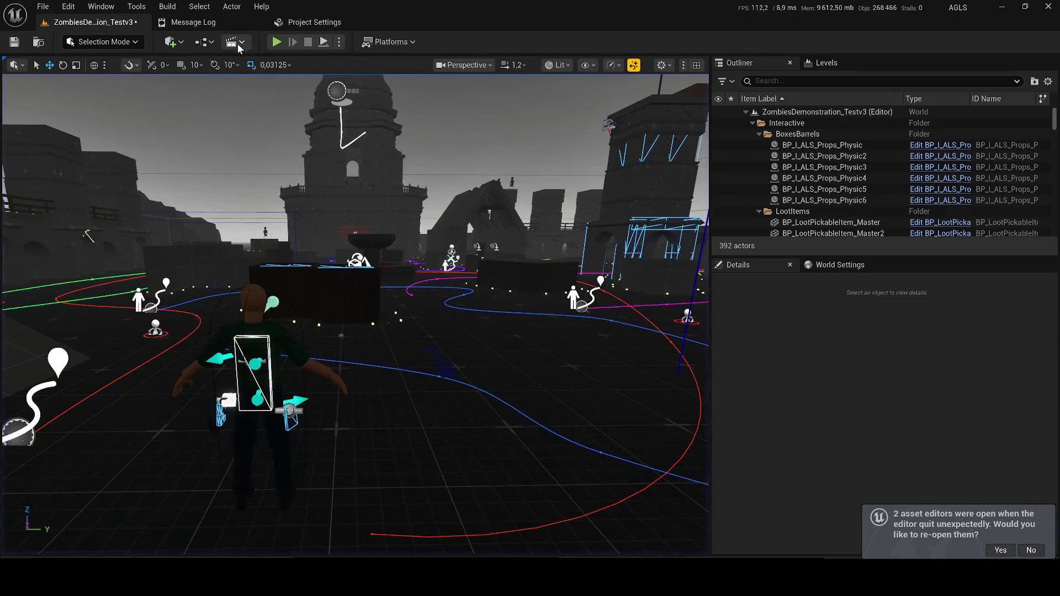
{"action": "left_click", "coordinate": [205, 42]}
{"action": "left_click", "coordinate": [234, 126]}
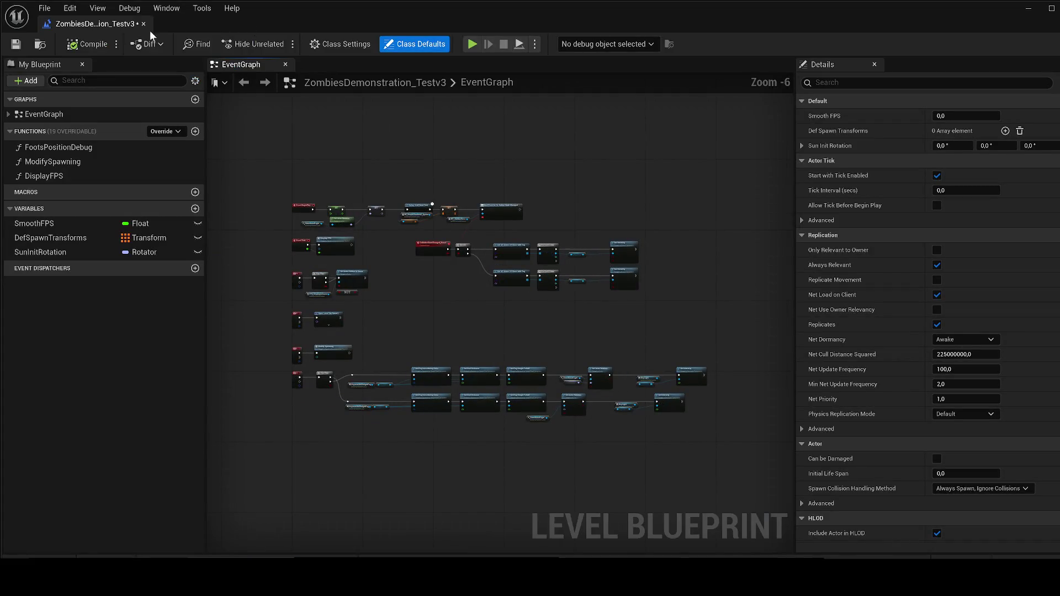
Dock the Level Blueprint beside the level editor, save, and survey the event graph's nodes.
{"action": "mouse_move", "coordinate": [150, 28]}
{"action": "left_mouse_down"}
{"action": "mouse_move", "coordinate": [244, 38]}
{"action": "mouse_move", "coordinate": [342, 25]}
{"action": "mouse_move", "coordinate": [258, 22]}
{"action": "left_mouse_up"}
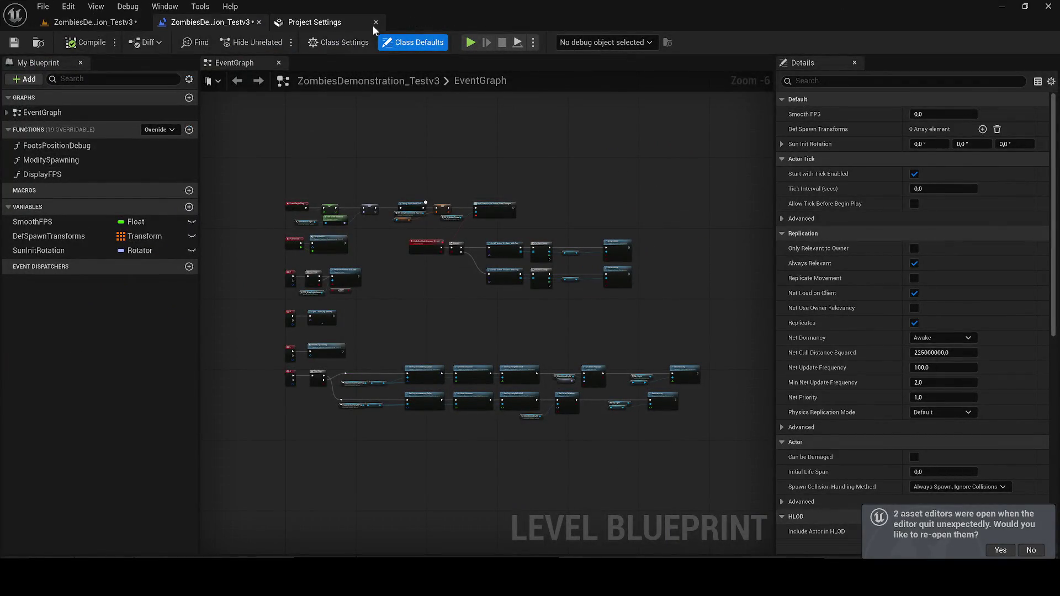
{"action": "left_click", "coordinate": [14, 43]}
{"action": "scroll", "coordinate": [343, 229], "scroll_direction": "up", "scroll_amount": 4}
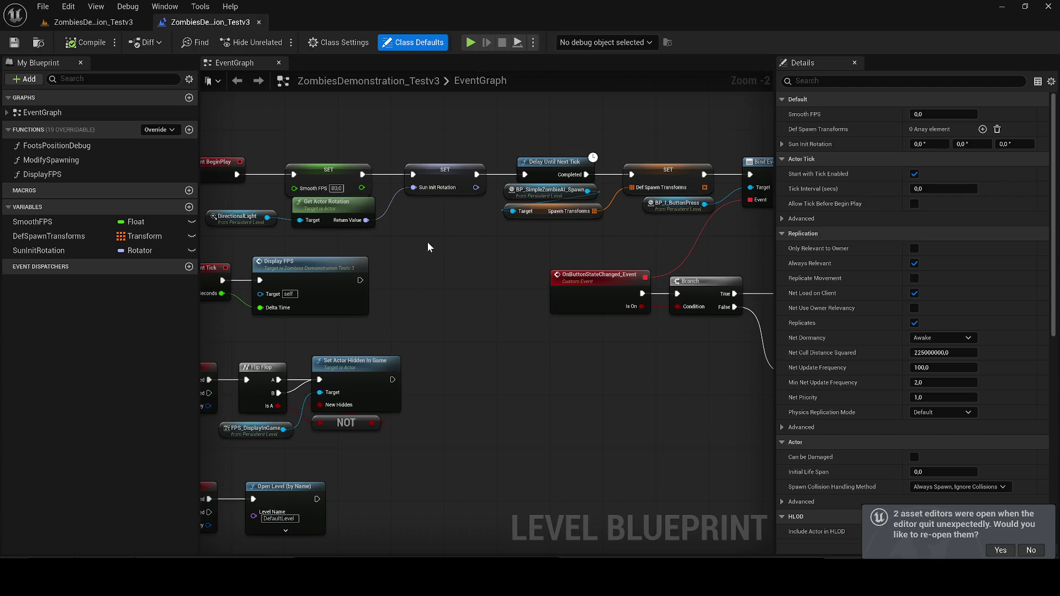
{"action": "left_click_drag", "start_coordinate": [428, 245], "coordinate": [361, 262]}
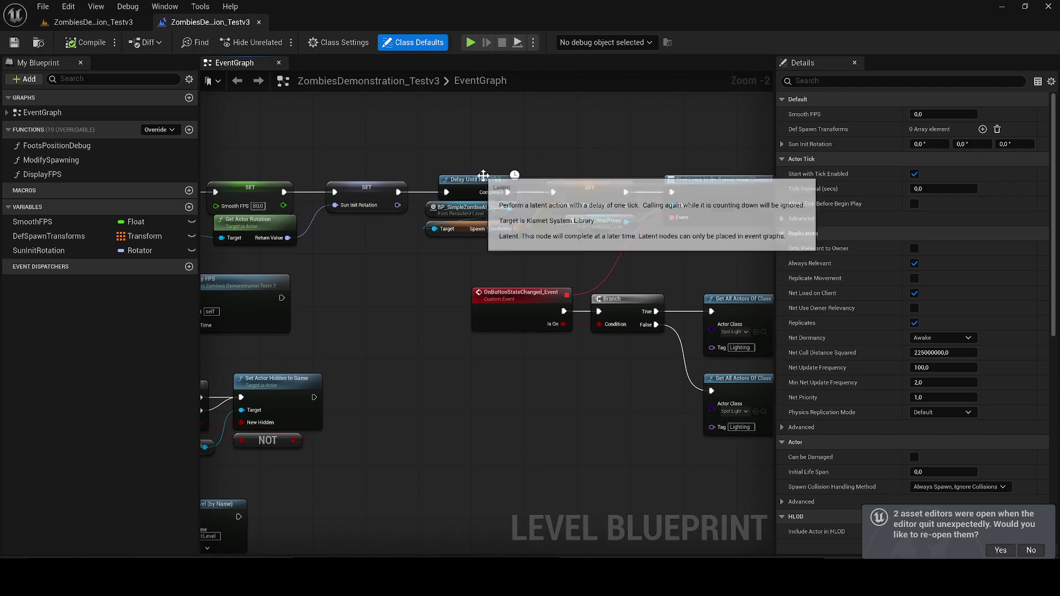
{"action": "left_click_drag", "start_coordinate": [485, 176], "coordinate": [409, 188]}
{"action": "left_click_drag", "start_coordinate": [350, 315], "coordinate": [208, 309]}
{"action": "left_click_drag", "start_coordinate": [290, 316], "coordinate": [670, 336]}
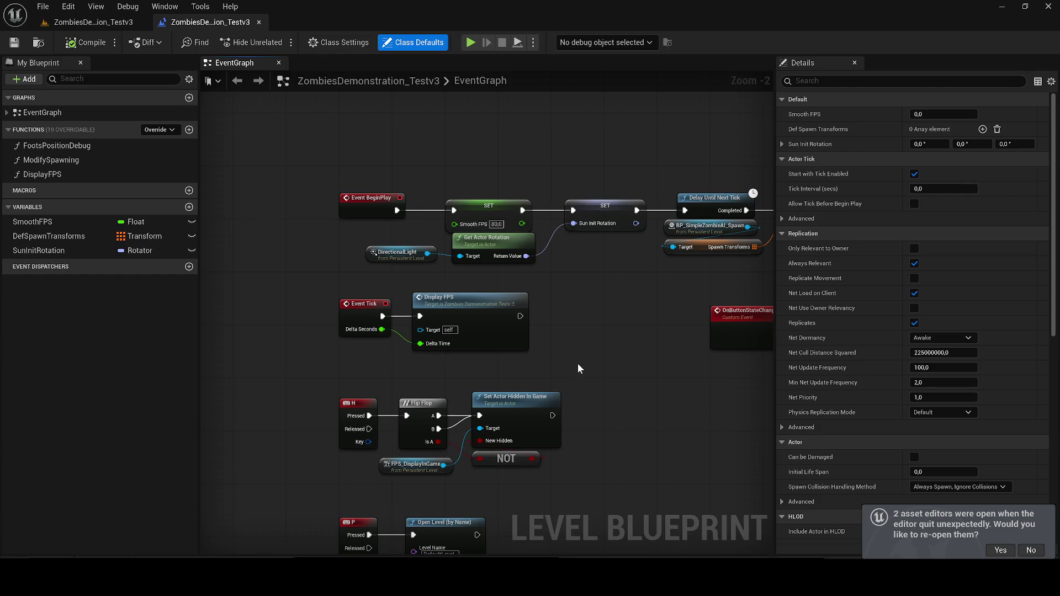
{"action": "scroll", "coordinate": [573, 339], "scroll_direction": "down", "scroll_amount": 5}
{"action": "mouse_move", "coordinate": [465, 230]}
{"action": "left_mouse_down"}
{"action": "mouse_move", "coordinate": [415, 180]}
{"action": "mouse_move", "coordinate": [2, 82]}
{"action": "left_mouse_up"}
{"action": "mouse_move", "coordinate": [201, 189]}
{"action": "left_mouse_down"}
{"action": "mouse_move", "coordinate": [460, 347]}
{"action": "mouse_move", "coordinate": [406, 379]}
{"action": "left_mouse_up"}
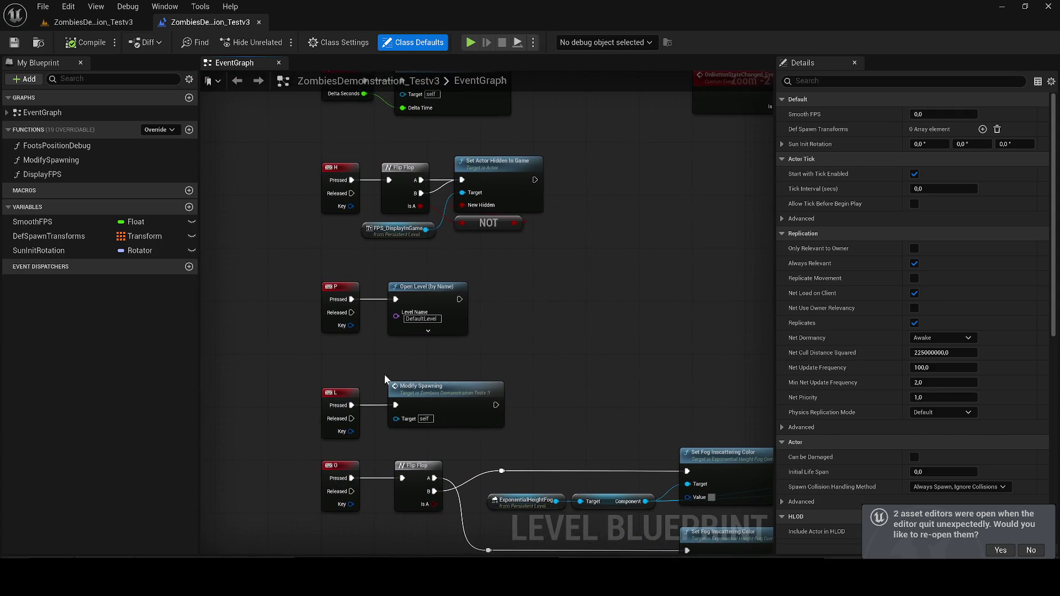
Disconnect the L key, then delete the P key Open Level and H key visibility-toggle nodes.
{"action": "left_click", "coordinate": [347, 410], "text": "alt"}
{"action": "left_click_drag", "start_coordinate": [531, 337], "coordinate": [320, 280]}
{"action": "key", "text": "Delete"}
{"action": "left_click_drag", "start_coordinate": [380, 265], "coordinate": [343, 440]}
{"action": "mouse_move", "coordinate": [520, 433]}
{"action": "left_mouse_down"}
{"action": "mouse_move", "coordinate": [309, 362]}
{"action": "mouse_move", "coordinate": [291, 339]}
{"action": "left_mouse_up"}
{"action": "key", "text": "Delete"}
{"action": "mouse_move", "coordinate": [343, 408]}
{"action": "left_mouse_down"}
{"action": "mouse_move", "coordinate": [343, 210]}
{"action": "mouse_move", "coordinate": [332, 199]}
{"action": "left_mouse_up"}
Delete the L key Modify Spawning nodes and the O key fog-toggle nodes.
{"action": "mouse_move", "coordinate": [235, 327]}
{"action": "left_mouse_down"}
{"action": "mouse_move", "coordinate": [349, 384]}
{"action": "mouse_move", "coordinate": [406, 297]}
{"action": "left_mouse_up"}
{"action": "key", "text": "Delete"}
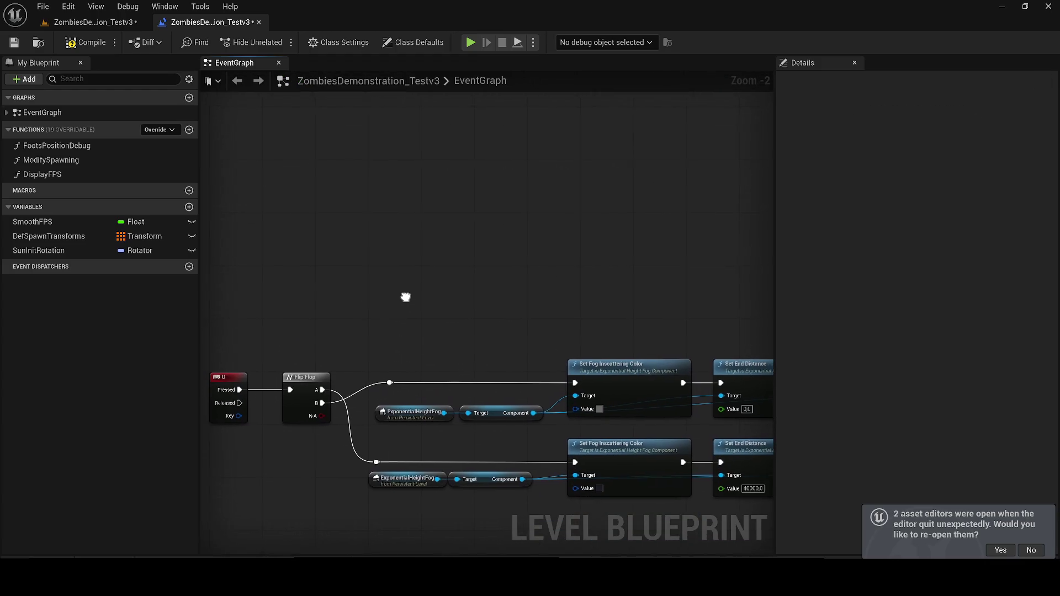
{"action": "scroll", "coordinate": [429, 298], "scroll_direction": "down", "scroll_amount": 4}
{"action": "left_click_drag", "start_coordinate": [627, 353], "coordinate": [324, 296]}
{"action": "key", "text": "Delete"}
{"action": "left_click_drag", "start_coordinate": [353, 383], "coordinate": [301, 291]}
Add a Set Input Mode Game Only node after Event BeginPlay.
{"action": "left_click_drag", "start_coordinate": [338, 248], "coordinate": [388, 409]}
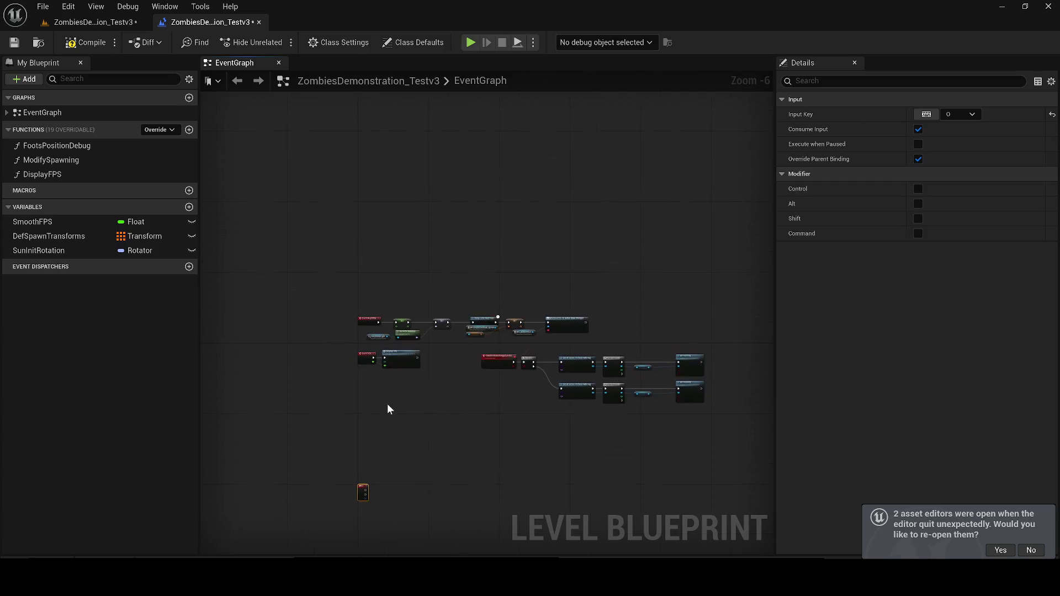
{"action": "scroll", "coordinate": [387, 408], "scroll_direction": "up", "scroll_amount": 2}
{"action": "left_click", "coordinate": [353, 293]}
{"action": "scroll", "coordinate": [353, 293], "scroll_direction": "up", "scroll_amount": 1}
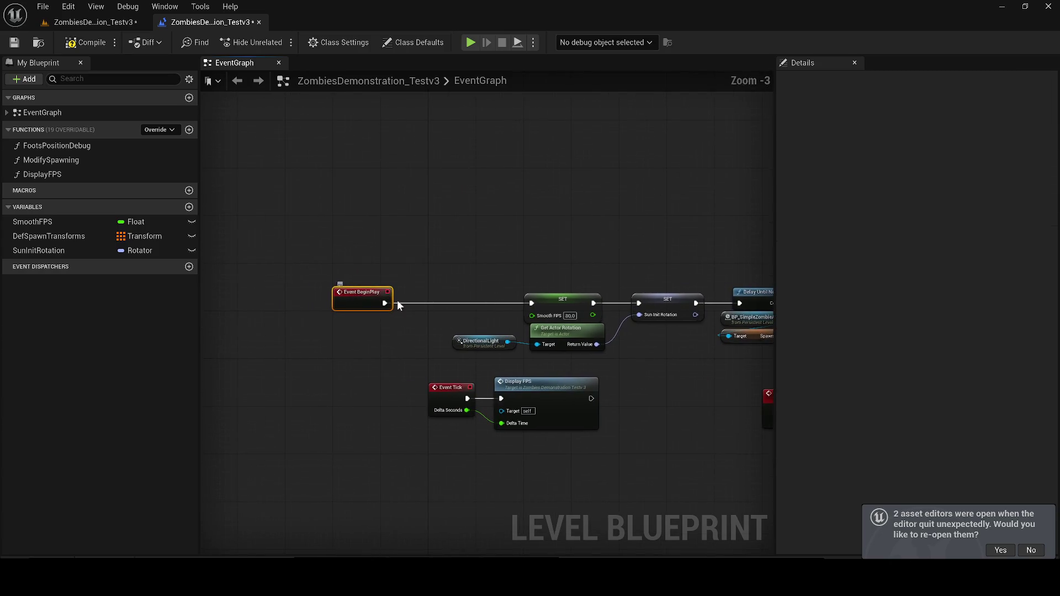
{"action": "mouse_move", "coordinate": [385, 303]}
{"action": "left_mouse_down"}
{"action": "mouse_move", "coordinate": [470, 223]}
{"action": "mouse_move", "coordinate": [418, 219]}
{"action": "left_mouse_up"}
{"action": "type", "text": "me"}
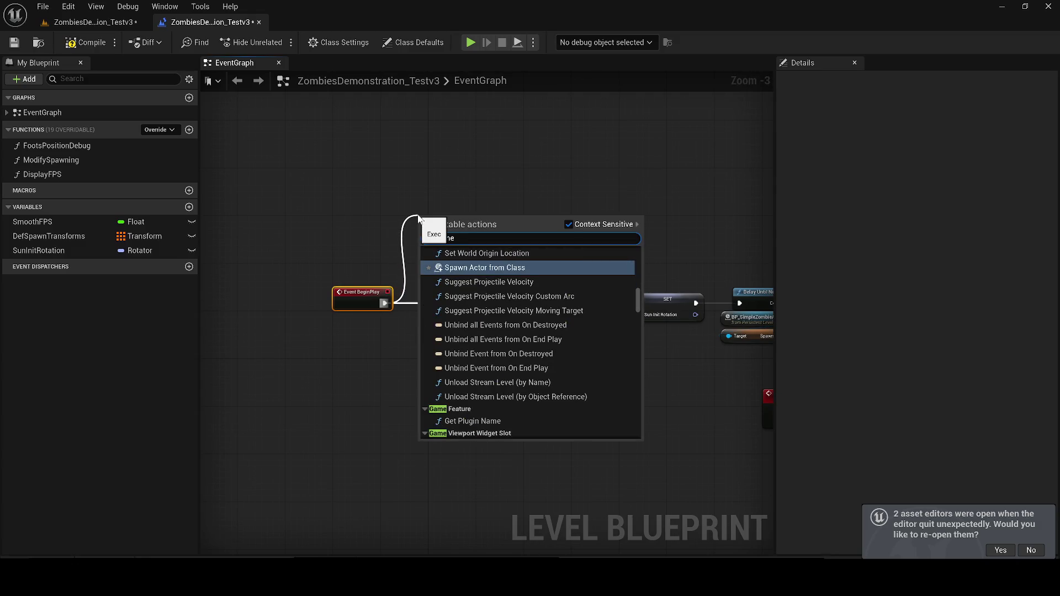
{"action": "type", "text": " only"}
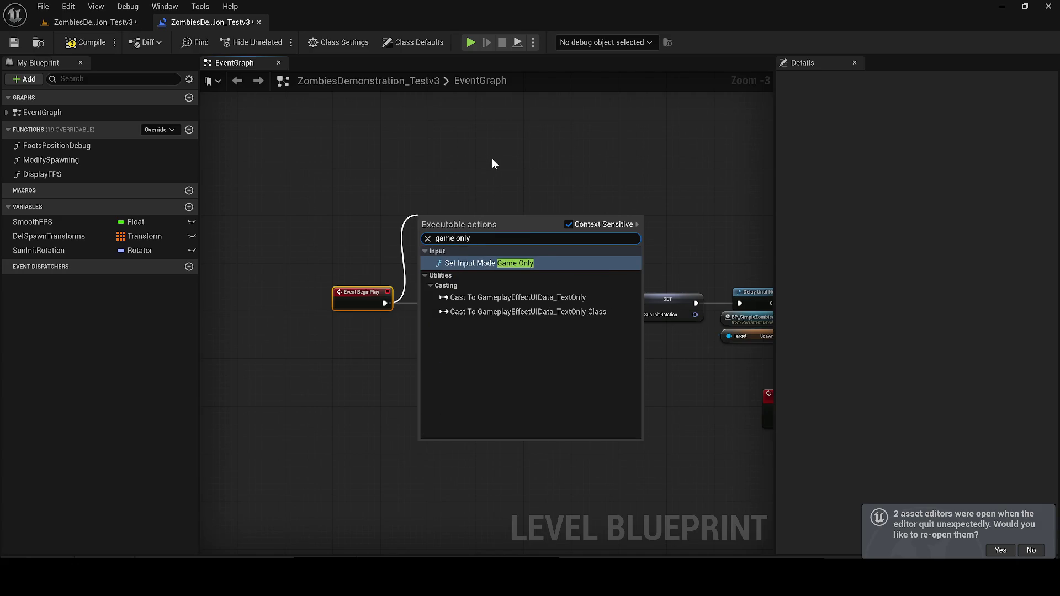
{"action": "key", "text": "Return"}
Tidy the BeginPlay chain and feed Get Player Controller into the input-mode node.
{"action": "scroll", "coordinate": [324, 298], "scroll_direction": "up", "scroll_amount": 2}
{"action": "left_click", "coordinate": [422, 259]}
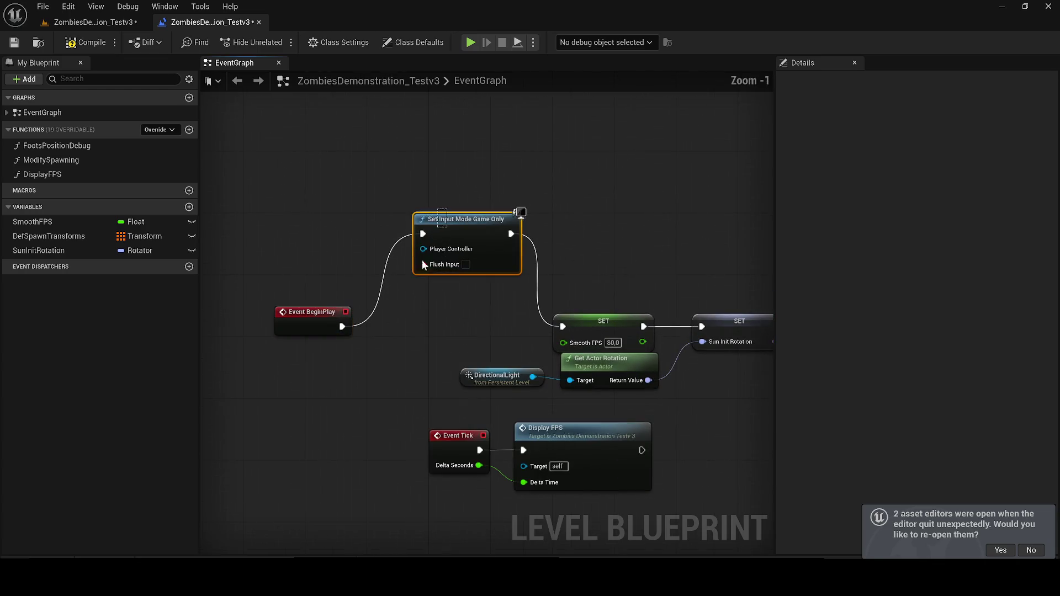
{"action": "mouse_move", "coordinate": [462, 270]}
{"action": "left_mouse_down"}
{"action": "mouse_move", "coordinate": [453, 342]}
{"action": "mouse_move", "coordinate": [394, 338]}
{"action": "left_mouse_up"}
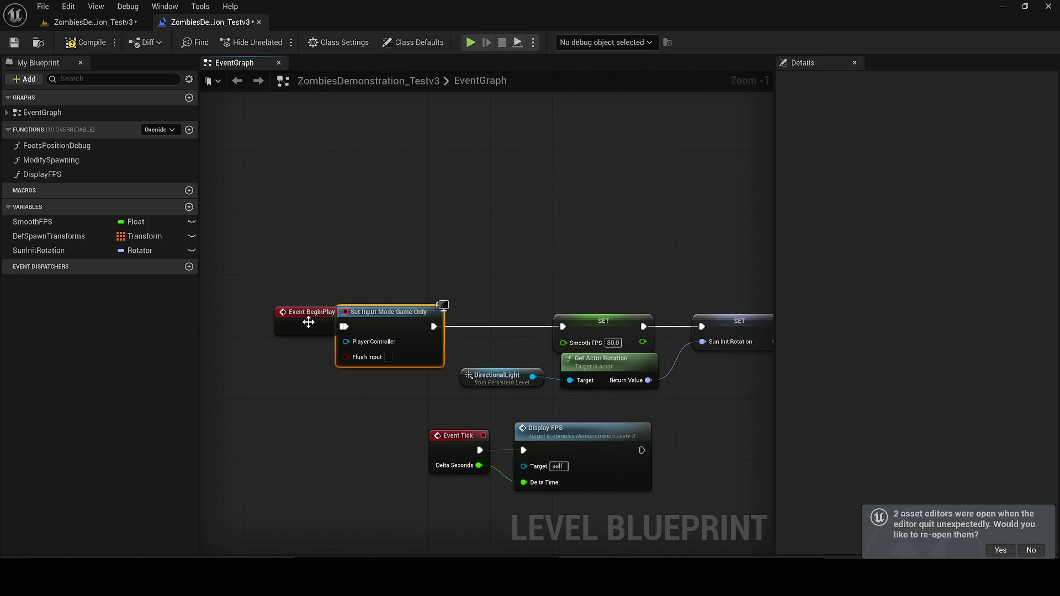
{"action": "left_click_drag", "start_coordinate": [308, 322], "coordinate": [239, 314]}
{"action": "mouse_move", "coordinate": [360, 342]}
{"action": "left_mouse_down"}
{"action": "mouse_move", "coordinate": [269, 395]}
{"action": "mouse_move", "coordinate": [282, 391]}
{"action": "mouse_move", "coordinate": [247, 366]}
{"action": "left_mouse_up"}
{"action": "type", "text": "get p"}
{"action": "key", "text": "Return"}
Save the Level Blueprint and play-test by running the character forward.
{"action": "left_click", "coordinate": [14, 44]}
{"action": "left_click", "coordinate": [74, 23]}
{"action": "left_click", "coordinate": [278, 41]}
{"action": "key", "text": "w"}
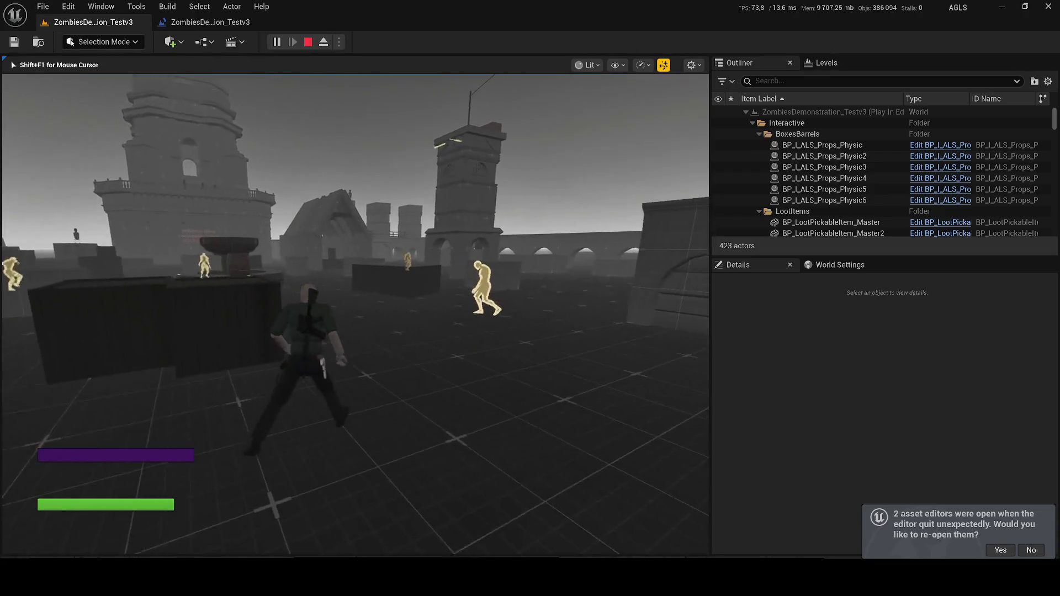
{"action": "key", "text": "shift+F1"}
Move the Event Tick and Display FPS nodes down-left, review the remaining graph, and save.
{"action": "left_click", "coordinate": [215, 22]}
{"action": "scroll", "coordinate": [523, 277], "scroll_direction": "down", "scroll_amount": 2}
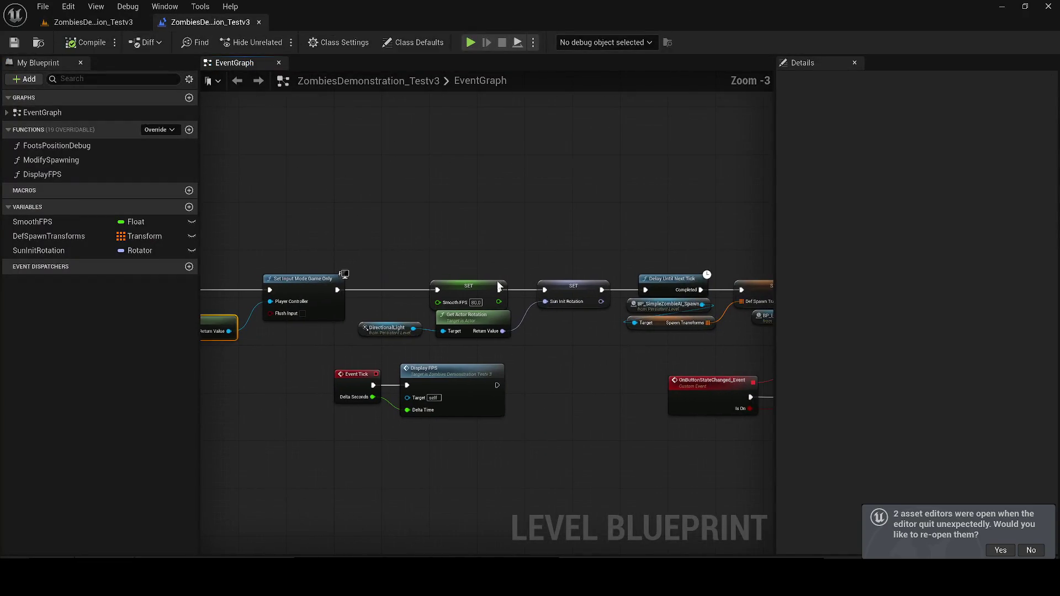
{"action": "left_click_drag", "start_coordinate": [308, 374], "coordinate": [378, 390]}
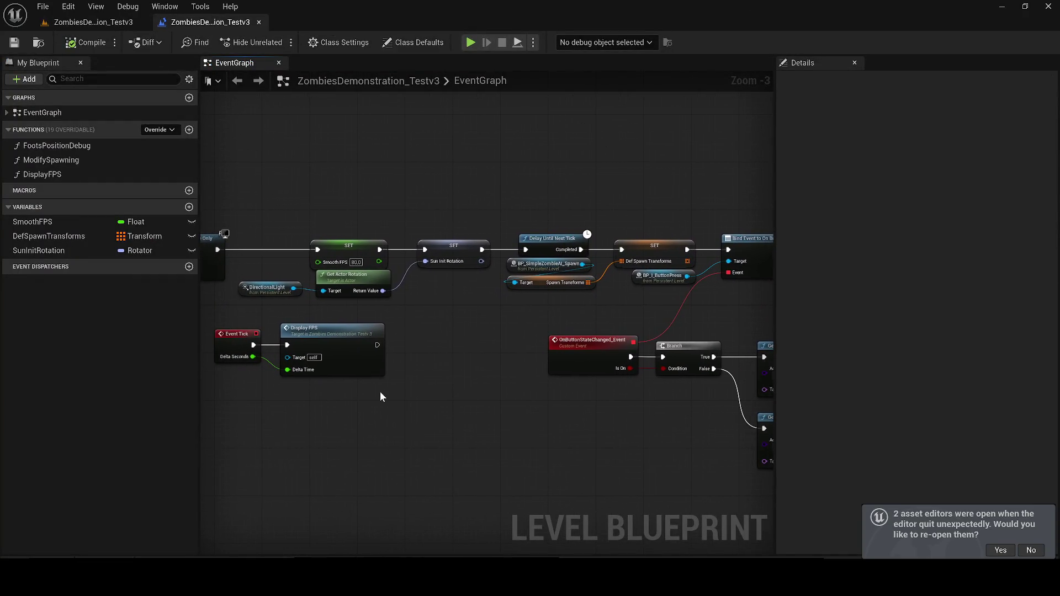
{"action": "left_click", "coordinate": [280, 355]}
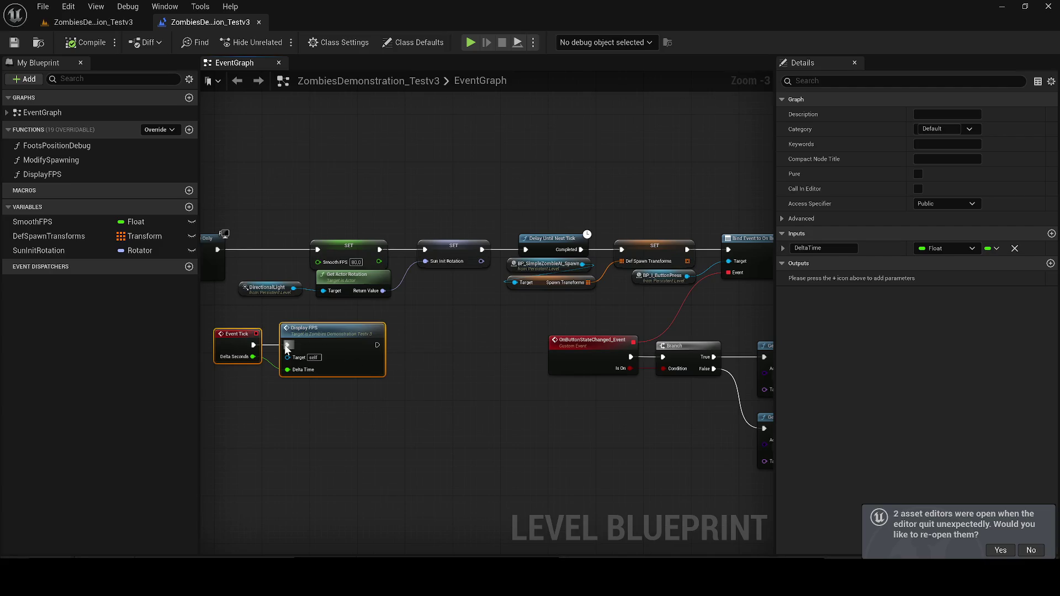
{"action": "left_click_drag", "start_coordinate": [220, 343], "coordinate": [202, 377]}
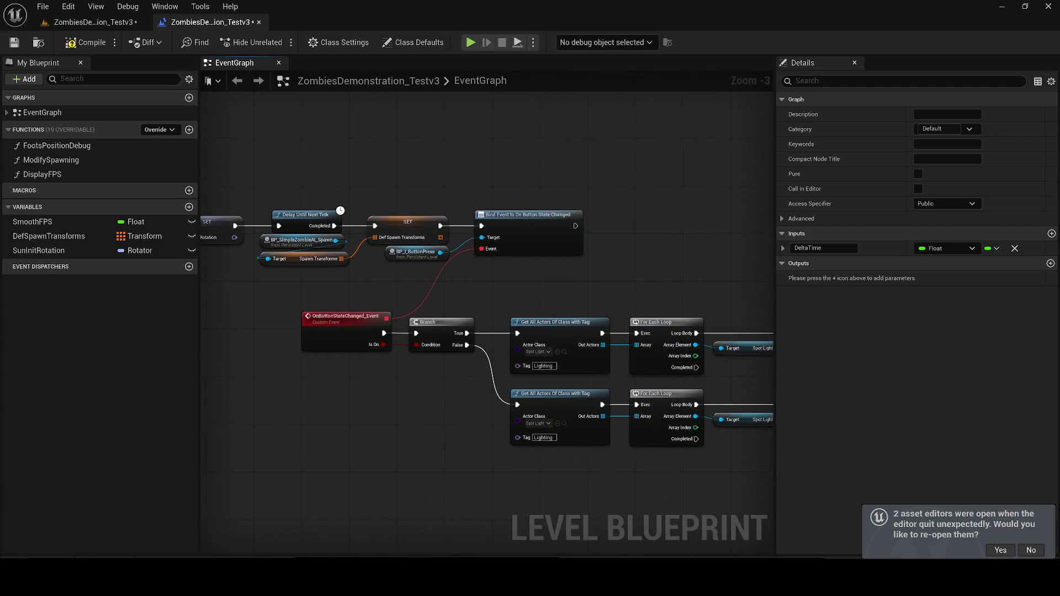
{"action": "left_click_drag", "start_coordinate": [347, 328], "coordinate": [200, 321]}
{"action": "left_click_drag", "start_coordinate": [284, 313], "coordinate": [353, 352]}
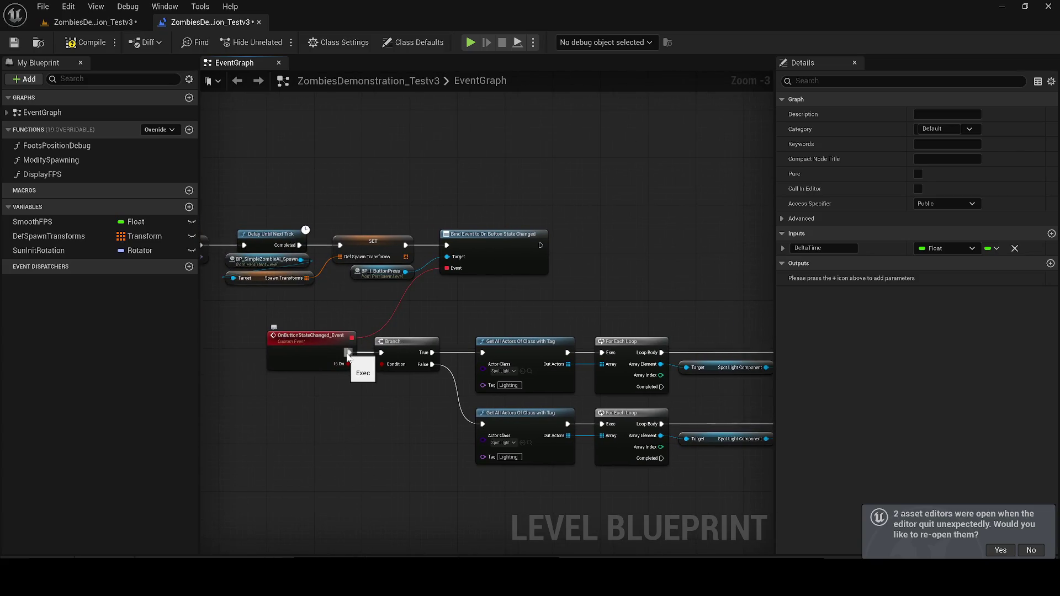
{"action": "left_click_drag", "start_coordinate": [325, 308], "coordinate": [519, 360]}
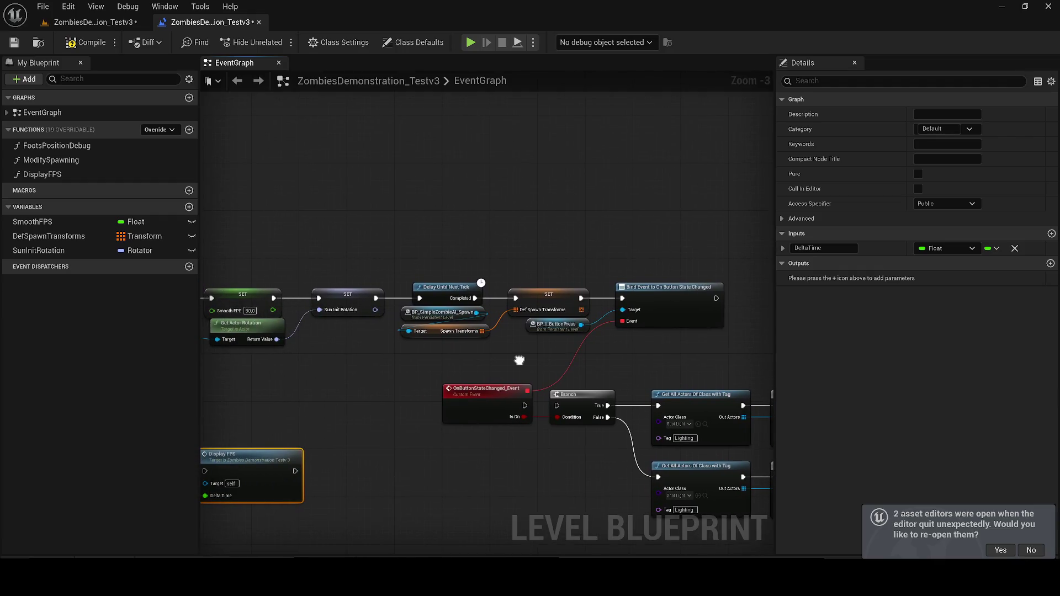
{"action": "left_click_drag", "start_coordinate": [378, 311], "coordinate": [493, 314]}
{"action": "left_click", "coordinate": [464, 302]}
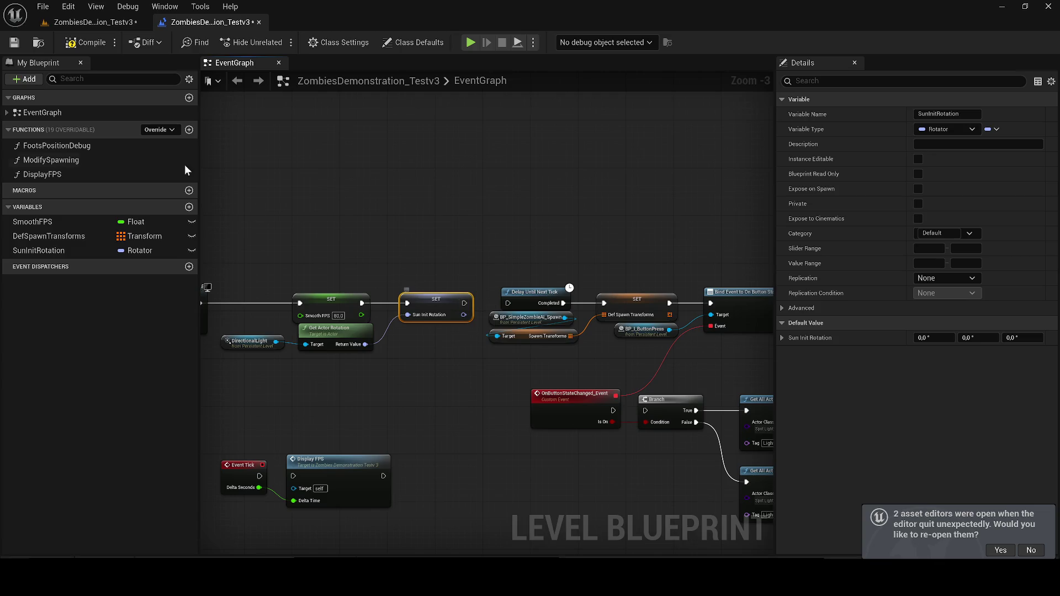
{"action": "left_click", "coordinate": [13, 43]}
{"action": "left_click", "coordinate": [84, 21]}
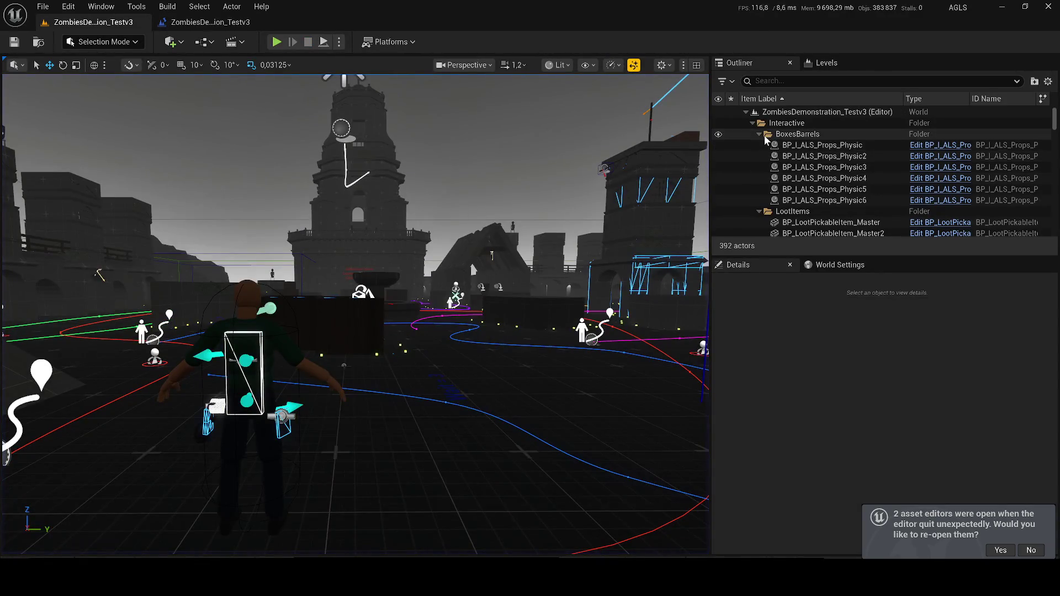
Collapse the BoxesBarrels, LootItems, OtherPickableProps and Rifles folders in the Outliner.
{"action": "left_click", "coordinate": [760, 134]}
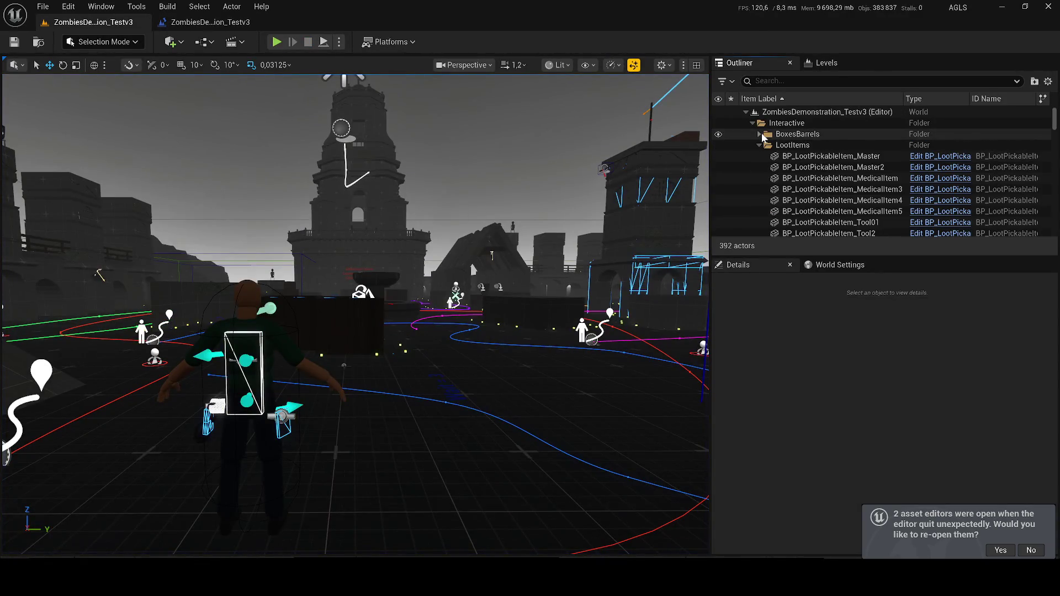
{"action": "left_click", "coordinate": [758, 145]}
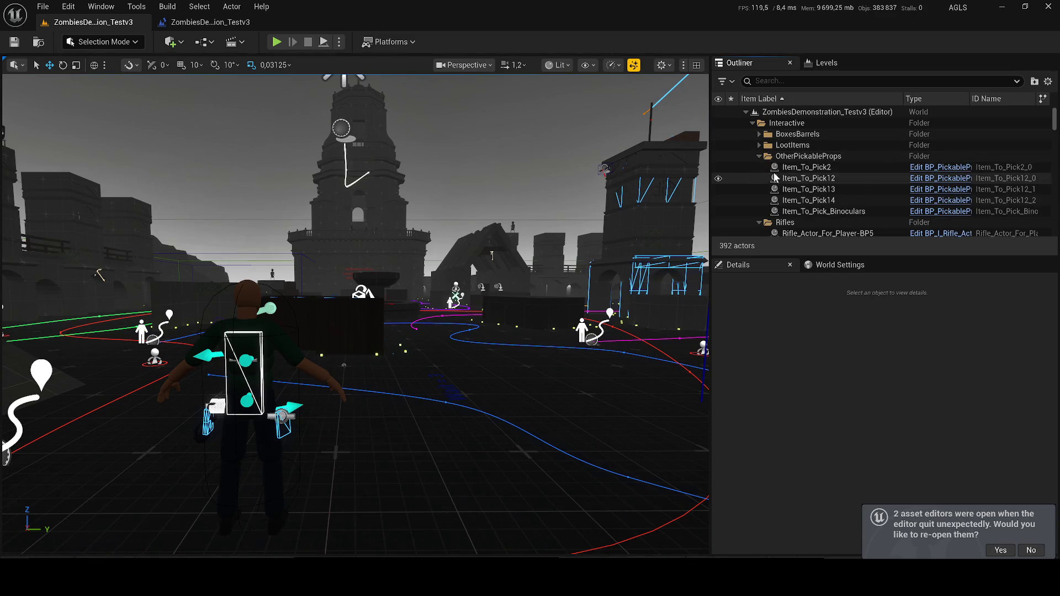
{"action": "left_click", "coordinate": [759, 156]}
{"action": "left_click", "coordinate": [759, 167]}
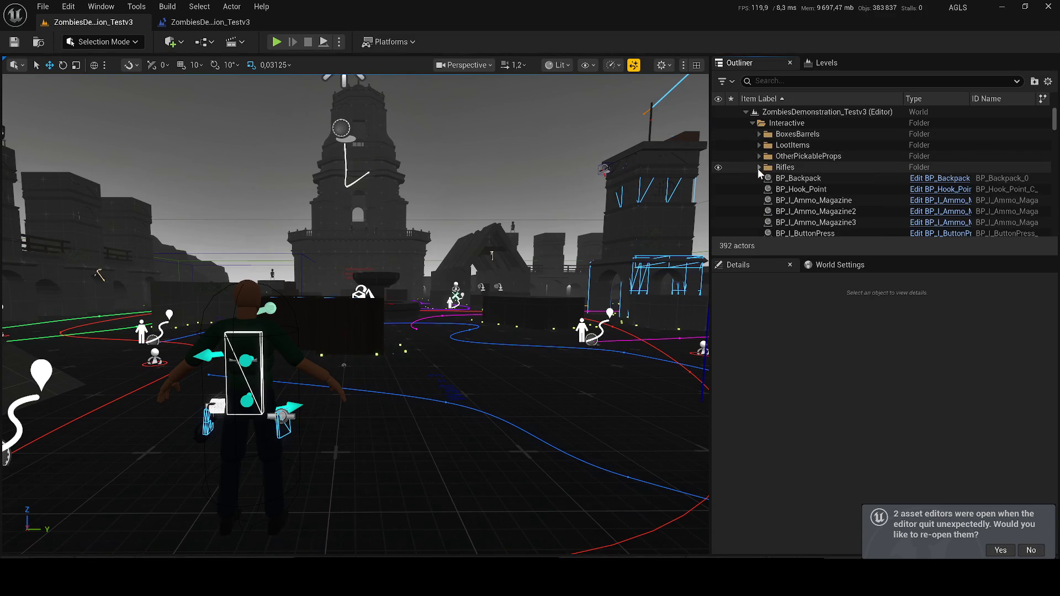
{"action": "scroll", "coordinate": [787, 179], "scroll_direction": "down", "scroll_amount": 6}
{"action": "scroll", "coordinate": [803, 191], "scroll_direction": "down", "scroll_amount": 3}
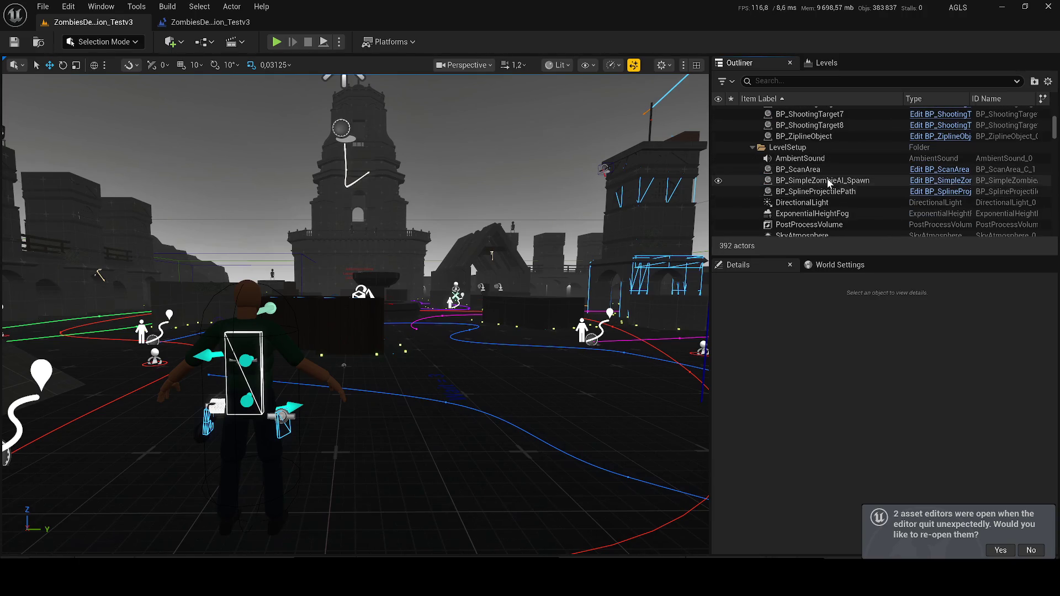
Delete the BP_PickupVehicle actor from the level.
{"action": "scroll", "coordinate": [828, 183], "scroll_direction": "down", "scroll_amount": 4}
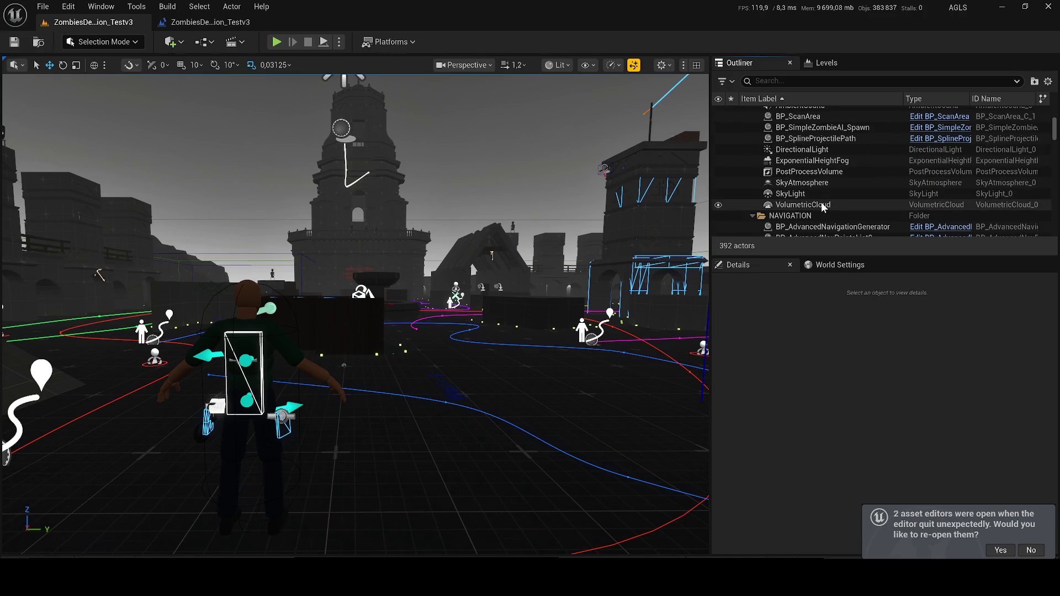
{"action": "left_click", "coordinate": [823, 192]}
{"action": "scroll", "coordinate": [857, 197], "scroll_direction": "down", "scroll_amount": 5}
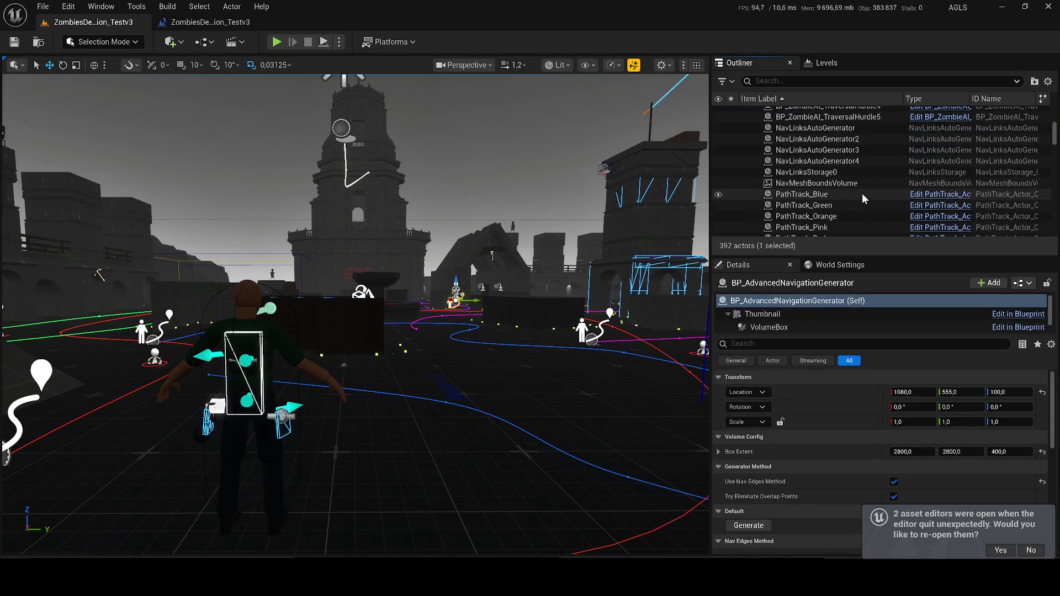
{"action": "scroll", "coordinate": [857, 197], "scroll_direction": "down", "scroll_amount": 3}
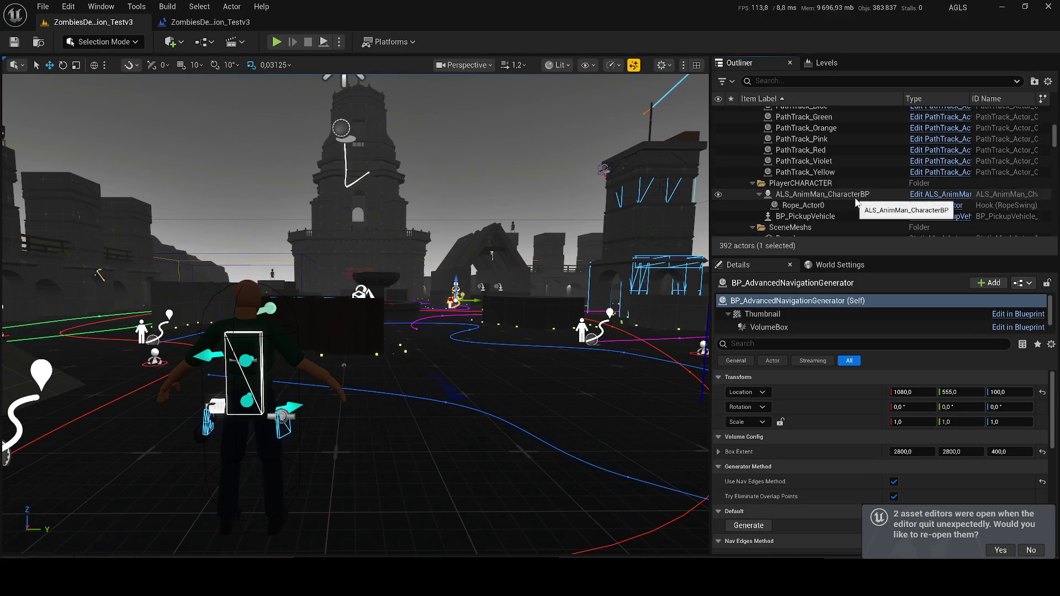
{"action": "left_click", "coordinate": [819, 217]}
{"action": "key", "text": "Delete"}
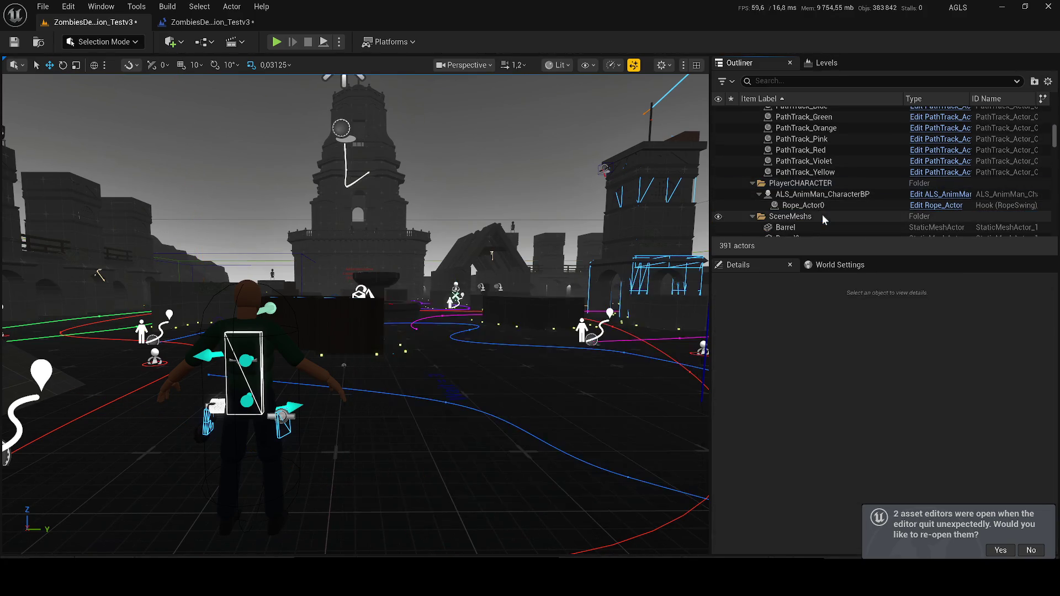
{"action": "scroll", "coordinate": [839, 207], "scroll_direction": "down", "scroll_amount": 4}
{"action": "scroll", "coordinate": [839, 207], "scroll_direction": "up", "scroll_amount": 2}
Collapse the SceneMeshs folder and select the FPS_DisplayInGame text actor.
{"action": "left_click", "coordinate": [752, 163]}
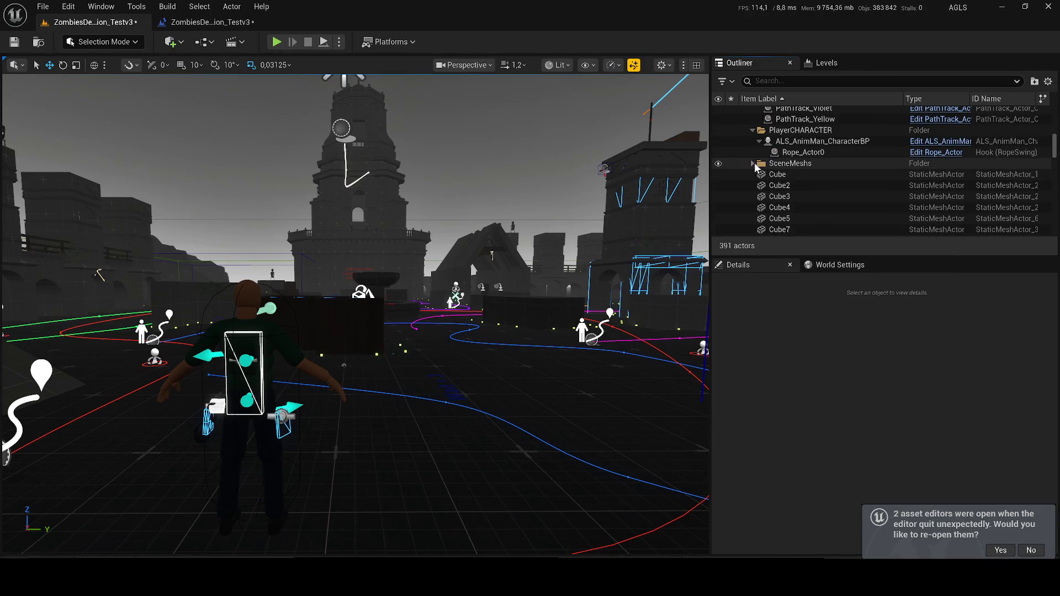
{"action": "scroll", "coordinate": [800, 183], "scroll_direction": "down", "scroll_amount": 10}
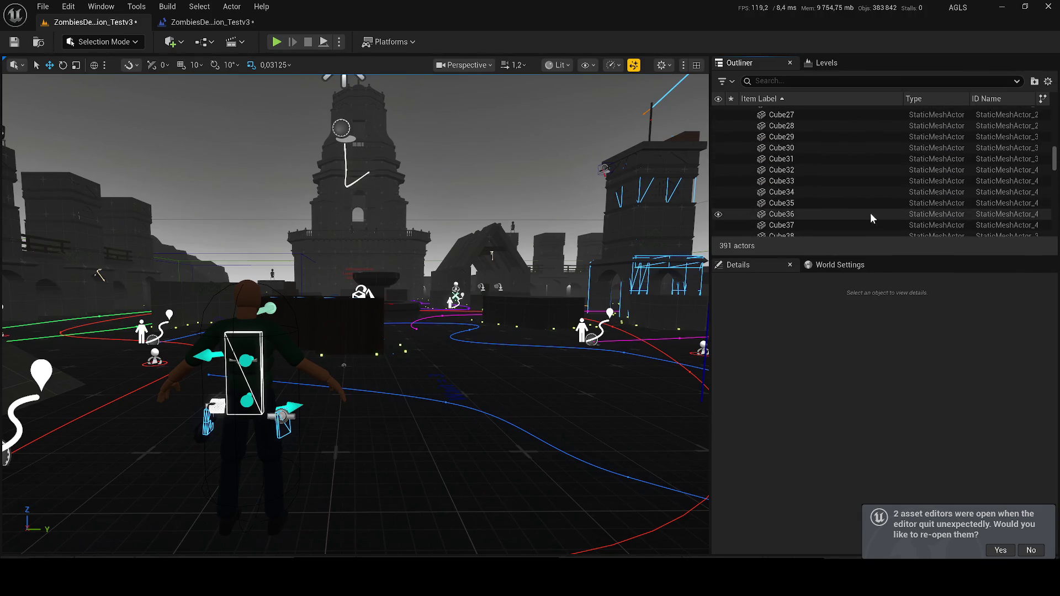
{"action": "left_click_drag", "start_coordinate": [1054, 171], "coordinate": [1047, 222]}
{"action": "scroll", "coordinate": [1047, 222], "scroll_direction": "down", "scroll_amount": 2}
{"action": "left_click", "coordinate": [800, 171]}
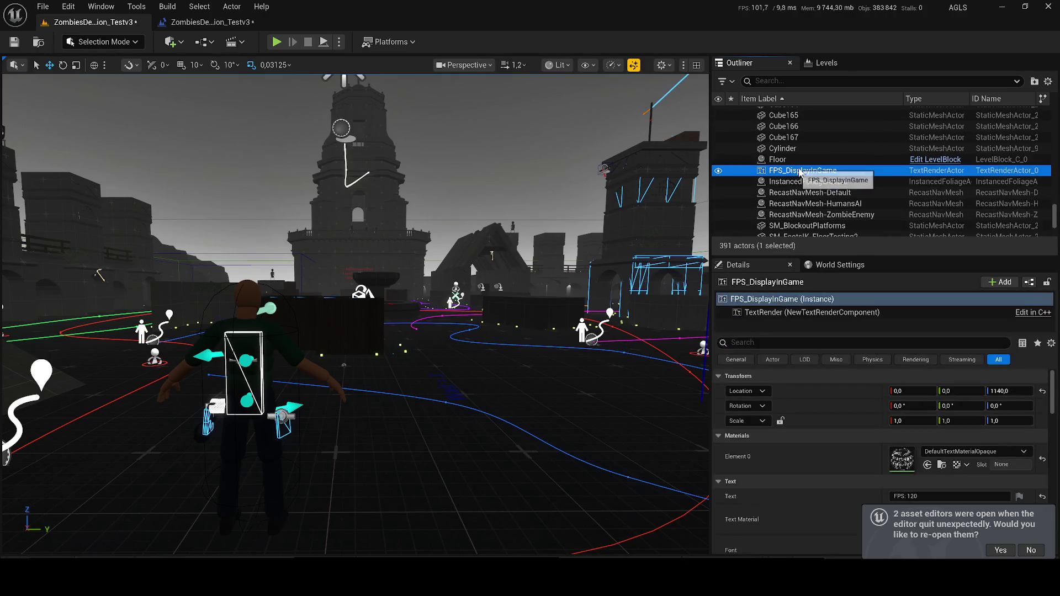
Delete TextRenderActor16 through TextRenderActor25 and save the map.
{"action": "scroll", "coordinate": [849, 193], "scroll_direction": "down", "scroll_amount": 2}
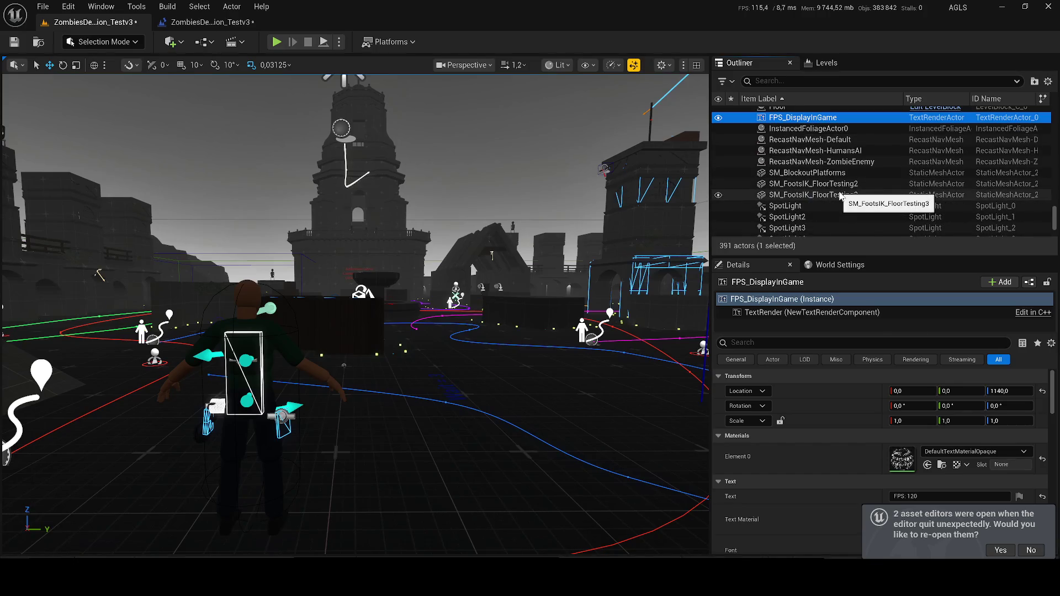
{"action": "scroll", "coordinate": [838, 191], "scroll_direction": "down", "scroll_amount": 4}
{"action": "left_click", "coordinate": [807, 155]}
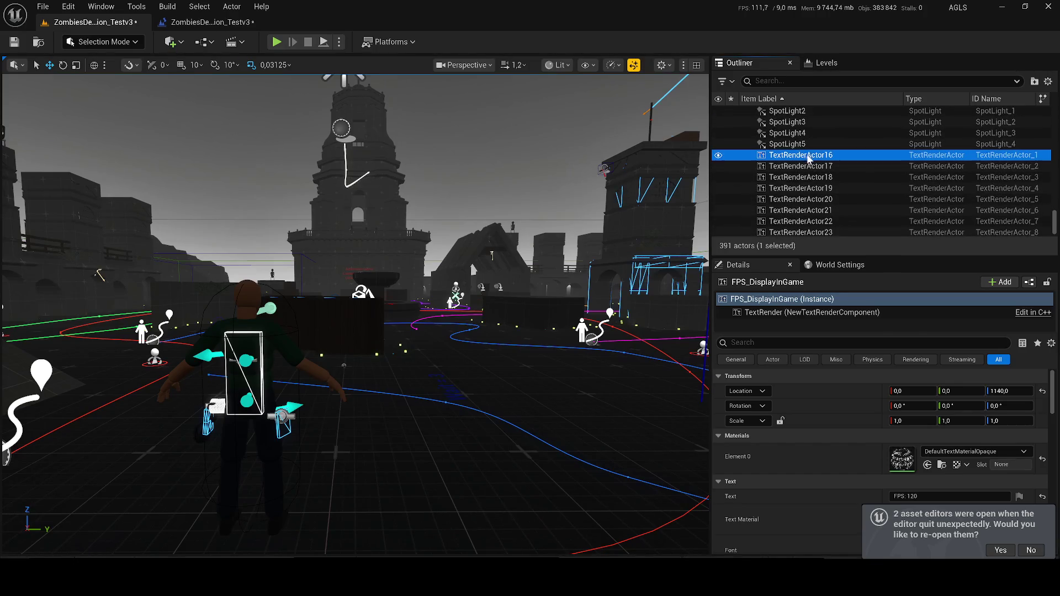
{"action": "scroll", "coordinate": [828, 188], "scroll_direction": "down", "scroll_amount": 1}
{"action": "left_click", "coordinate": [817, 220], "text": "shift"}
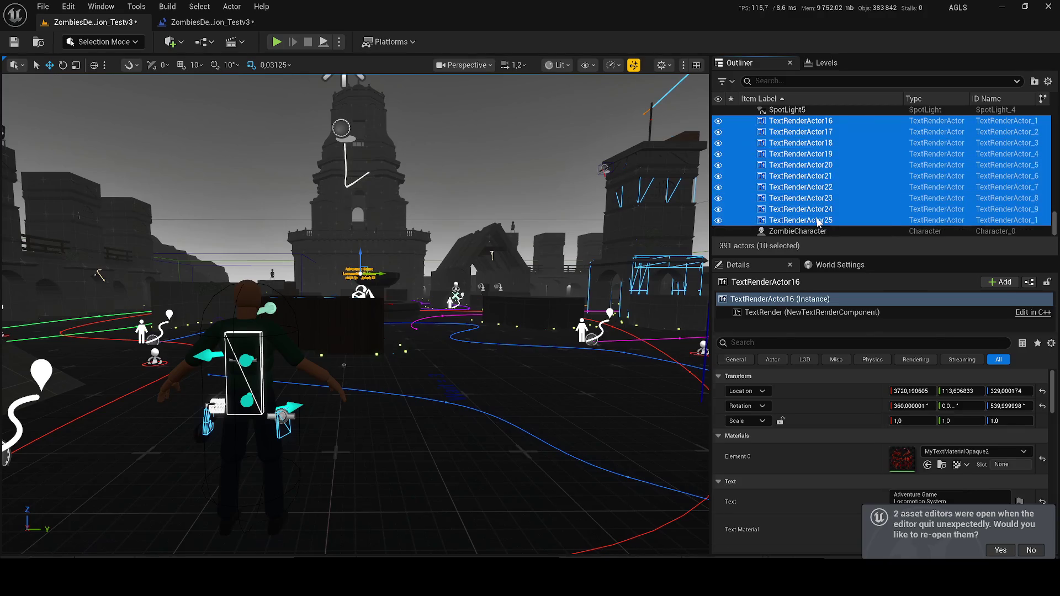
{"action": "key", "text": "Delete"}
{"action": "key", "text": "ctrl+s"}
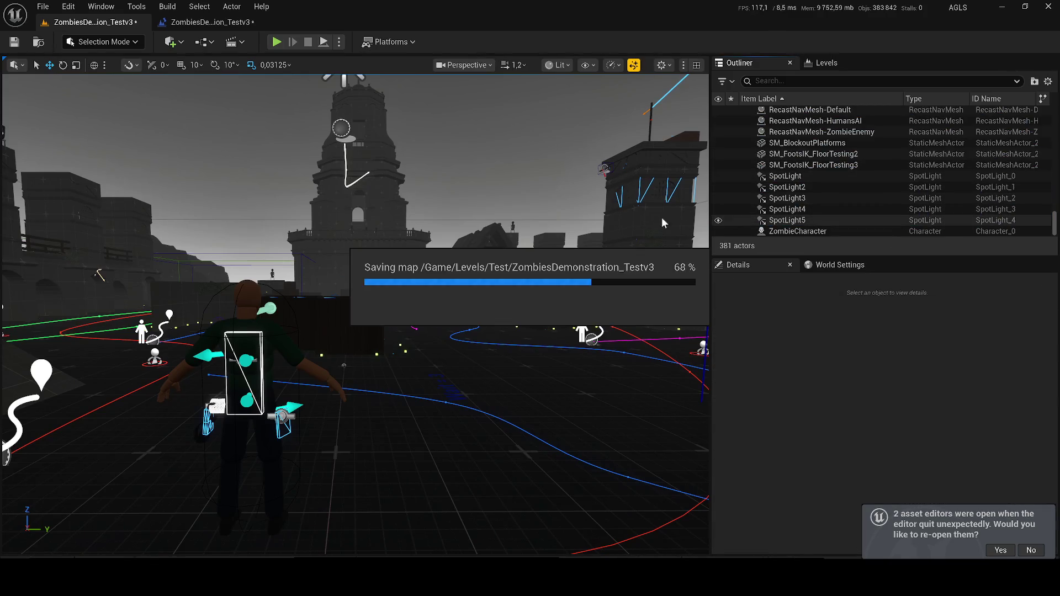
Check the level's game mode and default pawn in World Settings, then start a play session.
{"action": "left_click", "coordinate": [825, 265]}
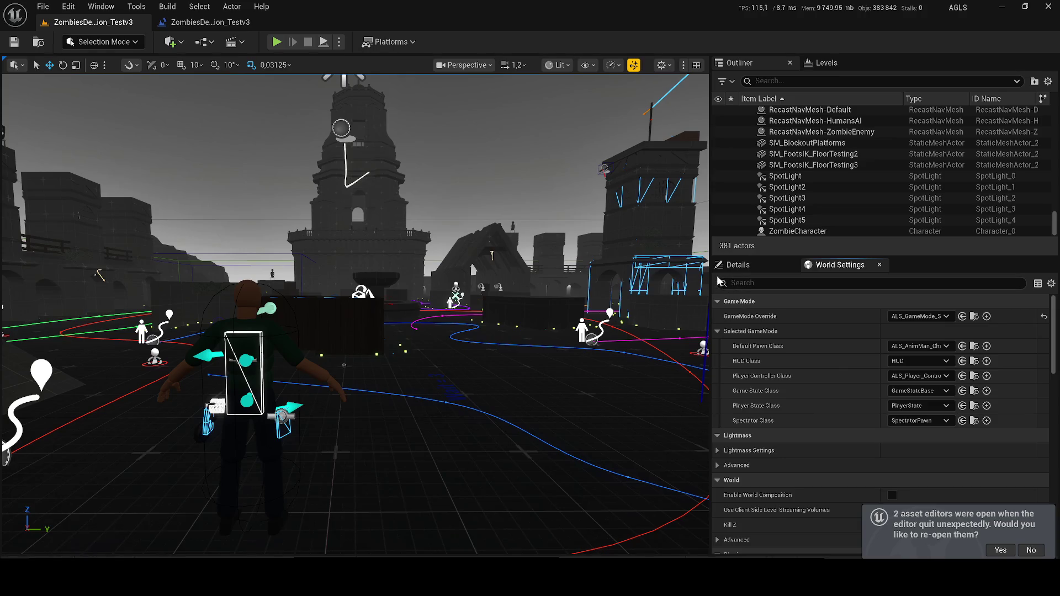
{"action": "left_click", "coordinate": [736, 269]}
{"action": "left_click_drag", "start_coordinate": [441, 230], "coordinate": [333, 61]}
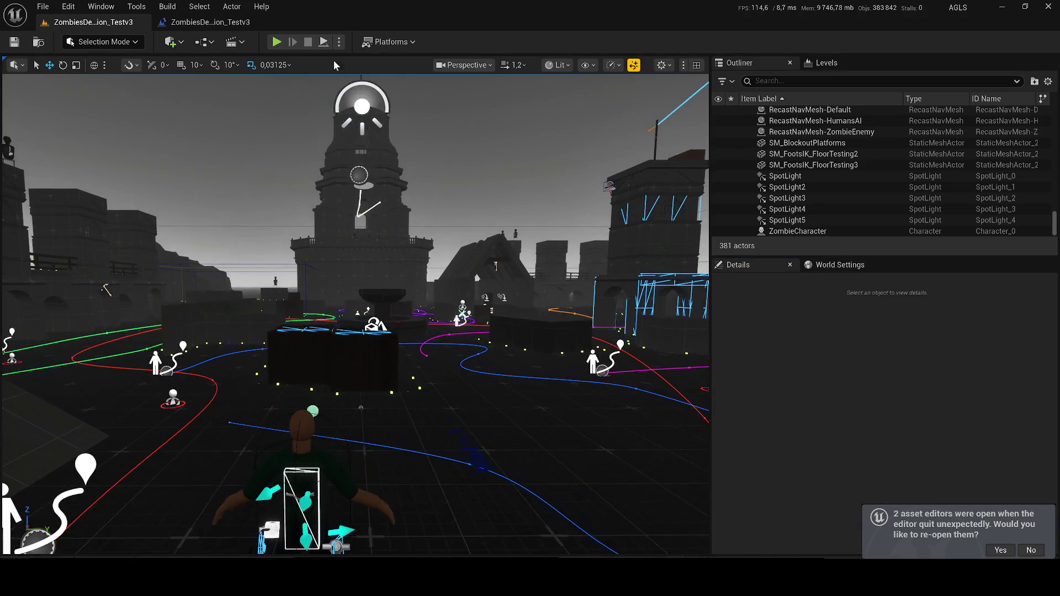
{"action": "left_click", "coordinate": [278, 42]}
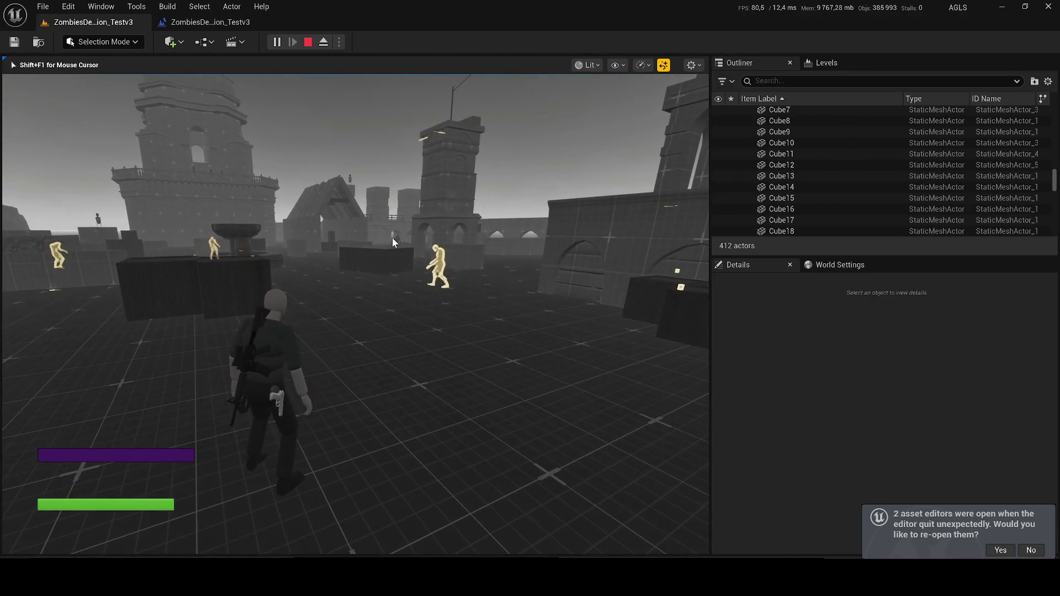
Restart the play session, fire the pistol repeatedly at the zombies, then stop to see the errors.
{"action": "key", "text": "Escape"}
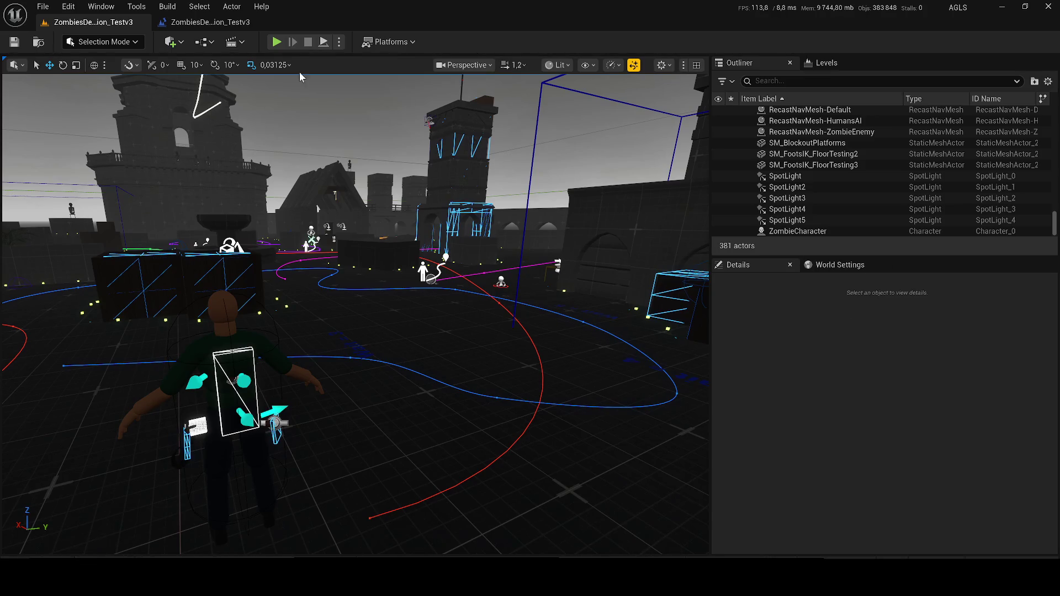
{"action": "left_click", "coordinate": [279, 42]}
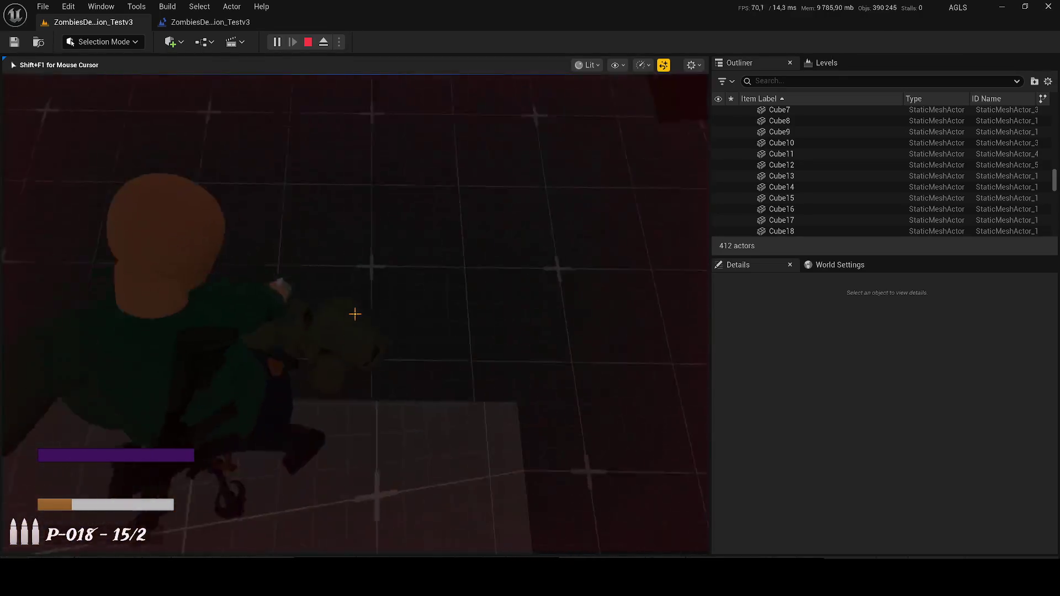
{"action": "left_click", "coordinate": [355, 314]}
{"action": "left_click", "coordinate": [355, 314]}
{"action": "left_click", "coordinate": [355, 314]}
{"action": "left_click", "coordinate": [355, 314]}
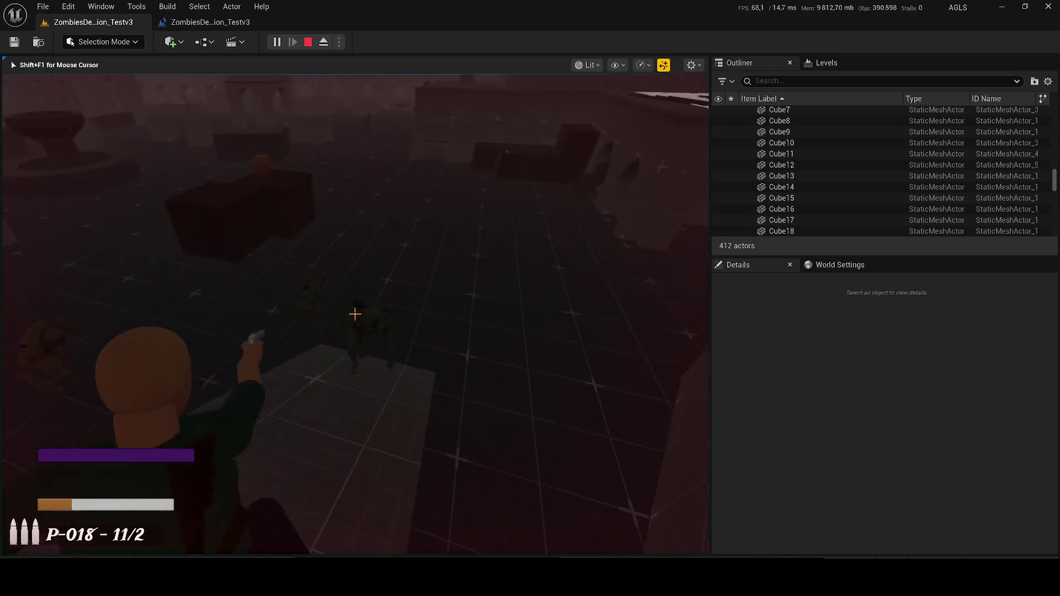
{"action": "left_click", "coordinate": [354, 314]}
{"action": "left_click", "coordinate": [355, 314]}
{"action": "left_click", "coordinate": [355, 314]}
{"action": "left_click", "coordinate": [355, 314]}
{"action": "left_click", "coordinate": [355, 314]}
{"action": "left_click", "coordinate": [354, 314]}
{"action": "left_click", "coordinate": [355, 314]}
{"action": "left_click", "coordinate": [354, 315]}
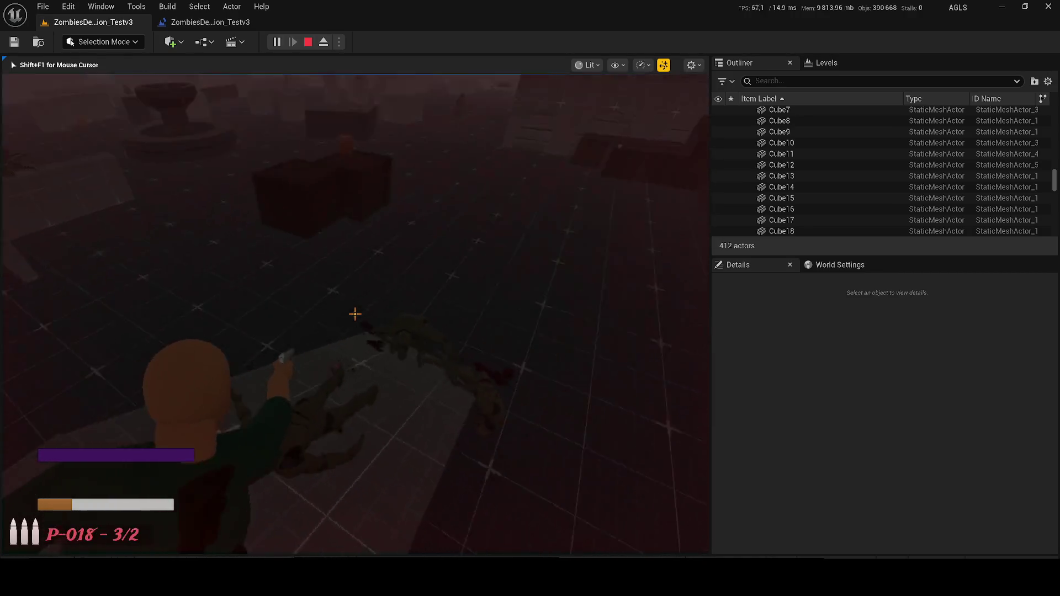
{"action": "left_click", "coordinate": [355, 314]}
{"action": "left_click", "coordinate": [355, 314]}
{"action": "left_click", "coordinate": [355, 314]}
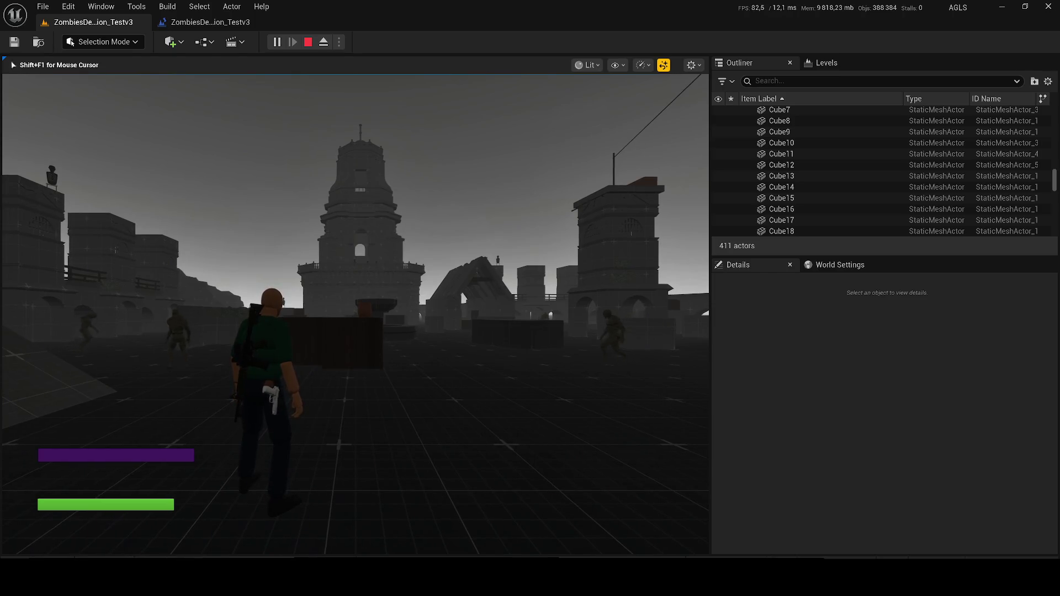
{"action": "key", "text": "Escape"}
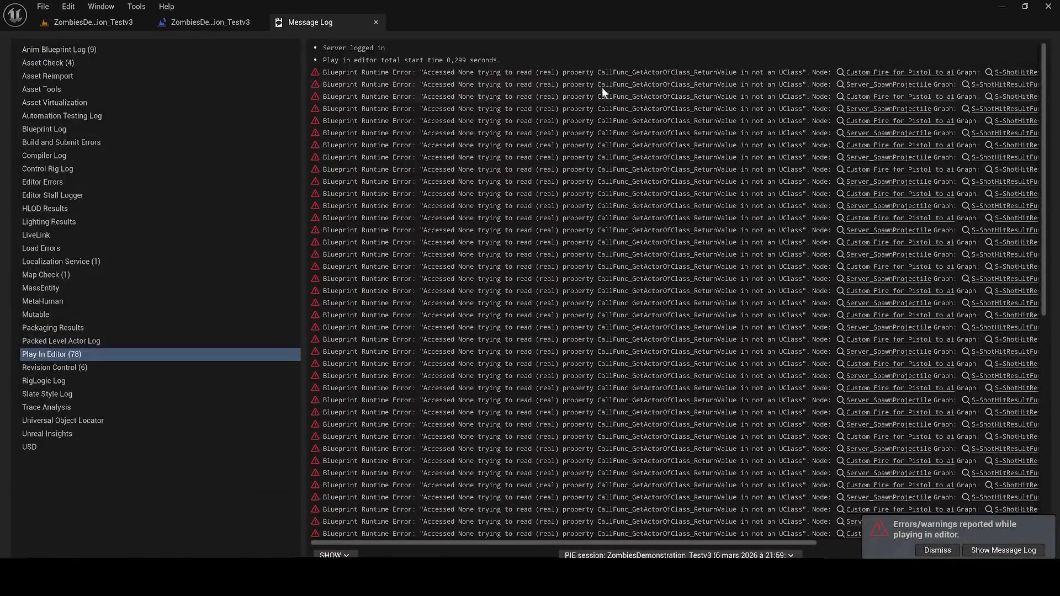
Run a brief play session, then return to the level and raise the camera to an overhead view.
{"action": "left_click", "coordinate": [89, 22]}
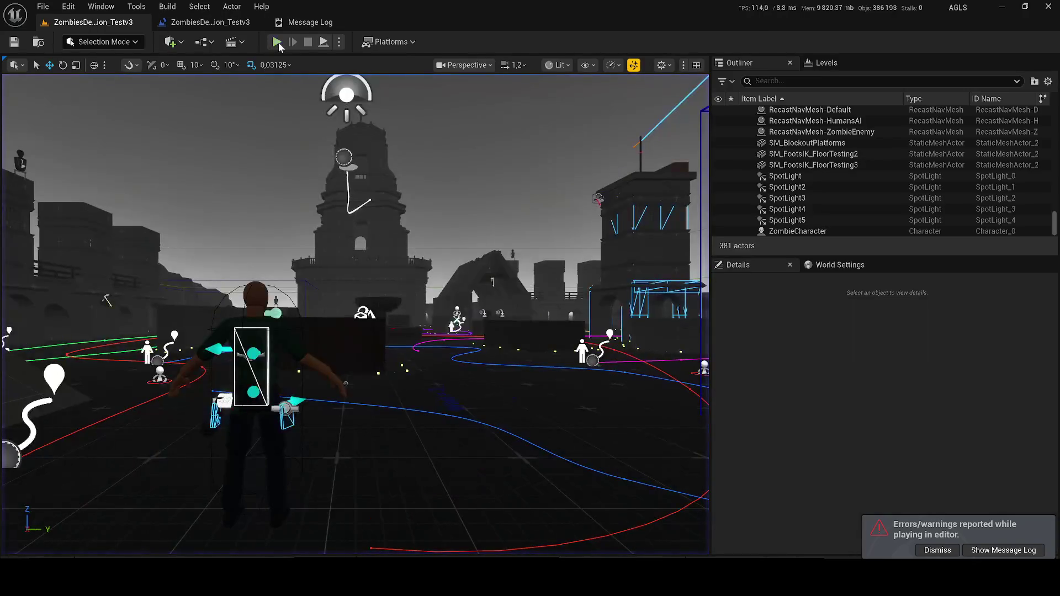
{"action": "key", "text": "alt+p"}
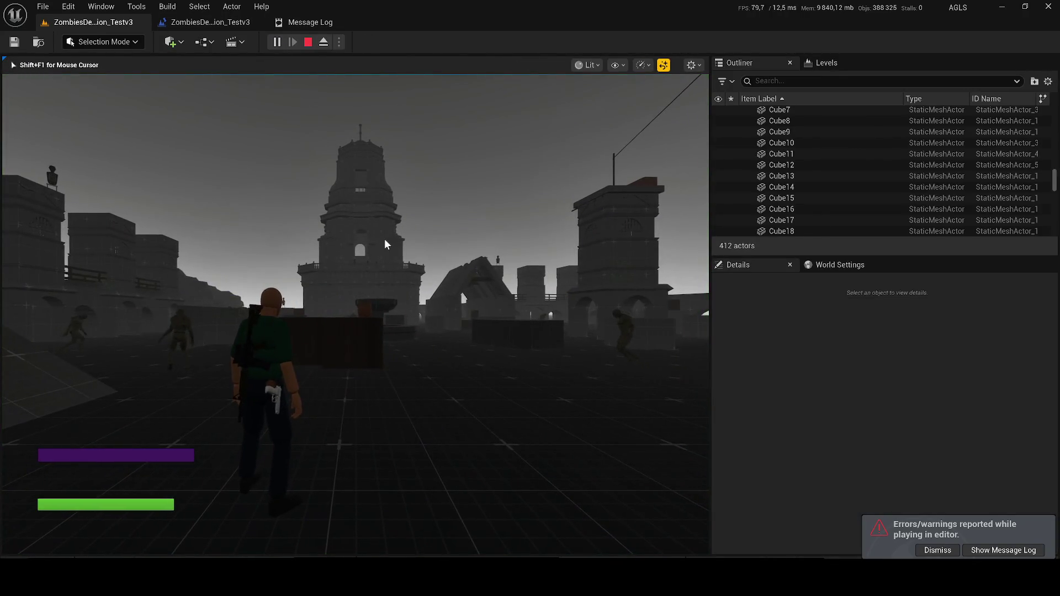
{"action": "key", "text": "Escape"}
{"action": "left_click", "coordinate": [99, 25]}
{"action": "left_click_drag", "start_coordinate": [427, 324], "coordinate": [416, 144]}
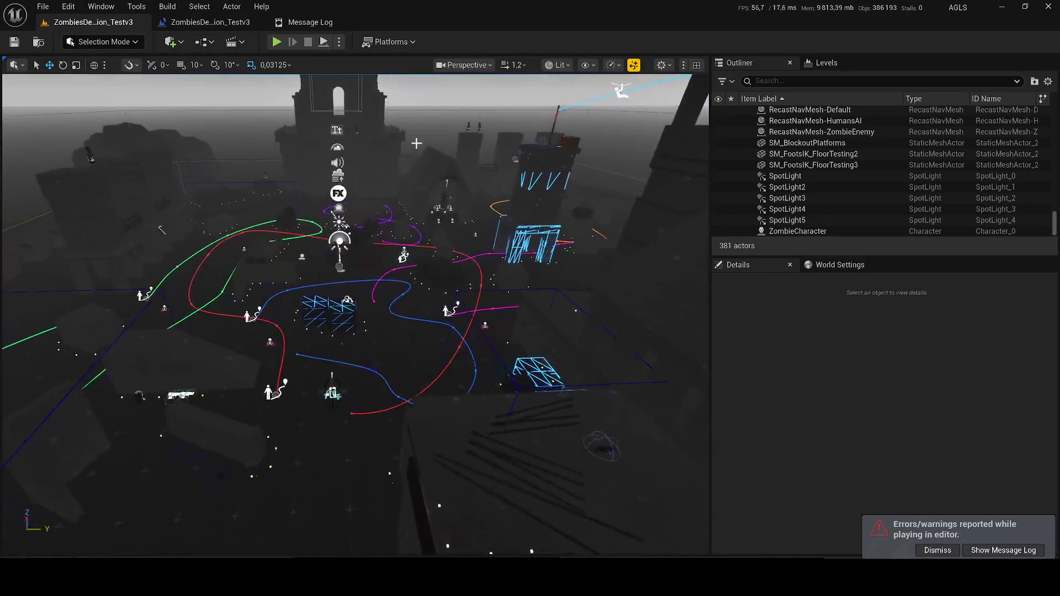
Simulate the level, frame zombie AGLS_ZombieCharacter_Base0 with the navmesh toggled, then stop and Play again.
{"action": "left_click", "coordinate": [339, 42]}
{"action": "left_click", "coordinate": [374, 155]}
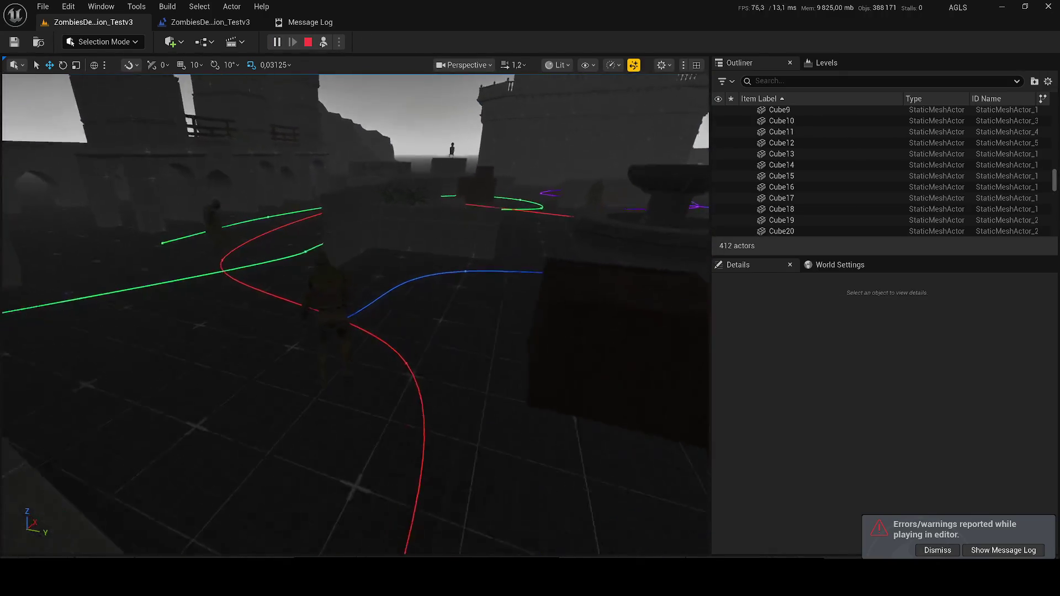
{"action": "left_click", "coordinate": [324, 242]}
{"action": "key", "text": "f"}
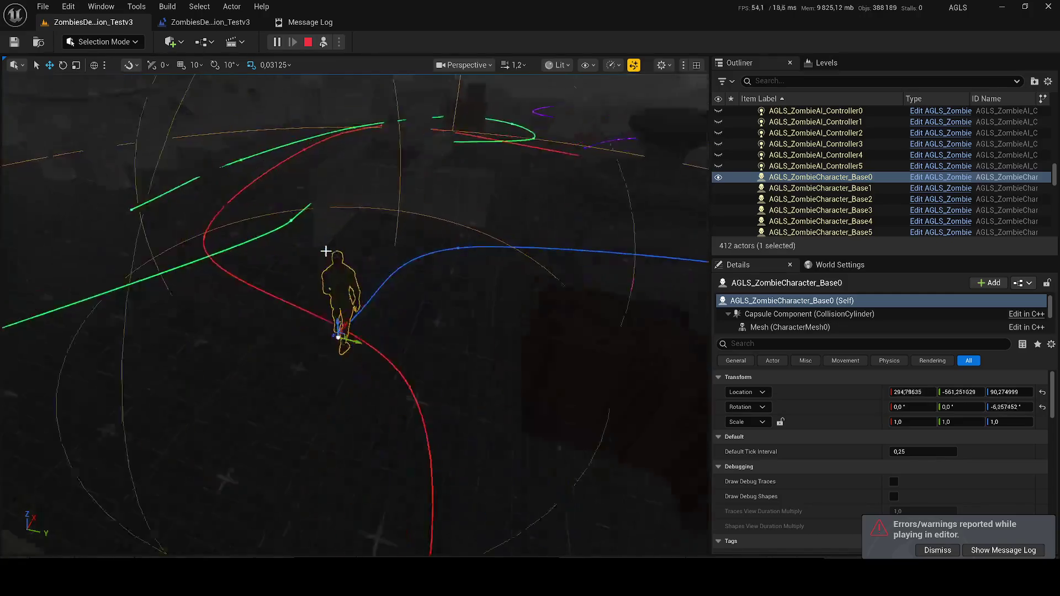
{"action": "scroll", "coordinate": [434, 260], "scroll_direction": "down", "scroll_amount": 5}
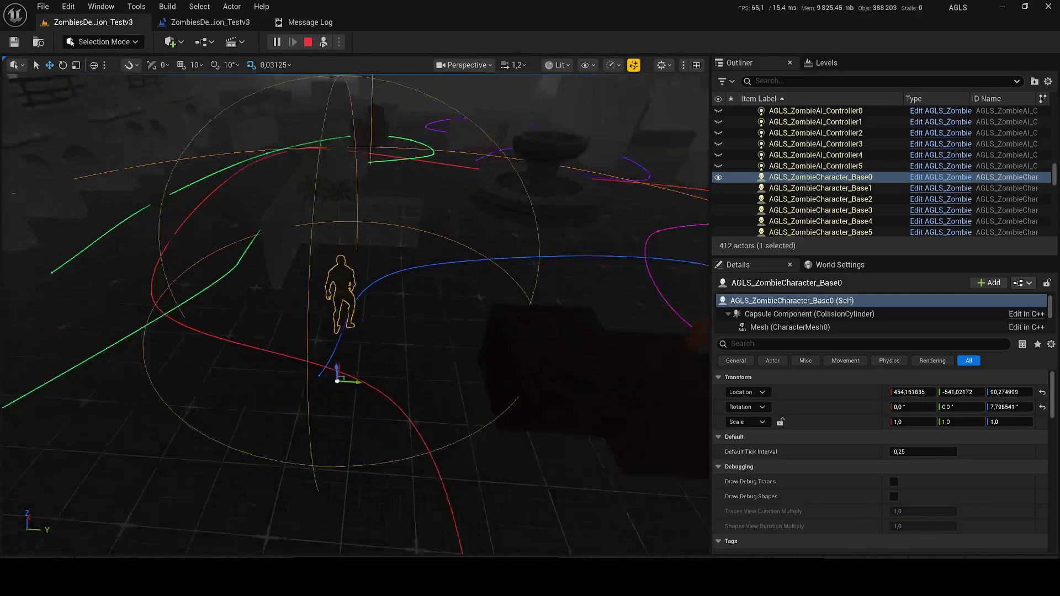
{"action": "key", "text": "p"}
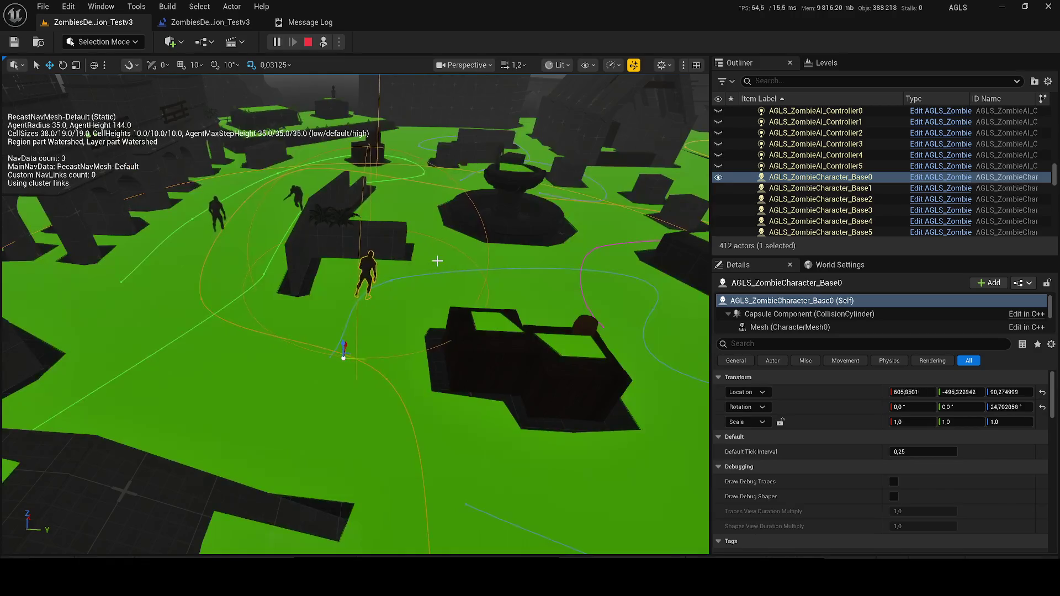
{"action": "key", "text": "p"}
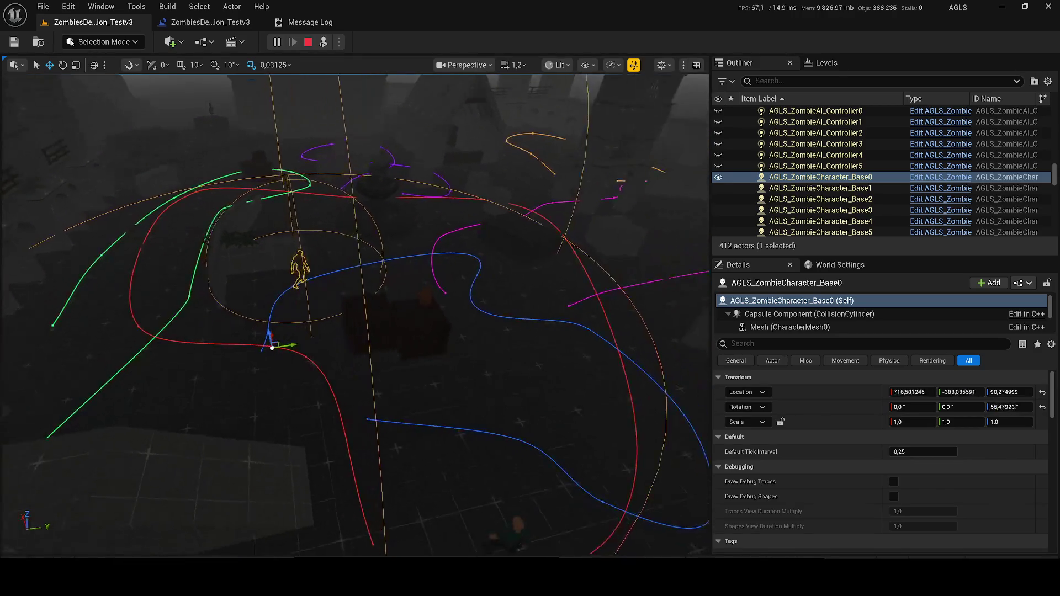
{"action": "left_click_drag", "start_coordinate": [443, 276], "coordinate": [443, 256]}
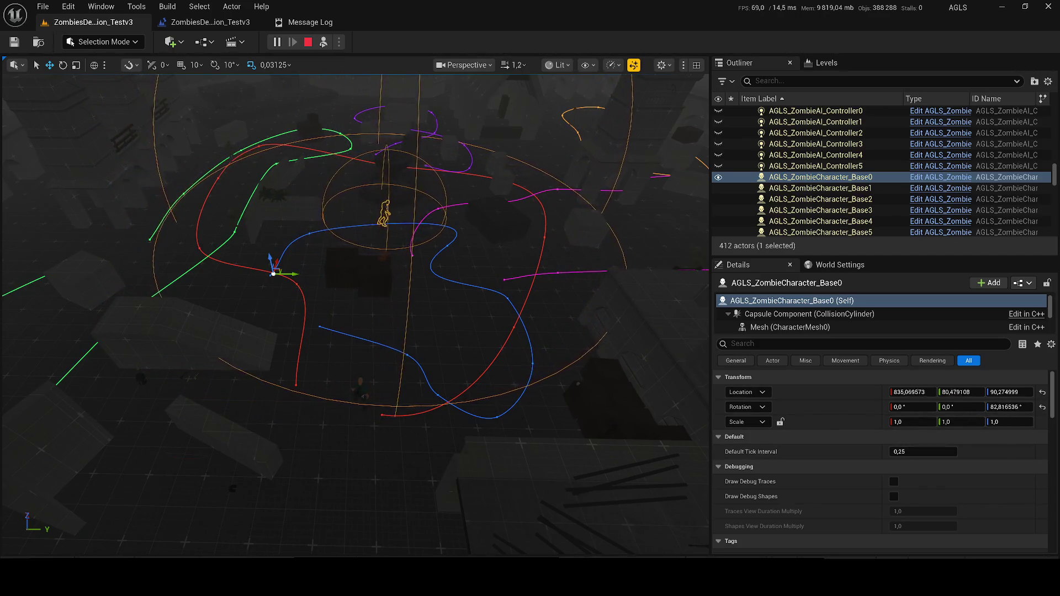
{"action": "left_click_drag", "start_coordinate": [443, 257], "coordinate": [443, 232]}
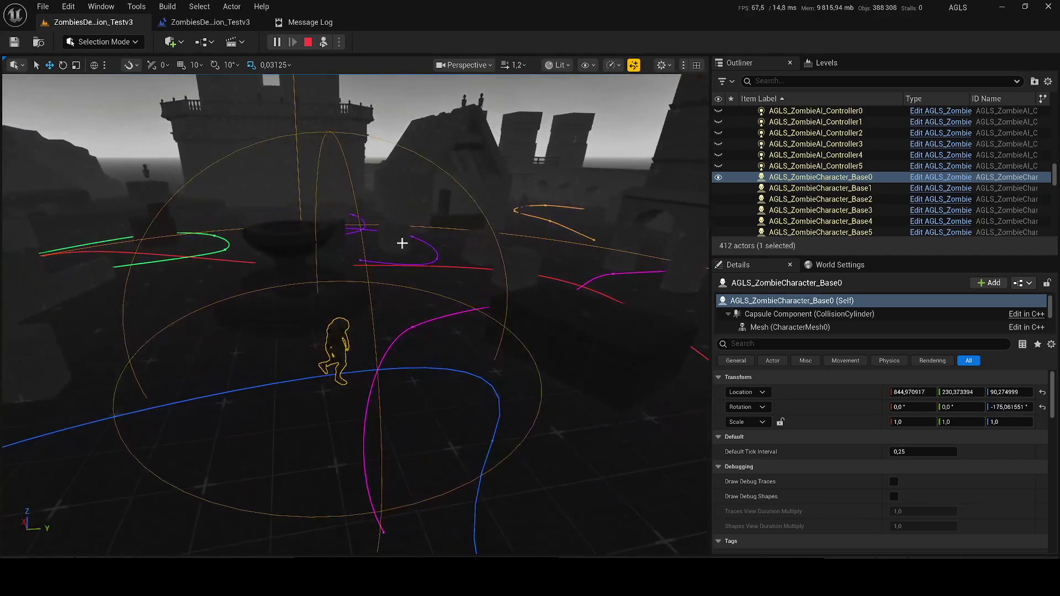
{"action": "left_click", "coordinate": [308, 42]}
{"action": "left_click", "coordinate": [273, 46]}
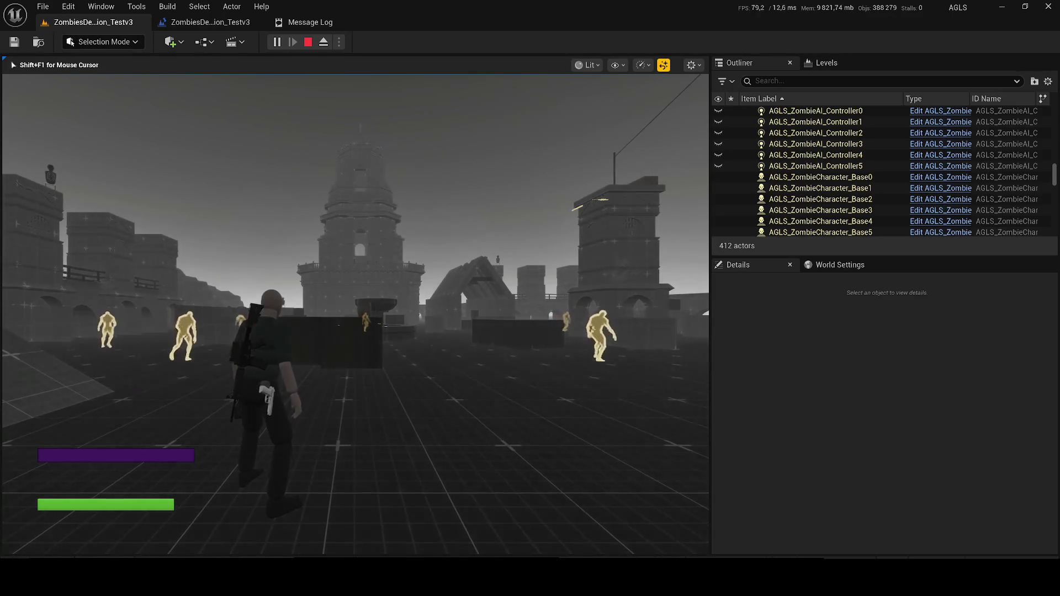
Stop playing, select ALS_AnimMan, and inspect its Movement Model and Grounded Trace Settings.
{"action": "key", "text": "Escape"}
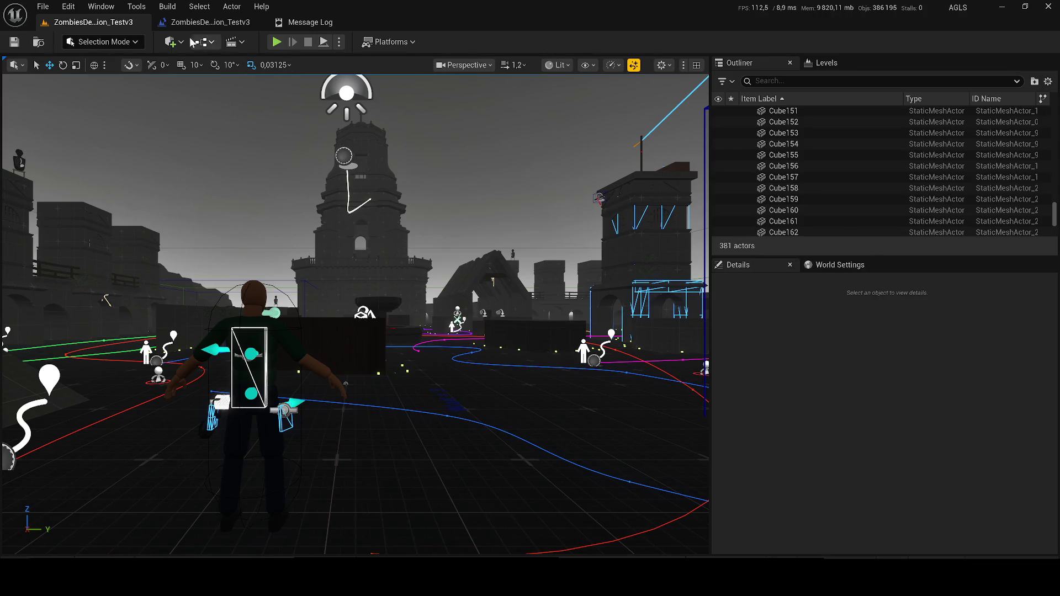
{"action": "left_click", "coordinate": [246, 310]}
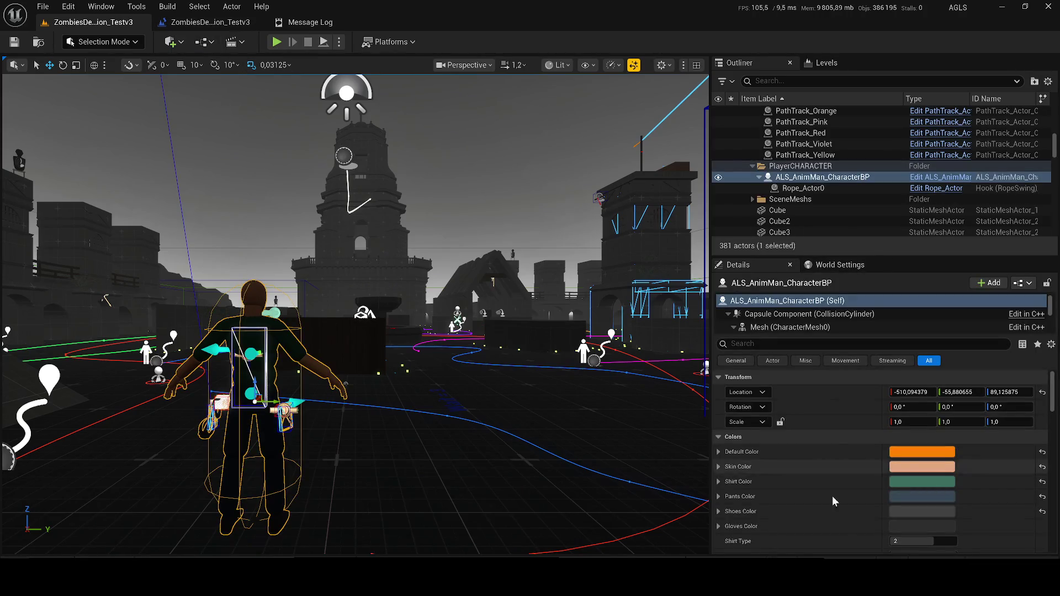
{"action": "scroll", "coordinate": [772, 450], "scroll_direction": "down", "scroll_amount": 2}
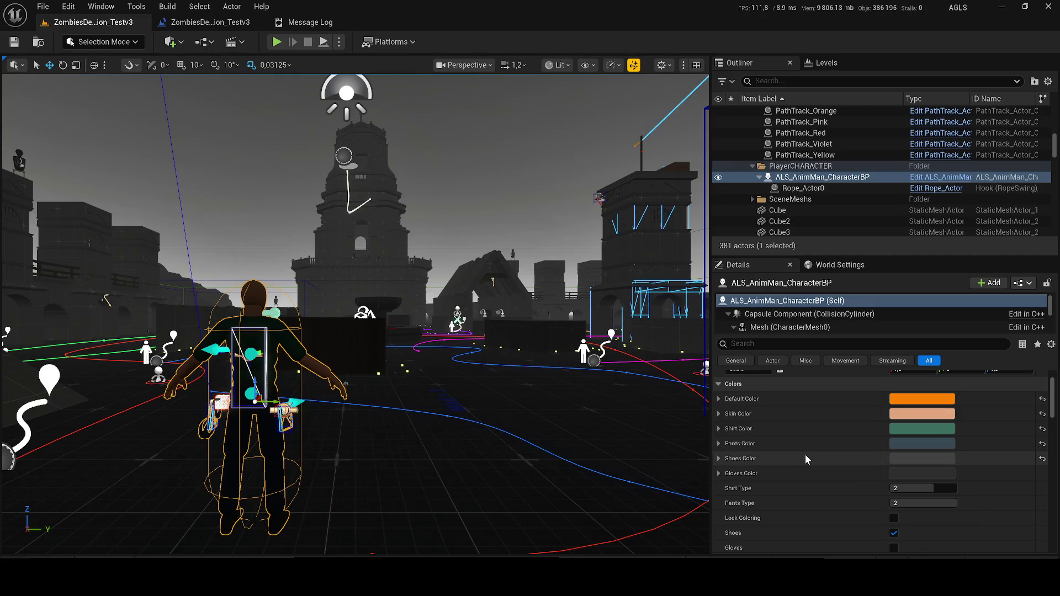
{"action": "scroll", "coordinate": [811, 458], "scroll_direction": "down", "scroll_amount": 3}
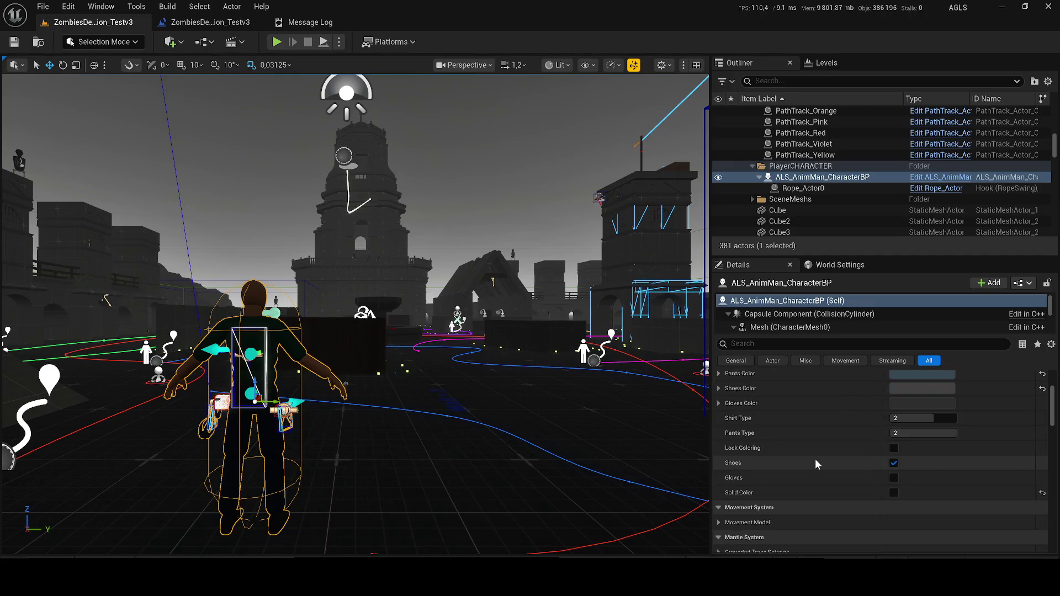
{"action": "scroll", "coordinate": [816, 459], "scroll_direction": "down", "scroll_amount": 2}
{"action": "left_click", "coordinate": [757, 486]}
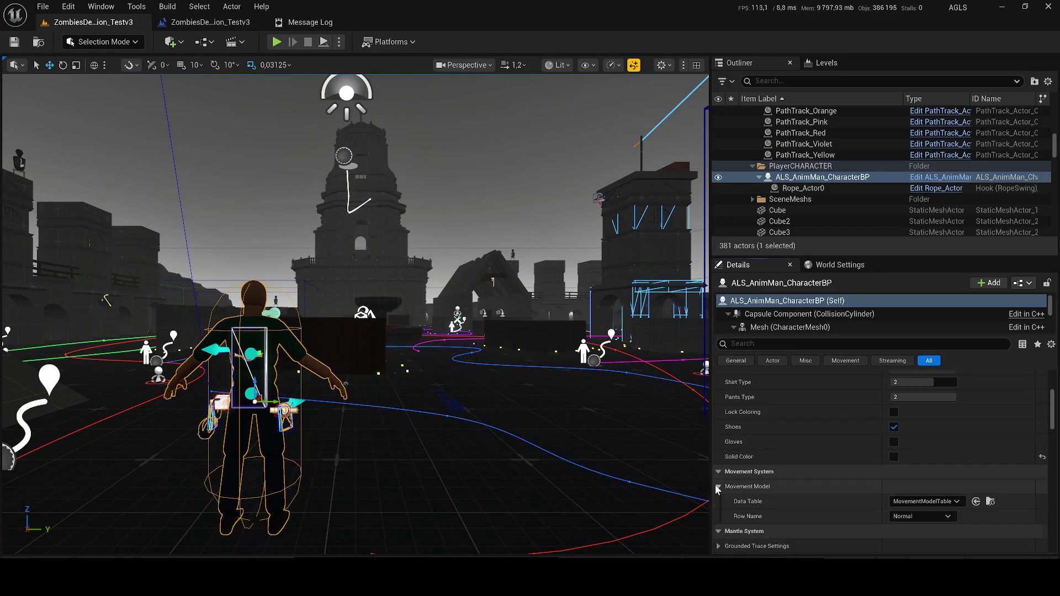
{"action": "scroll", "coordinate": [758, 458], "scroll_direction": "down", "scroll_amount": 2}
{"action": "left_click", "coordinate": [718, 433]}
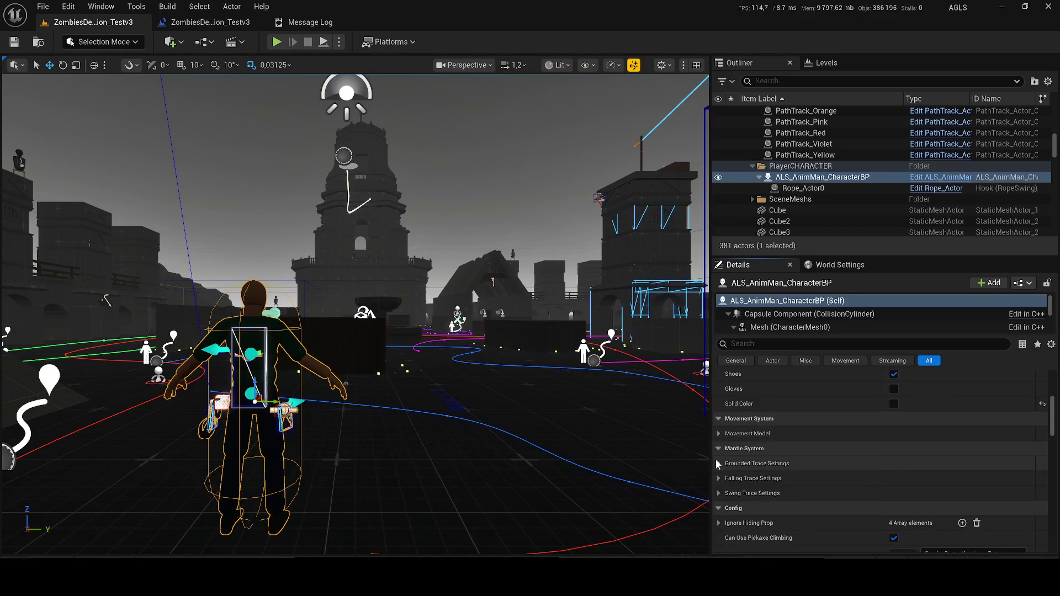
{"action": "left_click", "coordinate": [717, 464]}
{"action": "left_click", "coordinate": [718, 463]}
{"action": "left_click", "coordinate": [718, 464]}
{"action": "left_click", "coordinate": [718, 463]}
Set Max Pistol Slots to 1 and save the map.
{"action": "scroll", "coordinate": [771, 441], "scroll_direction": "down", "scroll_amount": 3}
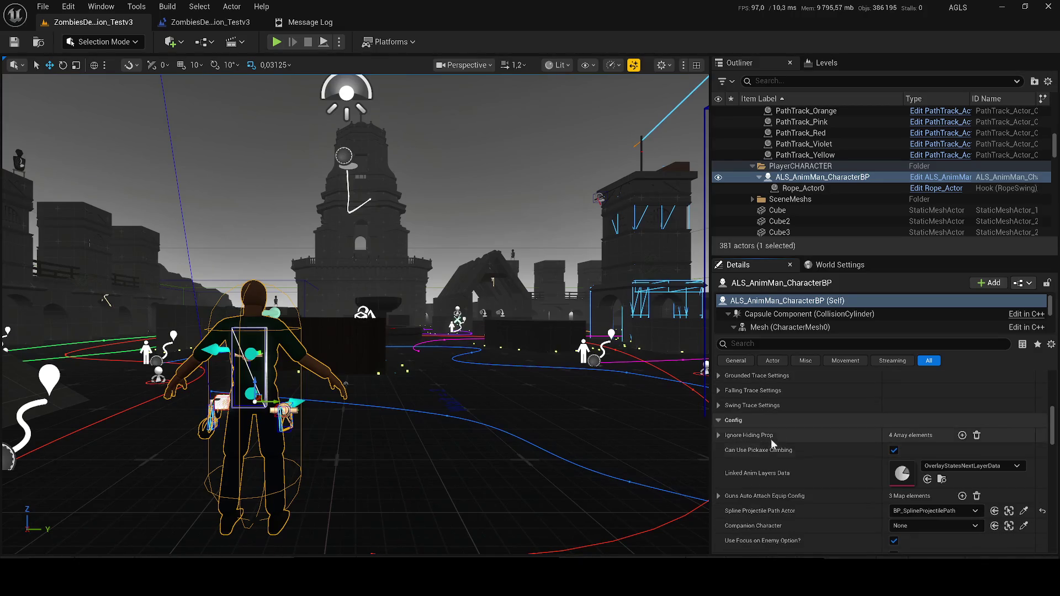
{"action": "scroll", "coordinate": [837, 434], "scroll_direction": "down", "scroll_amount": 3}
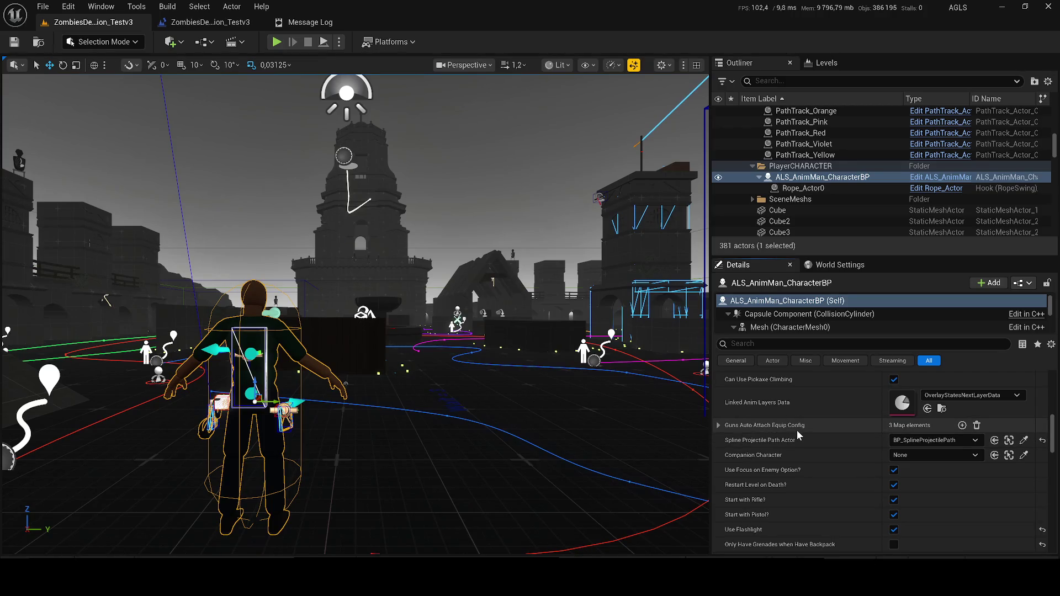
{"action": "scroll", "coordinate": [823, 494], "scroll_direction": "down", "scroll_amount": 2}
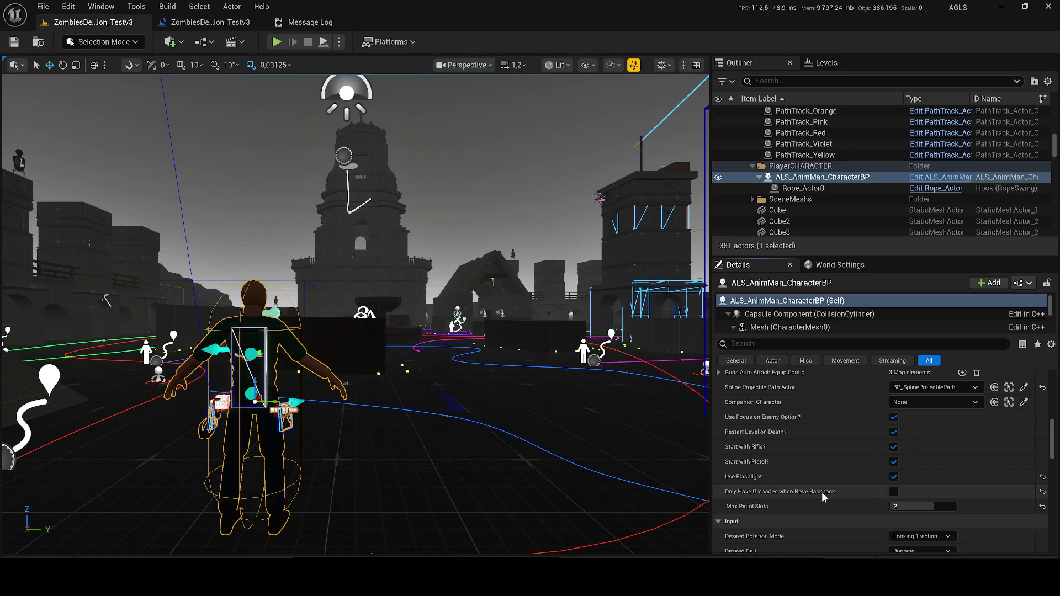
{"action": "scroll", "coordinate": [843, 463], "scroll_direction": "down", "scroll_amount": 3}
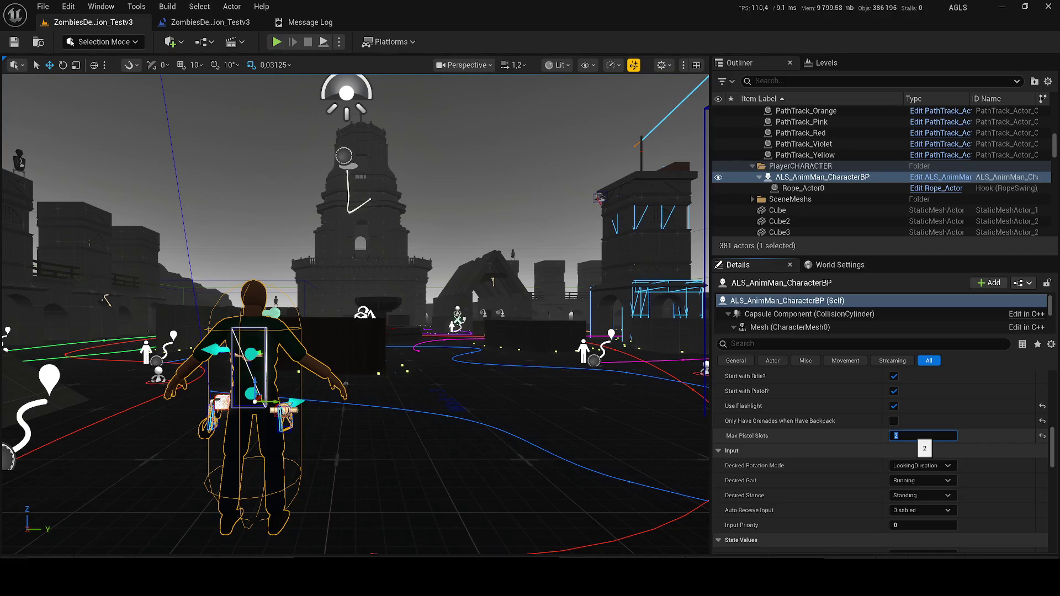
{"action": "type", "text": "1"}
{"action": "key", "text": "Return"}
{"action": "key", "text": "f"}
{"action": "key", "text": "ctrl+s"}
Start playing the level and equip the pistol from the weapon wheel.
{"action": "key", "text": "alt+p"}
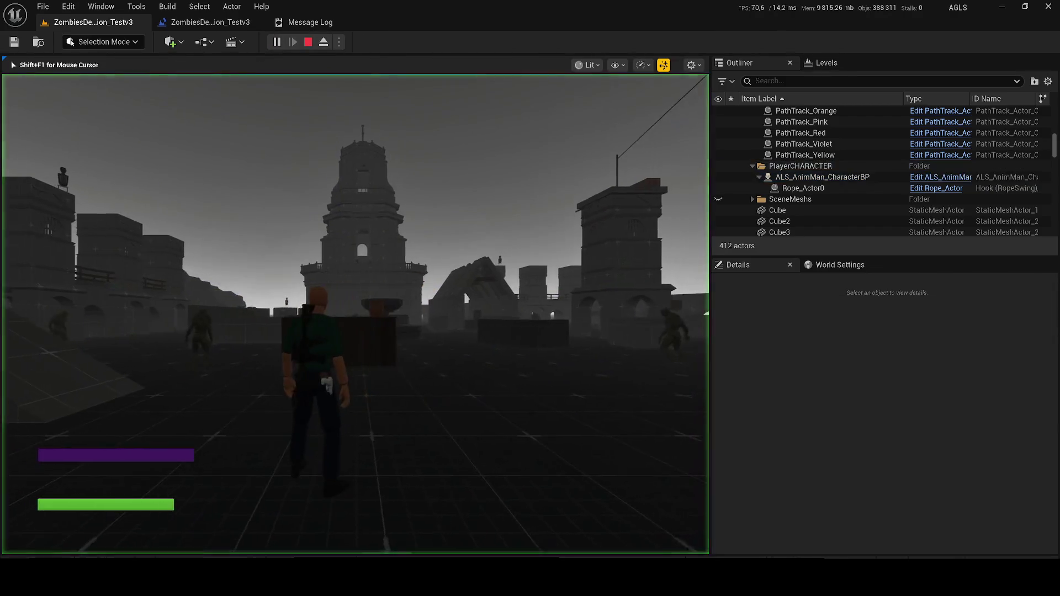
{"action": "key", "text": "Tab"}
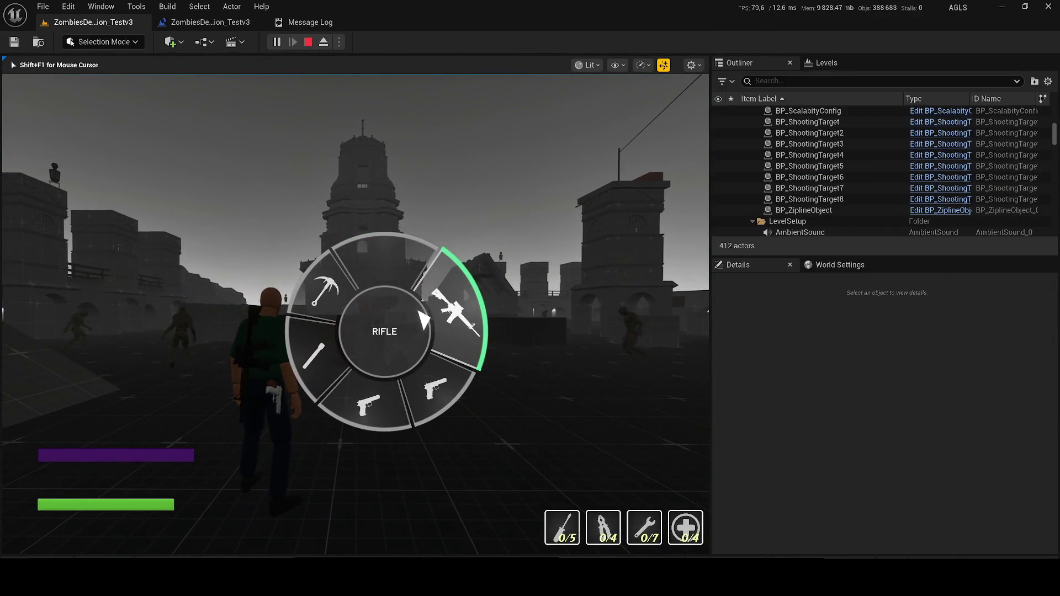
{"action": "key", "text": "Tab"}
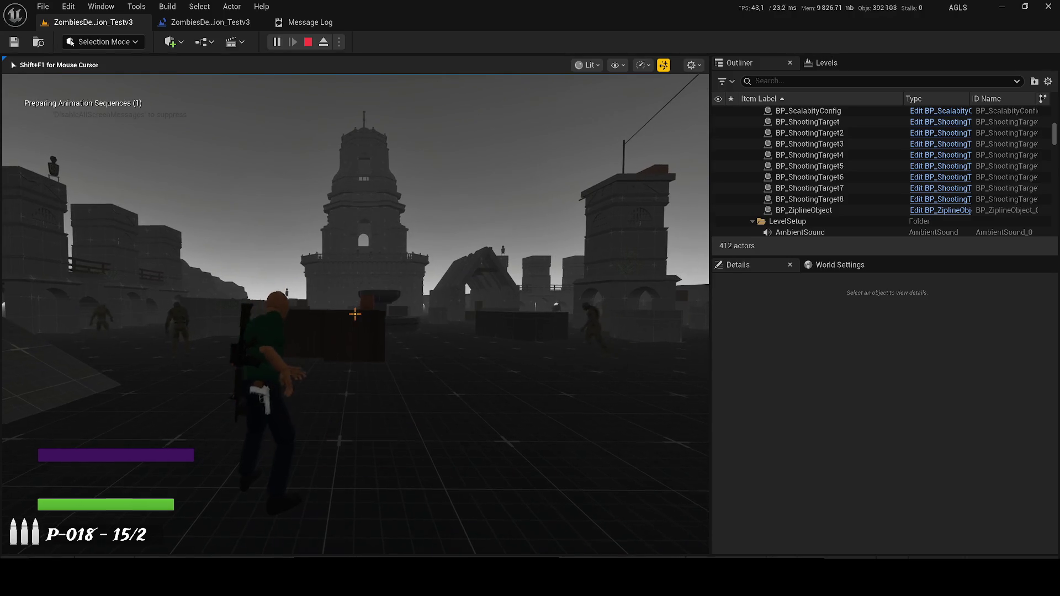
{"action": "key", "text": "Tab"}
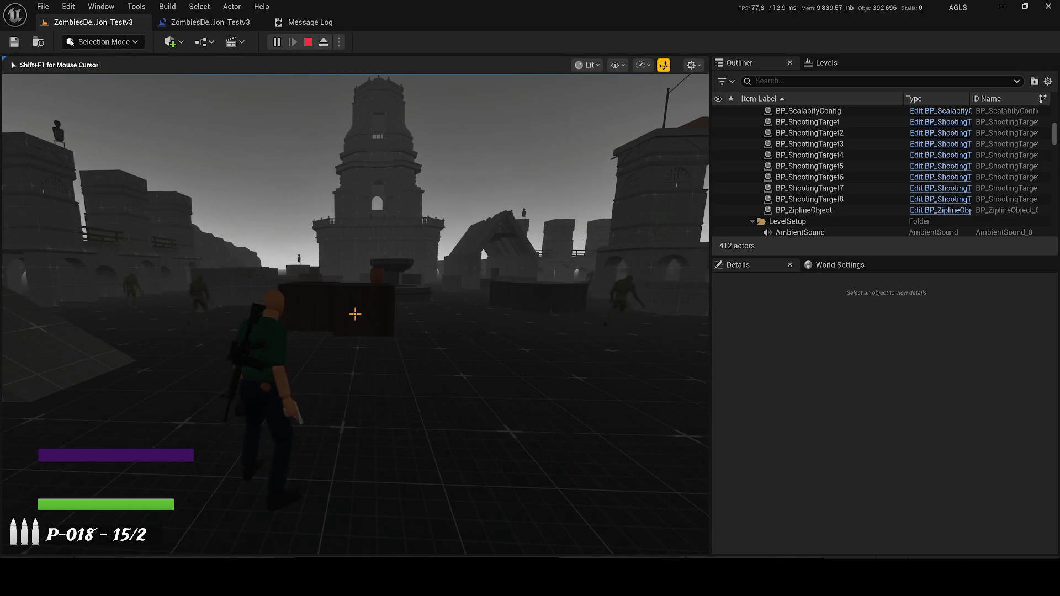
{"action": "key", "text": "Tab"}
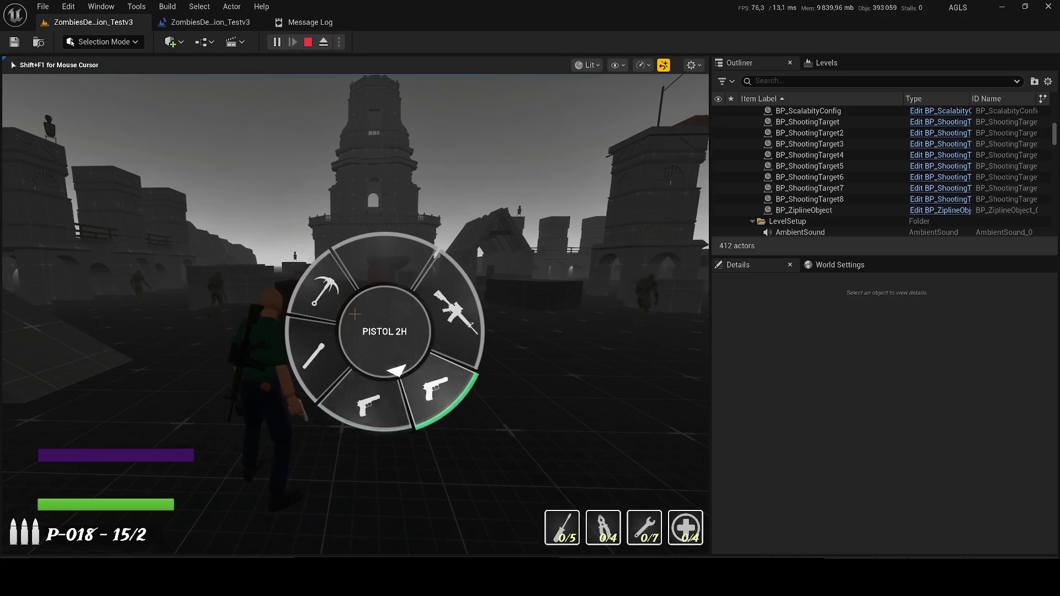
{"action": "key", "text": "Tab"}
Aim the pistol over the shoulder, fire at the dark block, then stop playing.
{"action": "key", "text": "Tab"}
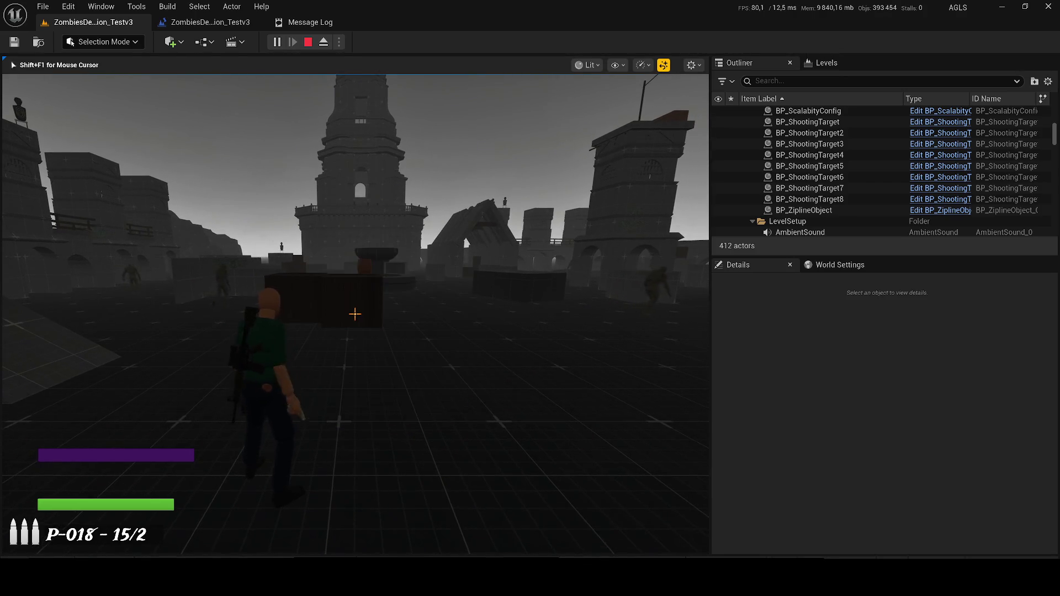
{"action": "right_click", "coordinate": [355, 314]}
{"action": "key", "text": "Tab"}
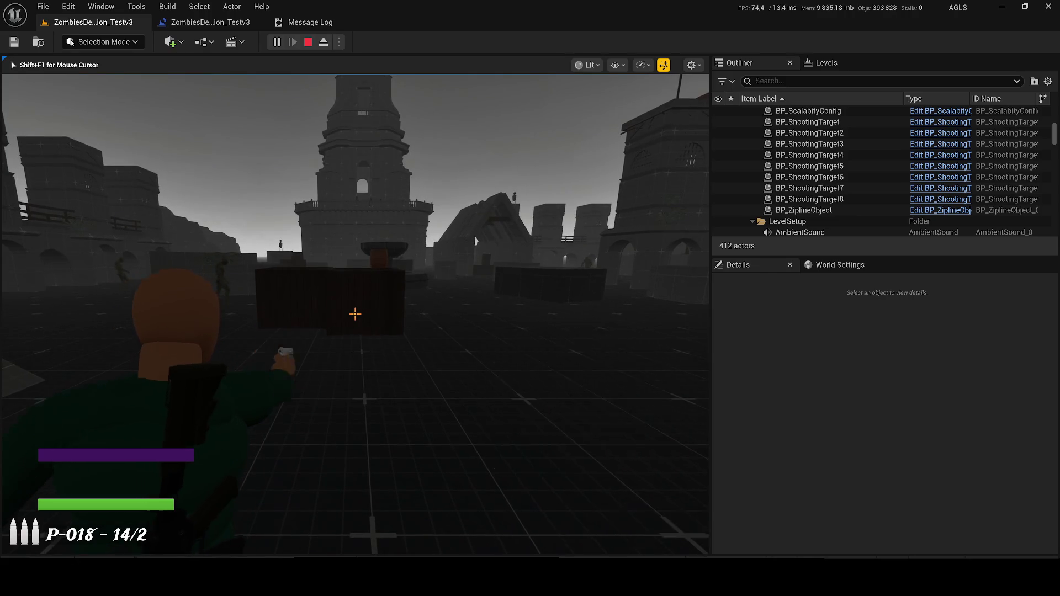
{"action": "left_click", "coordinate": [355, 314]}
{"action": "key", "text": "Tab"}
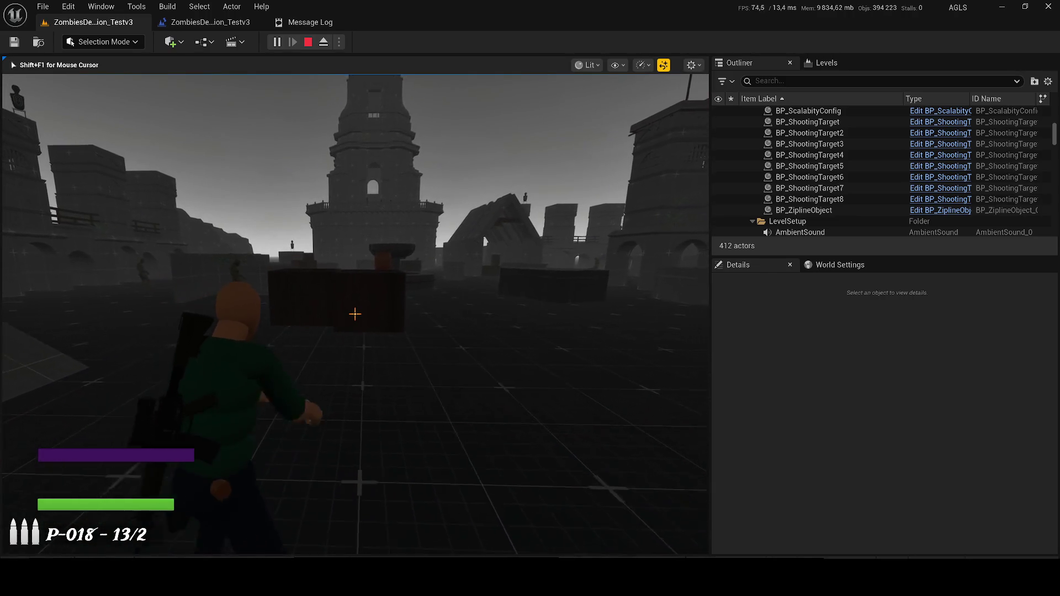
{"action": "key", "text": "Escape"}
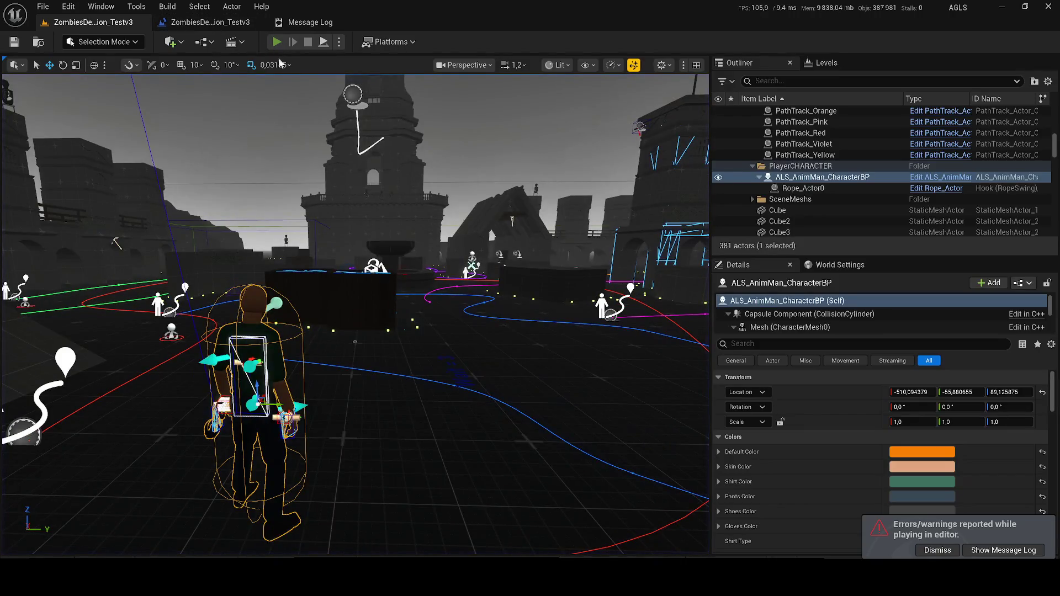
Run a quick play session and dismiss the errors and warnings notification.
{"action": "key", "text": "alt+p"}
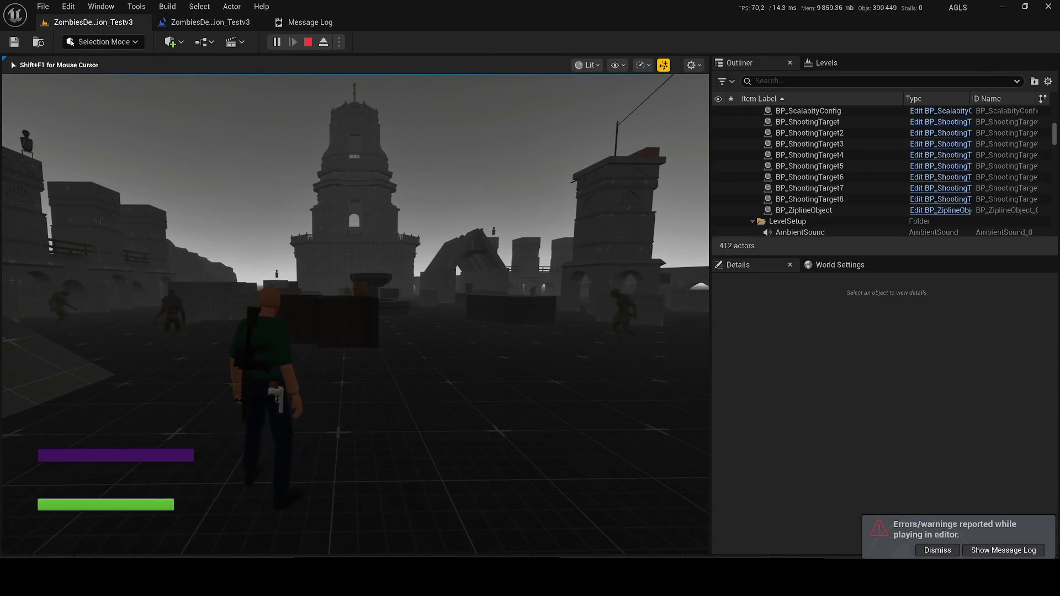
{"action": "key", "text": "Escape"}
{"action": "scroll", "coordinate": [860, 437], "scroll_direction": "down", "scroll_amount": 5}
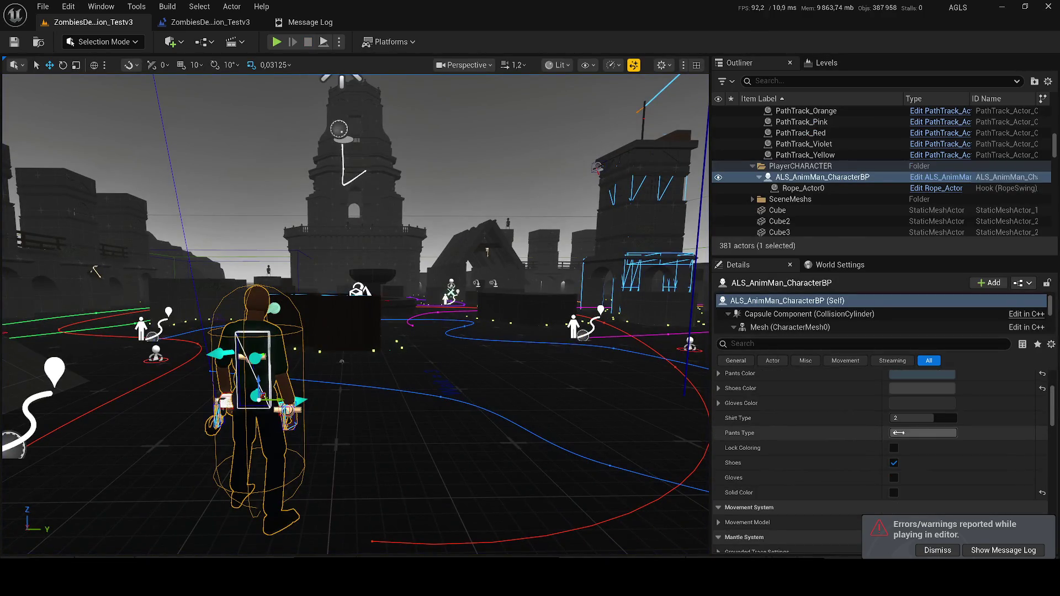
{"action": "left_click", "coordinate": [938, 550]}
Set Max Pistol Slots to 0 and test the weapon wheel in play.
{"action": "scroll", "coordinate": [729, 469], "scroll_direction": "down", "scroll_amount": 4}
{"action": "scroll", "coordinate": [810, 439], "scroll_direction": "down", "scroll_amount": 5}
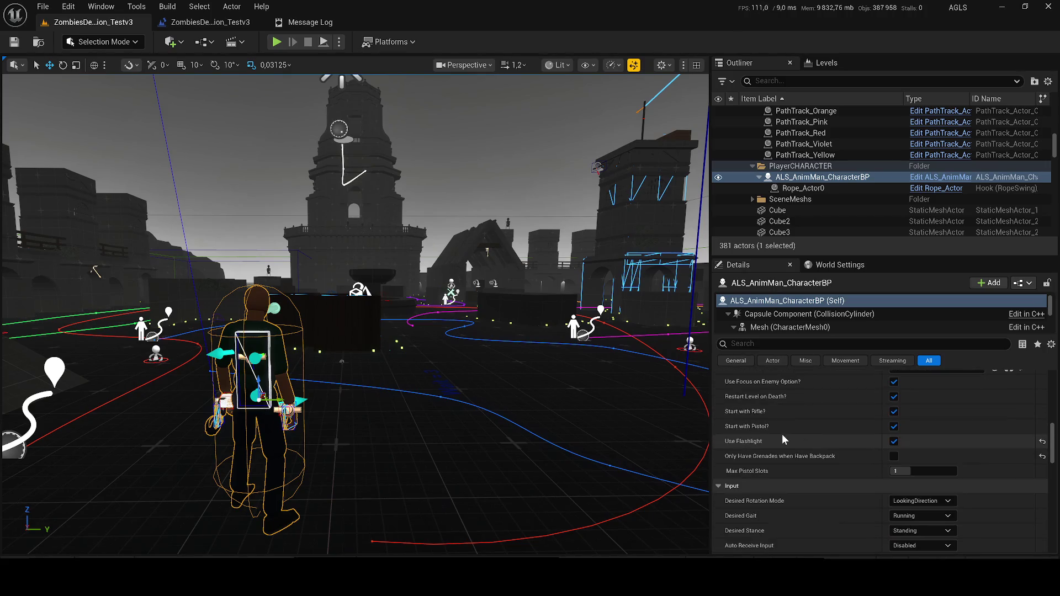
{"action": "left_click", "coordinate": [919, 471]}
{"action": "type", "text": "0"}
{"action": "left_click", "coordinate": [277, 43]}
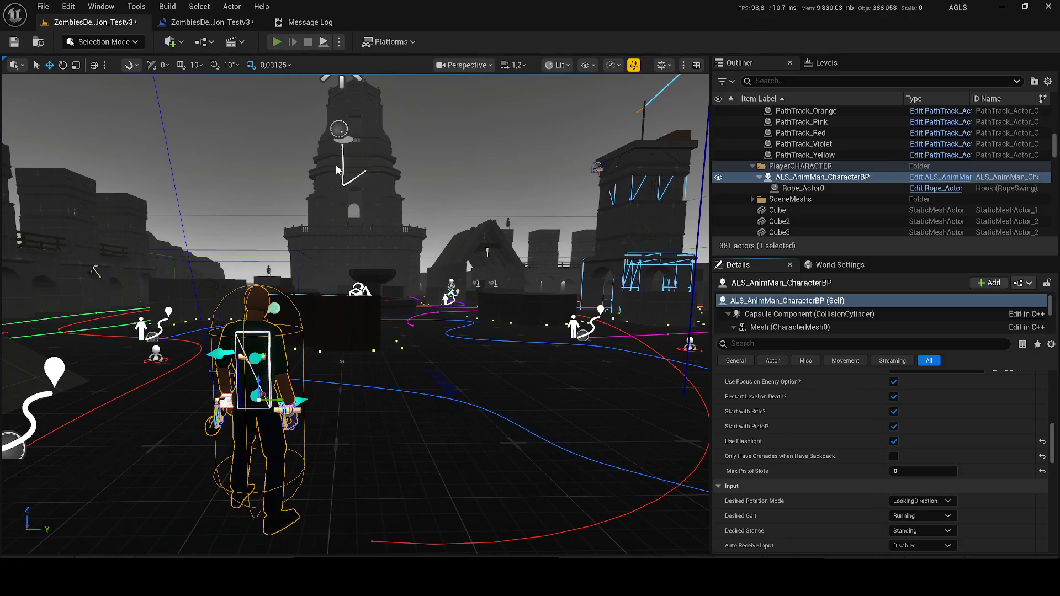
{"action": "key", "text": "Tab"}
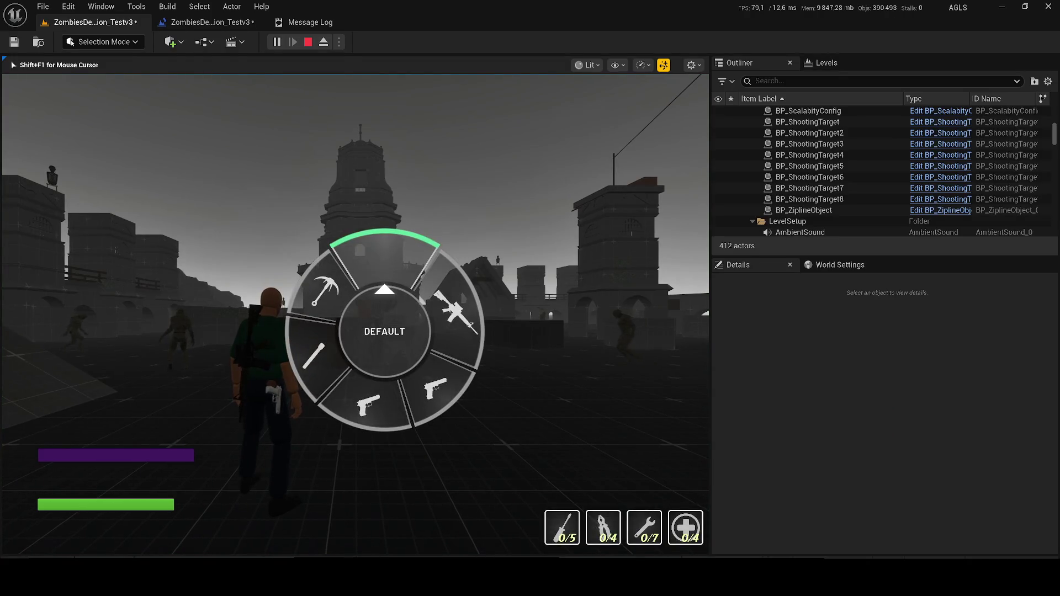
{"action": "key", "text": "Escape"}
Change Max Pistol Slots to 3 and play-test again.
{"action": "scroll", "coordinate": [919, 505], "scroll_direction": "down", "scroll_amount": 10}
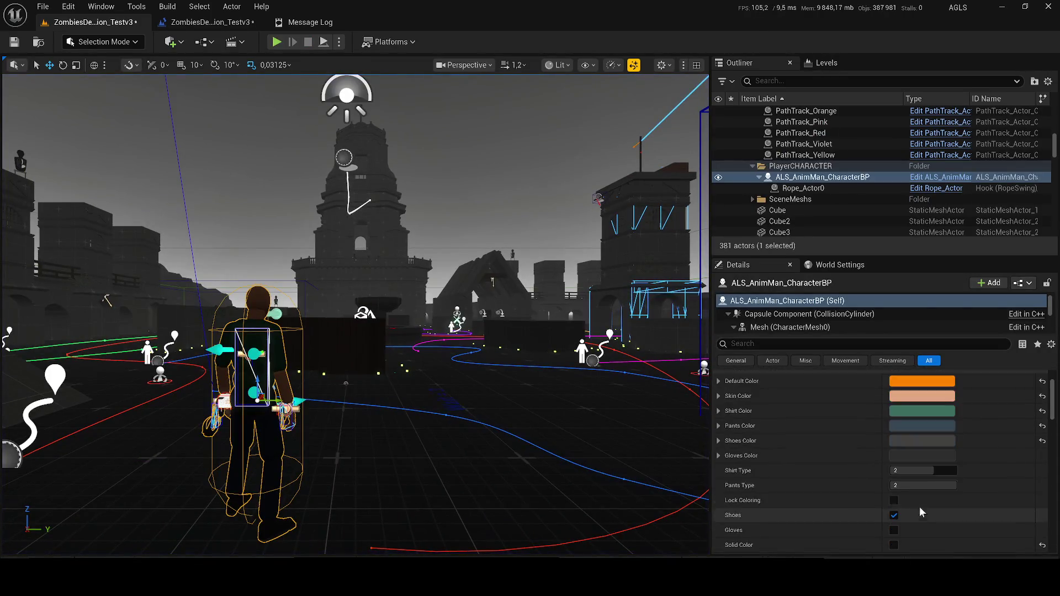
{"action": "scroll", "coordinate": [918, 493], "scroll_direction": "down", "scroll_amount": 2}
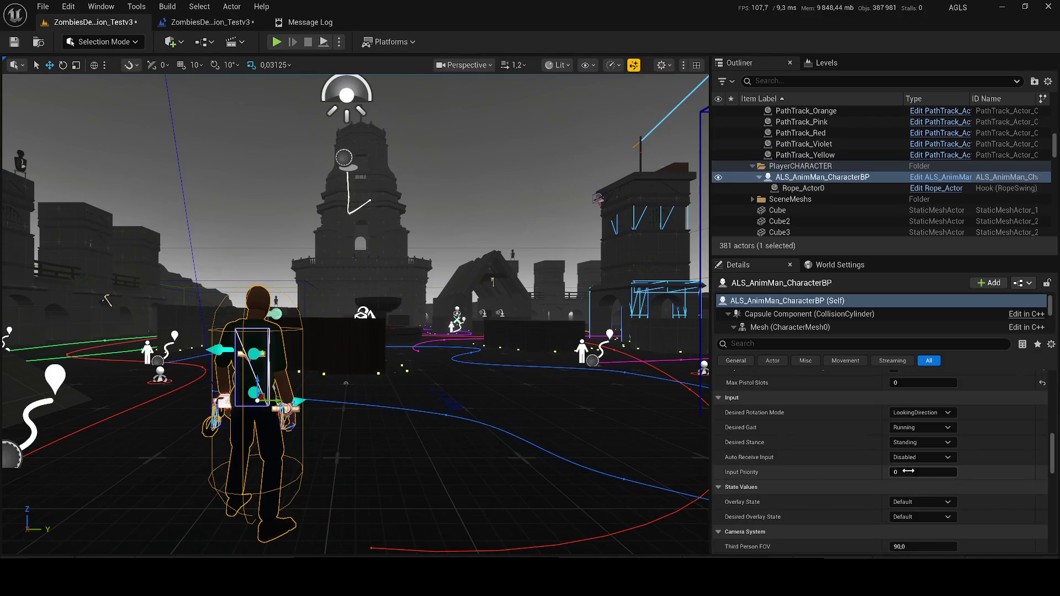
{"action": "left_click", "coordinate": [919, 383]}
{"action": "type", "text": "3"}
{"action": "key", "text": "Return"}
{"action": "left_click", "coordinate": [277, 42]}
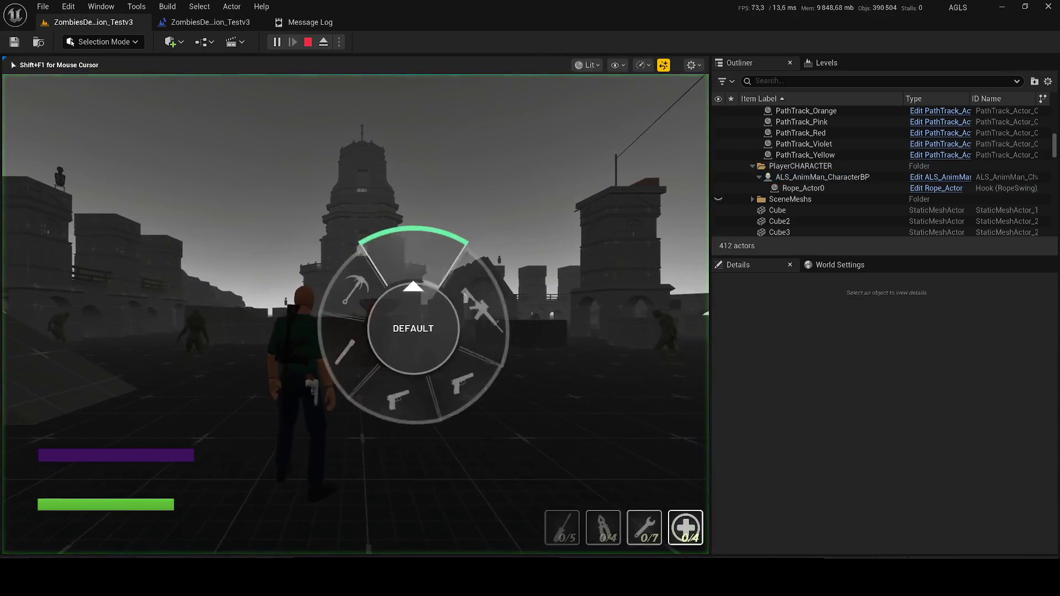
{"action": "key", "text": "Escape"}
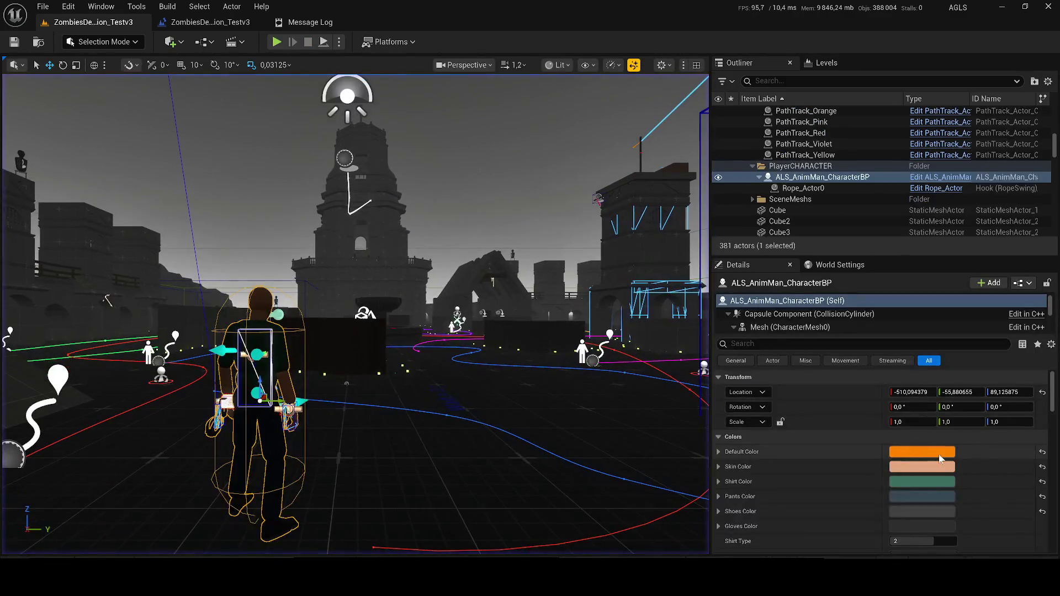
Set the character's Current Health to 200 and save.
{"action": "scroll", "coordinate": [919, 492], "scroll_direction": "down", "scroll_amount": 2}
{"action": "scroll", "coordinate": [925, 484], "scroll_direction": "down", "scroll_amount": 2}
{"action": "scroll", "coordinate": [916, 480], "scroll_direction": "down", "scroll_amount": 5}
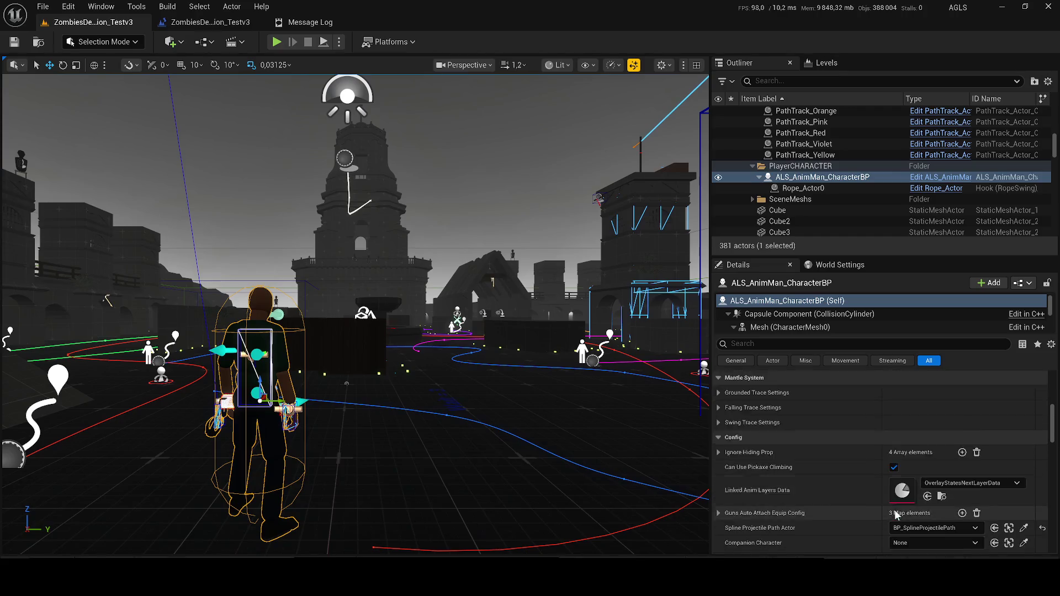
{"action": "scroll", "coordinate": [917, 458], "scroll_direction": "down", "scroll_amount": 5}
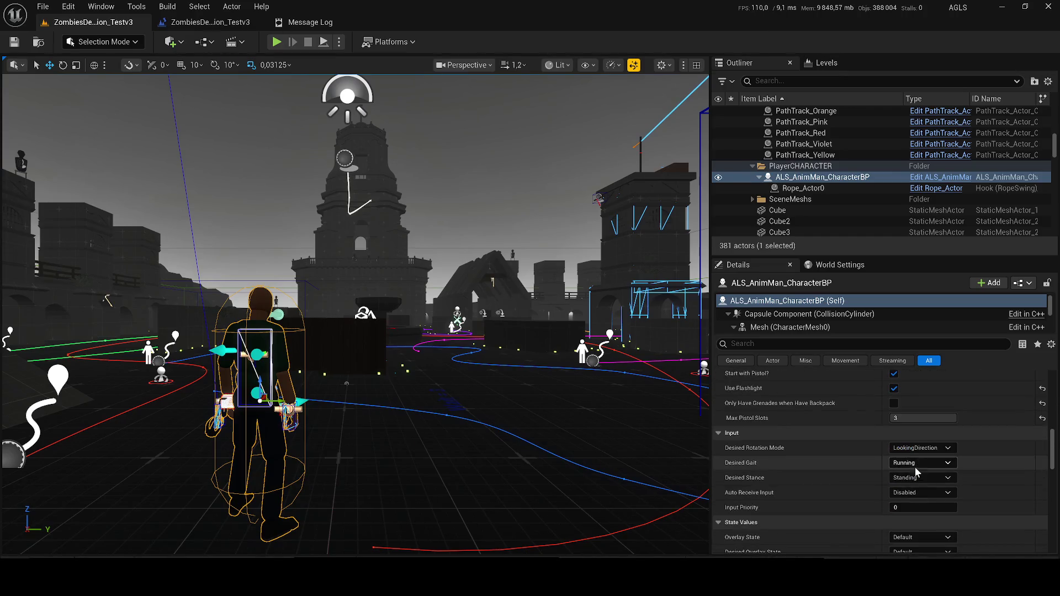
{"action": "scroll", "coordinate": [925, 507], "scroll_direction": "down", "scroll_amount": 5}
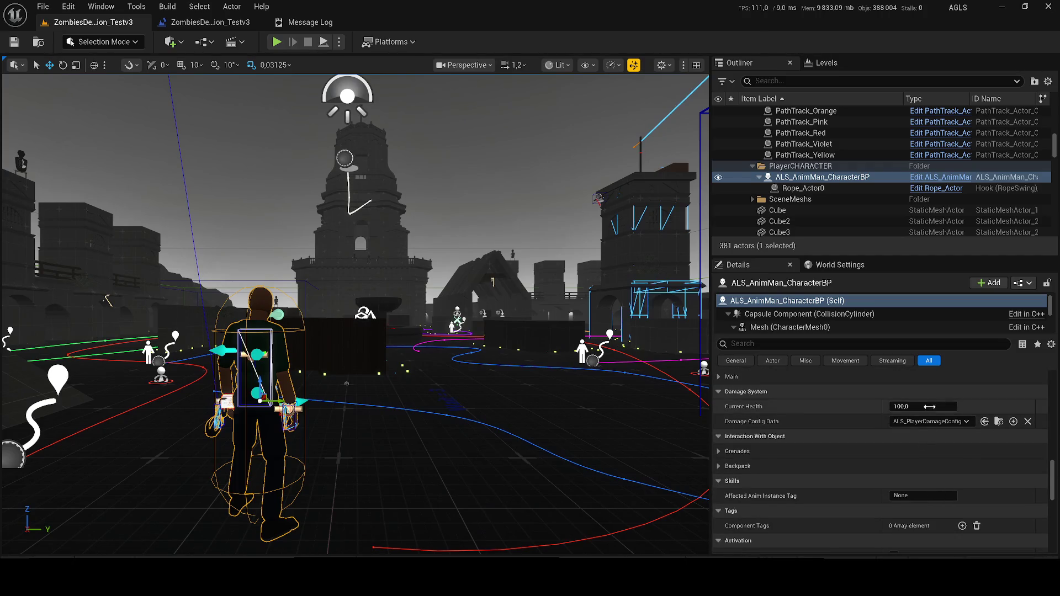
{"action": "left_click", "coordinate": [928, 406]}
{"action": "type", "text": "0"}
{"action": "key", "text": "Return"}
{"action": "key", "text": "ctrl+s"}
Expand Grenades > Grenade Structure Fix to view the first grenade entry's members.
{"action": "left_click", "coordinate": [720, 452]}
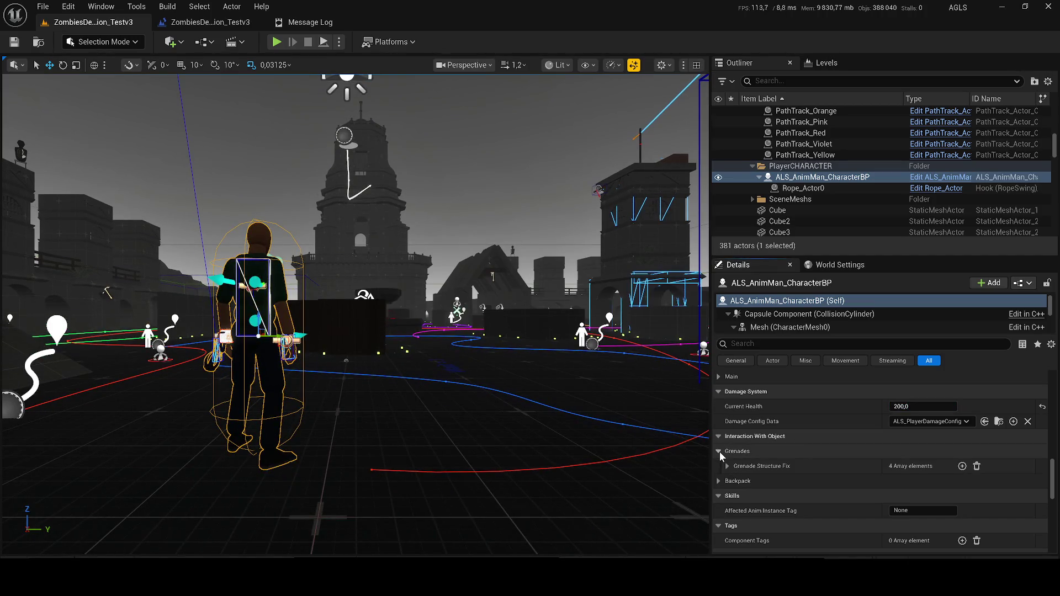
{"action": "left_click", "coordinate": [726, 465]}
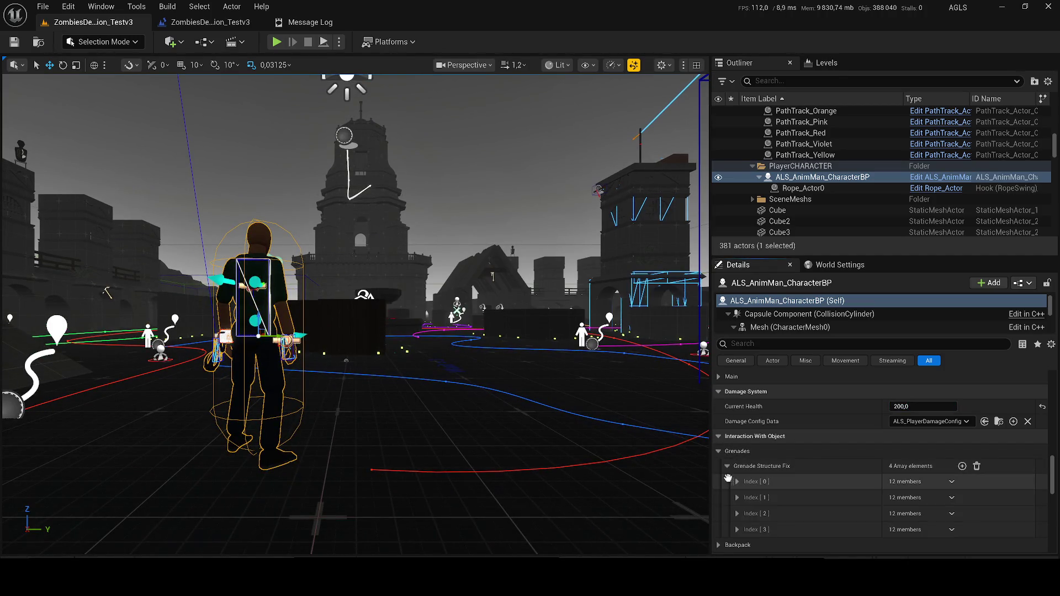
{"action": "left_click", "coordinate": [735, 482]}
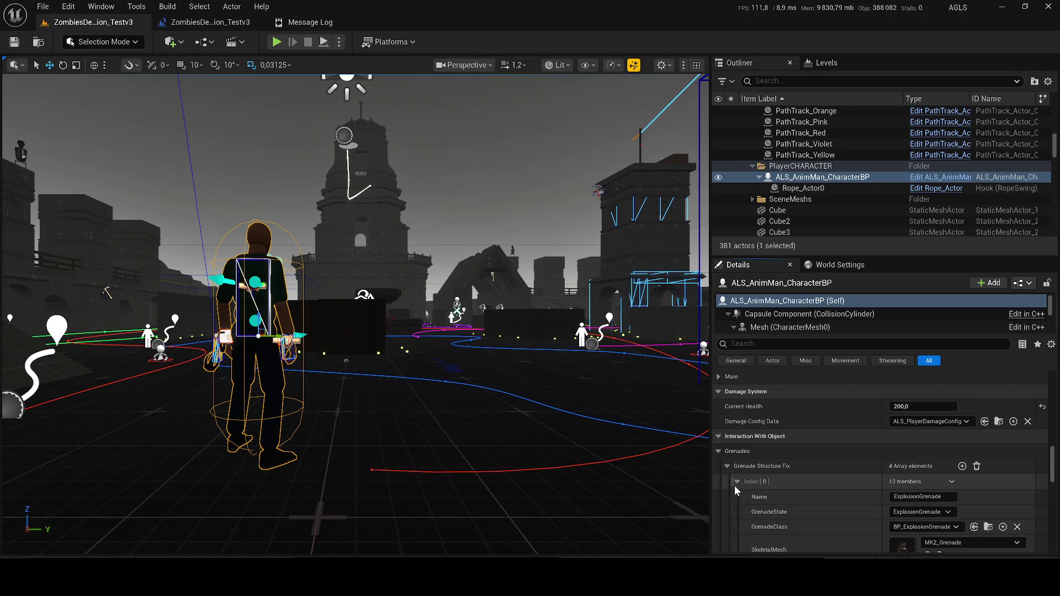
{"action": "key", "text": "w"}
{"action": "key", "text": "s"}
Scroll down to check Asset User Data, then play and walk toward the tower.
{"action": "scroll", "coordinate": [972, 477], "scroll_direction": "up", "scroll_amount": 3}
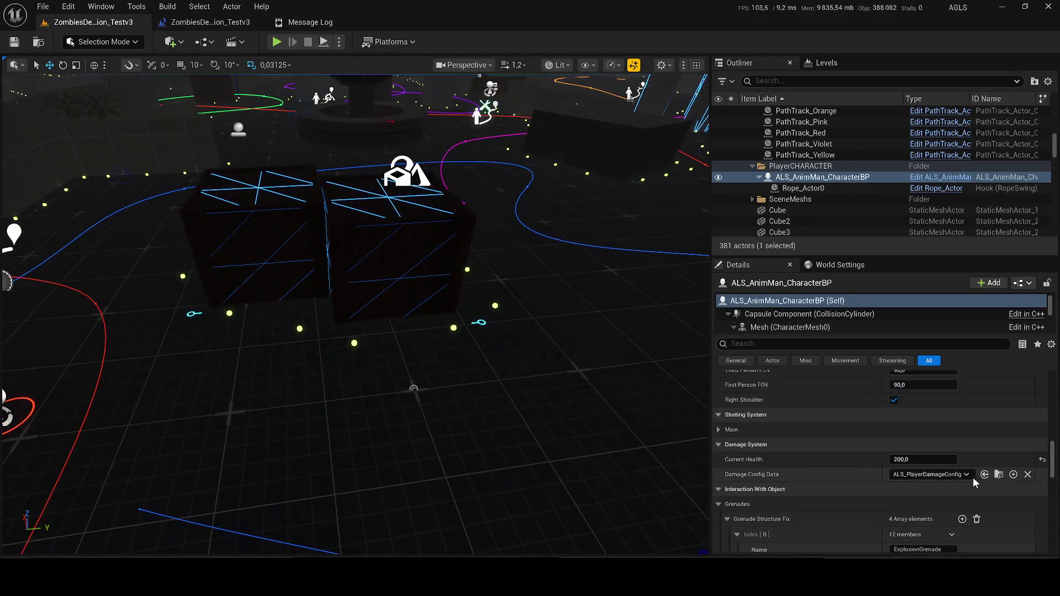
{"action": "scroll", "coordinate": [973, 477], "scroll_direction": "down", "scroll_amount": 15}
{"action": "scroll", "coordinate": [809, 454], "scroll_direction": "down", "scroll_amount": 3}
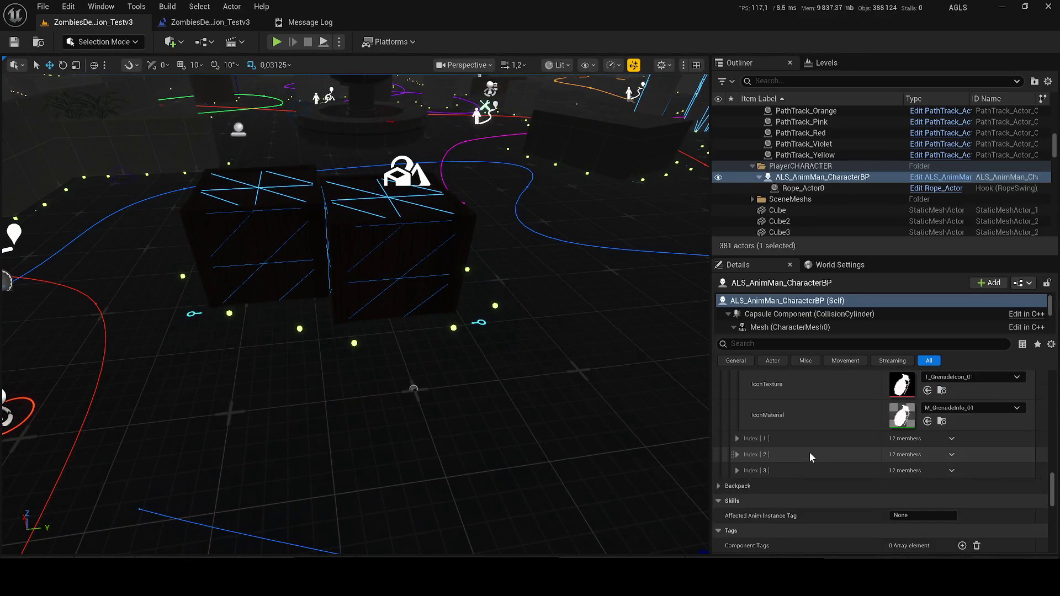
{"action": "scroll", "coordinate": [806, 451], "scroll_direction": "down", "scroll_amount": 6}
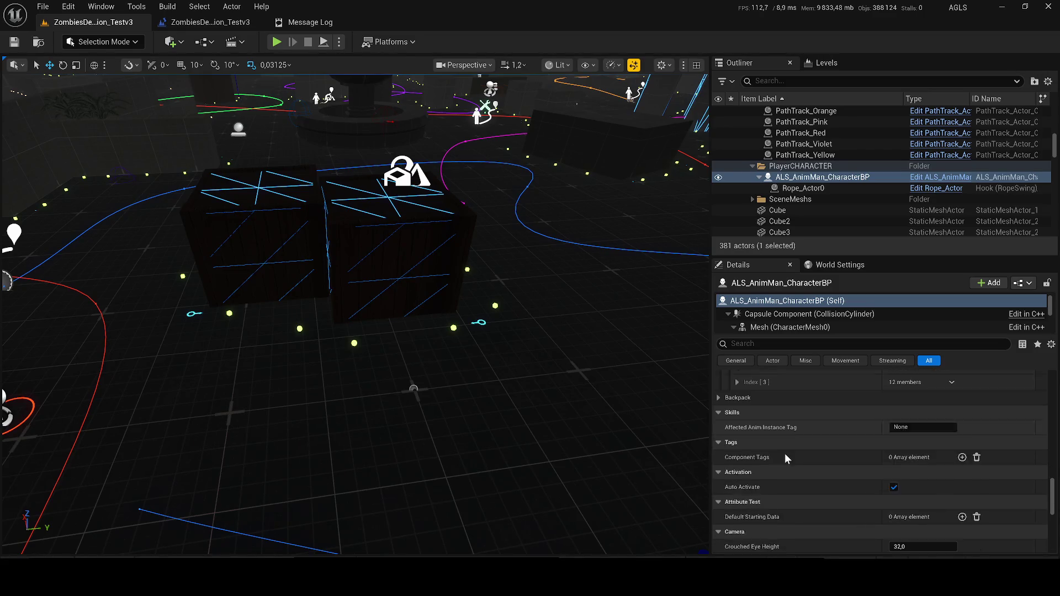
{"action": "scroll", "coordinate": [779, 456], "scroll_direction": "down", "scroll_amount": 3}
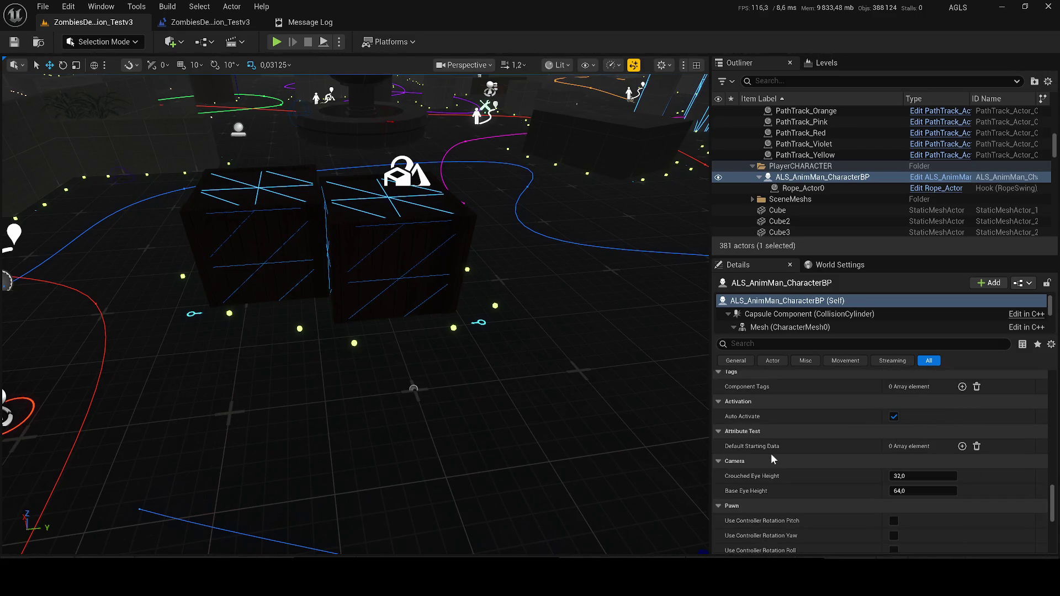
{"action": "scroll", "coordinate": [771, 459], "scroll_direction": "down", "scroll_amount": 3}
{"action": "scroll", "coordinate": [762, 461], "scroll_direction": "down", "scroll_amount": 4}
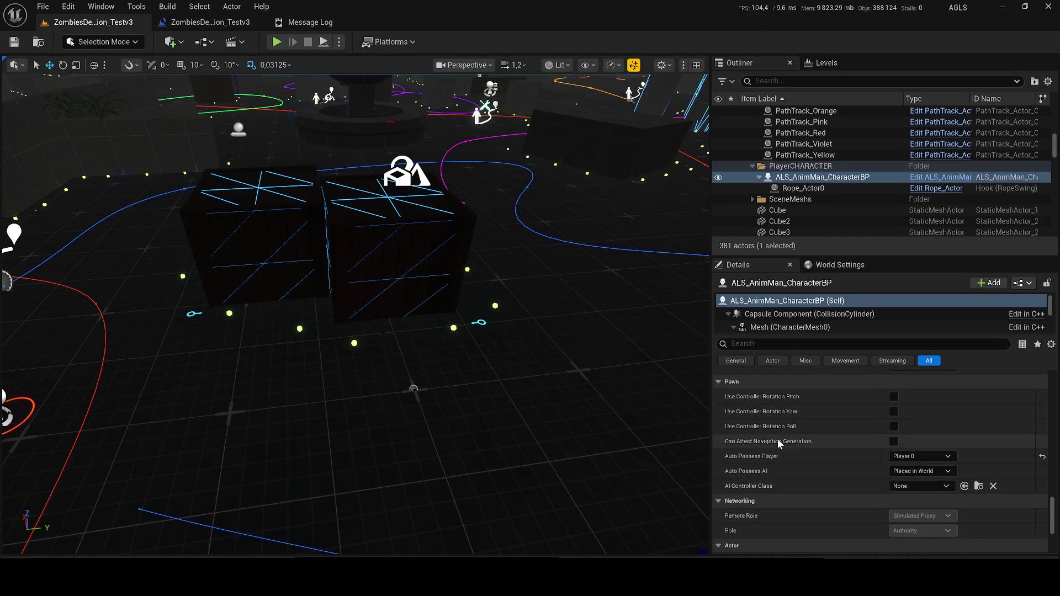
{"action": "scroll", "coordinate": [806, 437], "scroll_direction": "down", "scroll_amount": 6}
{"action": "scroll", "coordinate": [900, 442], "scroll_direction": "down", "scroll_amount": 3}
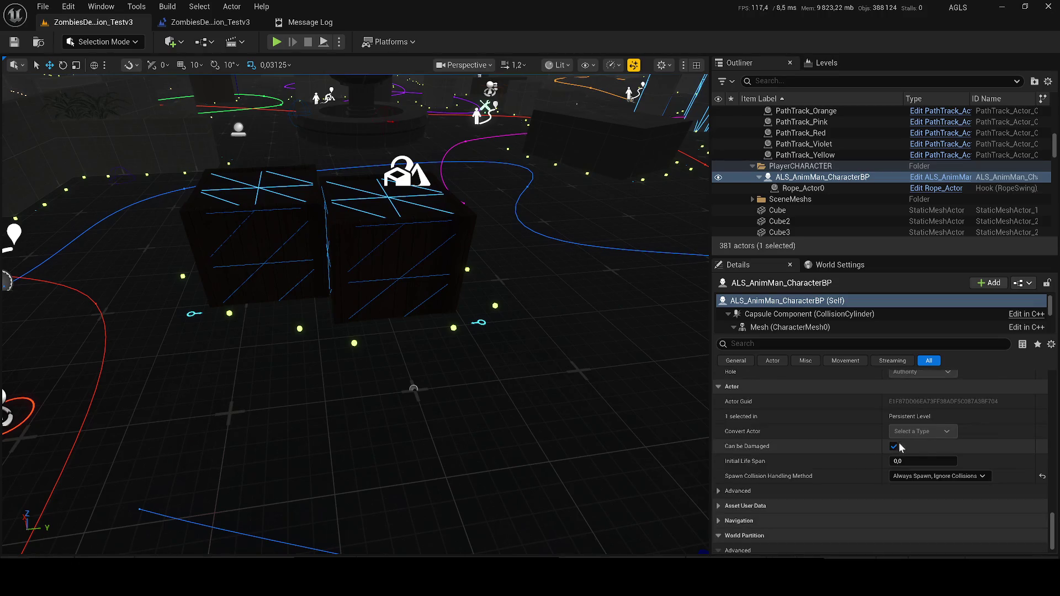
{"action": "scroll", "coordinate": [734, 486], "scroll_direction": "down", "scroll_amount": 1}
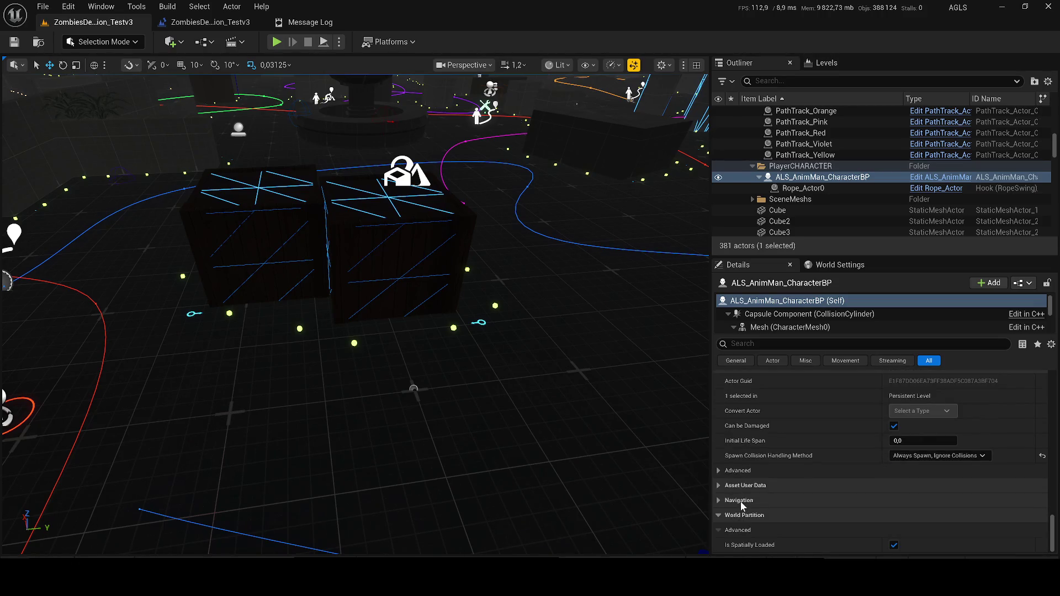
{"action": "left_click", "coordinate": [719, 486]}
{"action": "left_click", "coordinate": [719, 485]}
{"action": "left_click", "coordinate": [276, 42]}
{"action": "key", "text": "w"}
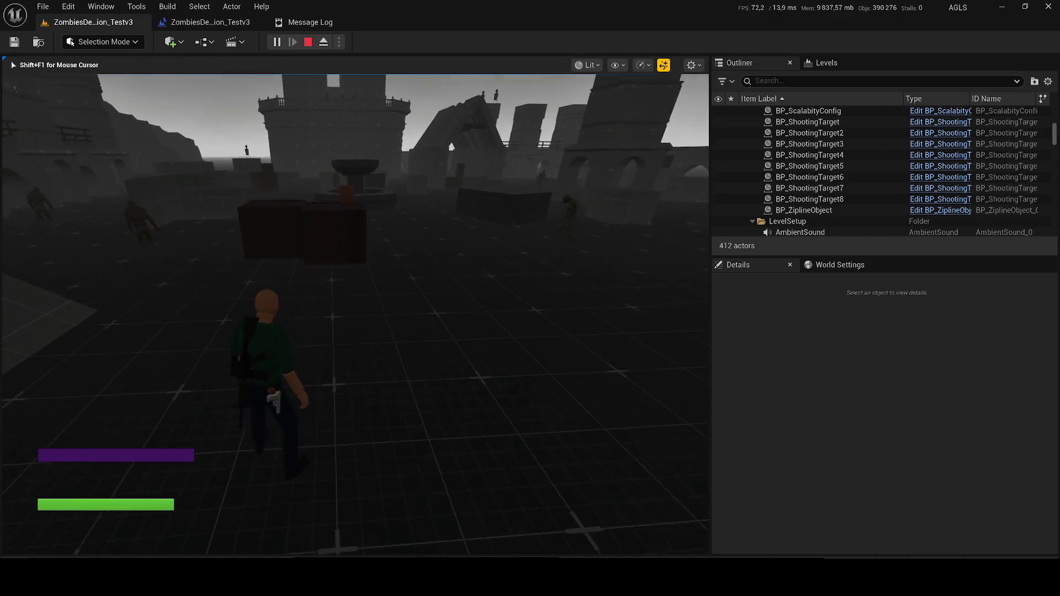
Equip the flashlight, walk to the wooden crate, and toggle the gameplay debugger overlay.
{"action": "key", "text": "Tab"}
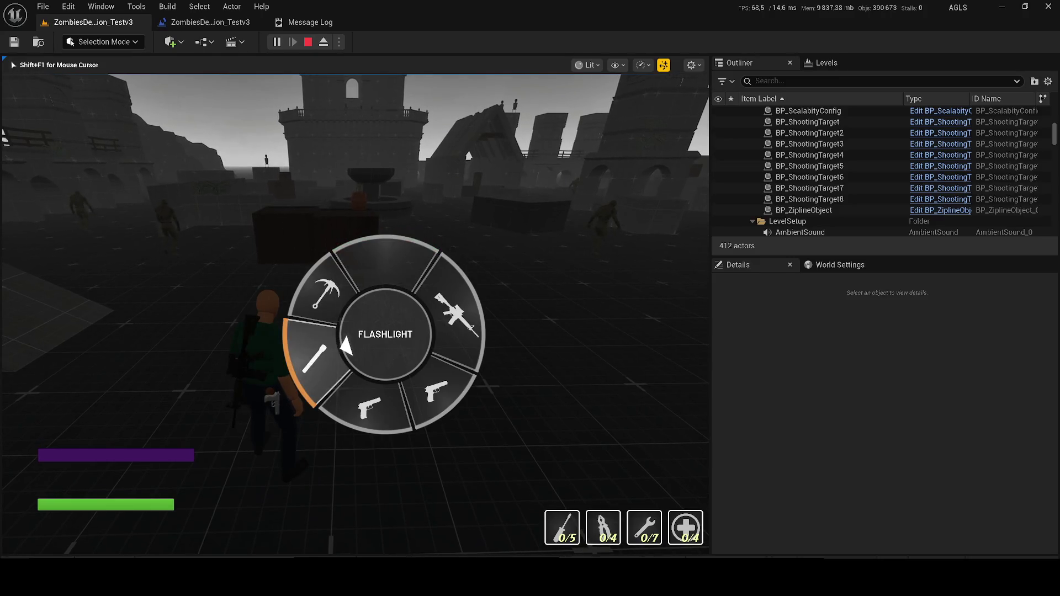
{"action": "key", "text": "Tab"}
{"action": "key", "text": "w"}
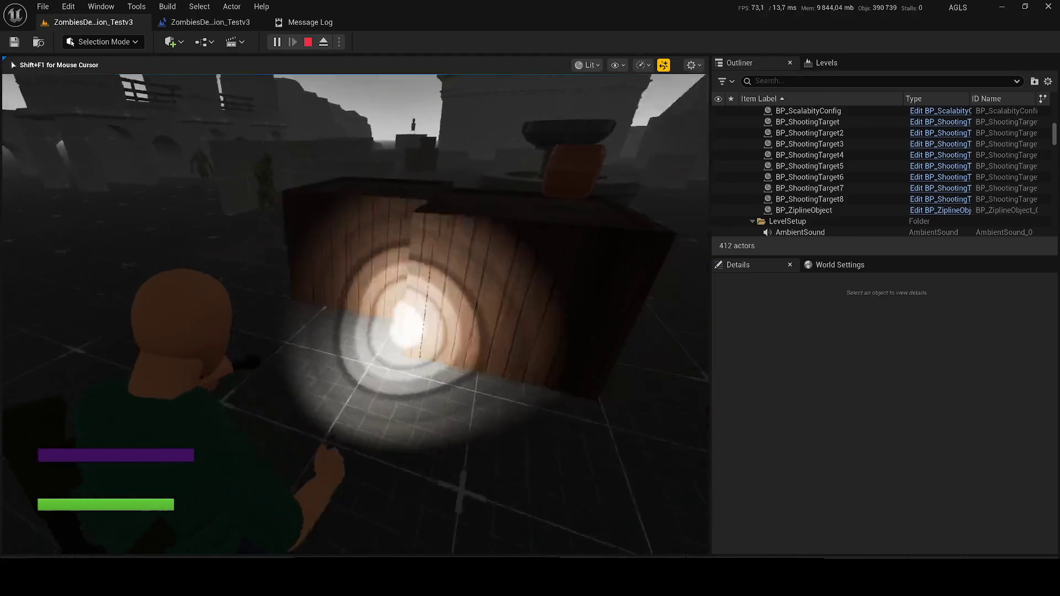
{"action": "key", "text": "Tab"}
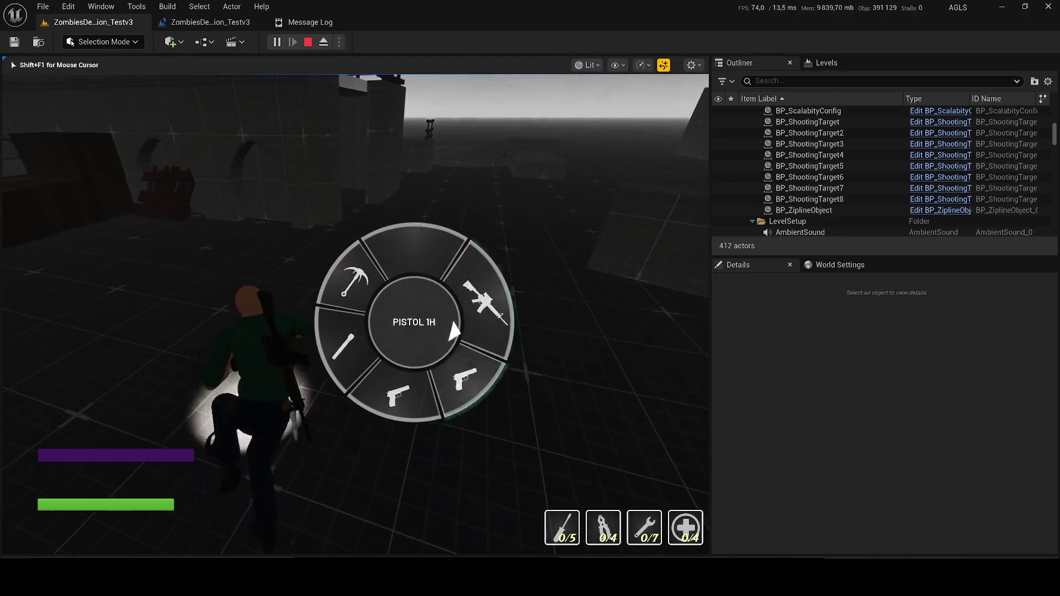
{"action": "key", "text": "Tab"}
{"action": "key", "text": "w"}
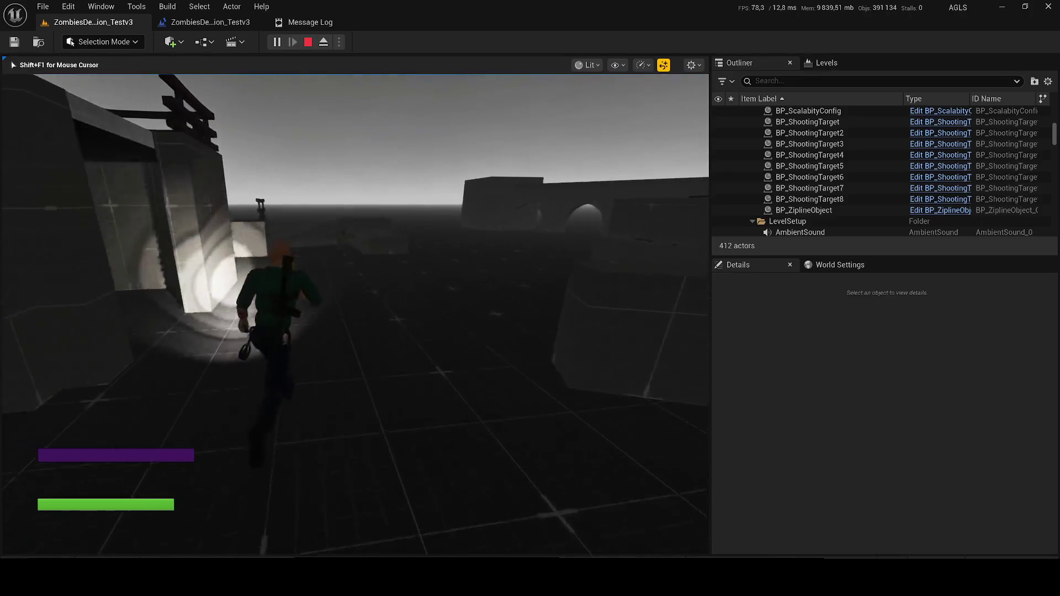
{"action": "key", "text": "apostrophe"}
{"action": "key", "text": "apostrophe"}
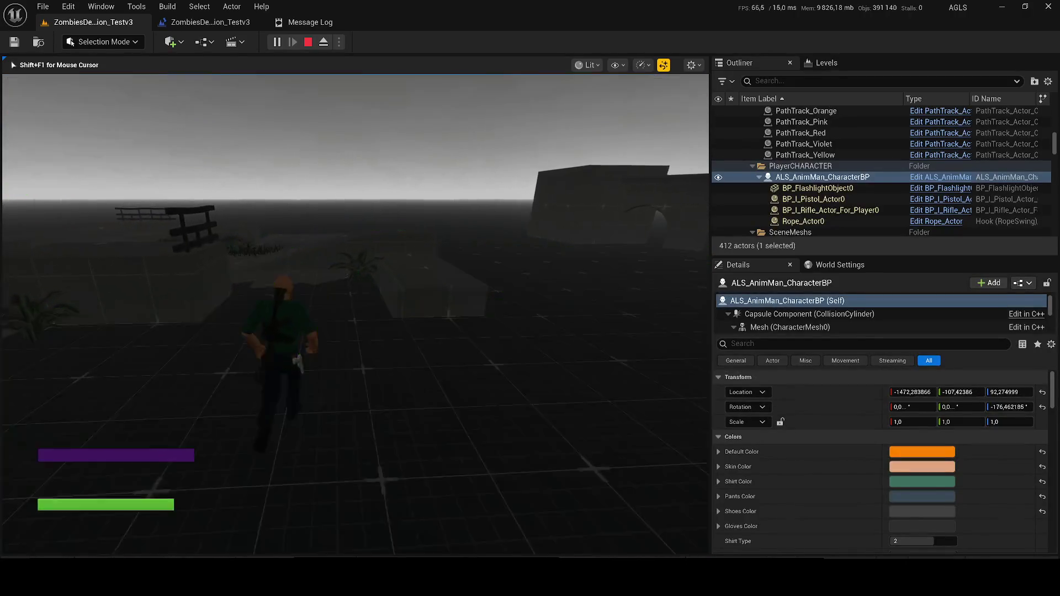
{"action": "key", "text": "f"}
Equip the pistol from the weapon wheel and run the character around.
{"action": "key", "text": "Tab"}
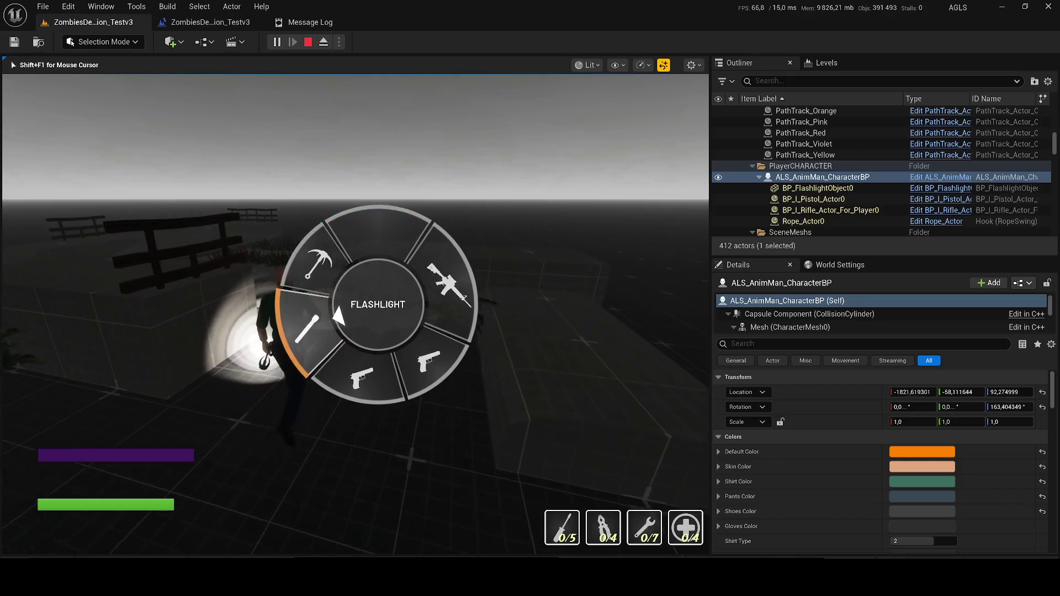
{"action": "key", "text": "Tab"}
{"action": "key", "text": "w"}
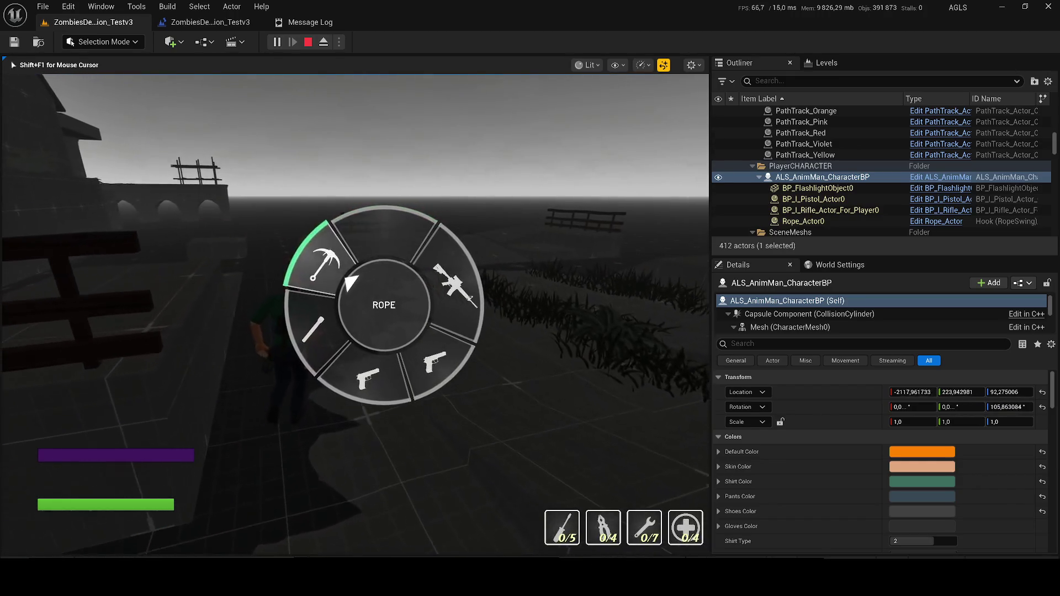
{"action": "key", "text": "Tab"}
{"action": "key", "text": "w"}
{"action": "key", "text": "Tab"}
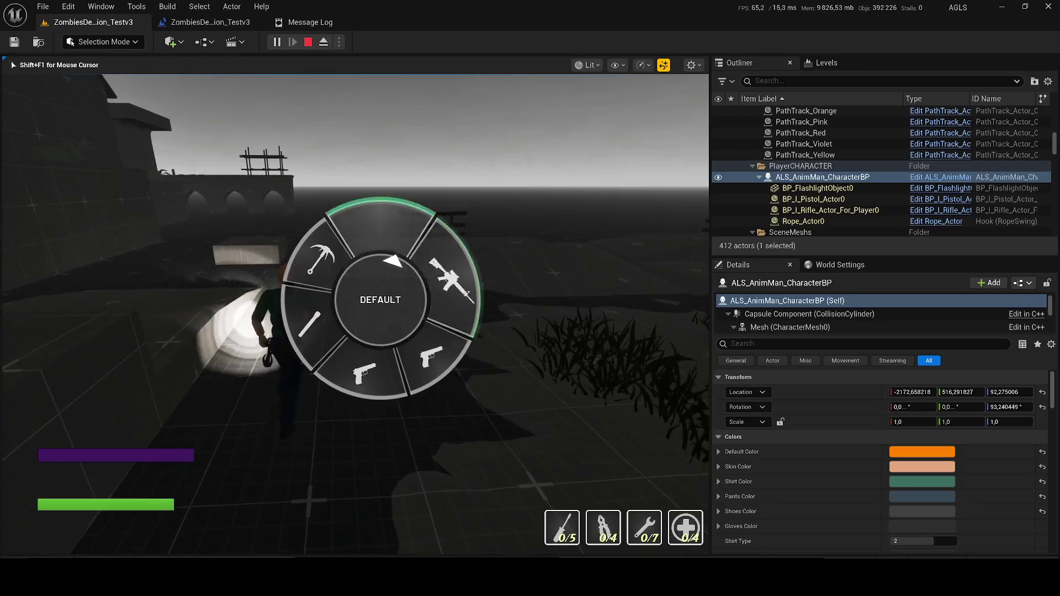
{"action": "key", "text": "Tab"}
{"action": "key", "text": "w"}
Cycle the wheel through rope and flashlight, run up to a wall, then stop playing.
{"action": "key", "text": "Tab"}
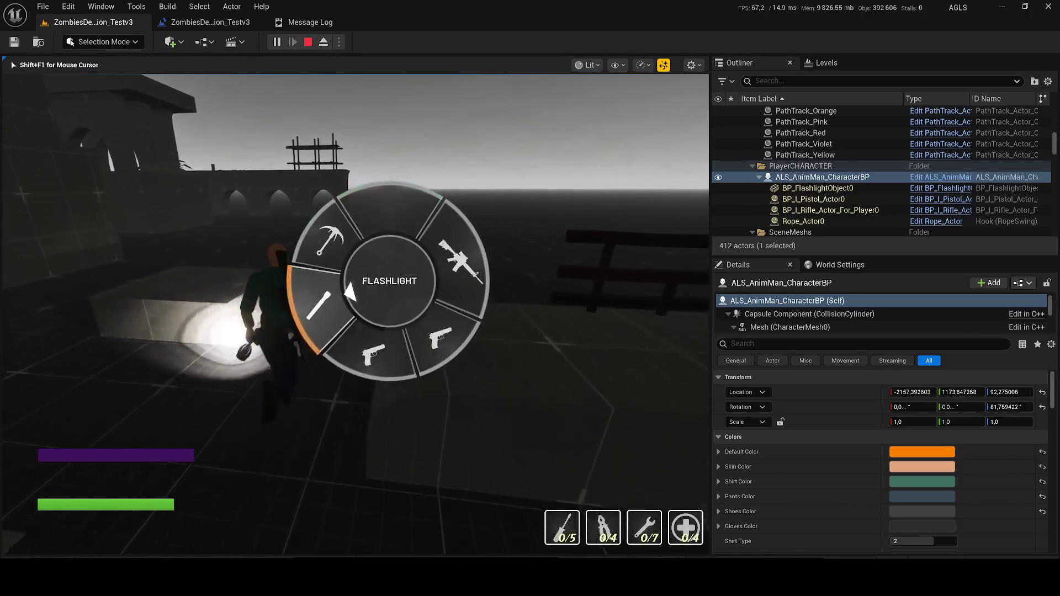
{"action": "key", "text": "w"}
{"action": "key", "text": "Tab"}
{"action": "key", "text": "Tab"}
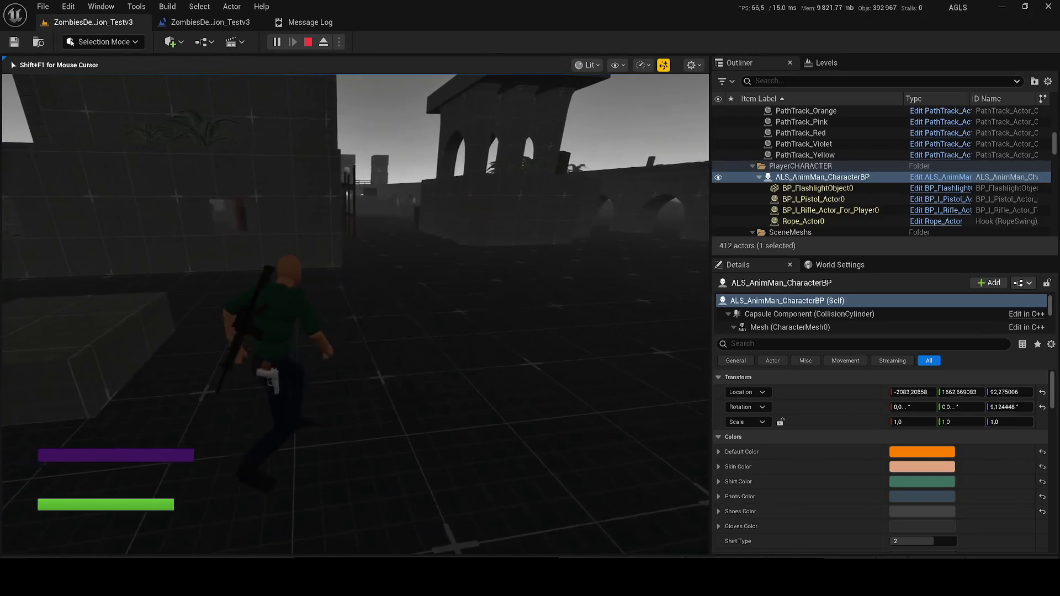
{"action": "key", "text": "Tab"}
{"action": "key", "text": "Tab"}
{"action": "key", "text": "w"}
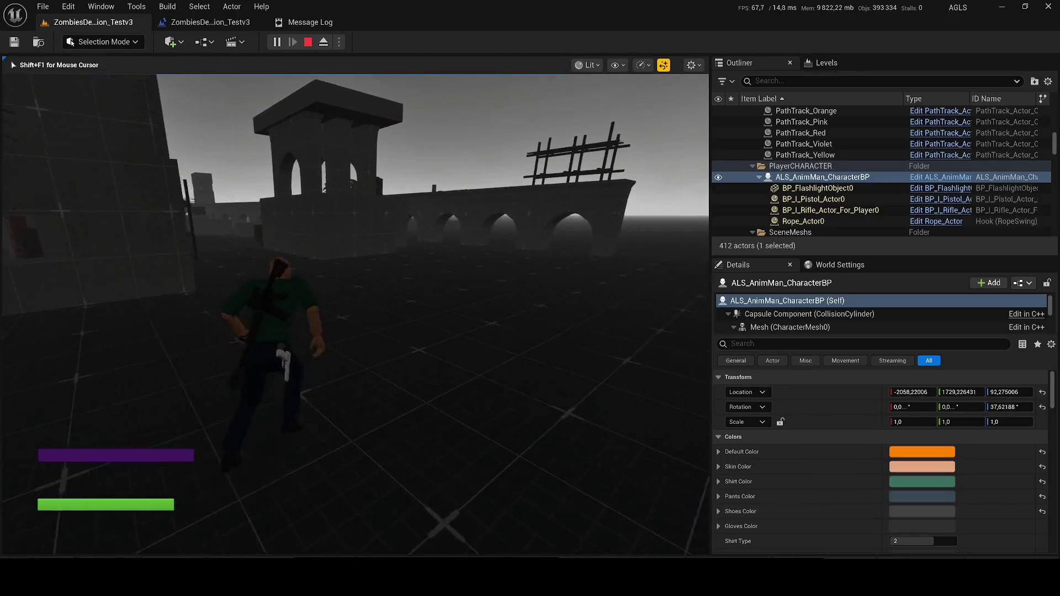
{"action": "key", "text": "w"}
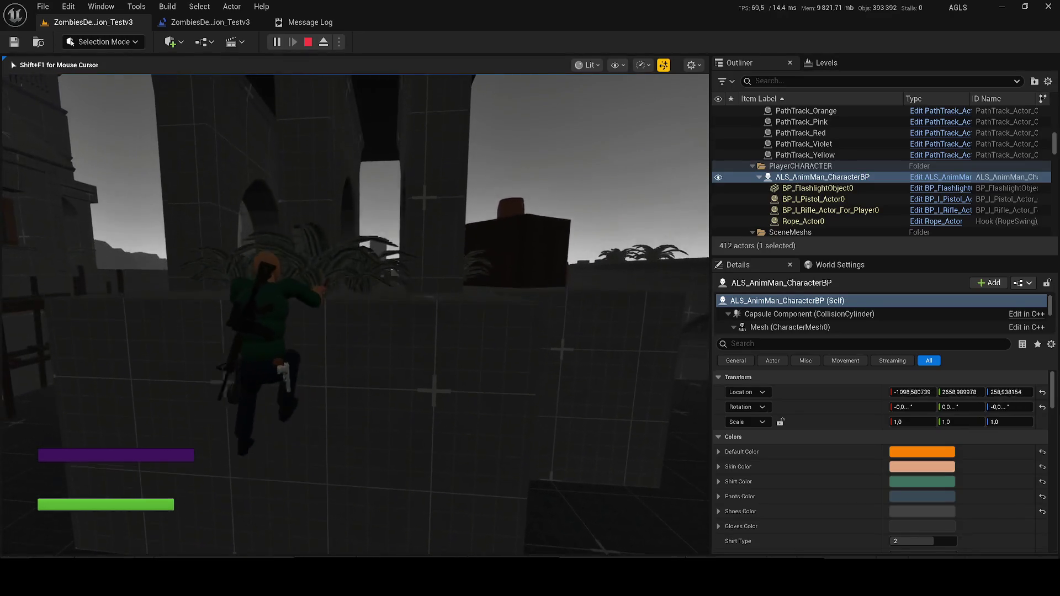
{"action": "key", "text": "Escape"}
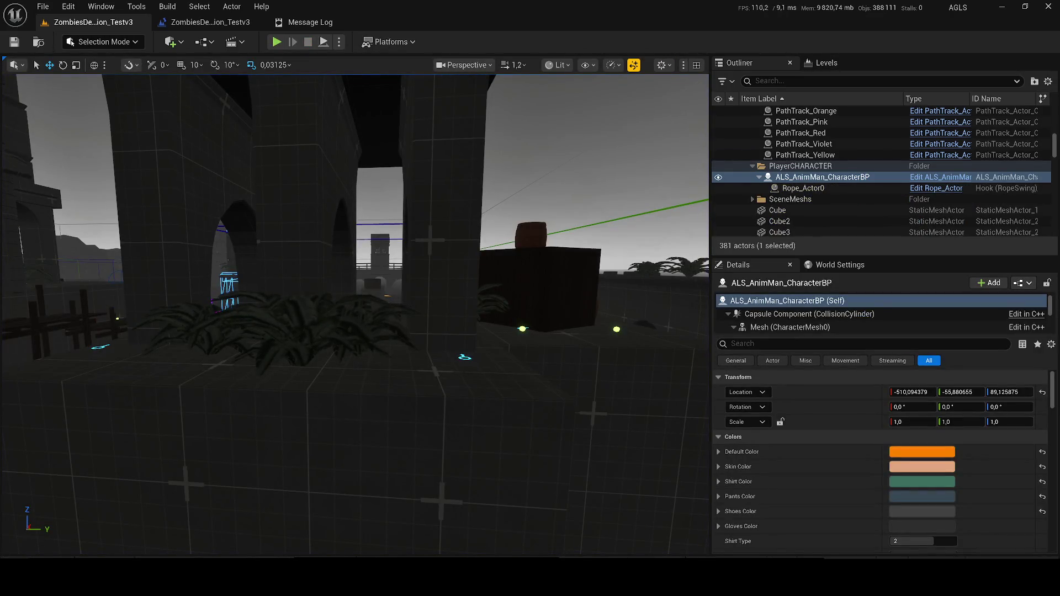
Frame the player character and dismiss the speech recognition setup prompt.
{"action": "key", "text": "f"}
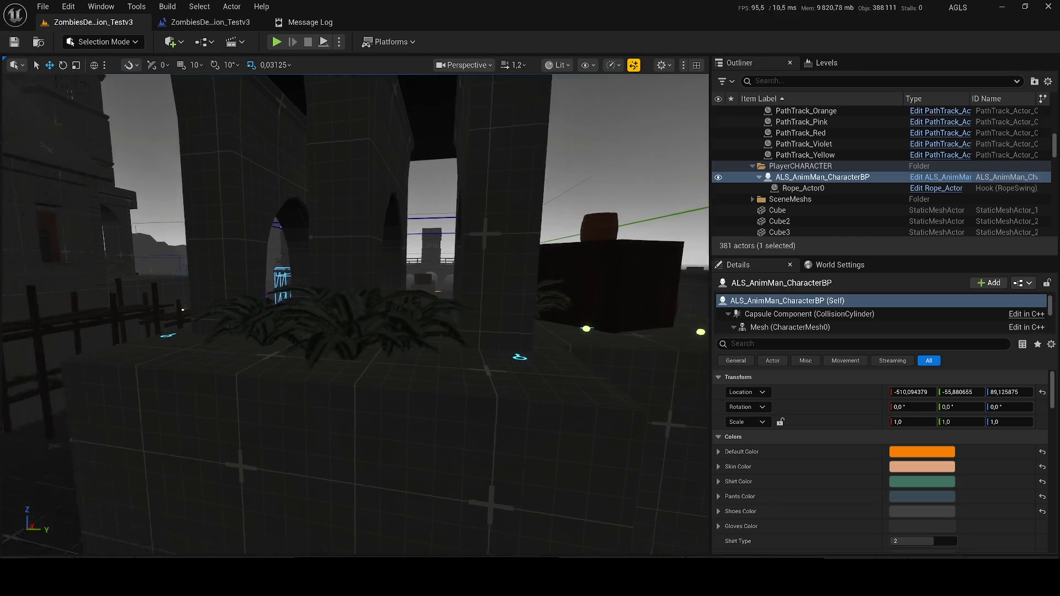
{"action": "key", "text": "super+ctrl+s"}
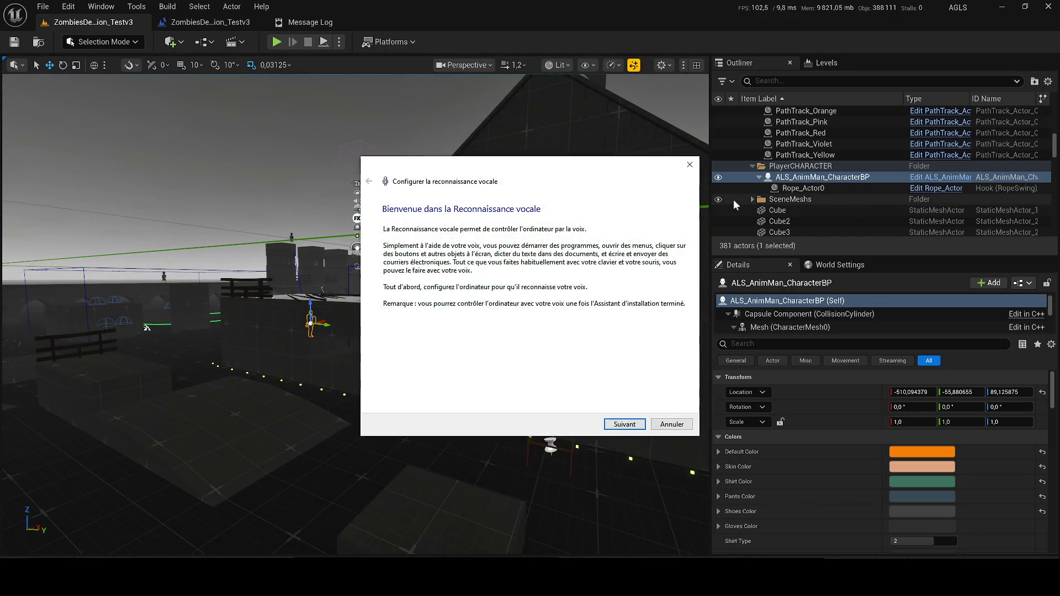
{"action": "key", "text": "Escape"}
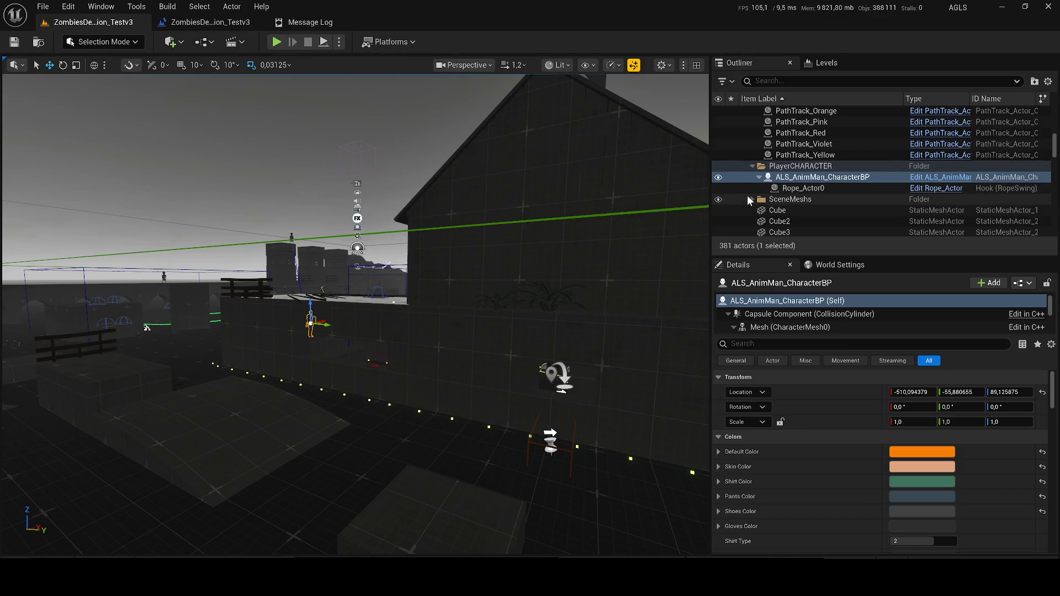
{"action": "left_click_drag", "start_coordinate": [1053, 148], "coordinate": [1052, 110]}
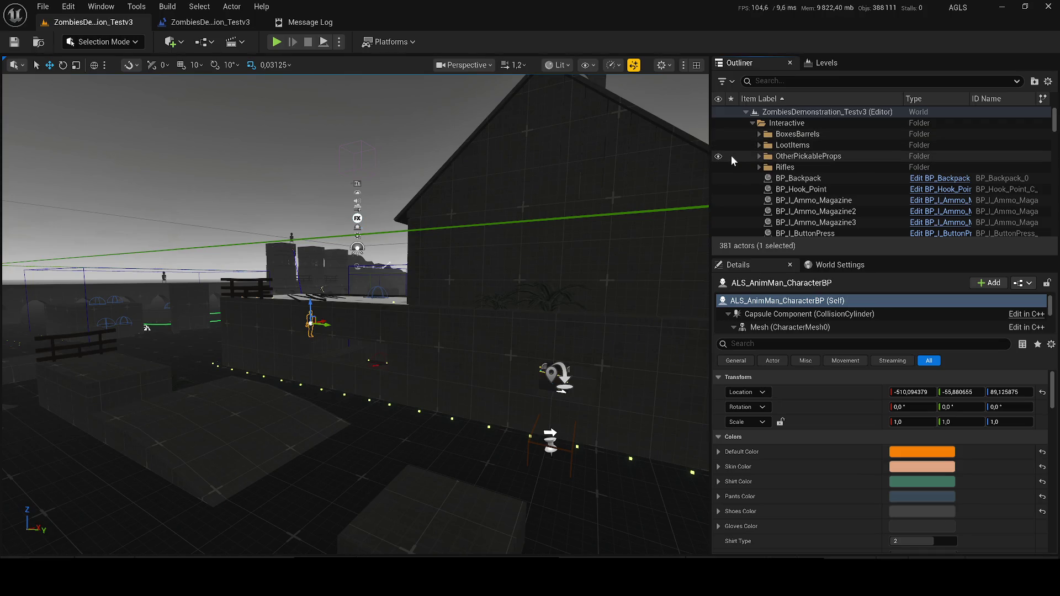
Toggle the LevelSetup folder's visibility, then select and frame BP_ScanArea.
{"action": "scroll", "coordinate": [818, 213], "scroll_direction": "down", "scroll_amount": 3}
{"action": "scroll", "coordinate": [818, 213], "scroll_direction": "down", "scroll_amount": 5}
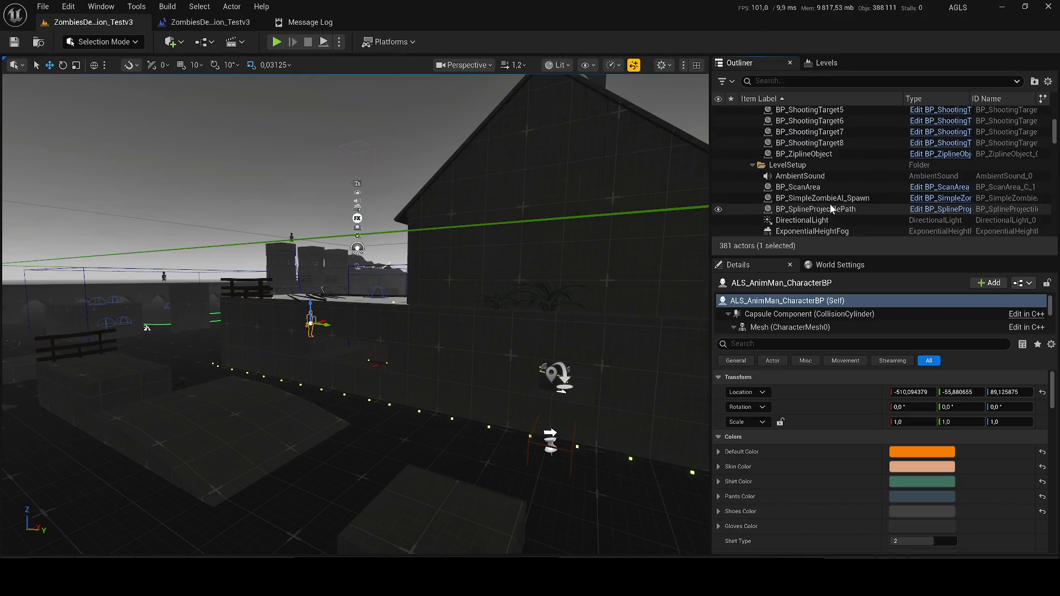
{"action": "left_click", "coordinate": [718, 165]}
{"action": "left_click", "coordinate": [718, 165]}
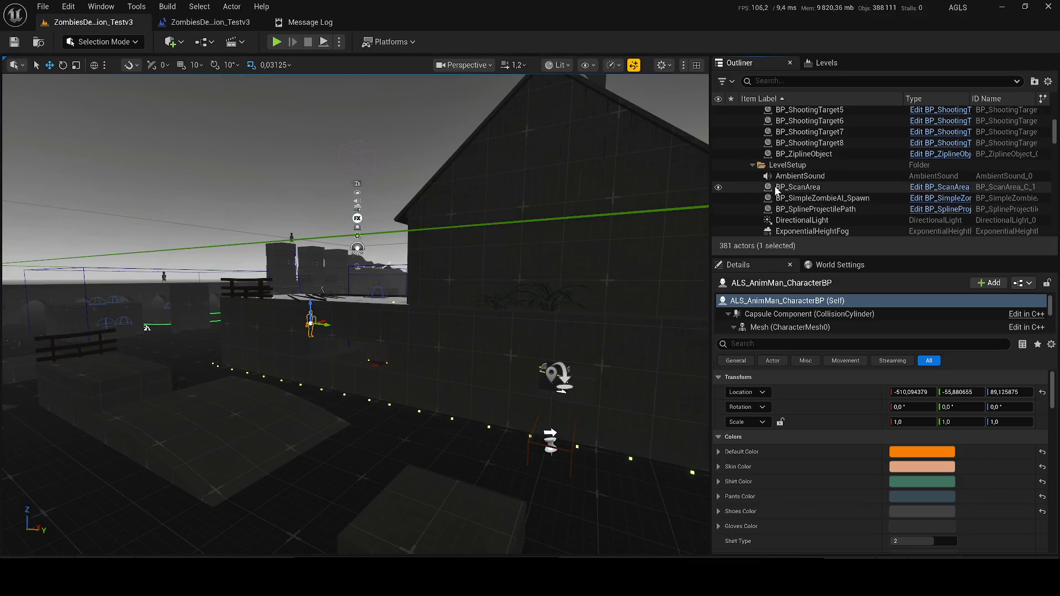
{"action": "scroll", "coordinate": [872, 205], "scroll_direction": "down", "scroll_amount": 3}
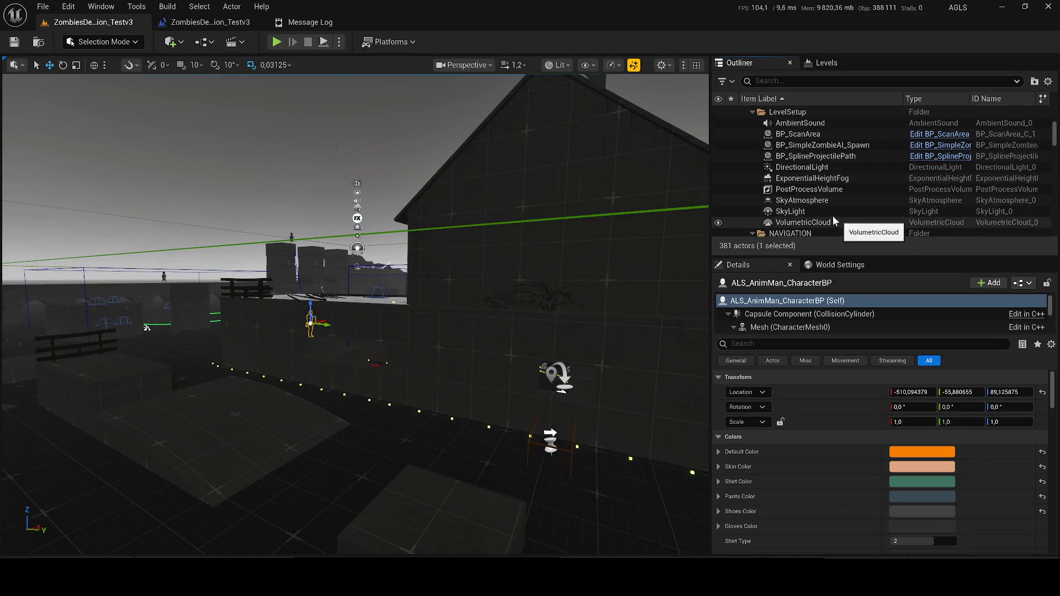
{"action": "left_click", "coordinate": [778, 137]}
{"action": "key", "text": "f"}
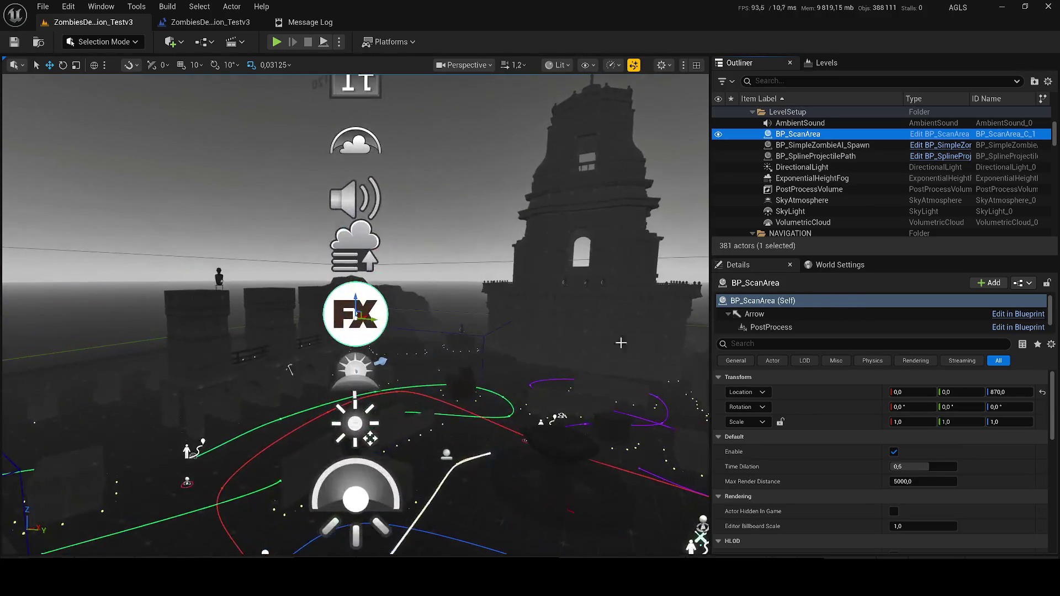
Disable BP_ScanArea's scan effect and play-test walking toward the tower.
{"action": "left_click", "coordinate": [893, 452]}
{"action": "left_click", "coordinate": [278, 42]}
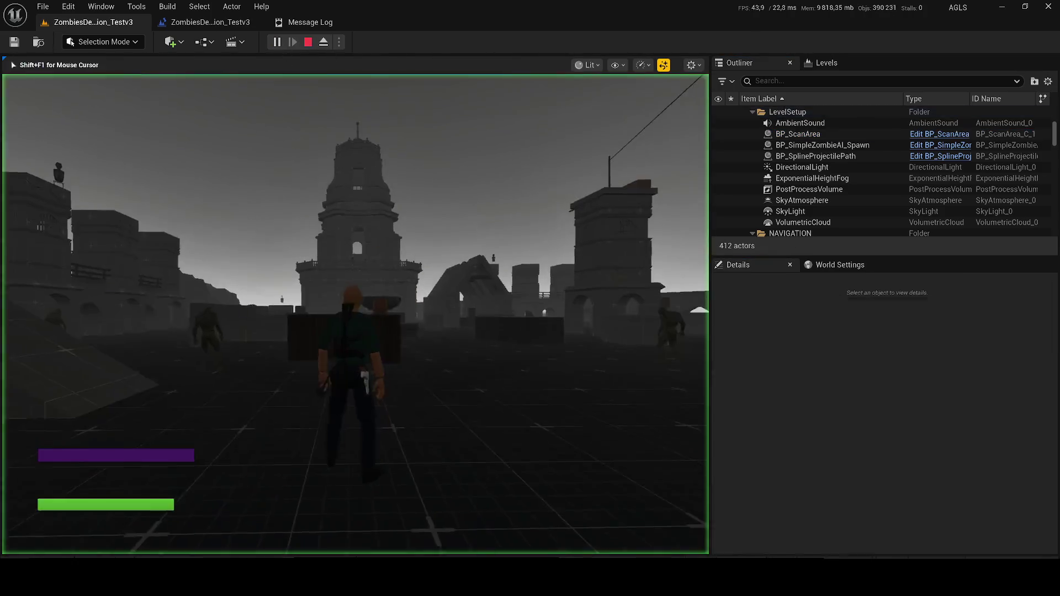
{"action": "key", "text": "w"}
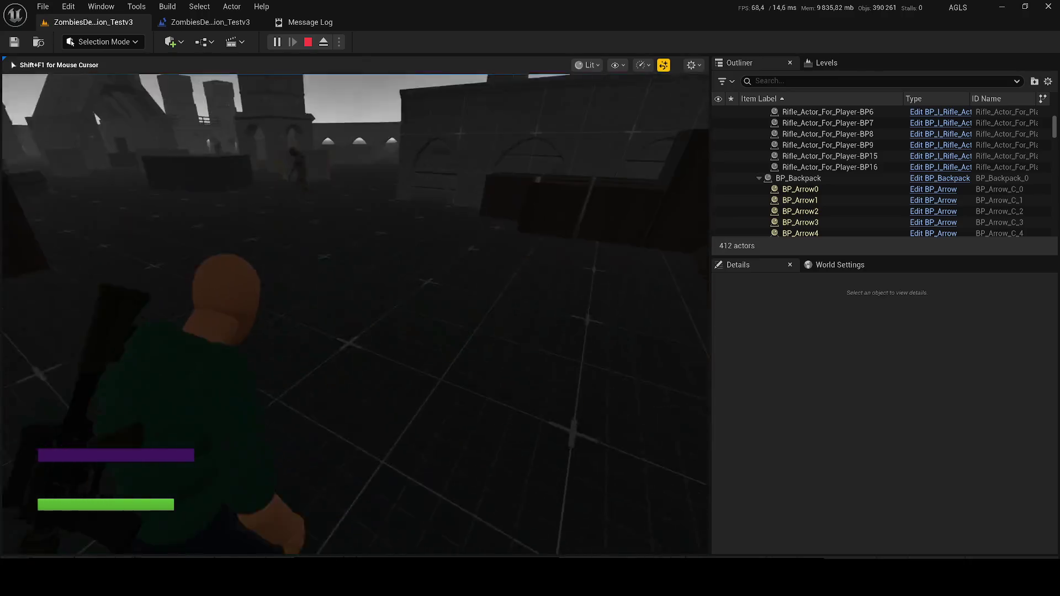
{"action": "key", "text": "w"}
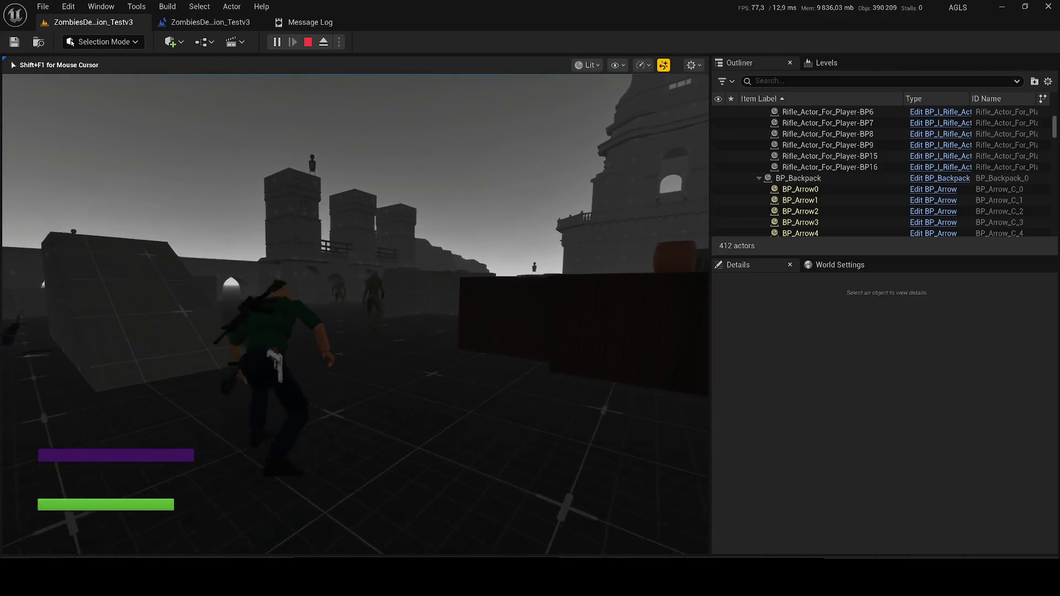
{"action": "key", "text": "w"}
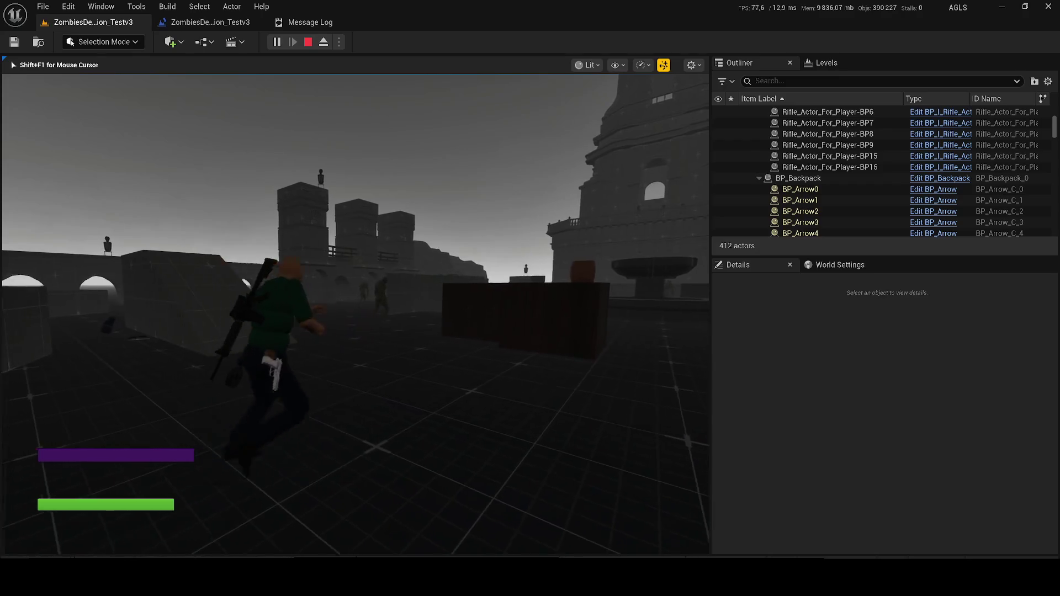
{"action": "key", "text": "Escape"}
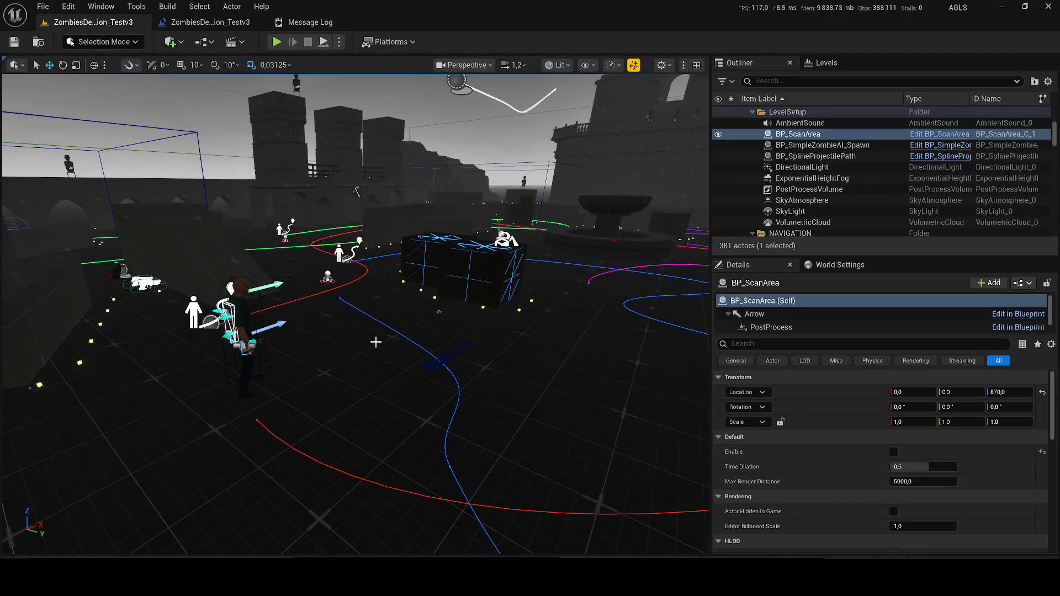
Delete BP_ScanArea and run a quick play test without it.
{"action": "key", "text": "Delete"}
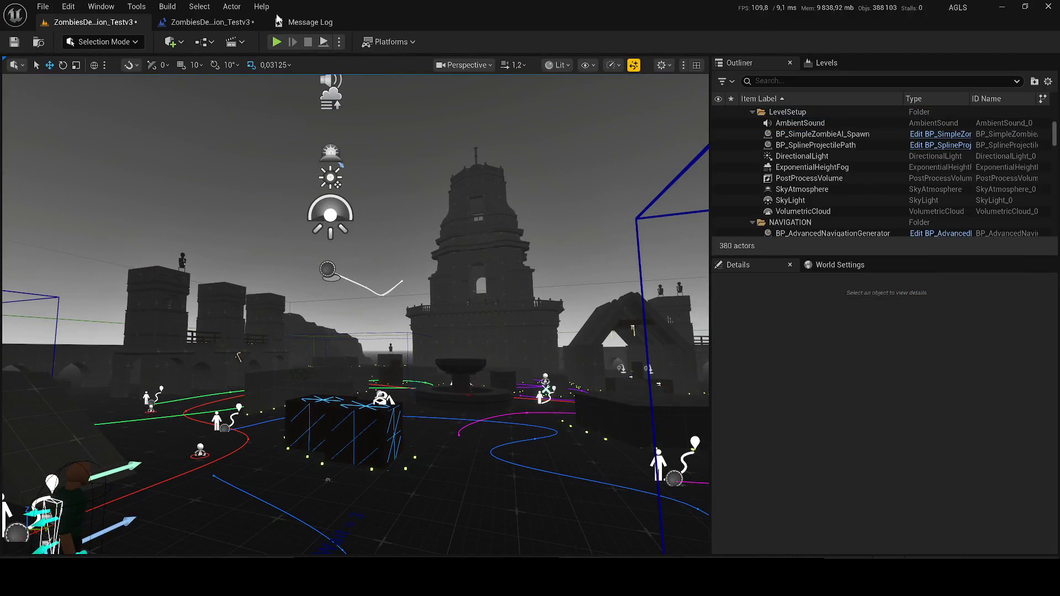
{"action": "key", "text": "alt+p"}
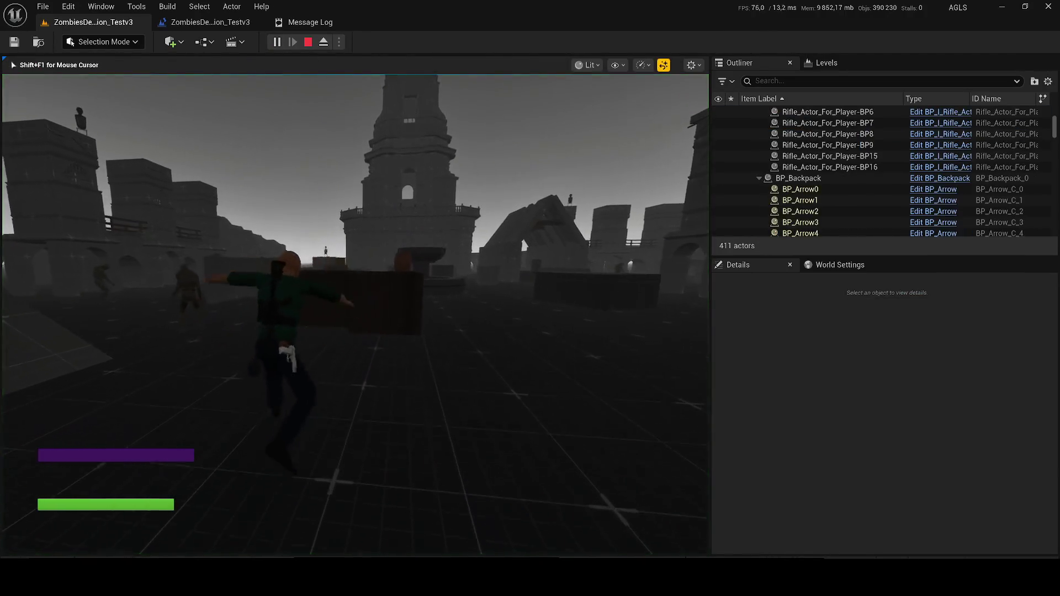
{"action": "key", "text": "Escape"}
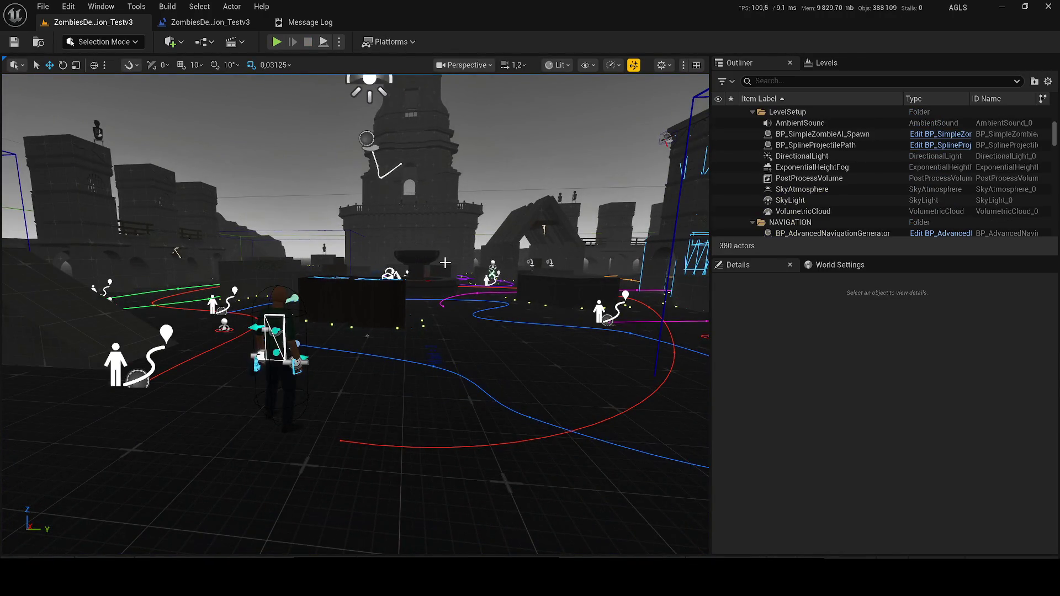
{"action": "scroll", "coordinate": [446, 261], "scroll_direction": "down", "scroll_amount": 2}
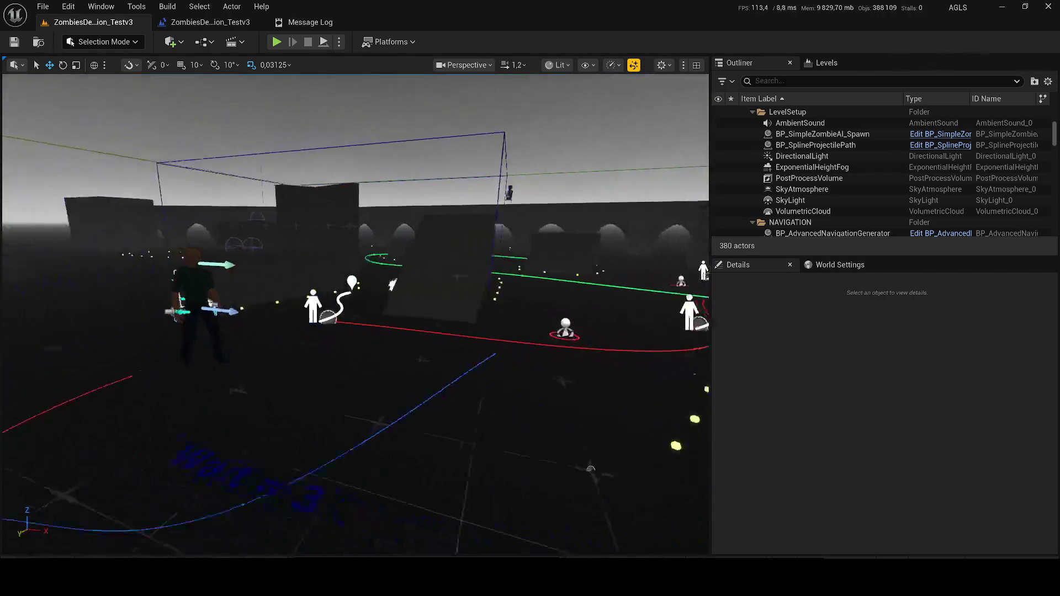
{"action": "scroll", "coordinate": [399, 332], "scroll_direction": "down", "scroll_amount": 2}
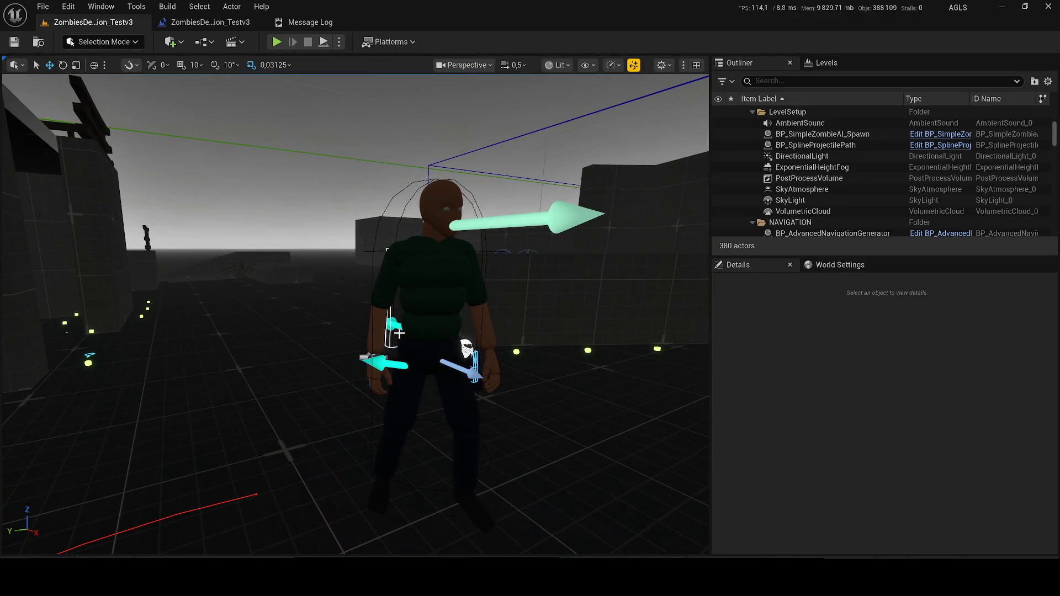
{"action": "key", "text": "XF86AudioLowerVolume"}
Select the player character and open its ALS_AnimMan_CharacterBP blueprint for editing via Browse to Asset.
{"action": "left_click", "coordinate": [452, 292]}
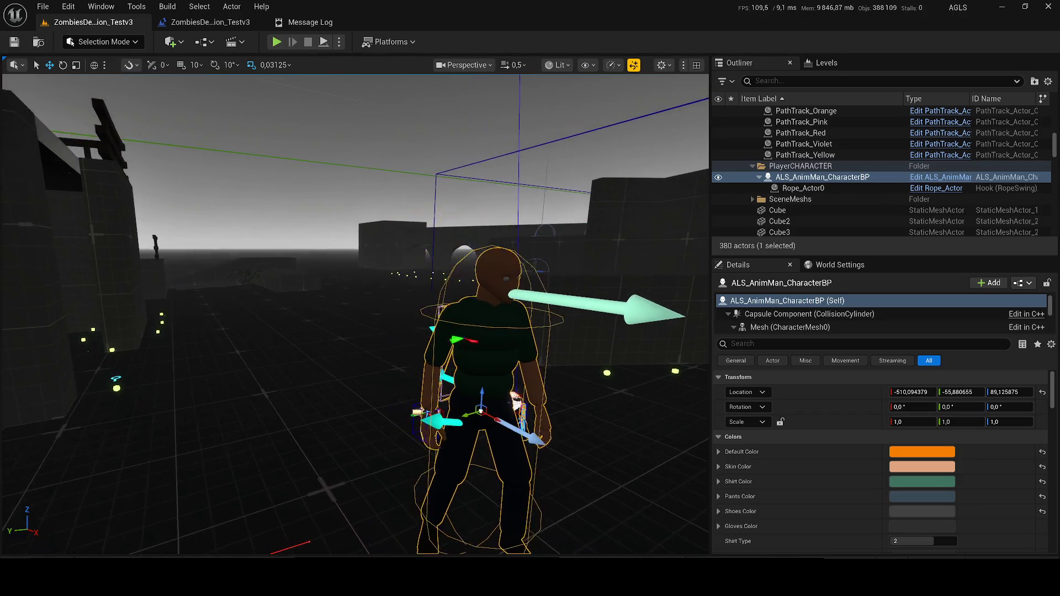
{"action": "right_click", "coordinate": [809, 178]}
{"action": "left_click", "coordinate": [839, 171]}
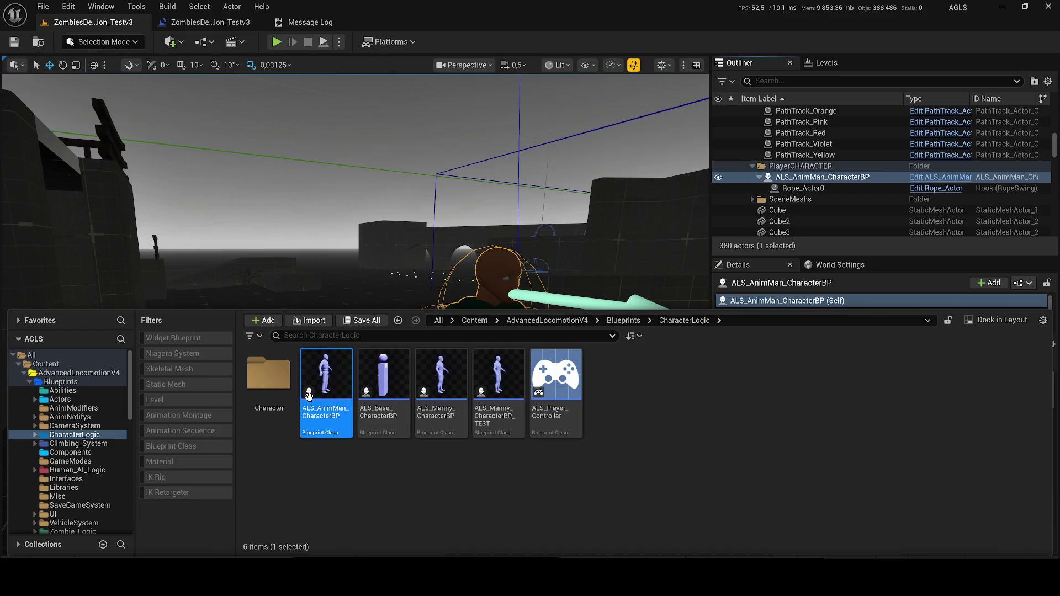
{"action": "mouse_move", "coordinate": [349, 402]}
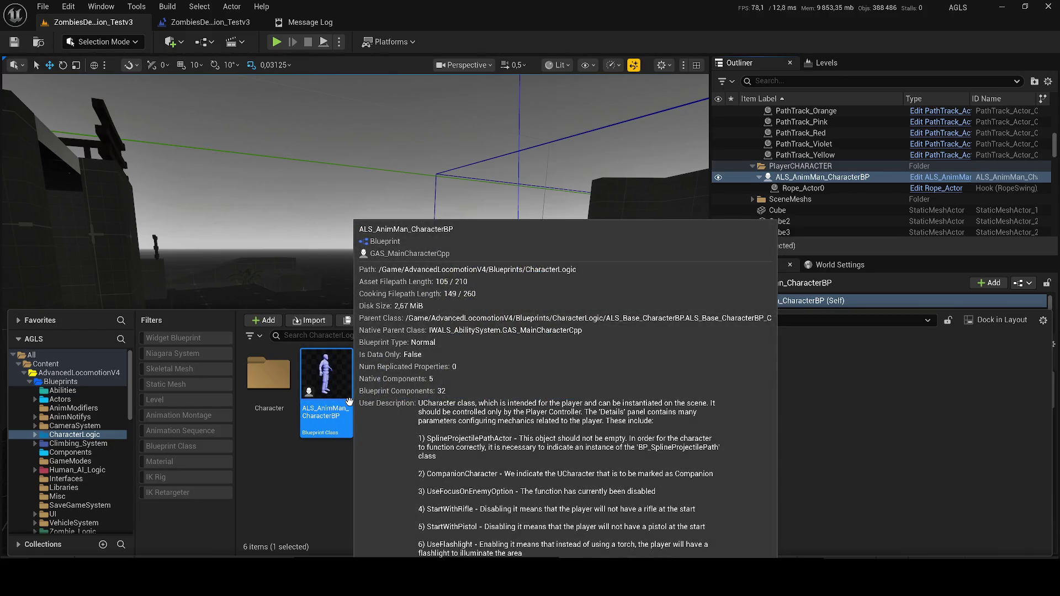
{"action": "double_click", "coordinate": [823, 177]}
{"action": "left_click", "coordinate": [932, 182]}
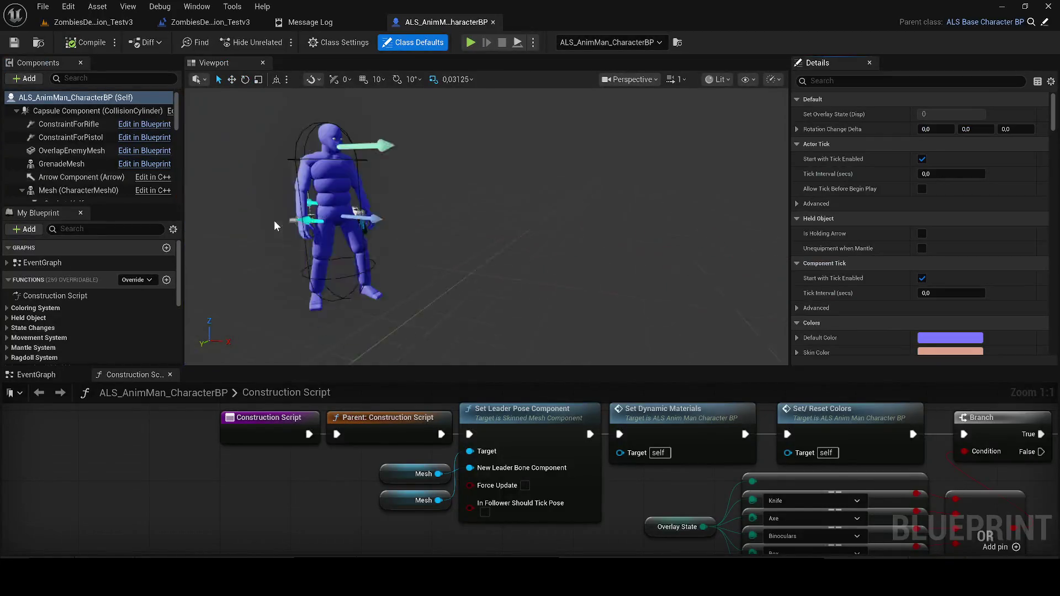
Dock the EventGraph beside the Viewport, try raising the mesh in its capsule, then undo it.
{"action": "left_click", "coordinate": [430, 220]}
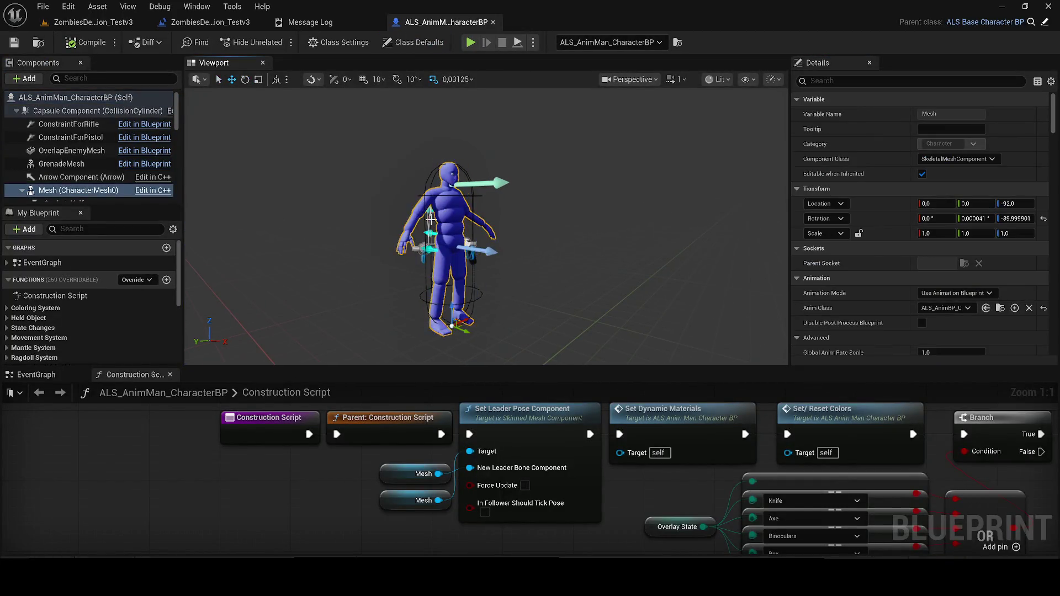
{"action": "left_click", "coordinate": [170, 374]}
{"action": "left_click_drag", "start_coordinate": [57, 374], "coordinate": [330, 66]}
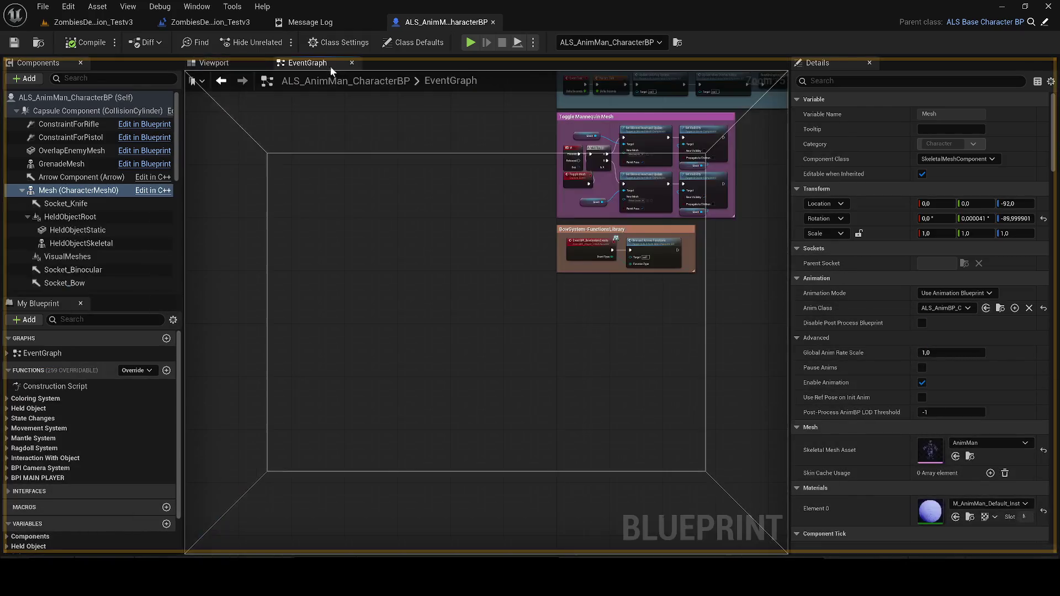
{"action": "left_click", "coordinate": [207, 64]}
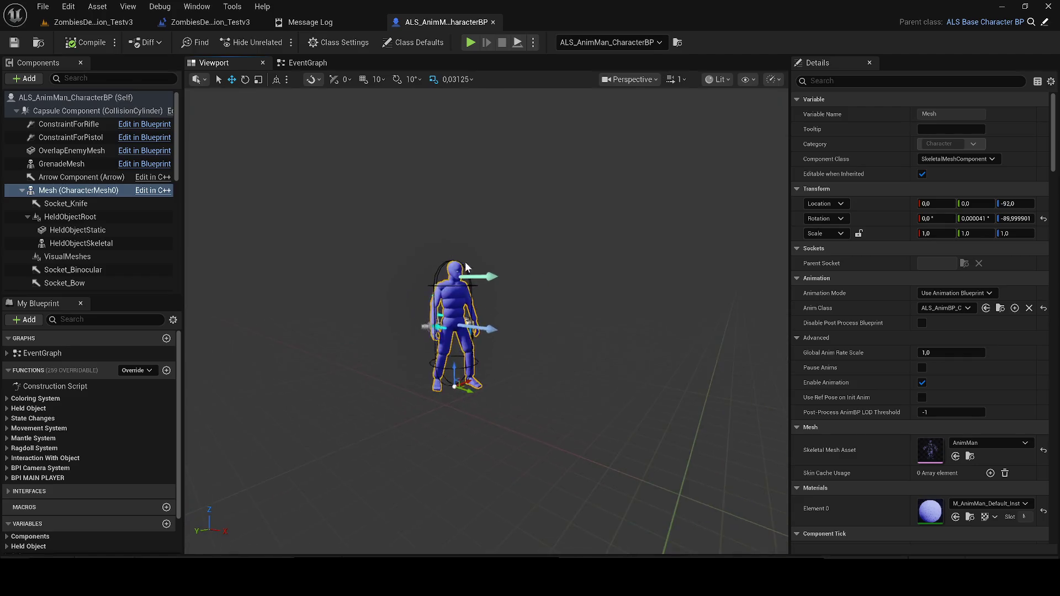
{"action": "key", "text": "f"}
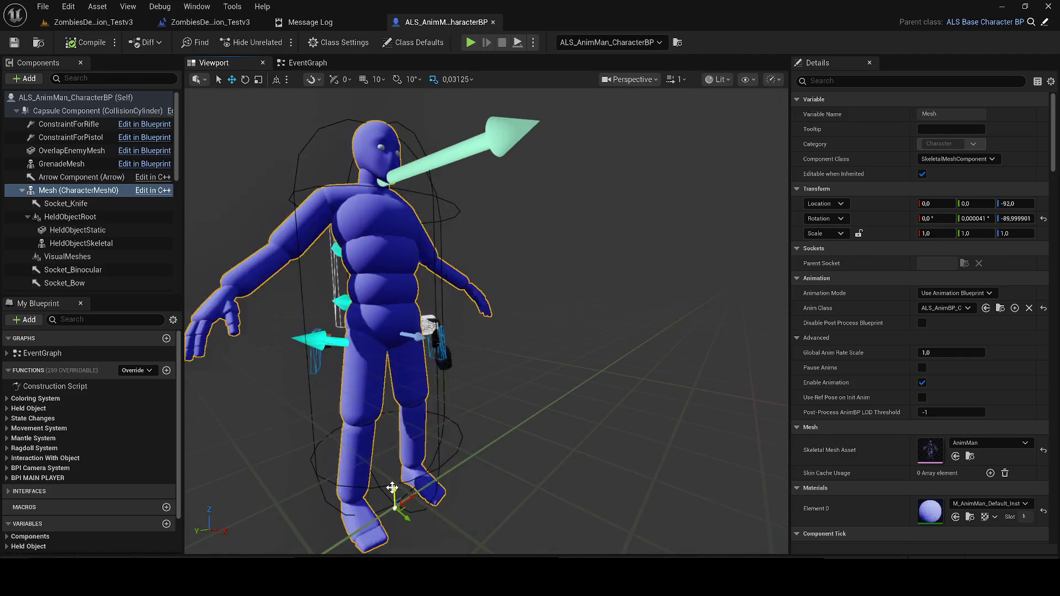
{"action": "left_click_drag", "start_coordinate": [392, 487], "coordinate": [393, 310]}
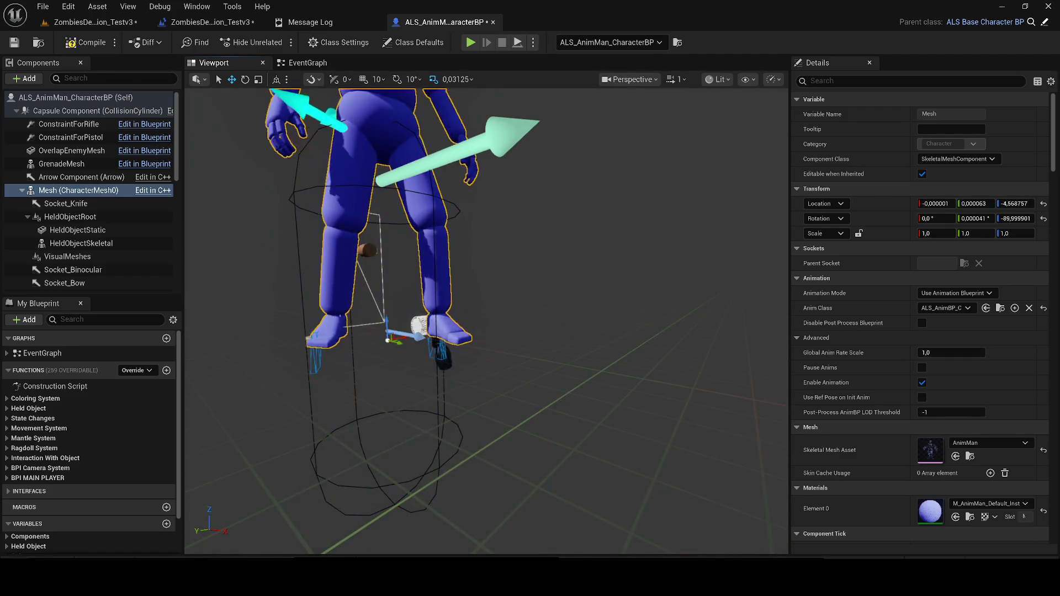
{"action": "scroll", "coordinate": [420, 320], "scroll_direction": "down", "scroll_amount": 5}
{"action": "key", "text": "ctrl+z"}
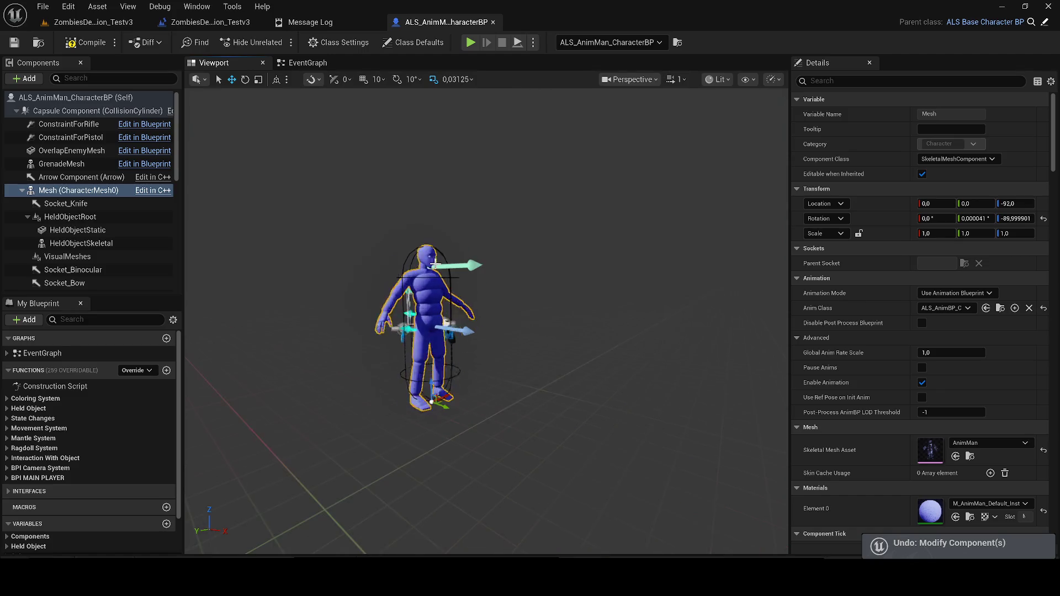
Save the character blueprint, run a quick play test, and bring up Save All for the level.
{"action": "left_click", "coordinate": [13, 47]}
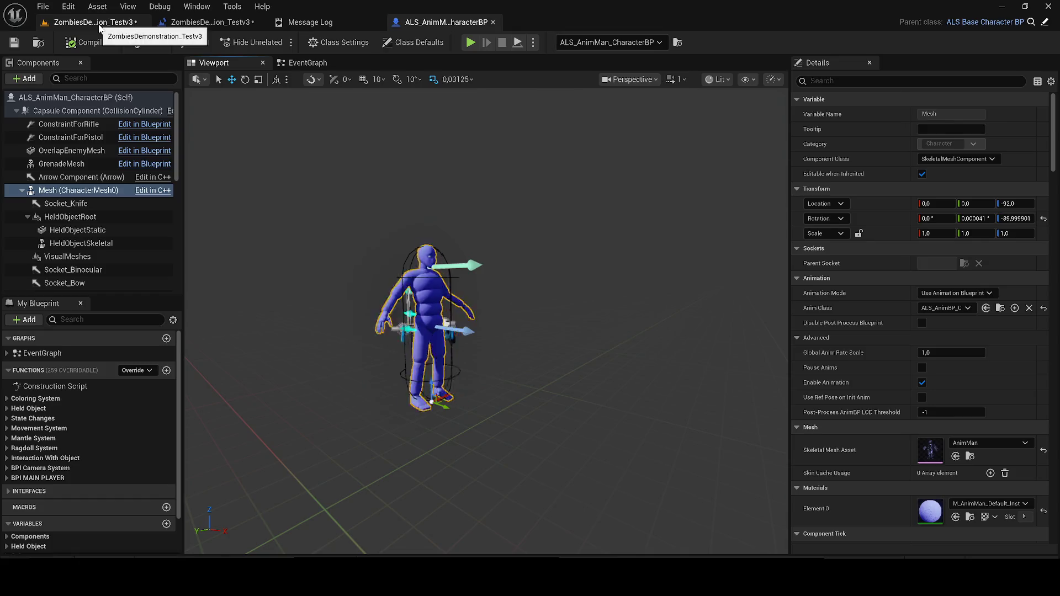
{"action": "left_click", "coordinate": [99, 25]}
{"action": "left_click", "coordinate": [275, 43]}
{"action": "key", "text": "F8"}
{"action": "key", "text": "Escape"}
{"action": "key", "text": "ctrl+shift+s"}
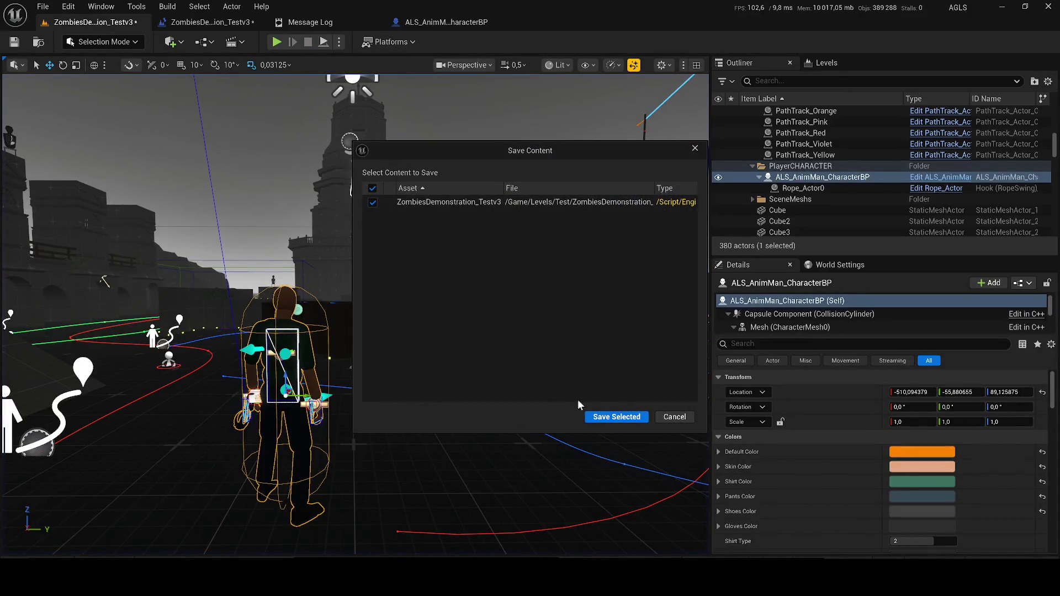
Save the ZombiesDemonstration_Testv3 level and move the view toward the character.
{"action": "left_click", "coordinate": [617, 417]}
{"action": "scroll", "coordinate": [464, 271], "scroll_direction": "down", "scroll_amount": 5}
{"action": "key", "text": "w"}
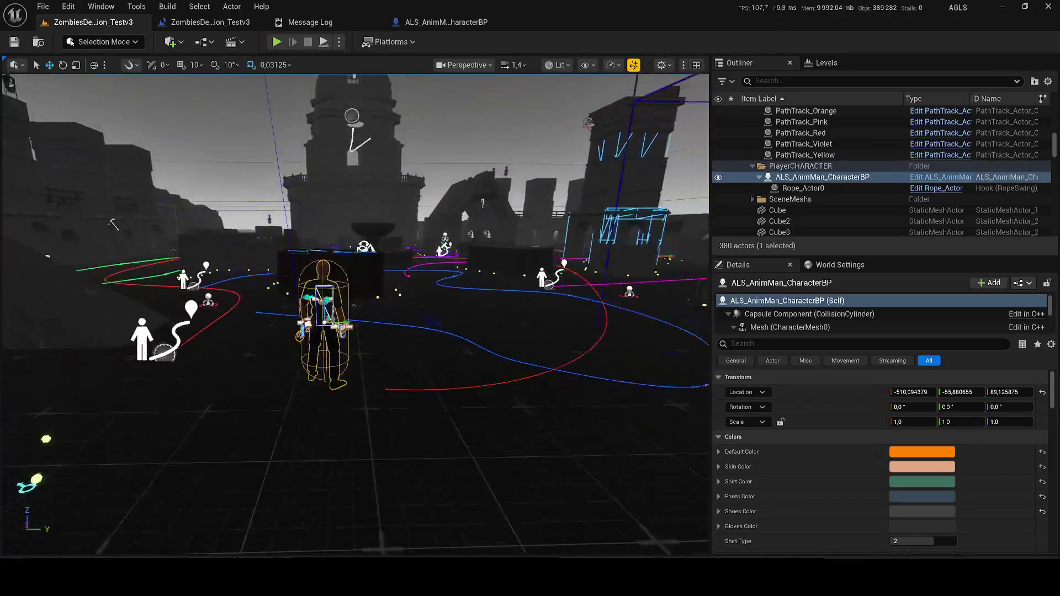
{"action": "scroll", "coordinate": [354, 314], "scroll_direction": "down", "scroll_amount": 3}
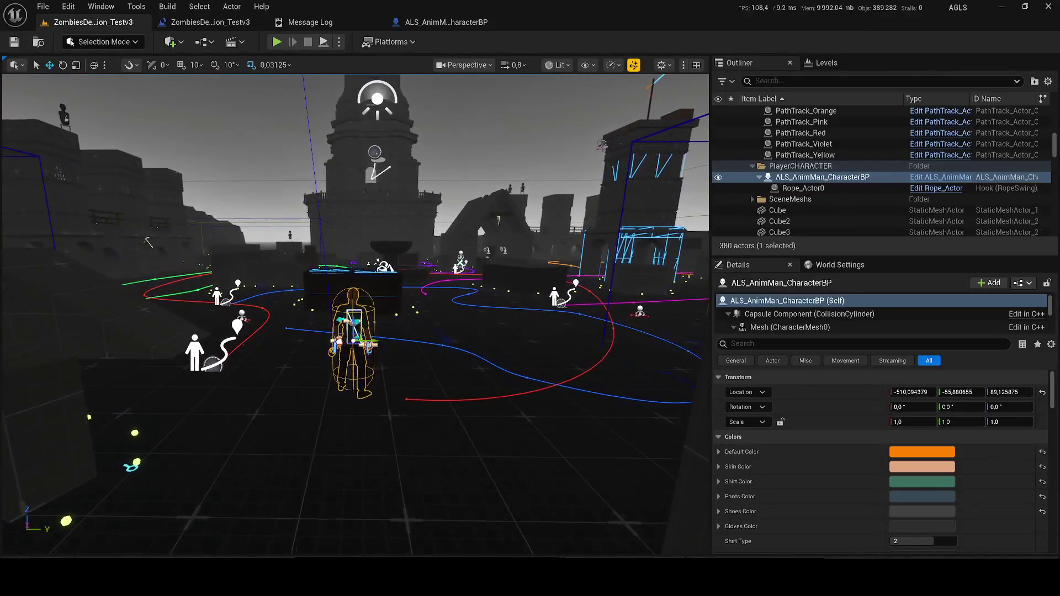
Frame the player character in the viewport and open the CharacterLogic blueprints folder.
{"action": "scroll", "coordinate": [353, 314], "scroll_direction": "up", "scroll_amount": 2}
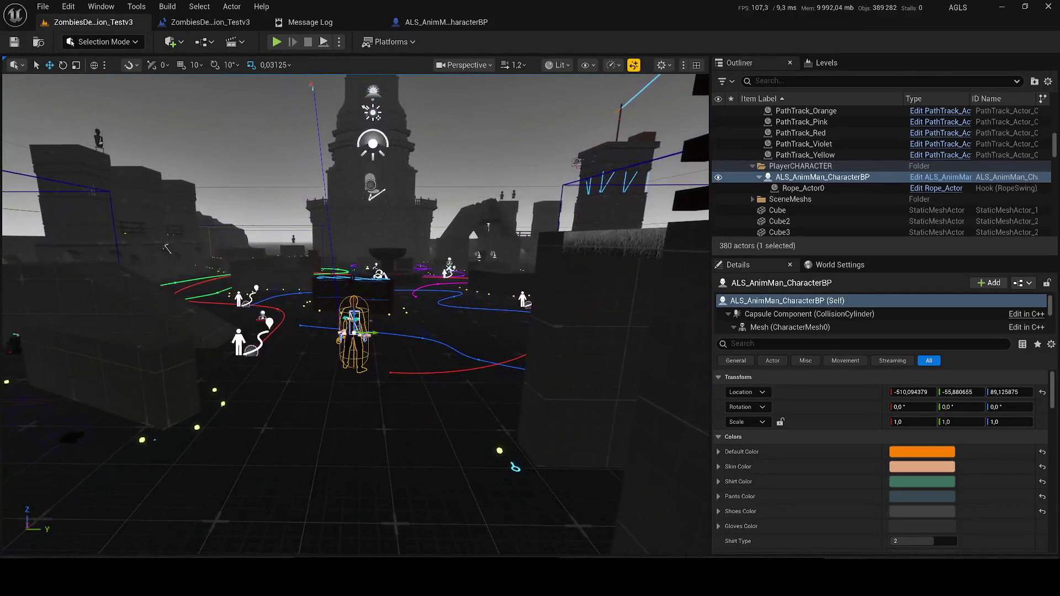
{"action": "scroll", "coordinate": [353, 314], "scroll_direction": "up", "scroll_amount": 2}
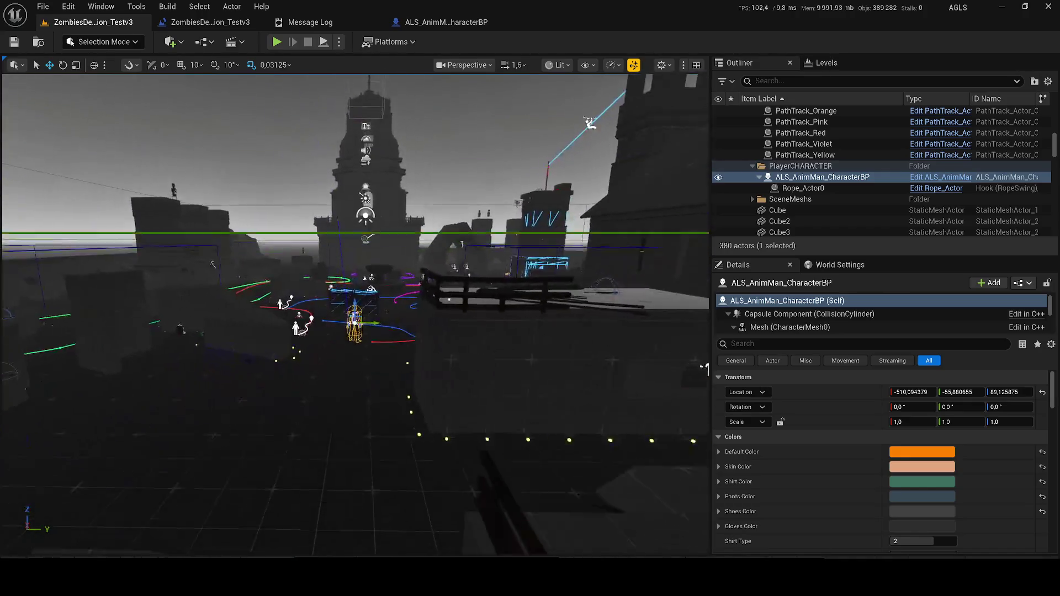
{"action": "scroll", "coordinate": [353, 314], "scroll_direction": "down", "scroll_amount": 3}
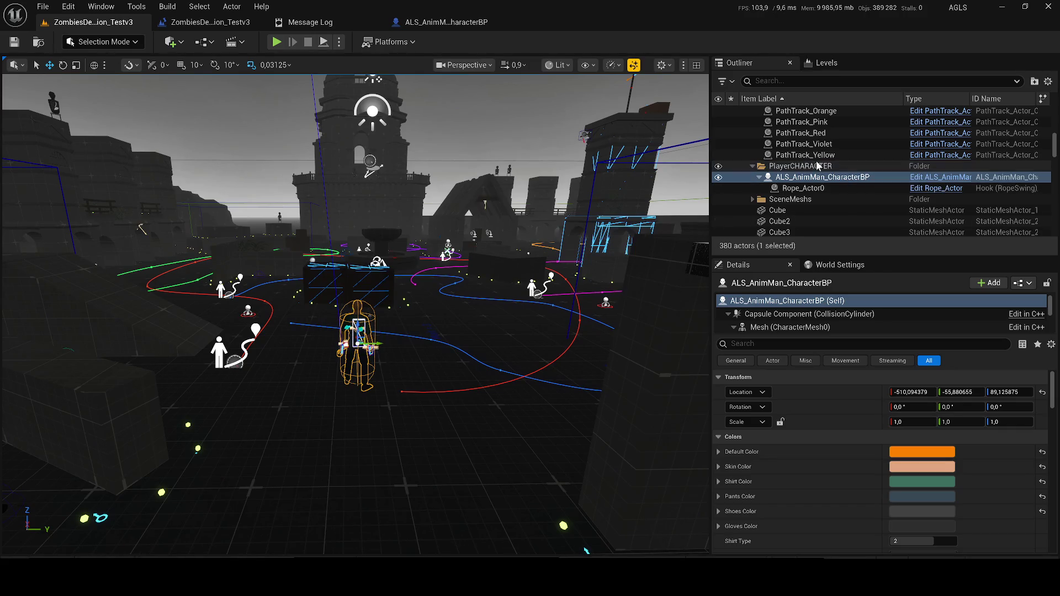
{"action": "double_click", "coordinate": [849, 179]}
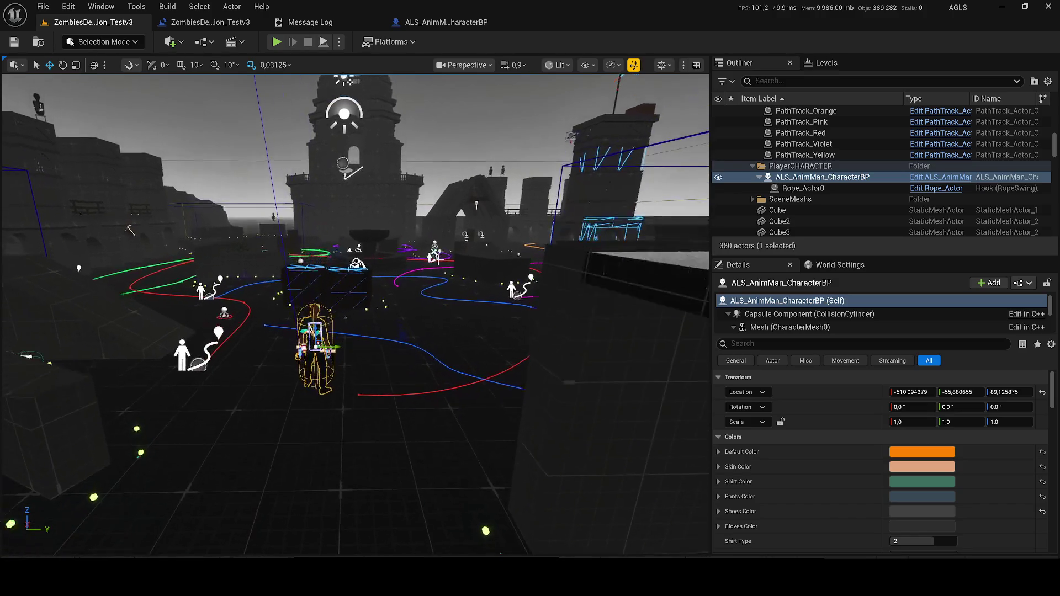
{"action": "key", "text": "ctrl+b"}
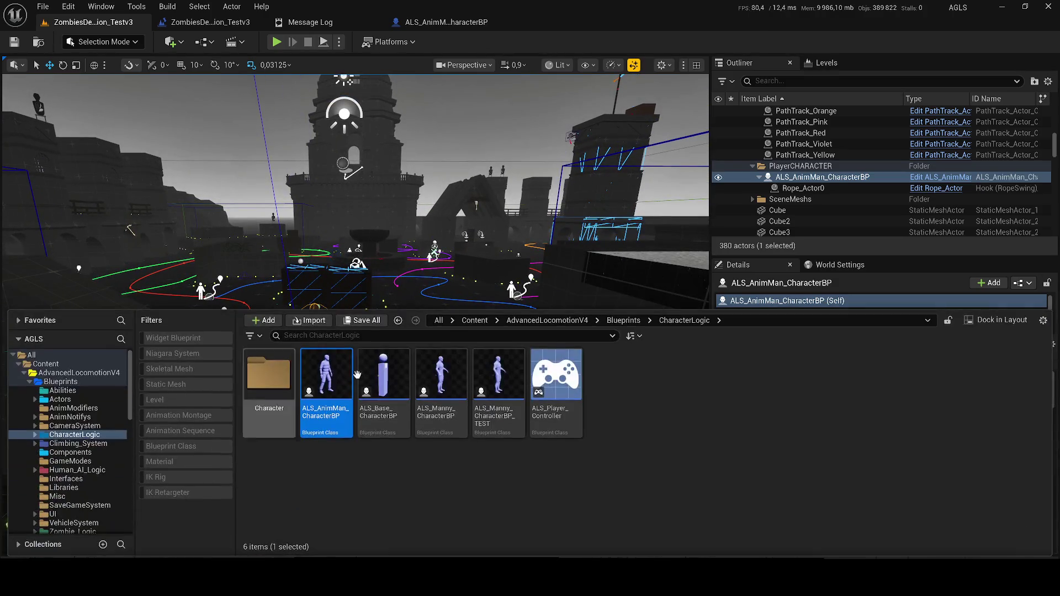
Filter Project Settings by 'MAP' to check Level_NEXA-1 as default maps, then return to the level.
{"action": "left_click", "coordinate": [376, 22]}
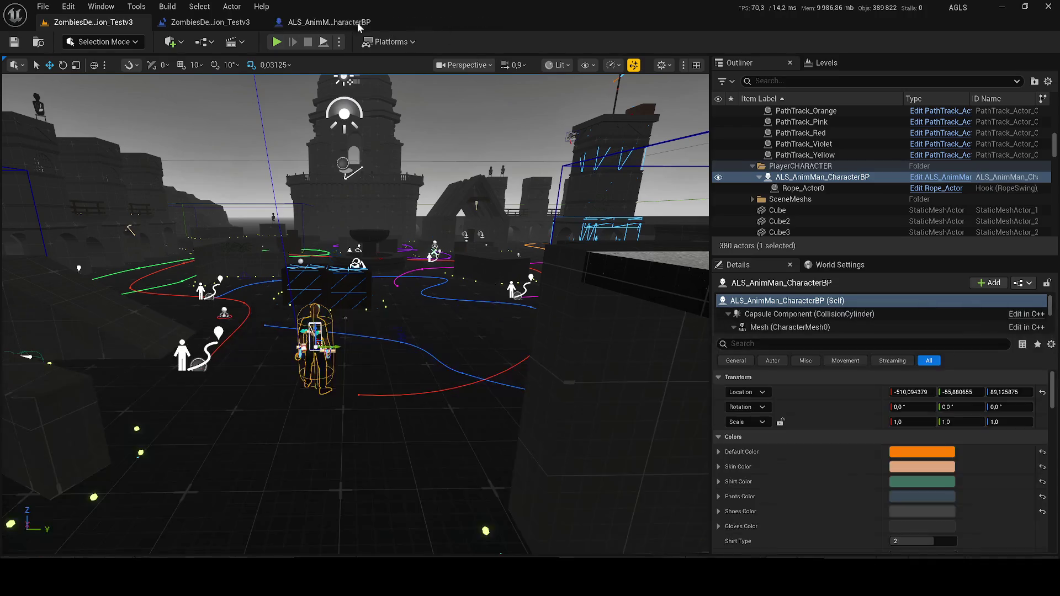
{"action": "left_click", "coordinate": [69, 6]}
{"action": "left_click", "coordinate": [99, 186]}
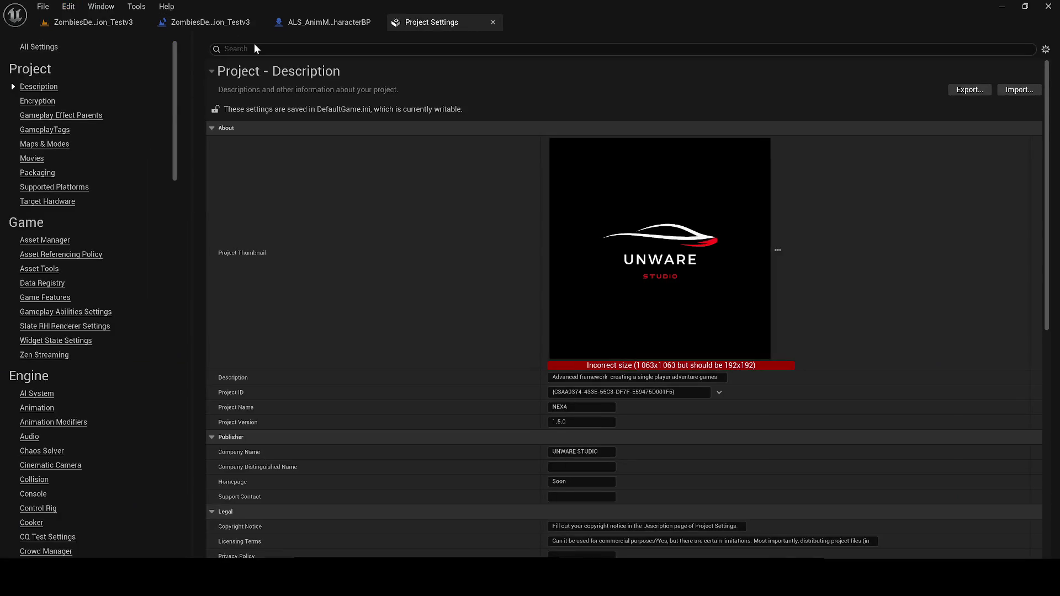
{"action": "left_click", "coordinate": [254, 46]}
{"action": "type", "text": "MAP"}
{"action": "left_click", "coordinate": [567, 251]}
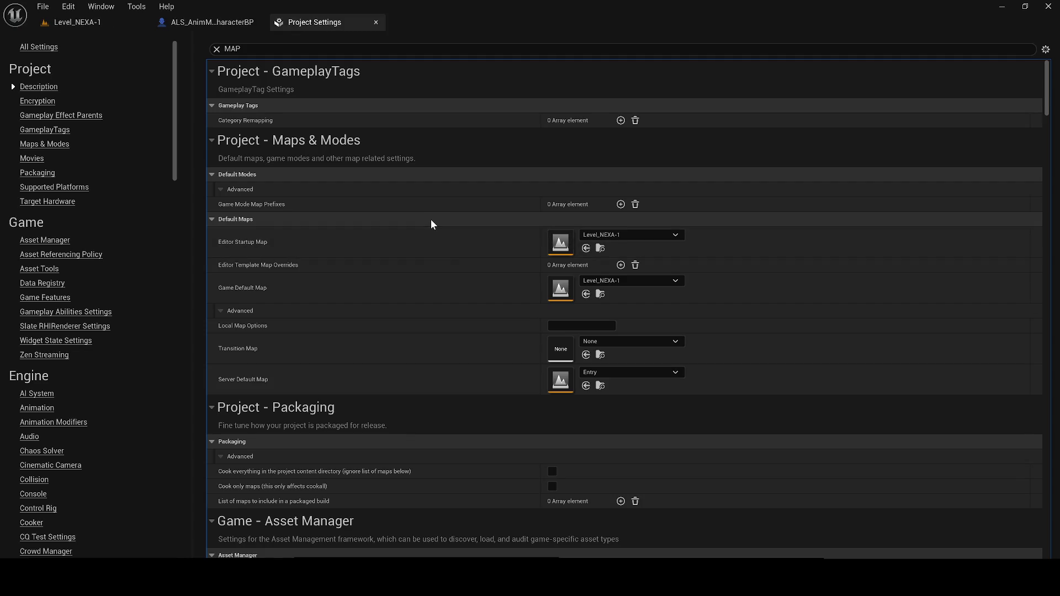
{"action": "left_click", "coordinate": [76, 22]}
Search 'di' in the Outliner and hide the DirectionalLight.
{"action": "left_click", "coordinate": [778, 81]}
{"action": "type", "text": "di"}
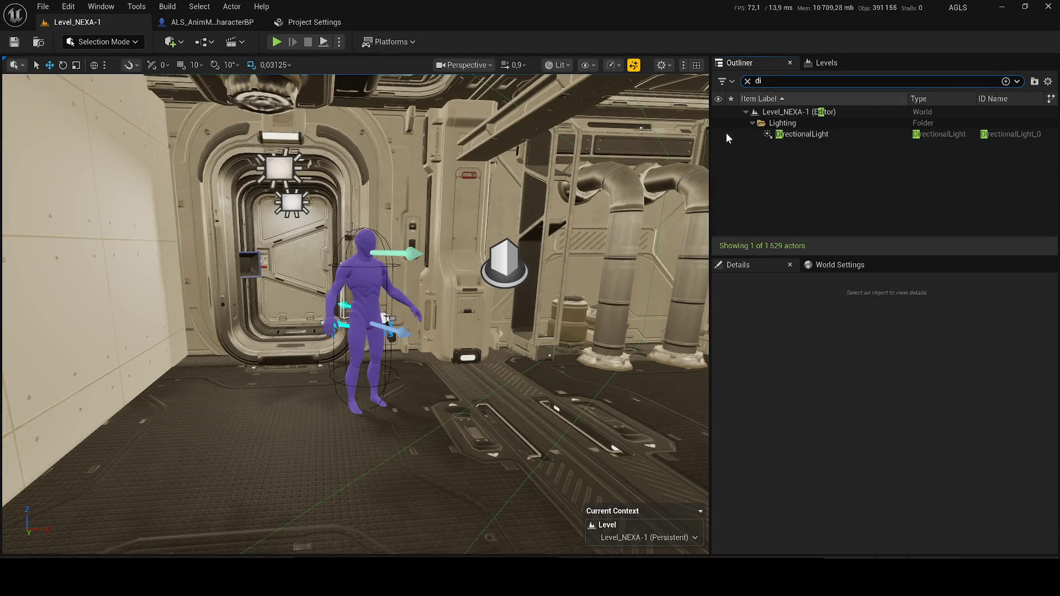
{"action": "left_click", "coordinate": [718, 134]}
Turn the view and switch the viewport to Unlit shading.
{"action": "left_click_drag", "start_coordinate": [302, 98], "coordinate": [401, 161]}
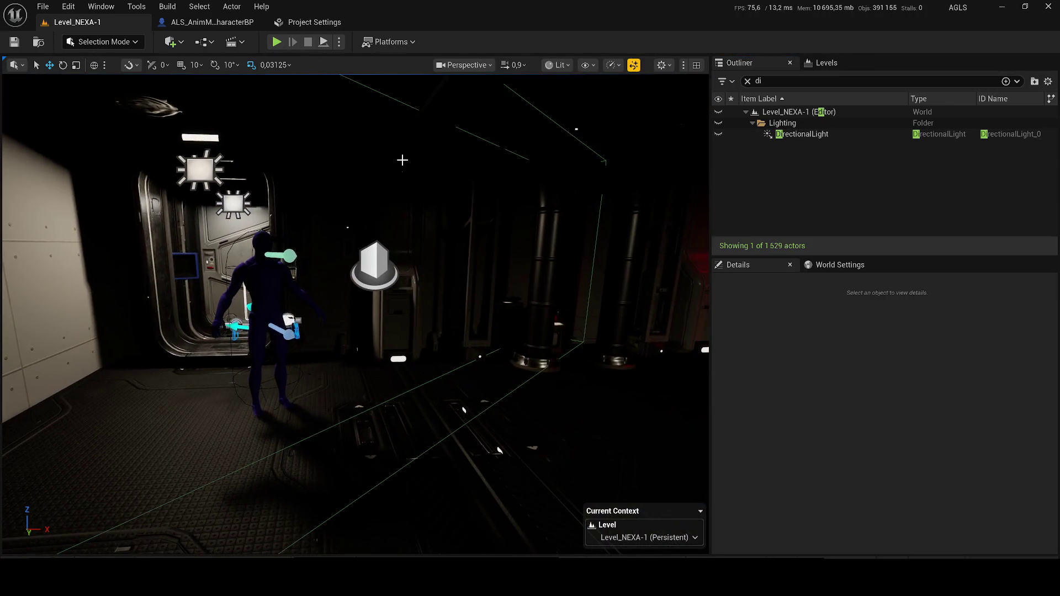
{"action": "left_click", "coordinate": [558, 66]}
{"action": "left_click", "coordinate": [568, 120]}
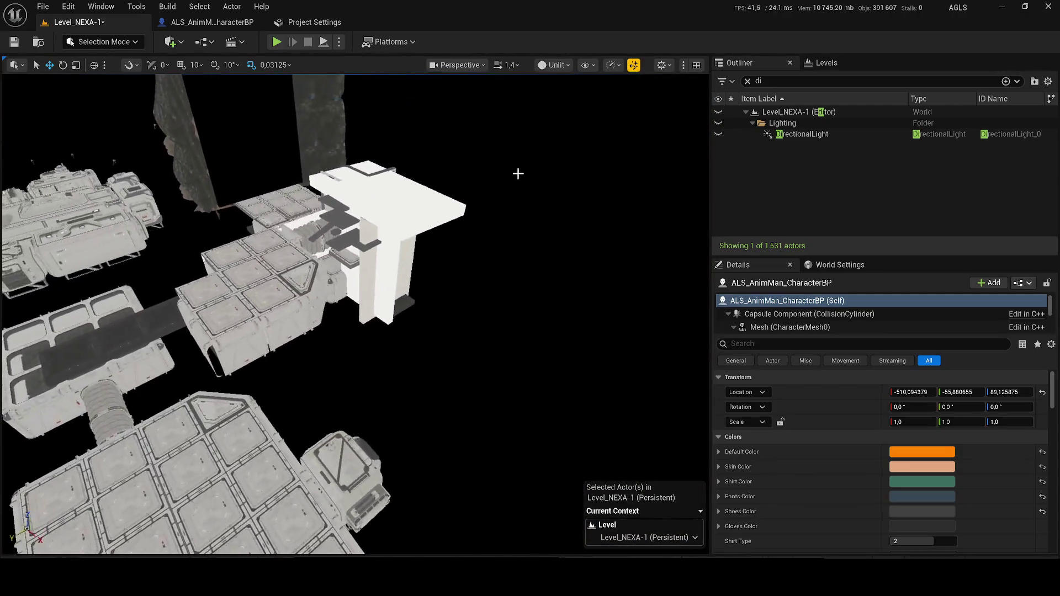
Search 'als' and copy ALS_Manny_CharacterBP's location onto ALS_AnimMan_CharacterBP.
{"action": "key", "text": "BackSpace"}
{"action": "key", "text": "BackSpace"}
{"action": "type", "text": "als"}
{"action": "left_click", "coordinate": [798, 145]}
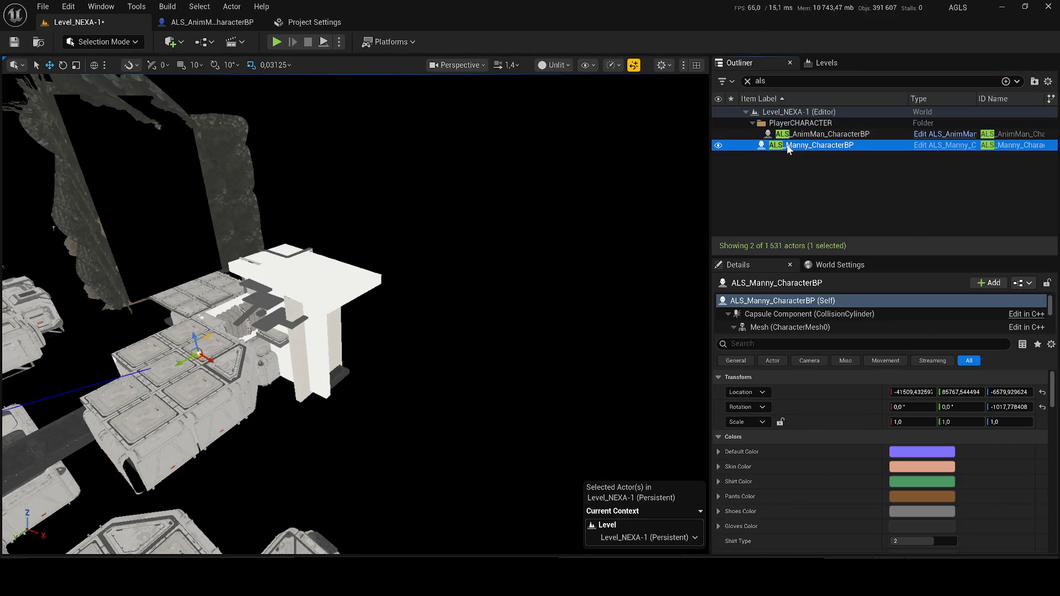
{"action": "double_click", "coordinate": [788, 147]}
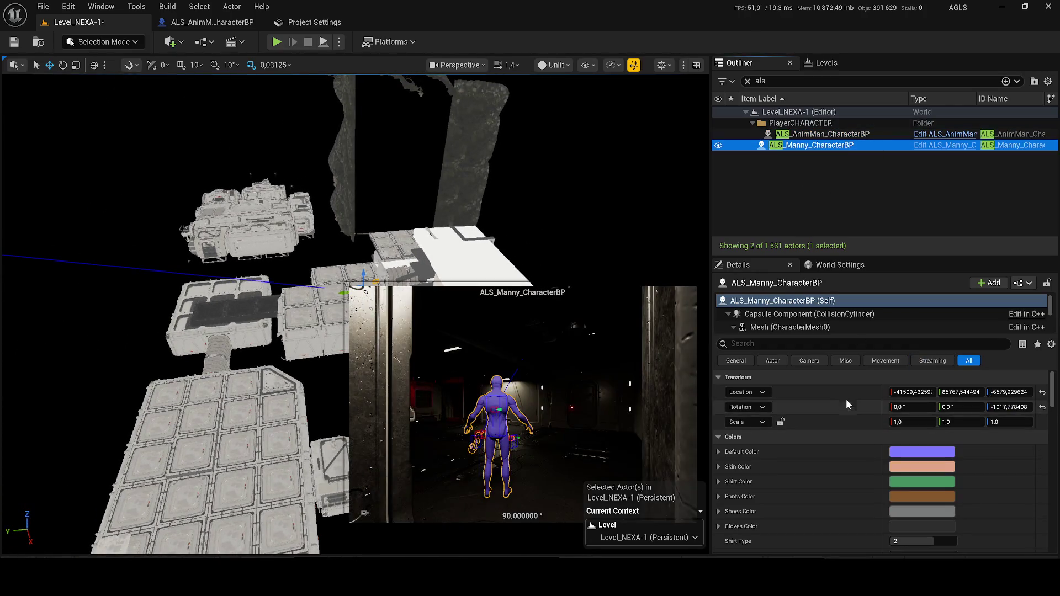
{"action": "right_click", "coordinate": [822, 397]}
{"action": "key", "text": "ctrl+z"}
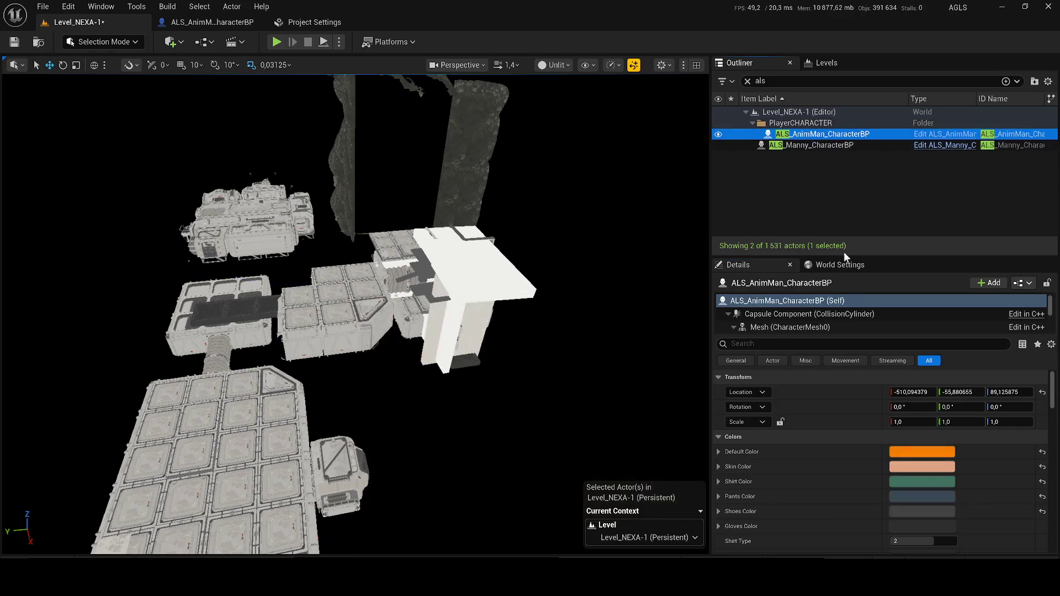
{"action": "right_click", "coordinate": [860, 395]}
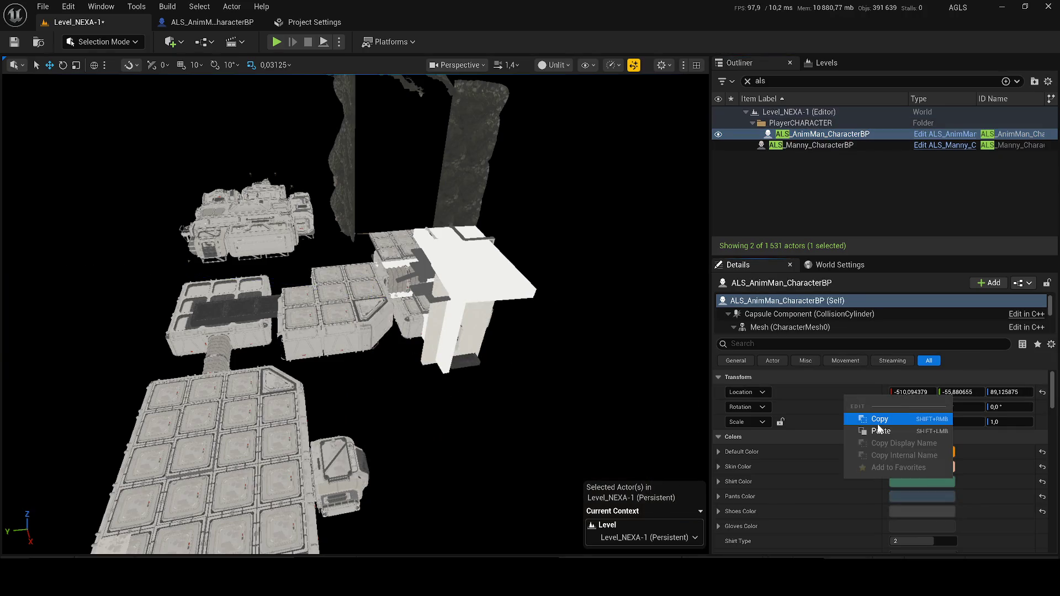
Move the AnimMan character left beside Manny, then delete the Manny actor.
{"action": "double_click", "coordinate": [799, 136]}
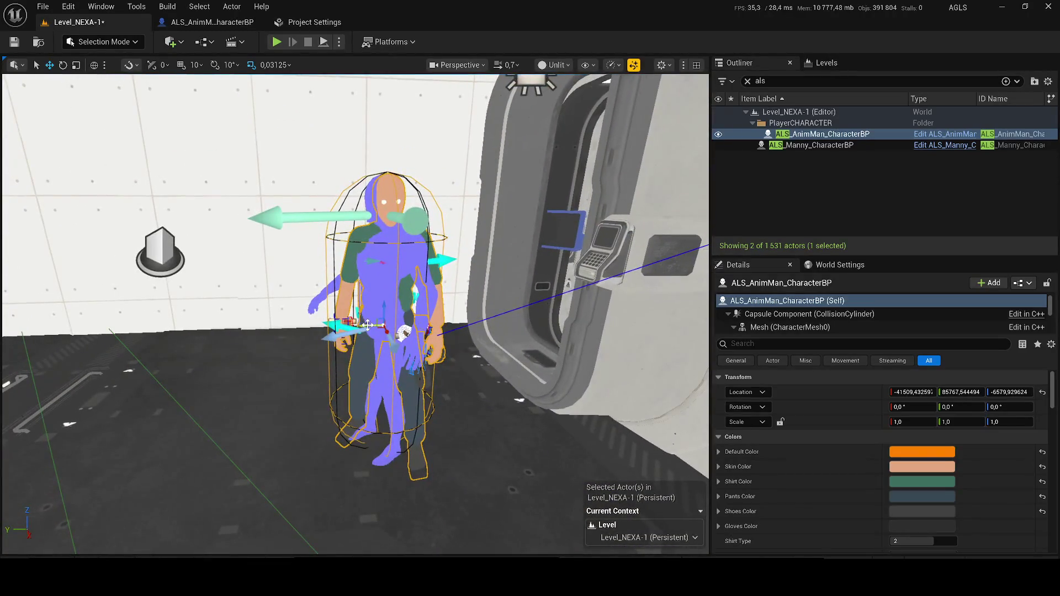
{"action": "left_click_drag", "start_coordinate": [358, 325], "coordinate": [226, 329]}
{"action": "left_click", "coordinate": [386, 271]}
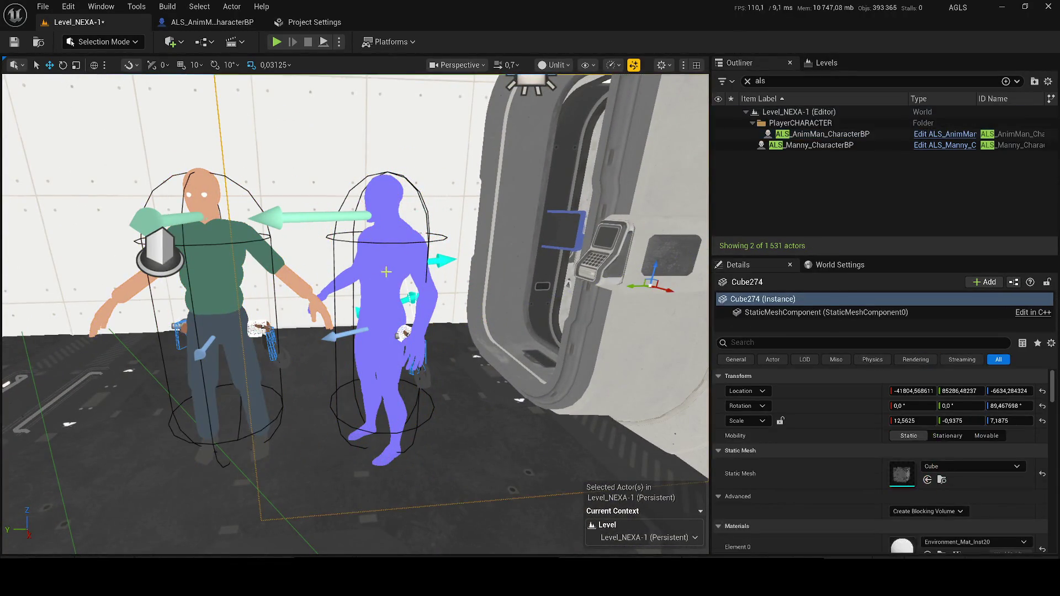
{"action": "key", "text": "Delete"}
Save Level_NEXA-1 and test-play it, walking the AnimMan character down the corridor.
{"action": "key", "text": "ctrl+s"}
{"action": "key", "text": "alt+p"}
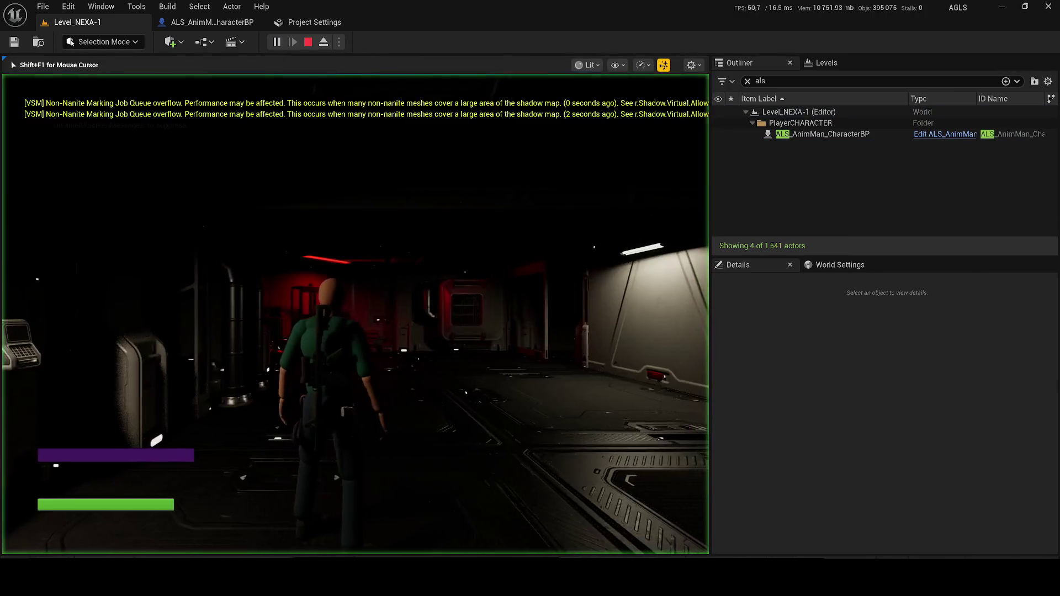
{"action": "key", "text": "w"}
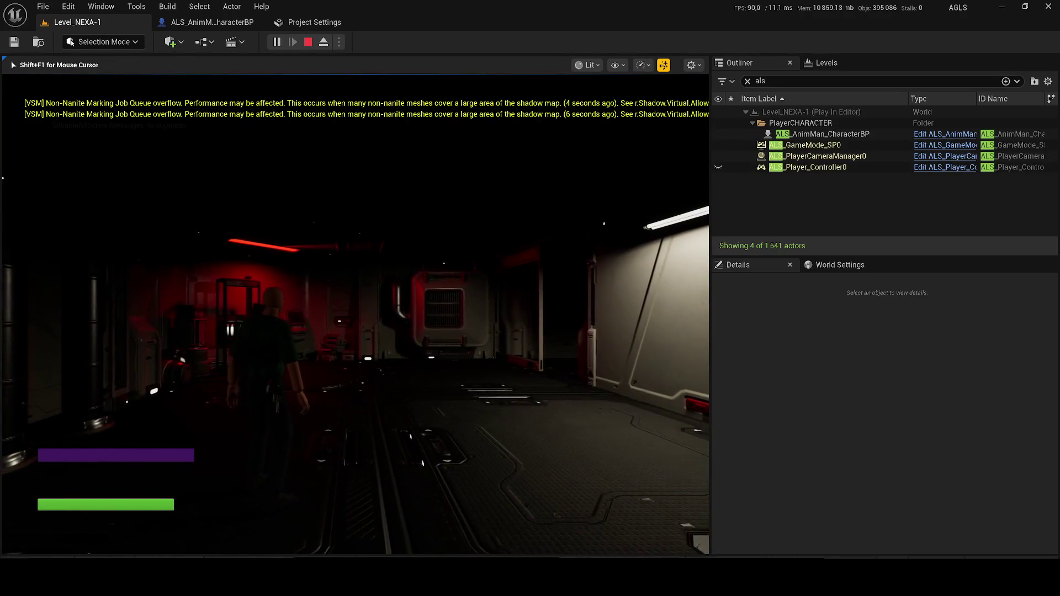
{"action": "key", "text": "Escape"}
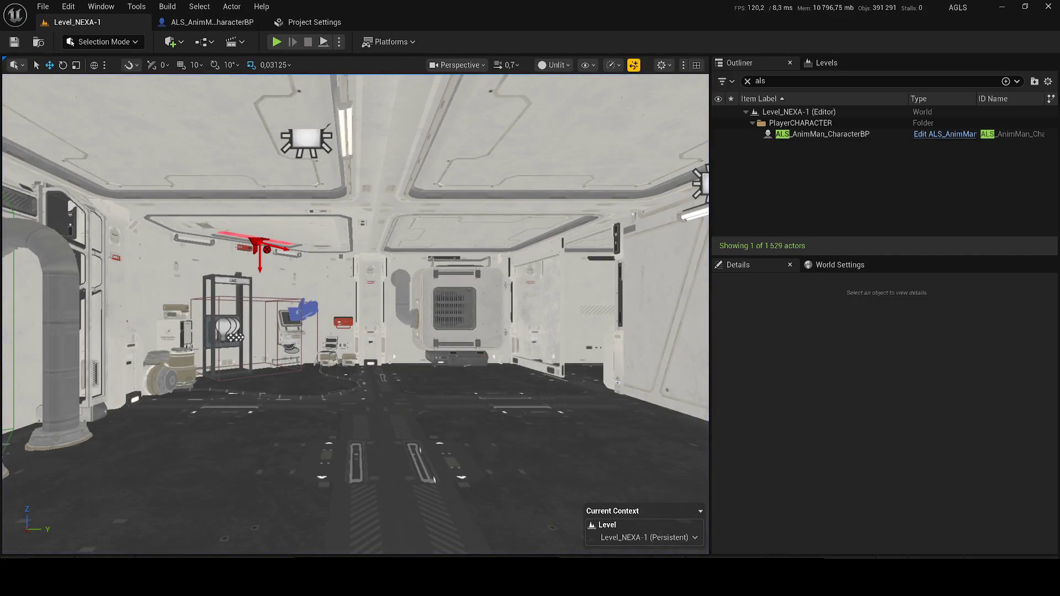
{"action": "key", "text": "ctrl+space"}
Search the Content folder for the HUD widget using the Widget Blueprint filter.
{"action": "left_click", "coordinate": [474, 321]}
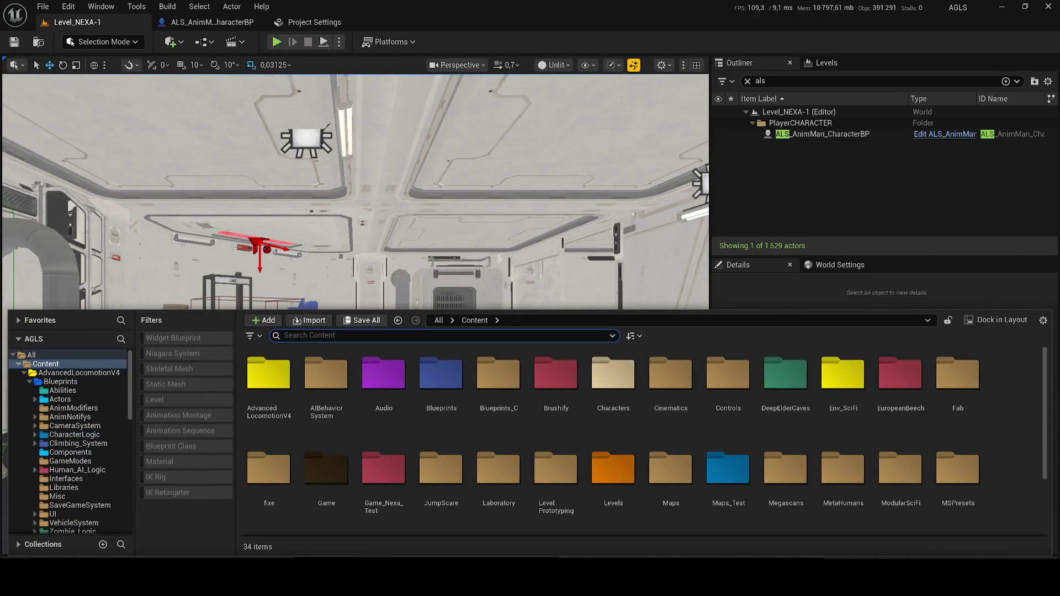
{"action": "type", "text": "health"}
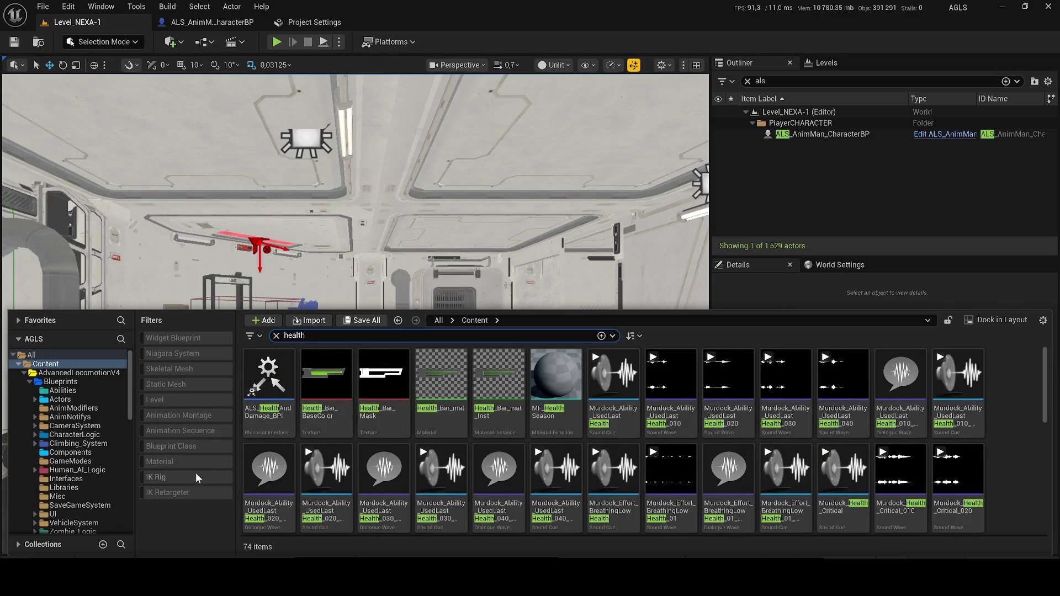
{"action": "left_click", "coordinate": [174, 399]}
{"action": "left_click", "coordinate": [173, 399]}
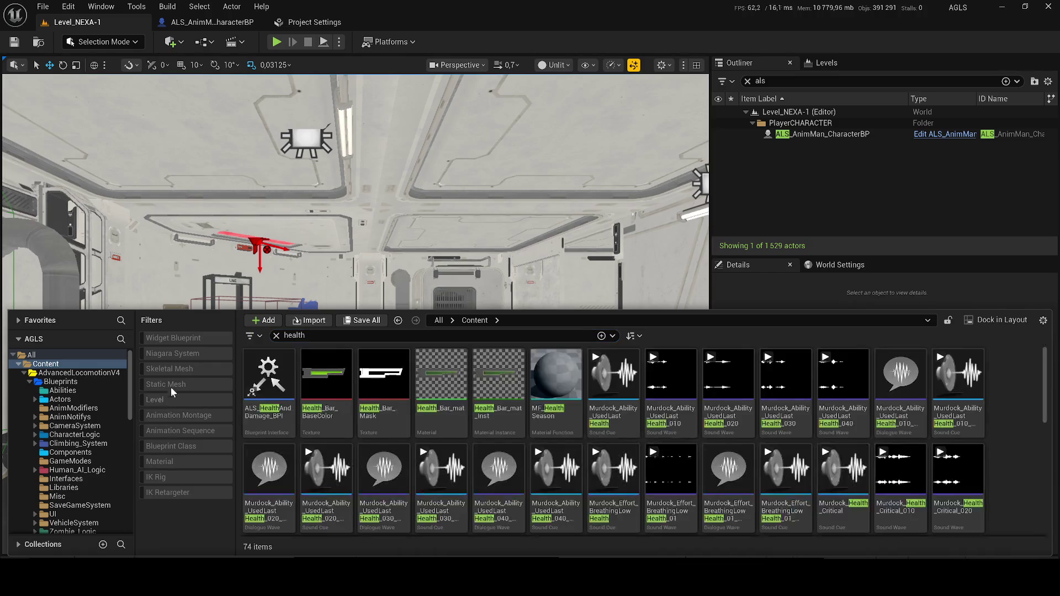
{"action": "left_click", "coordinate": [171, 338]}
{"action": "type", "text": "us"}
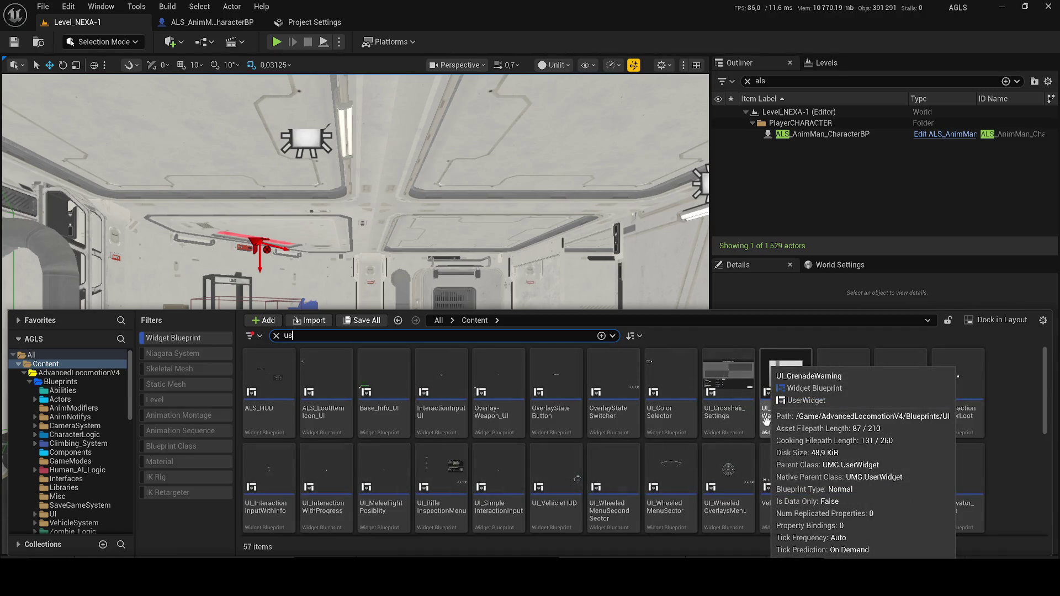
{"action": "type", "text": "e"}
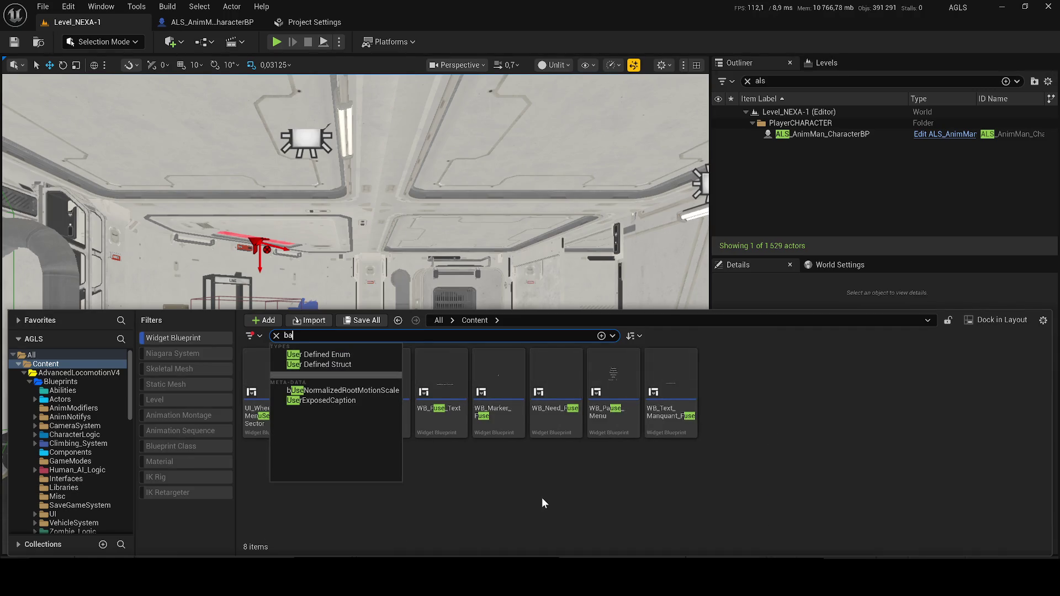
{"action": "type", "text": "se"}
Open Base_Info_UI, save it, and return to the Level_NEXA-1 level.
{"action": "left_click", "coordinate": [264, 376]}
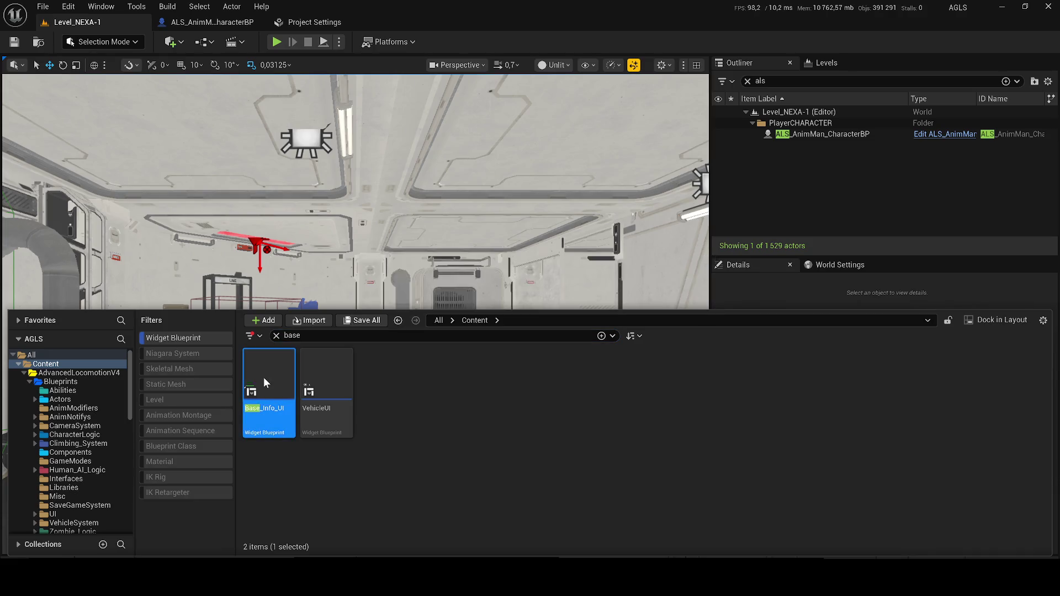
{"action": "double_click", "coordinate": [263, 377]}
{"action": "left_click", "coordinate": [260, 386]}
{"action": "left_click", "coordinate": [204, 217]}
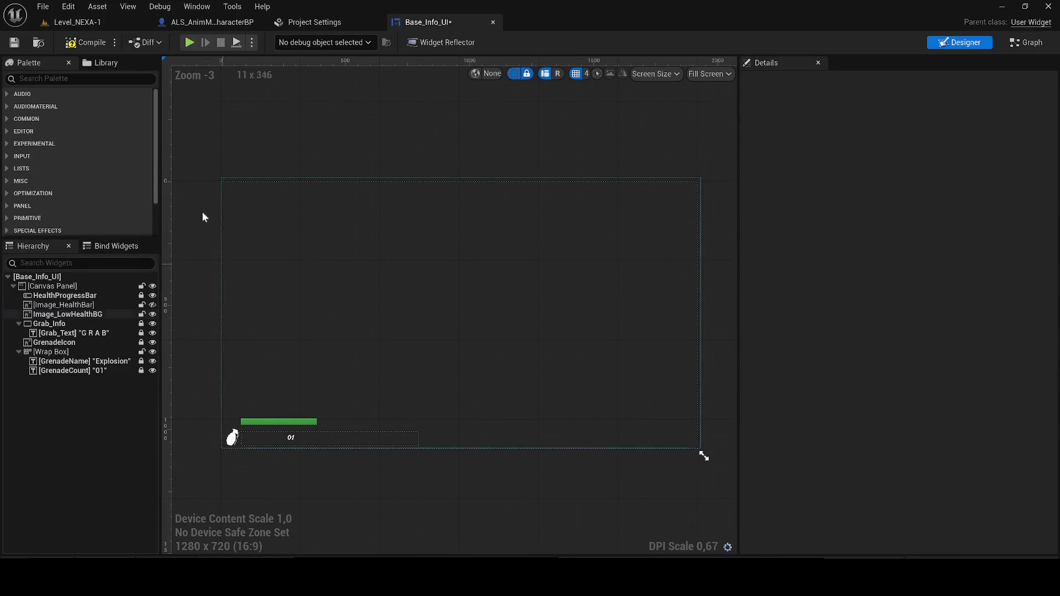
{"action": "left_click", "coordinate": [15, 42]}
{"action": "left_click", "coordinate": [77, 22]}
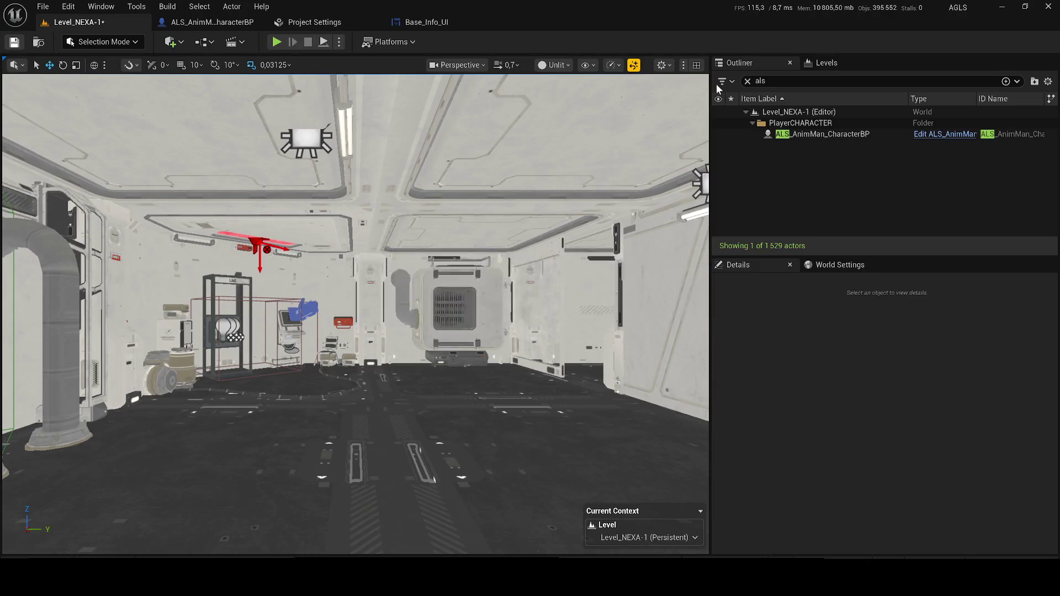
{"action": "left_click", "coordinate": [554, 65]}
Switch the viewport back to Lit and start a play test, walking the character forward.
{"action": "left_click", "coordinate": [560, 94]}
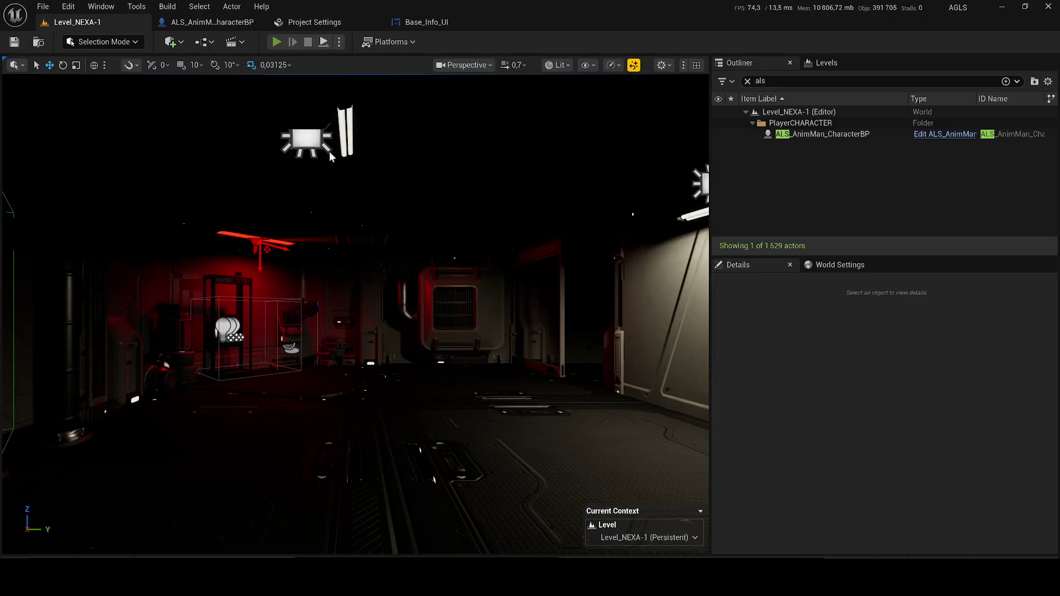
{"action": "key", "text": "alt+p"}
{"action": "key", "text": "super"}
{"action": "left_click", "coordinate": [470, 480]}
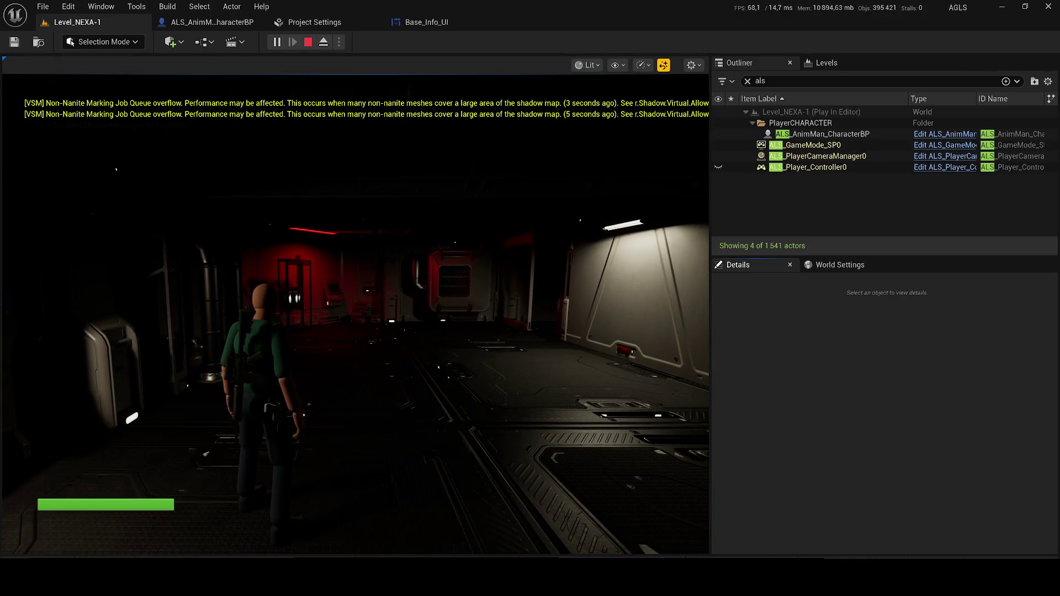
{"action": "left_click", "coordinate": [355, 485]}
{"action": "key", "text": "w"}
{"action": "key", "text": "w"}
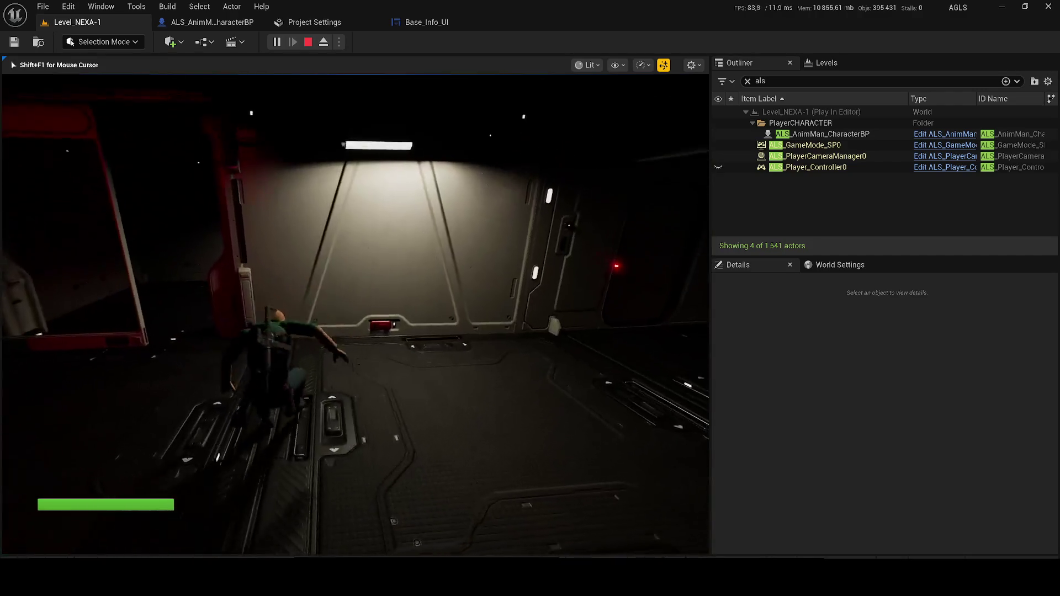
{"action": "key", "text": "grave"}
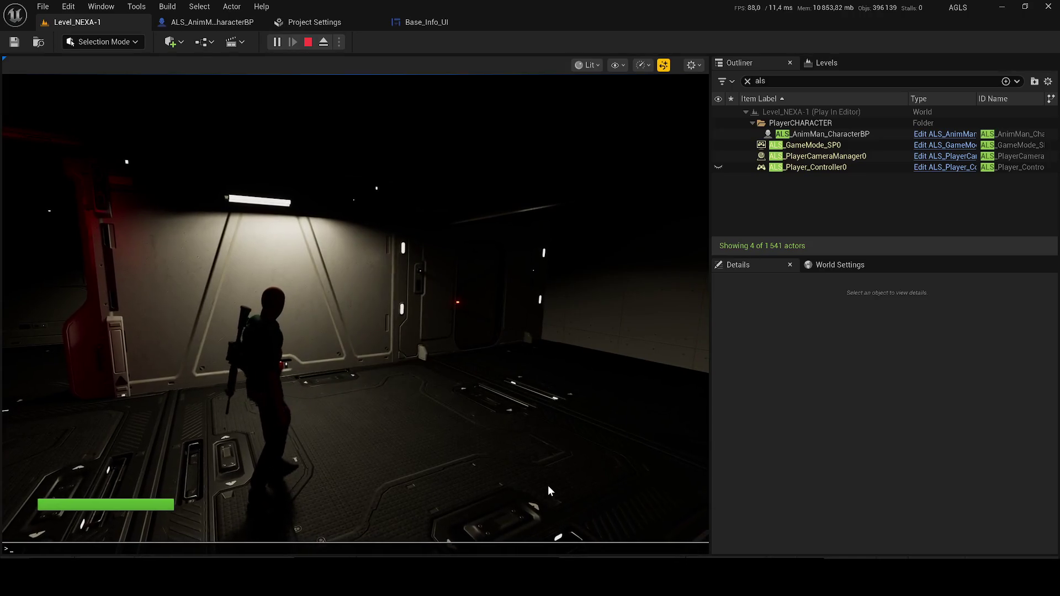
{"action": "key", "text": "grave"}
{"action": "key", "text": "grave"}
{"action": "key", "text": "w"}
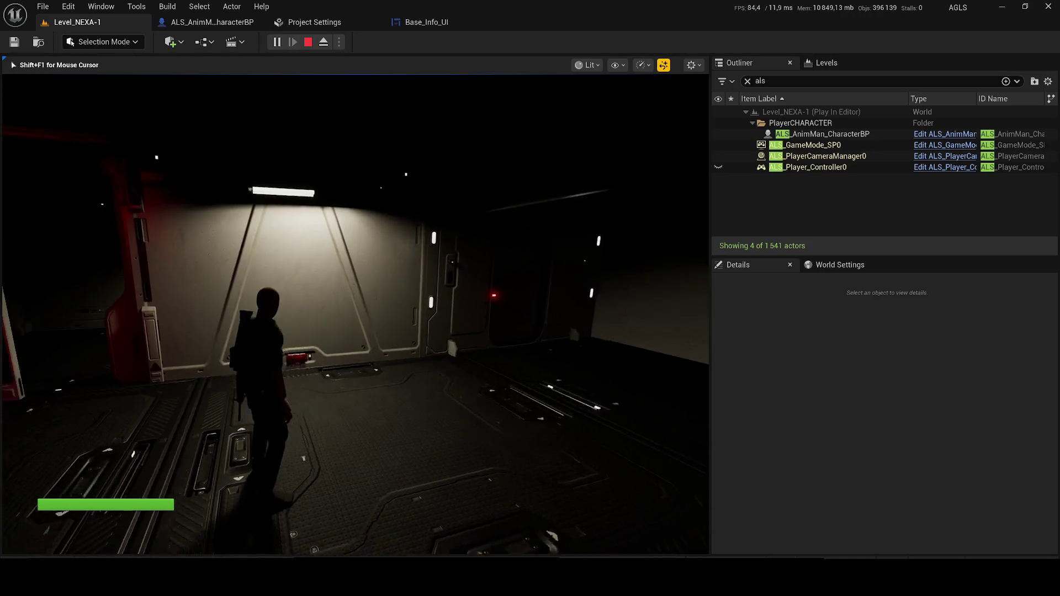
{"action": "key", "text": "apostrophe"}
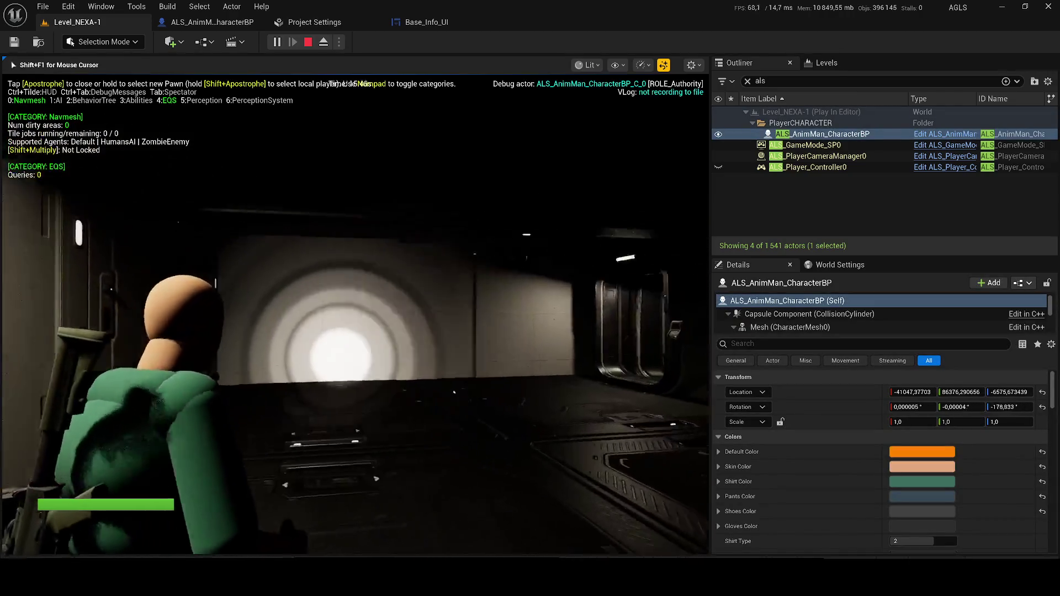
{"action": "key", "text": "apostrophe"}
Fire three pistol shots and three rifle shots at the wall.
{"action": "key", "text": "2"}
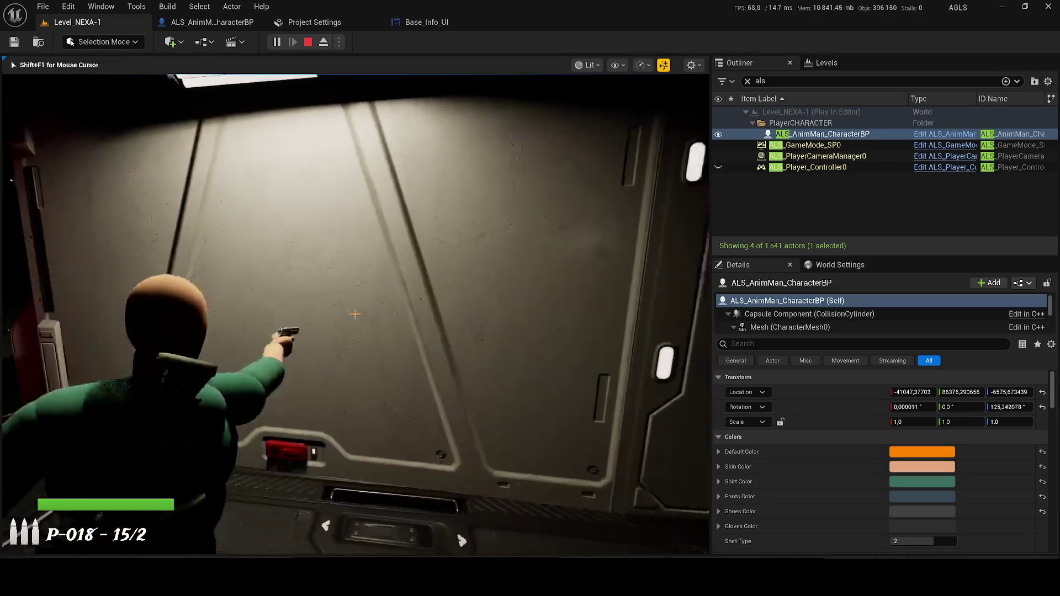
{"action": "left_click", "coordinate": [354, 314]}
{"action": "left_click", "coordinate": [355, 314]}
{"action": "left_click", "coordinate": [355, 314]}
{"action": "key", "text": "1"}
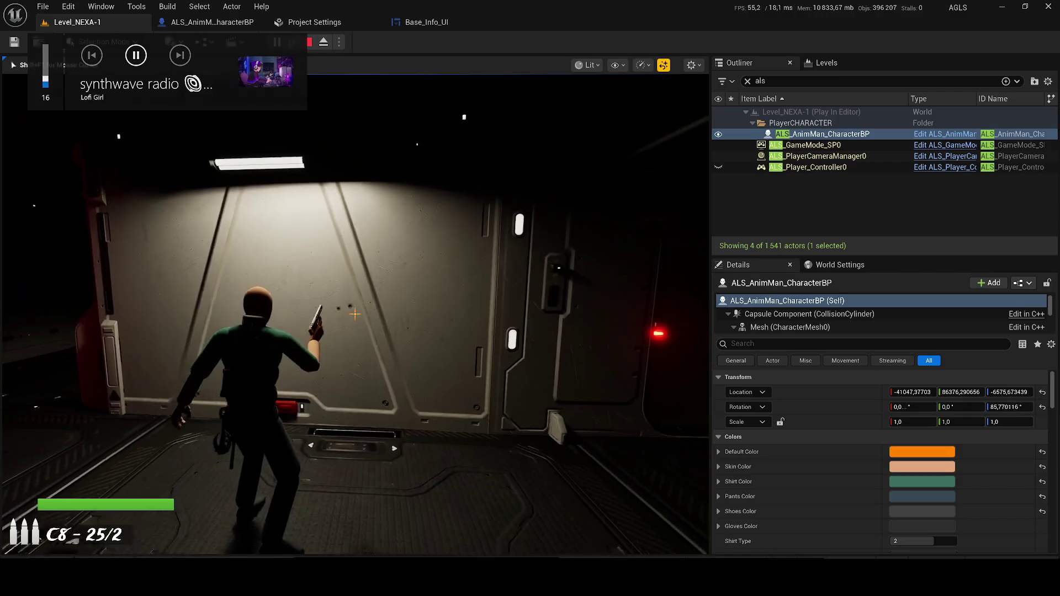
{"action": "key", "text": "w"}
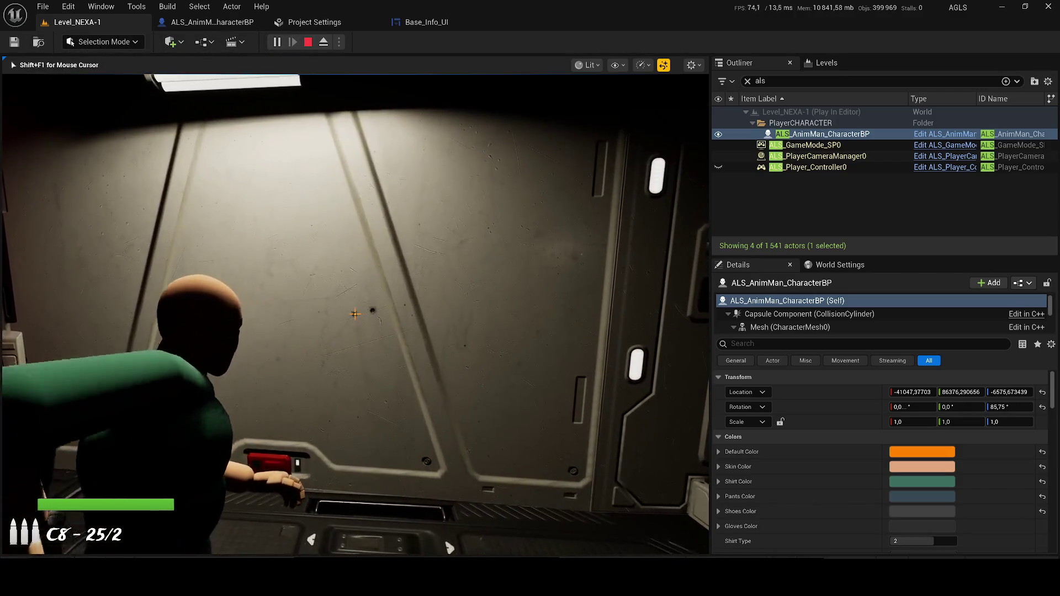
{"action": "left_click", "coordinate": [355, 314]}
{"action": "left_click", "coordinate": [355, 314]}
{"action": "left_click", "coordinate": [355, 314]}
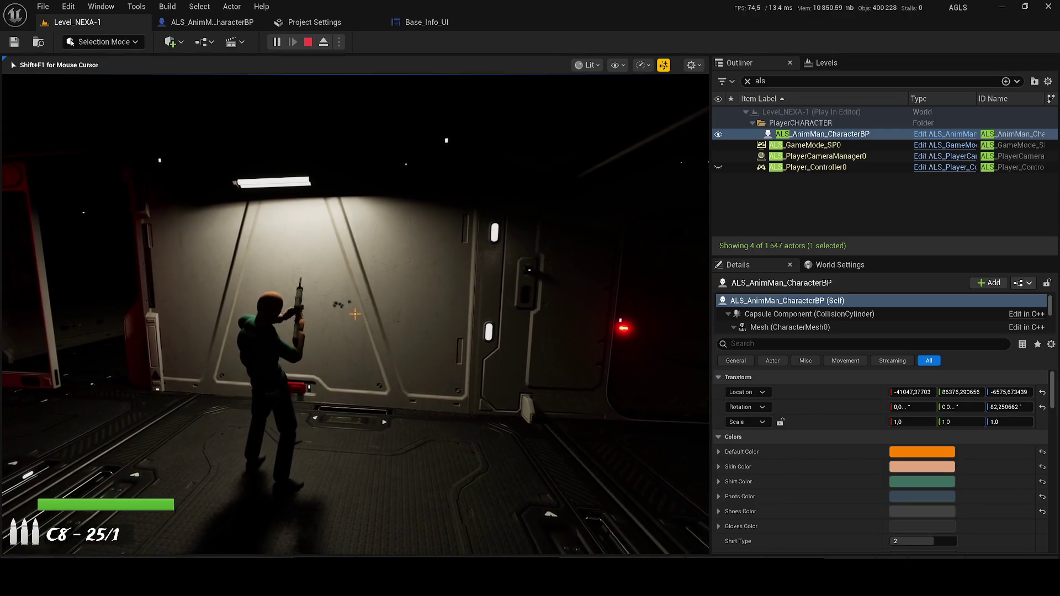
Walk through the red-lit room, end the play test, and close Project Settings.
{"action": "key", "text": "w"}
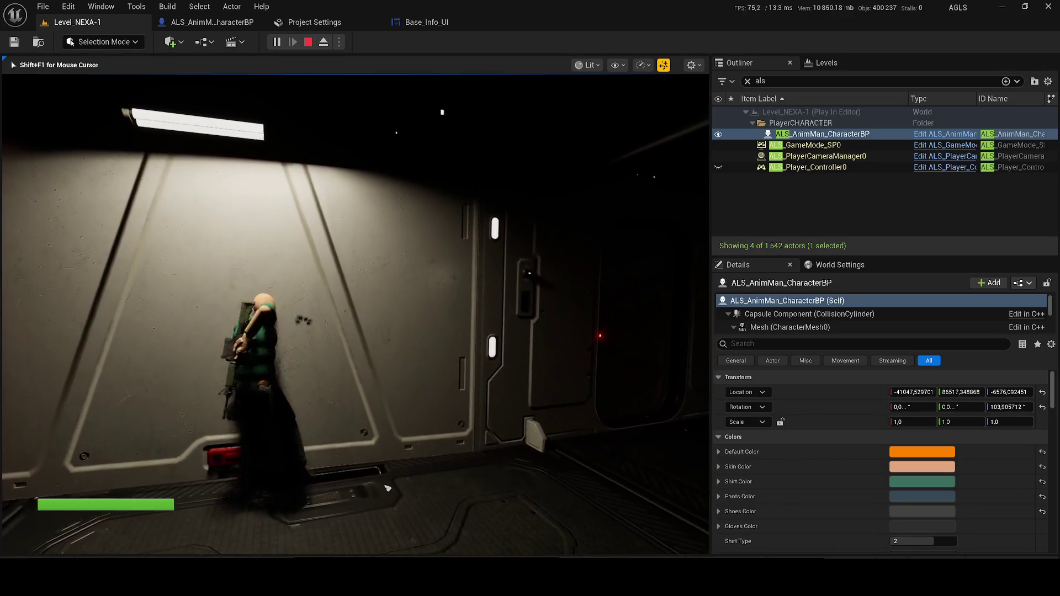
{"action": "key", "text": "w"}
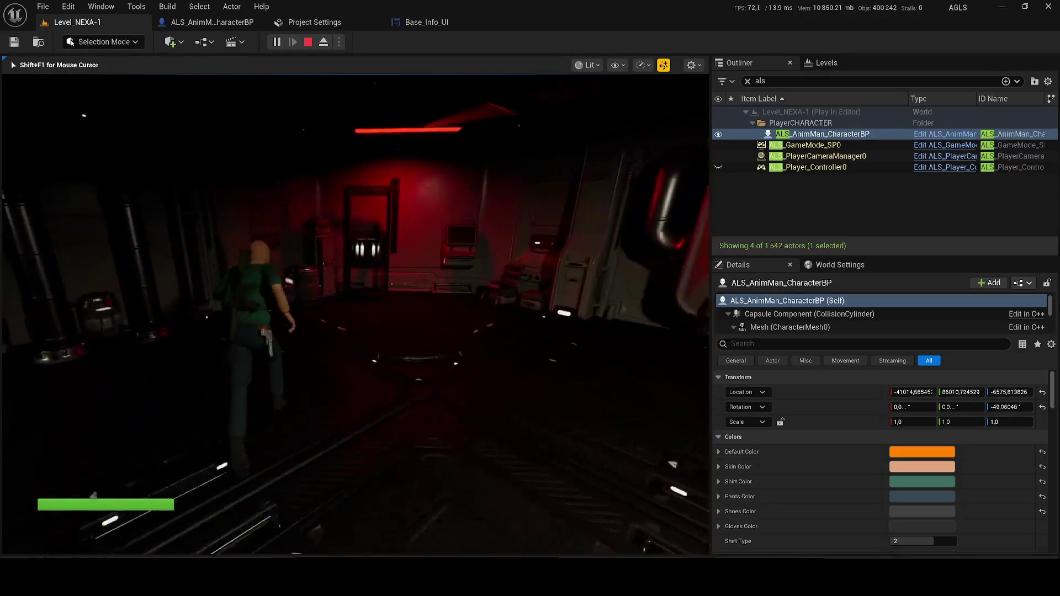
{"action": "key", "text": "w"}
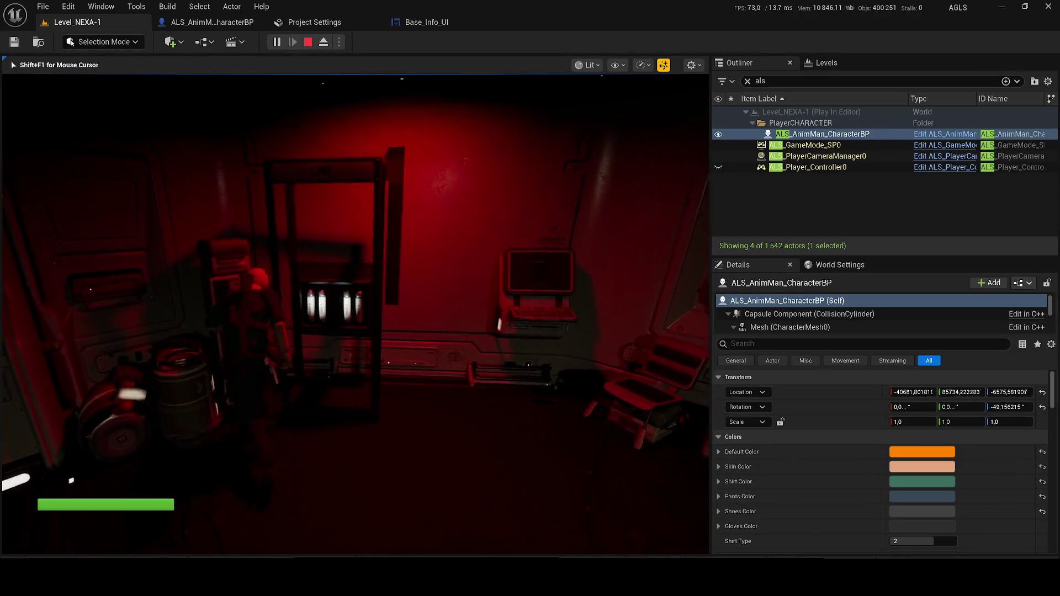
{"action": "key", "text": "w"}
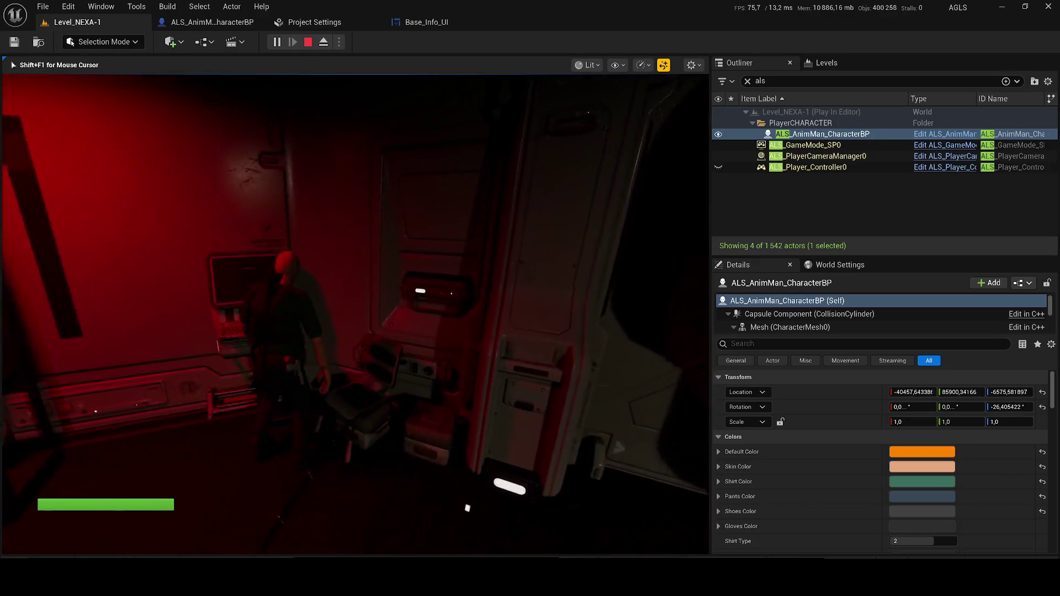
{"action": "key", "text": "w"}
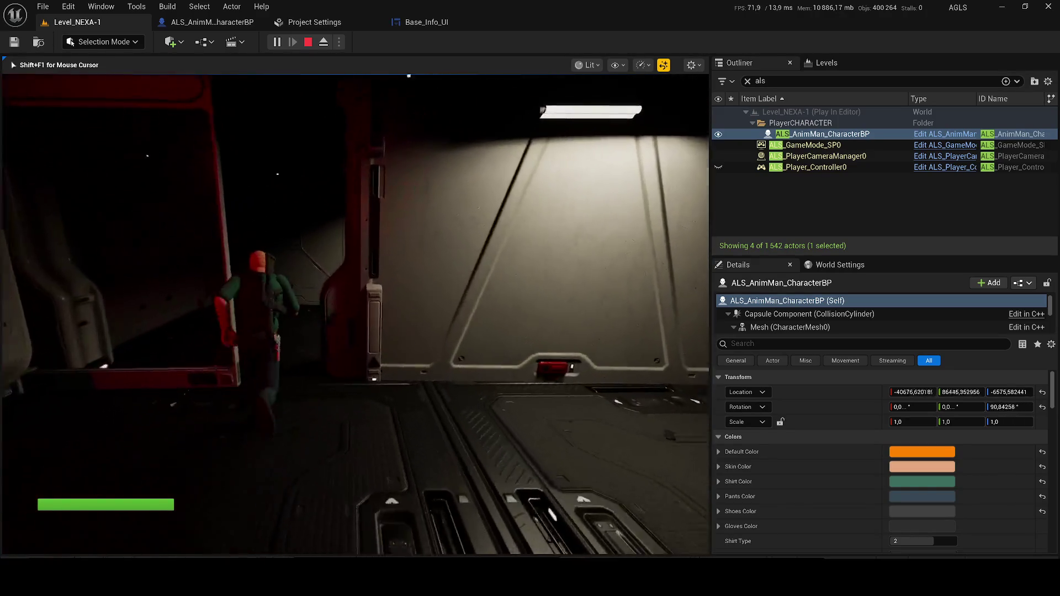
{"action": "key", "text": "w"}
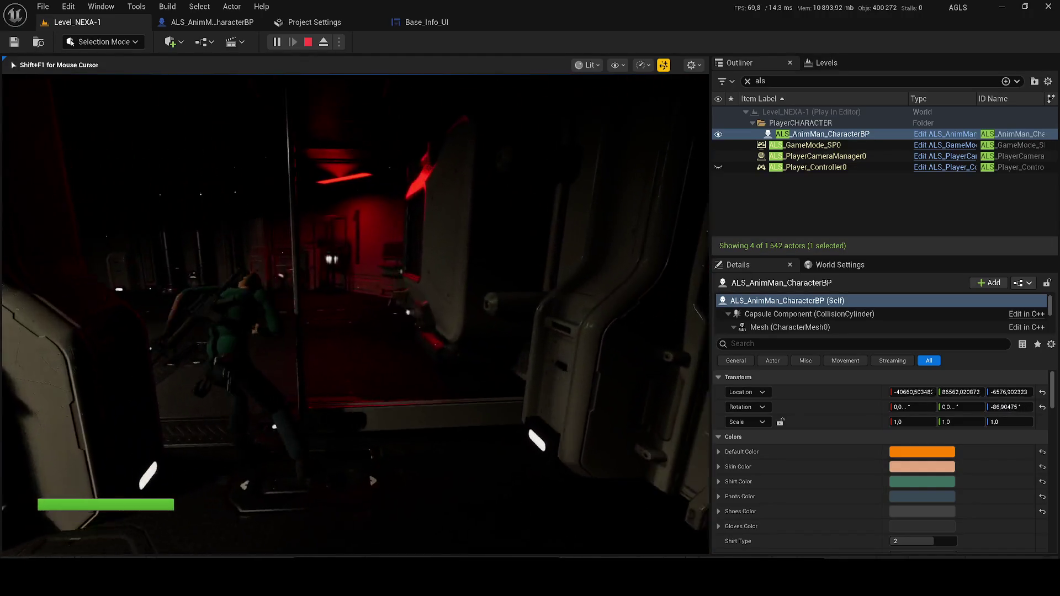
{"action": "key", "text": "w"}
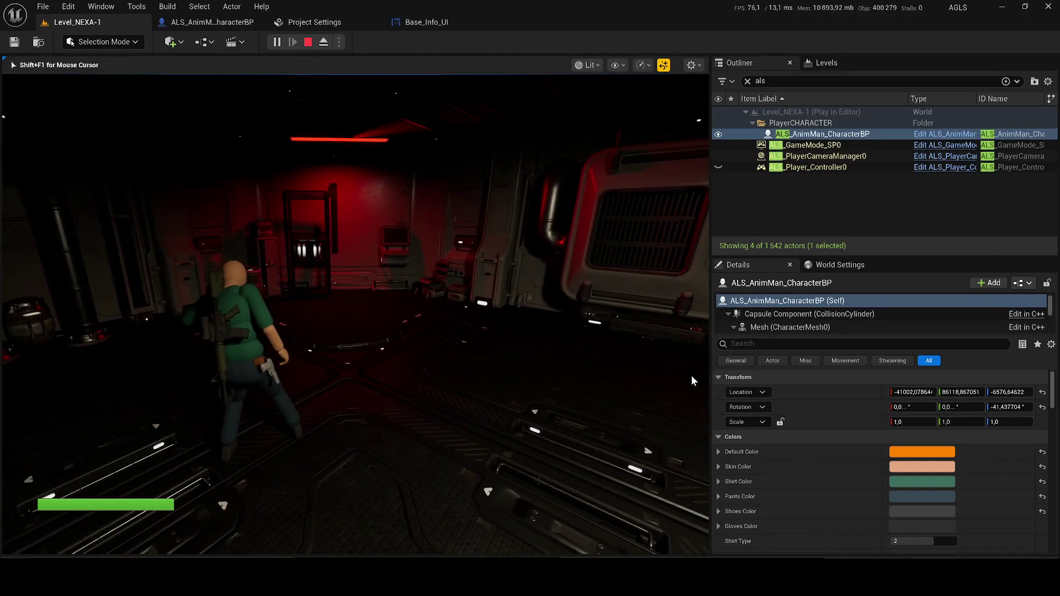
{"action": "key", "text": "Escape"}
{"action": "left_click", "coordinate": [376, 21]}
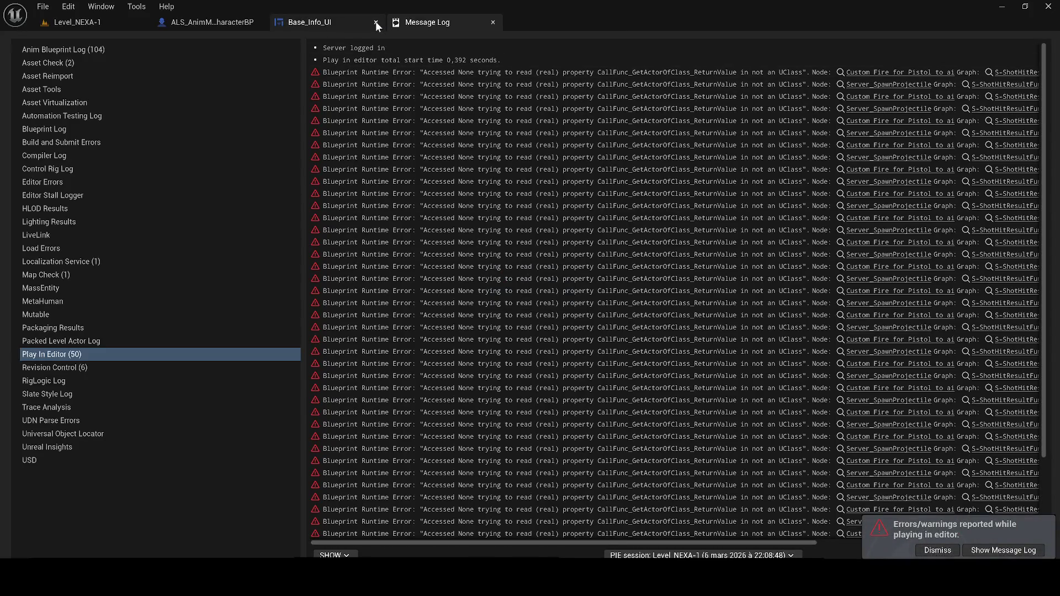
Switch to ALS_AnimMan_CharacterBP and zoom out over its EventGraph node groups.
{"action": "left_click", "coordinate": [220, 21]}
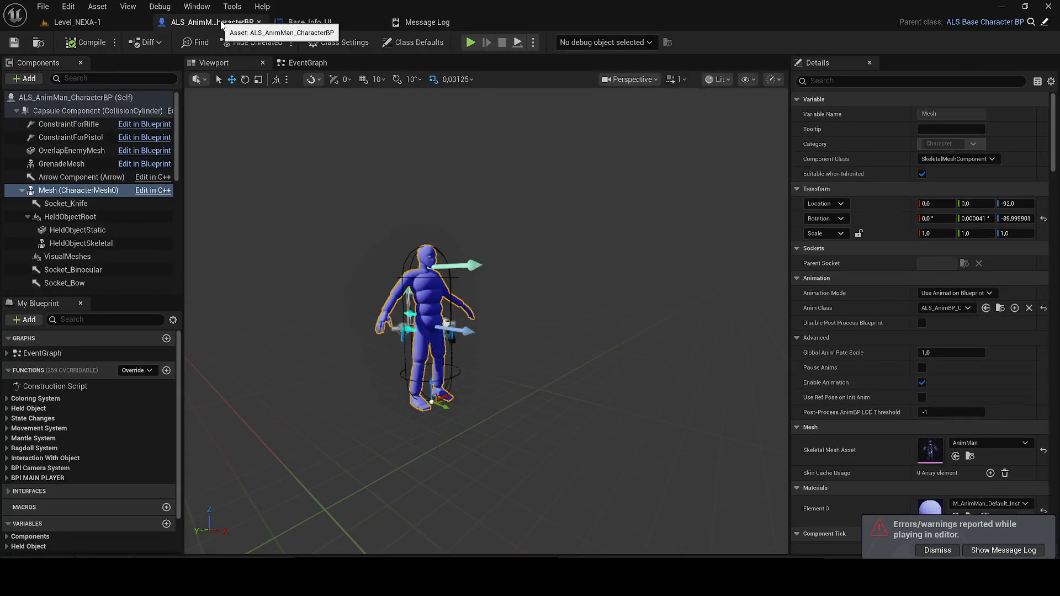
{"action": "left_click", "coordinate": [297, 64]}
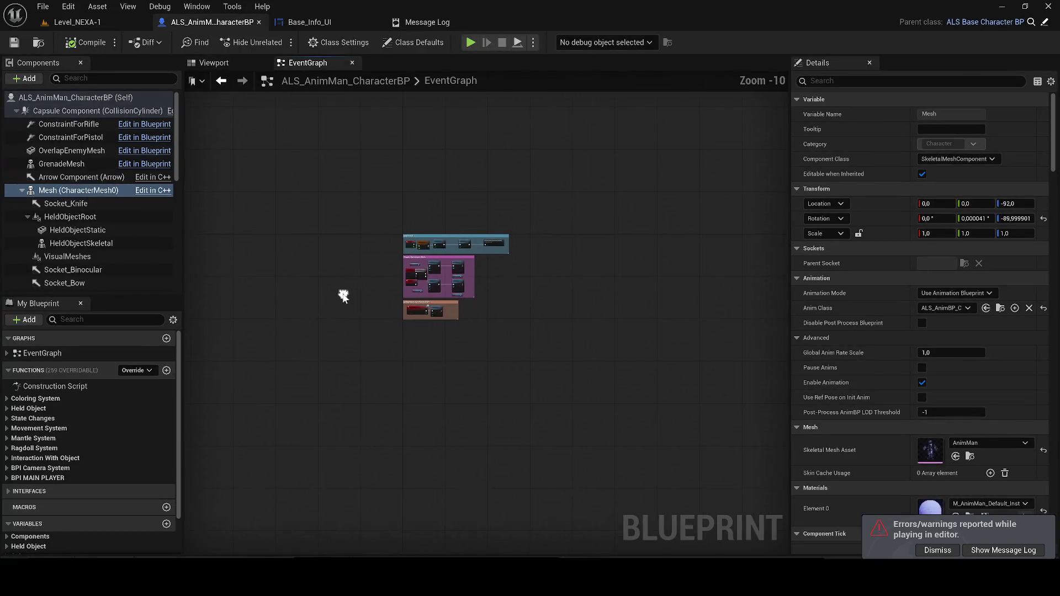
{"action": "scroll", "coordinate": [463, 317], "scroll_direction": "up", "scroll_amount": 3}
{"action": "scroll", "coordinate": [494, 296], "scroll_direction": "up", "scroll_amount": 3}
{"action": "scroll", "coordinate": [505, 310], "scroll_direction": "down", "scroll_amount": 10}
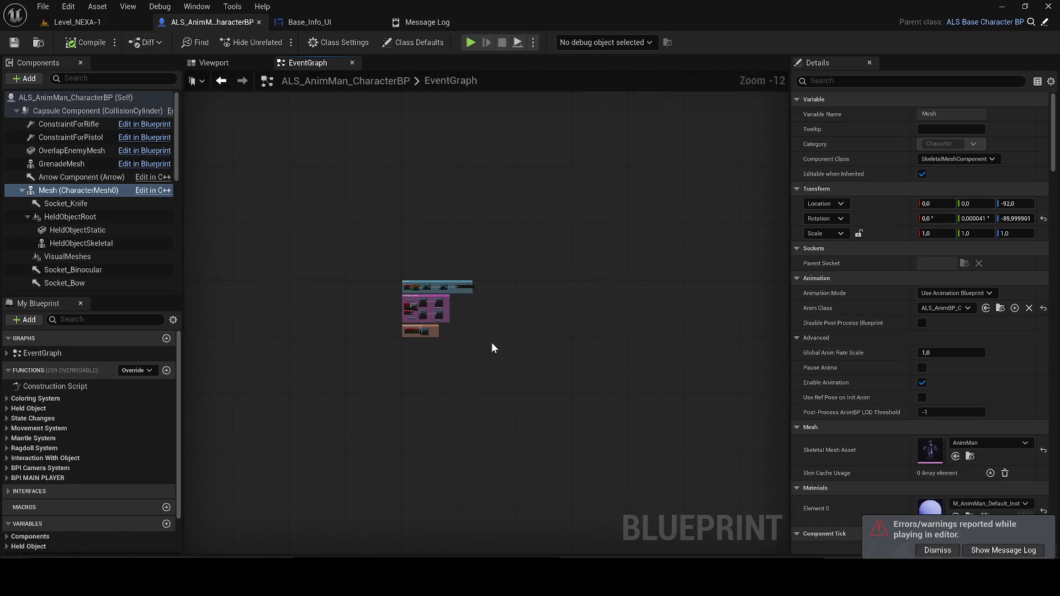
{"action": "key", "text": "ctrl+space"}
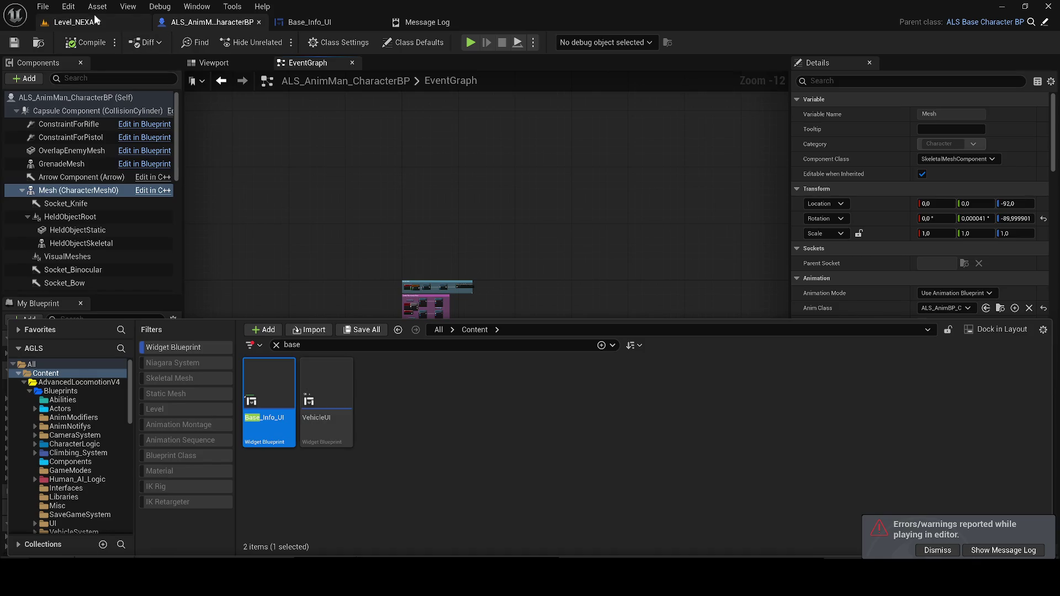
Back in Level_NEXA-1, clear the content search, the Widget Blueprint filter and the 'als' Outliner filter.
{"action": "left_click", "coordinate": [94, 21]}
{"action": "key", "text": "ctrl+space"}
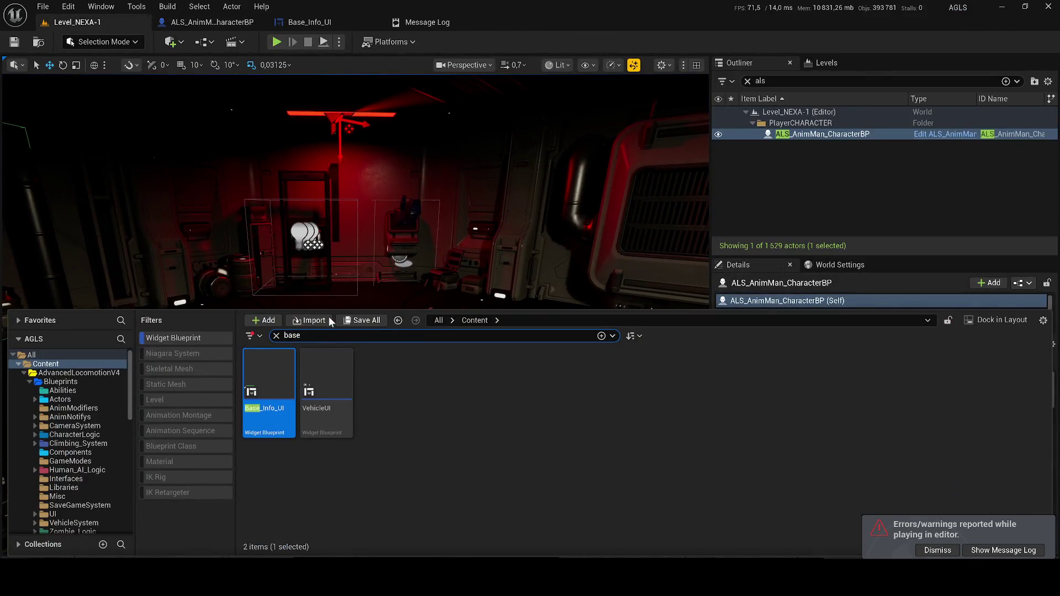
{"action": "left_click", "coordinate": [276, 336]}
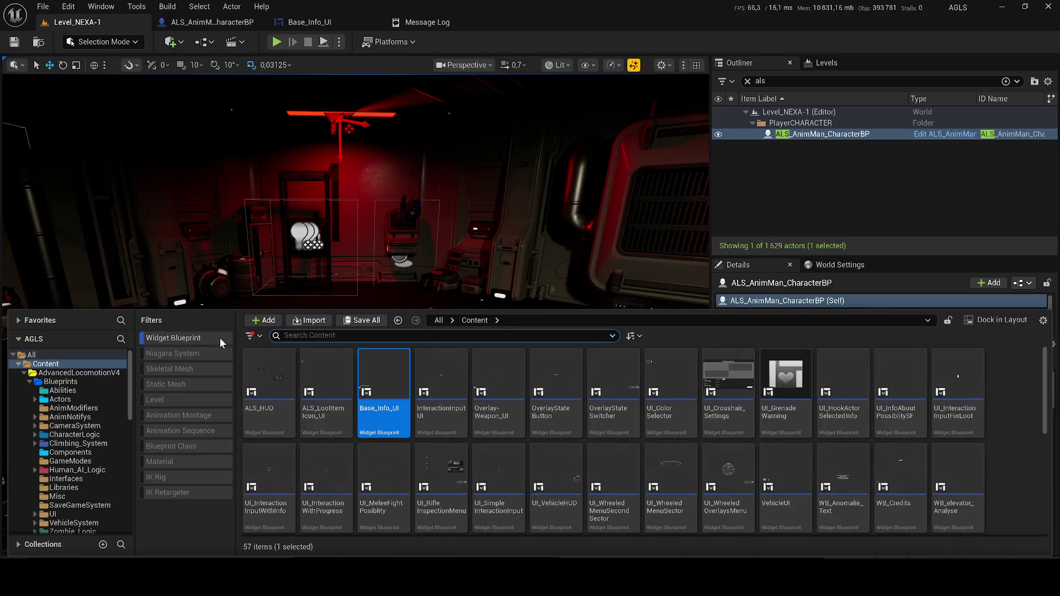
{"action": "left_click", "coordinate": [174, 337]}
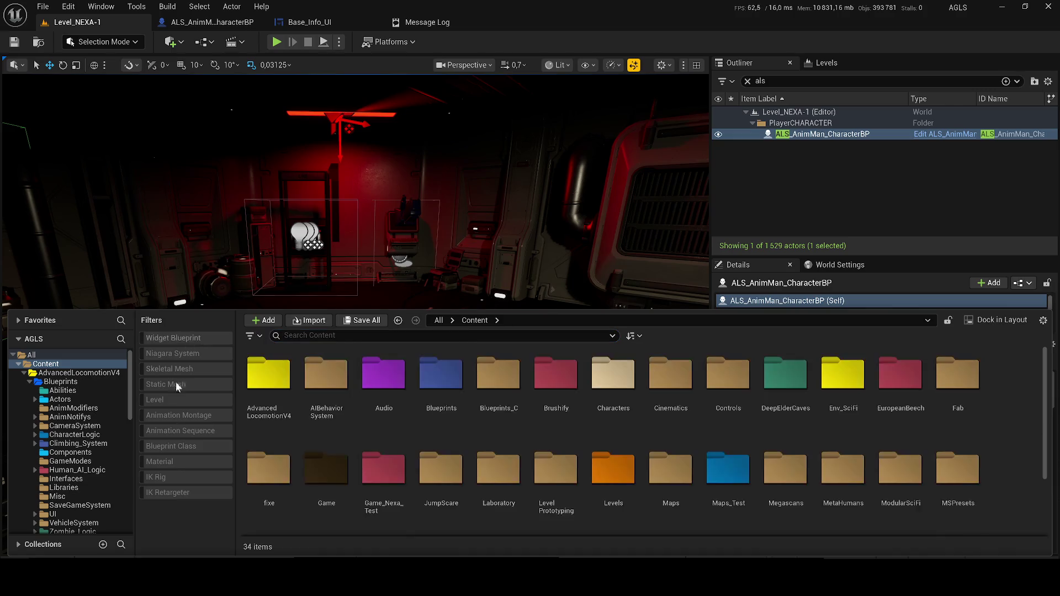
{"action": "left_click", "coordinate": [747, 81]}
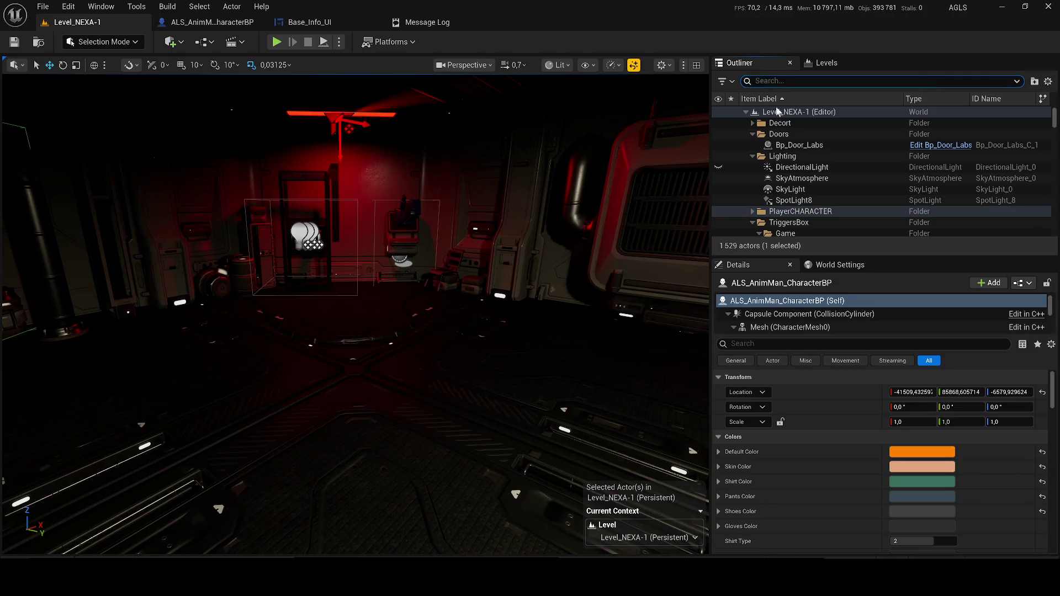
Focus the viewport on the selected character and reopen the content assets and Outliner search.
{"action": "key", "text": "f"}
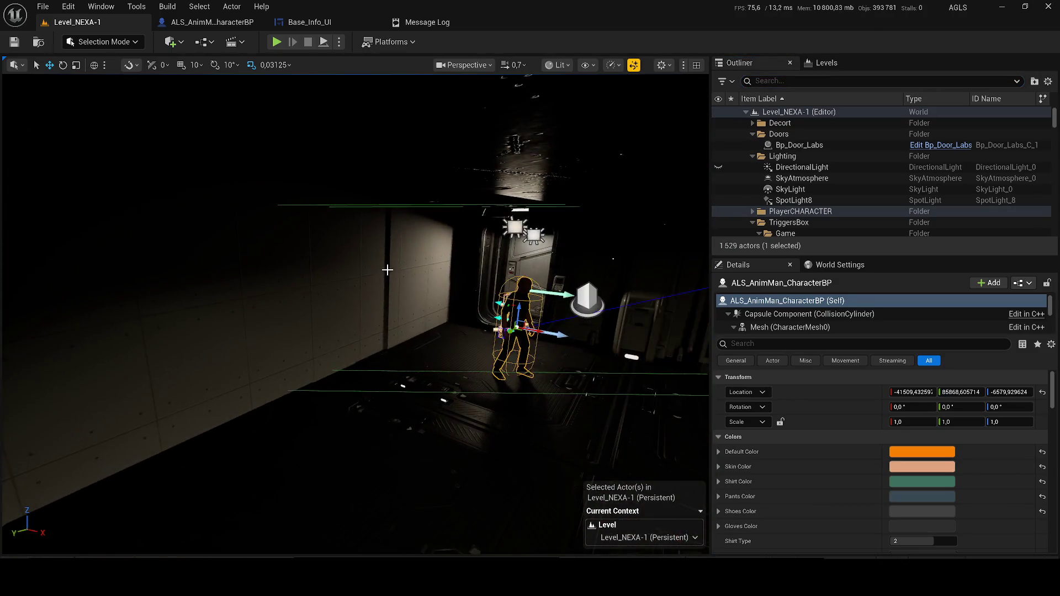
{"action": "key", "text": "ctrl+space"}
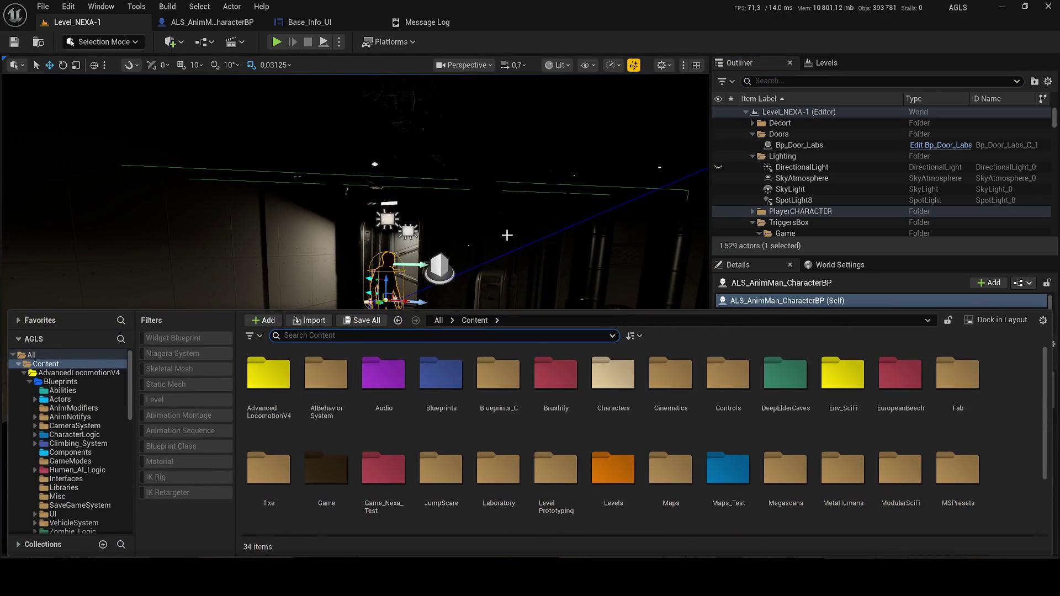
{"action": "left_click", "coordinate": [772, 82]}
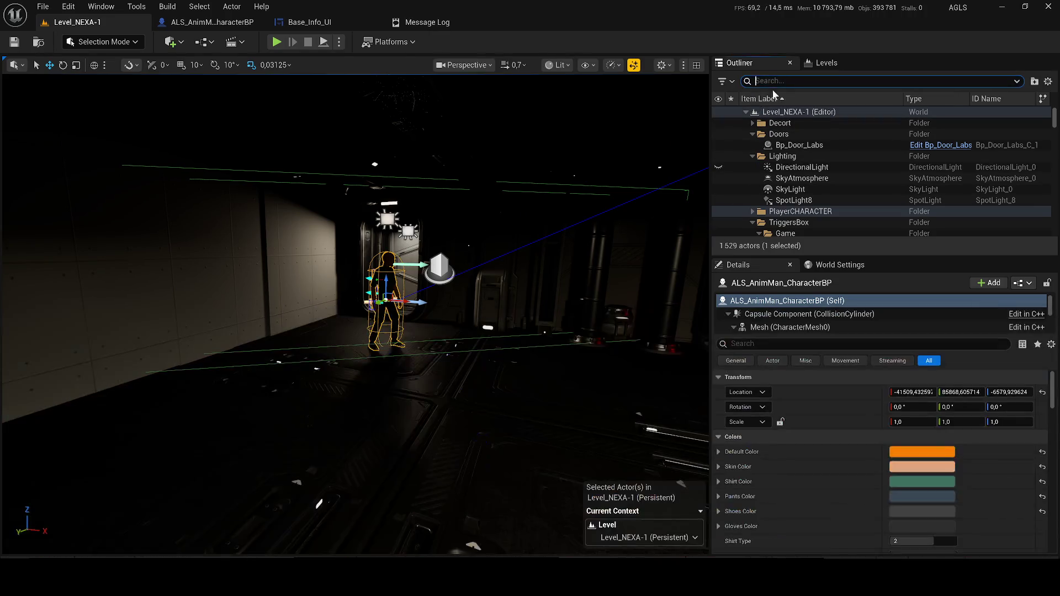
Select ALS_AnimMan_CharacterBP inside the Outliner's PlayerCHARACTER folder and edit its blueprint.
{"action": "left_click", "coordinate": [789, 212]}
{"action": "scroll", "coordinate": [777, 210], "scroll_direction": "down", "scroll_amount": 3}
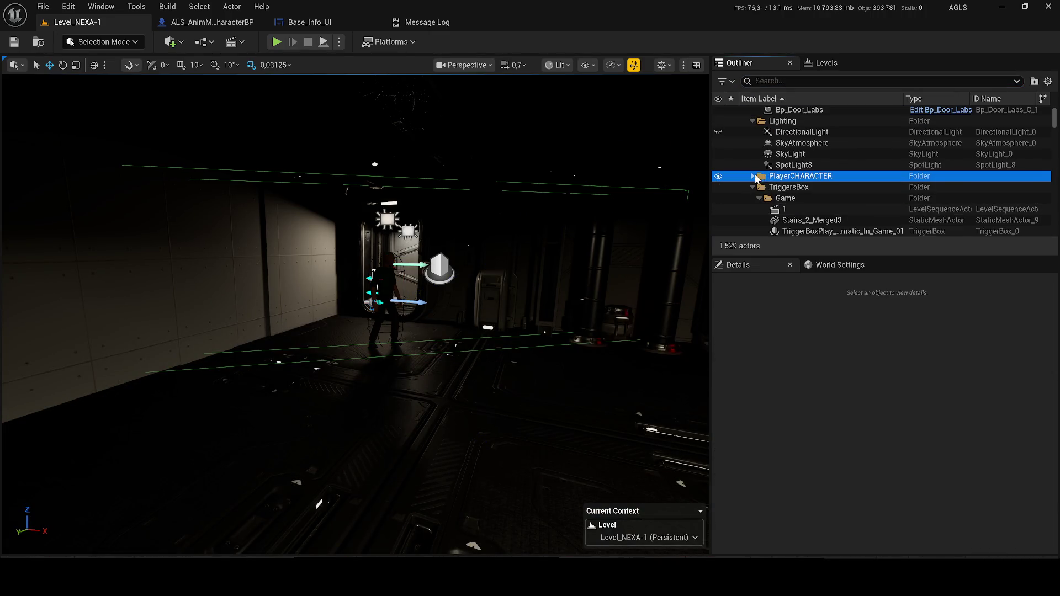
{"action": "left_click", "coordinate": [752, 176]}
{"action": "left_click", "coordinate": [792, 188]}
{"action": "right_click", "coordinate": [793, 187]}
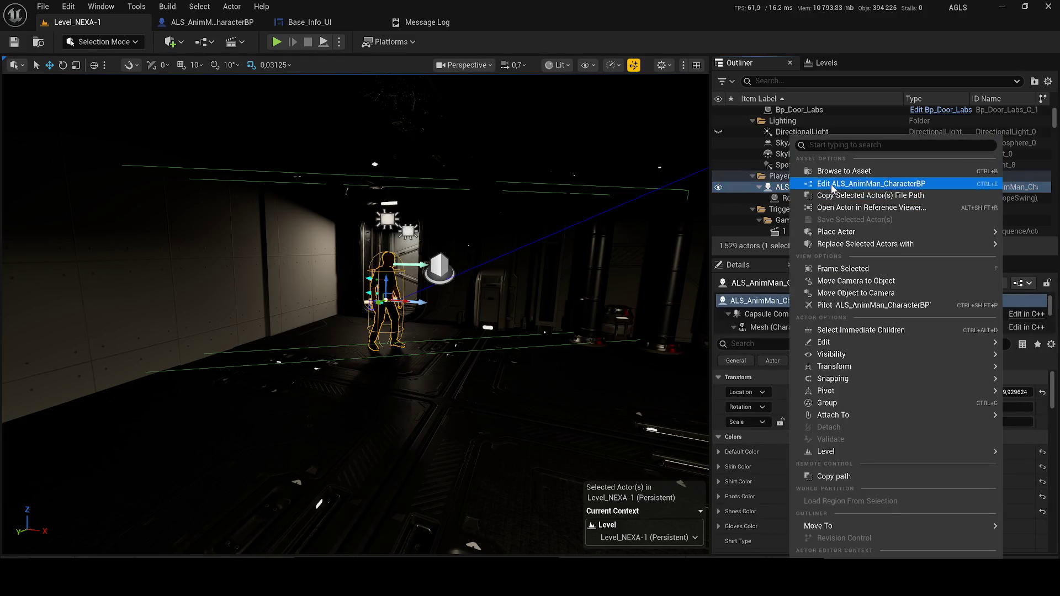
{"action": "left_click", "coordinate": [832, 183]}
Browse to the AnimMan asset from the level and open ALS_Manny_CharacterBP beside it.
{"action": "left_click", "coordinate": [71, 26]}
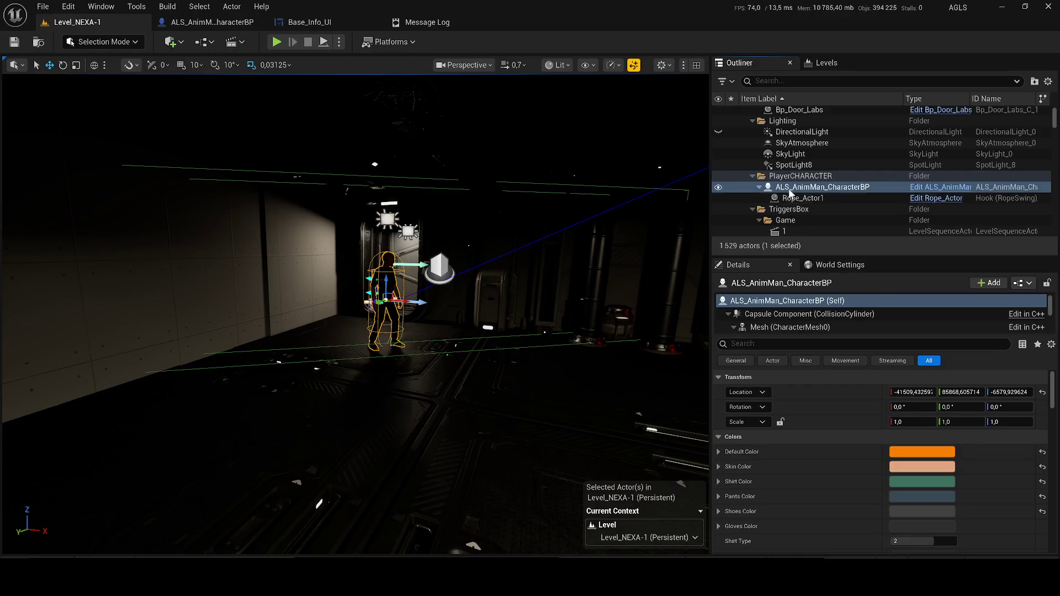
{"action": "right_click", "coordinate": [790, 192]}
{"action": "left_click", "coordinate": [828, 171]}
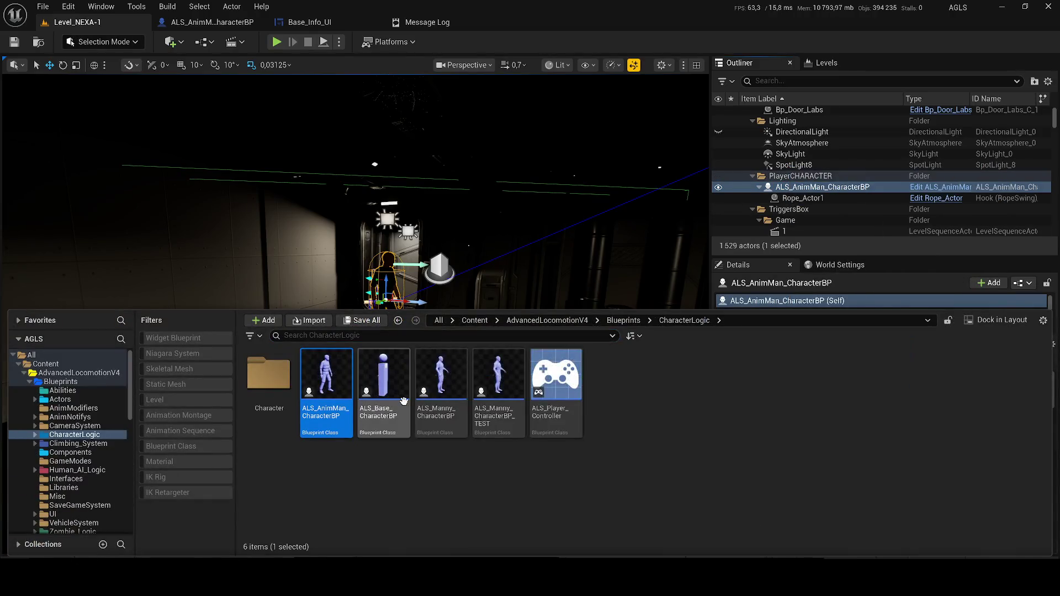
{"action": "left_click", "coordinate": [440, 432]}
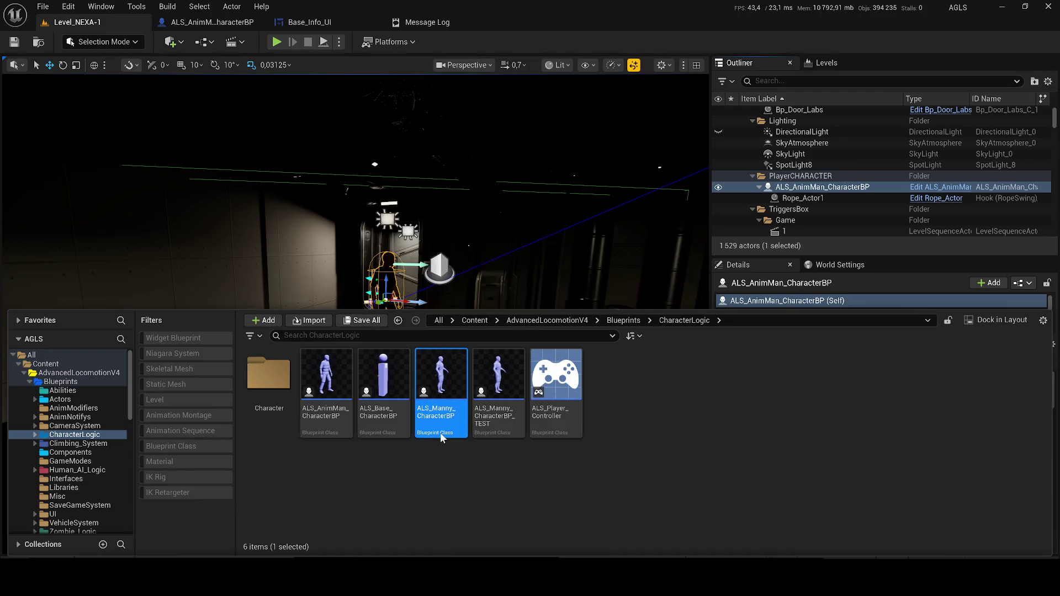
{"action": "double_click", "coordinate": [441, 436]}
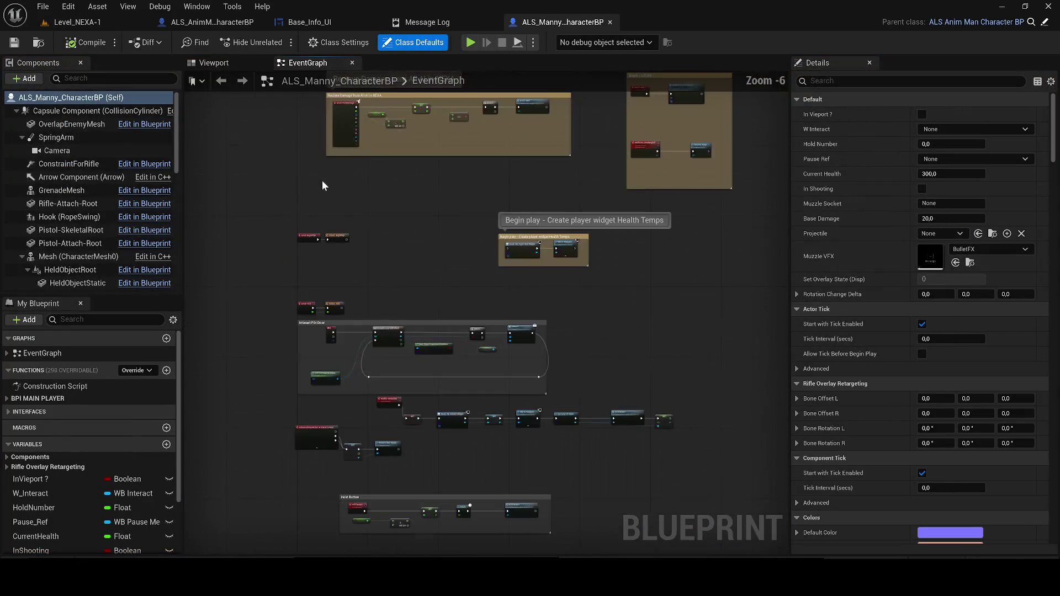
Resize the Recieve Damage comment so it encloses its nodes.
{"action": "scroll", "coordinate": [509, 342], "scroll_direction": "down", "scroll_amount": 1}
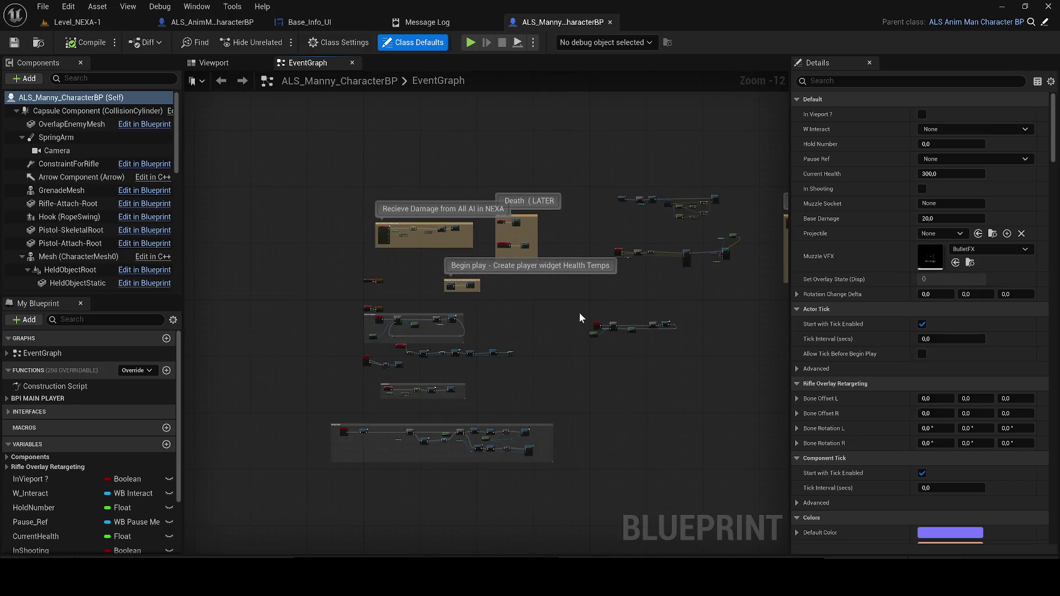
{"action": "left_click_drag", "start_coordinate": [578, 313], "coordinate": [424, 278]}
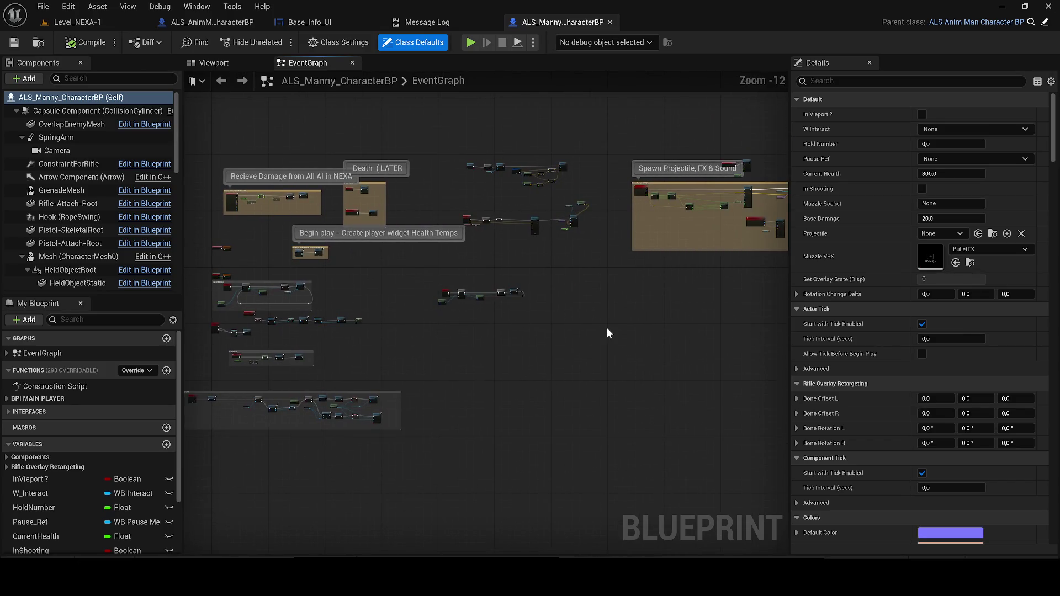
{"action": "left_click_drag", "start_coordinate": [215, 154], "coordinate": [277, 227]}
{"action": "left_click_drag", "start_coordinate": [411, 296], "coordinate": [410, 295]}
{"action": "scroll", "coordinate": [353, 278], "scroll_direction": "up", "scroll_amount": 2}
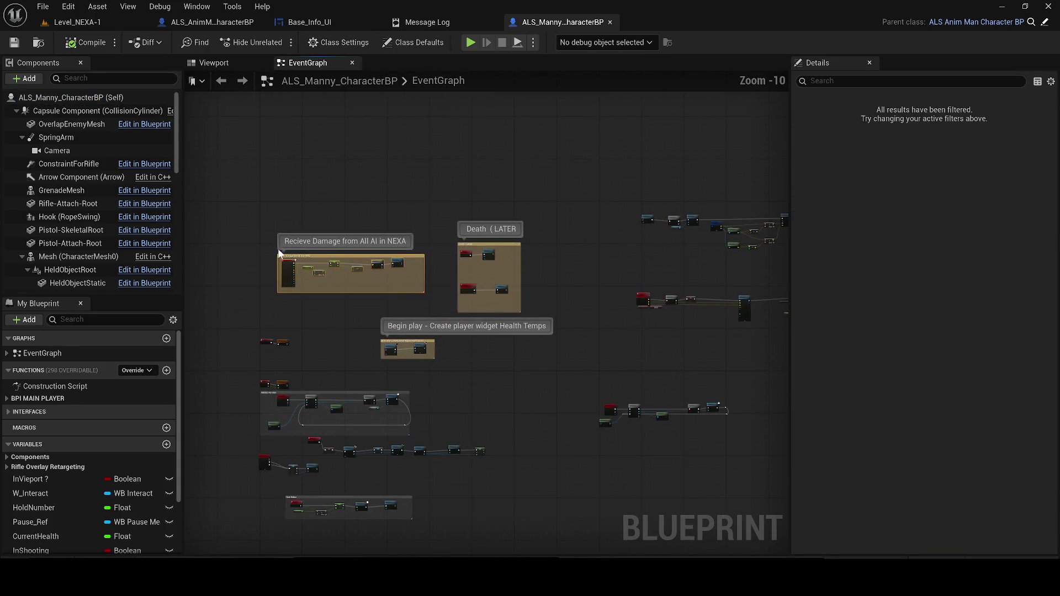
{"action": "mouse_move", "coordinate": [277, 255]}
{"action": "left_mouse_down"}
{"action": "mouse_move", "coordinate": [379, 202]}
{"action": "mouse_move", "coordinate": [256, 256]}
{"action": "mouse_move", "coordinate": [293, 231]}
{"action": "mouse_move", "coordinate": [698, 136]}
{"action": "mouse_move", "coordinate": [910, 156]}
{"action": "mouse_move", "coordinate": [274, 149]}
{"action": "left_mouse_up"}
Enlarge the Spawn Projectile, FX & Sound comment upward and move that group to the right.
{"action": "scroll", "coordinate": [264, 272], "scroll_direction": "up", "scroll_amount": 5}
{"action": "scroll", "coordinate": [293, 230], "scroll_direction": "down", "scroll_amount": 5}
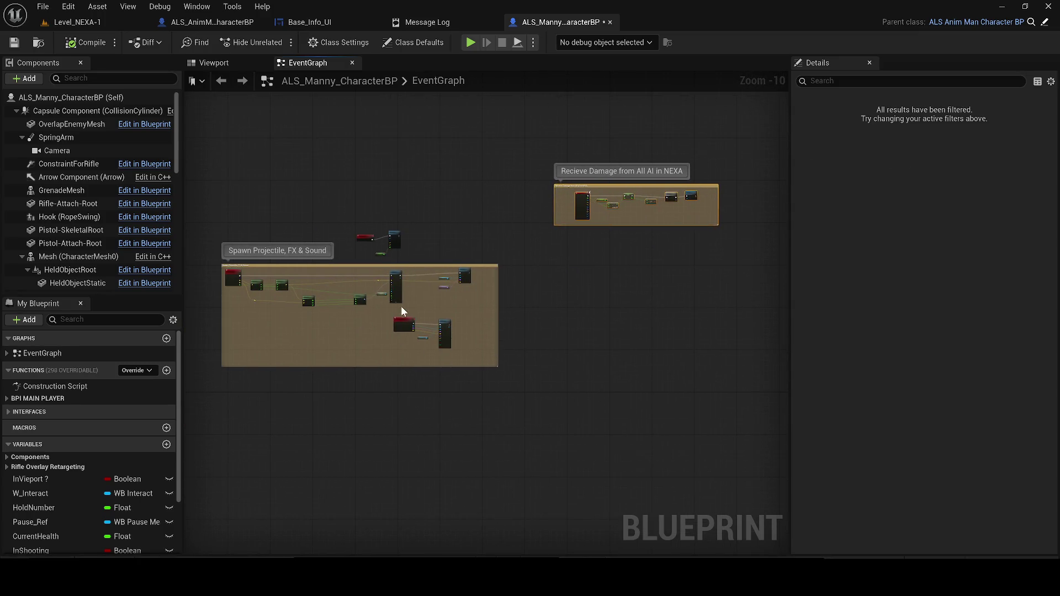
{"action": "scroll", "coordinate": [243, 219], "scroll_direction": "up", "scroll_amount": 3}
{"action": "mouse_move", "coordinate": [414, 319]}
{"action": "left_mouse_down"}
{"action": "mouse_move", "coordinate": [243, 219]}
{"action": "mouse_move", "coordinate": [230, 227]}
{"action": "left_mouse_up"}
{"action": "scroll", "coordinate": [230, 226], "scroll_direction": "up", "scroll_amount": 3}
{"action": "scroll", "coordinate": [444, 375], "scroll_direction": "down", "scroll_amount": 3}
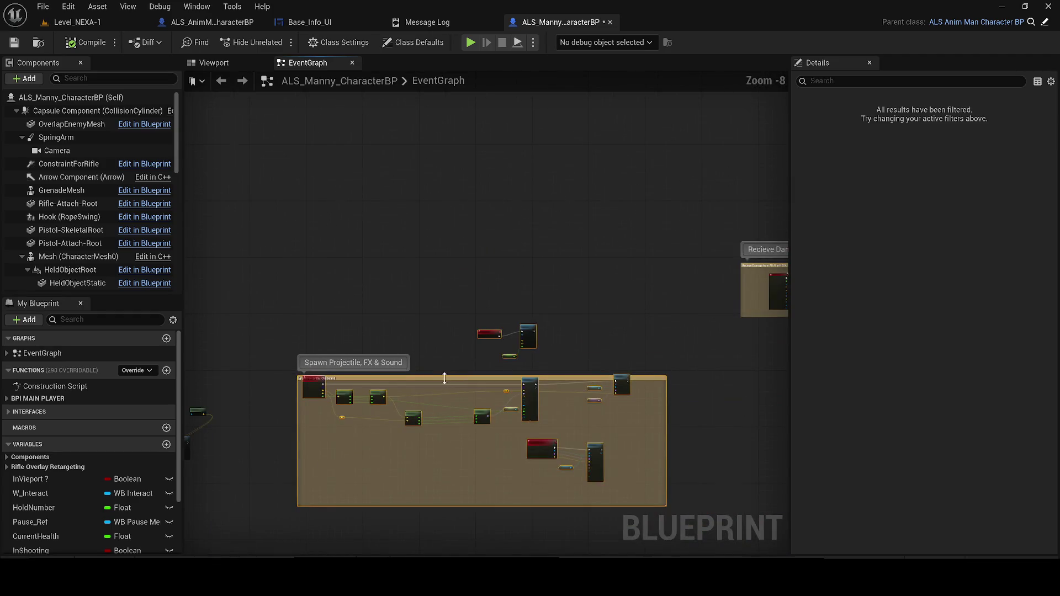
{"action": "scroll", "coordinate": [336, 377], "scroll_direction": "up", "scroll_amount": 1}
{"action": "left_click_drag", "start_coordinate": [343, 378], "coordinate": [320, 353]}
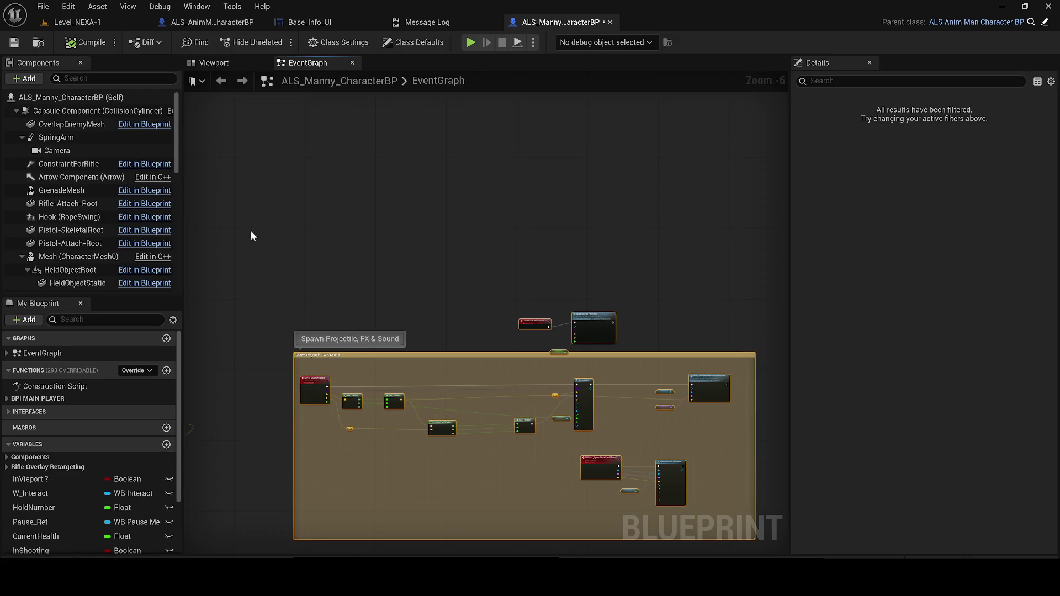
{"action": "scroll", "coordinate": [333, 353], "scroll_direction": "up", "scroll_amount": 2}
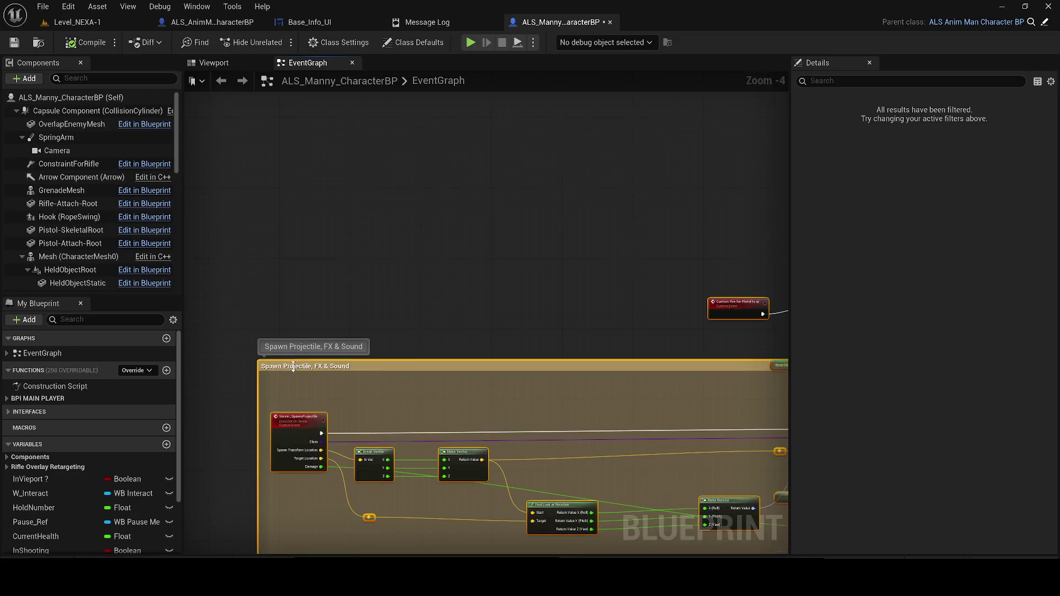
{"action": "scroll", "coordinate": [282, 365], "scroll_direction": "down", "scroll_amount": 4}
{"action": "left_click_drag", "start_coordinate": [426, 352], "coordinate": [419, 311]}
{"action": "mouse_move", "coordinate": [285, 313]}
{"action": "left_mouse_down"}
{"action": "mouse_move", "coordinate": [592, 358]}
{"action": "mouse_move", "coordinate": [725, 352]}
{"action": "left_mouse_up"}
Delete the loose leftover nodes from the graph.
{"action": "scroll", "coordinate": [419, 355], "scroll_direction": "up", "scroll_amount": 4}
{"action": "scroll", "coordinate": [525, 274], "scroll_direction": "down", "scroll_amount": 2}
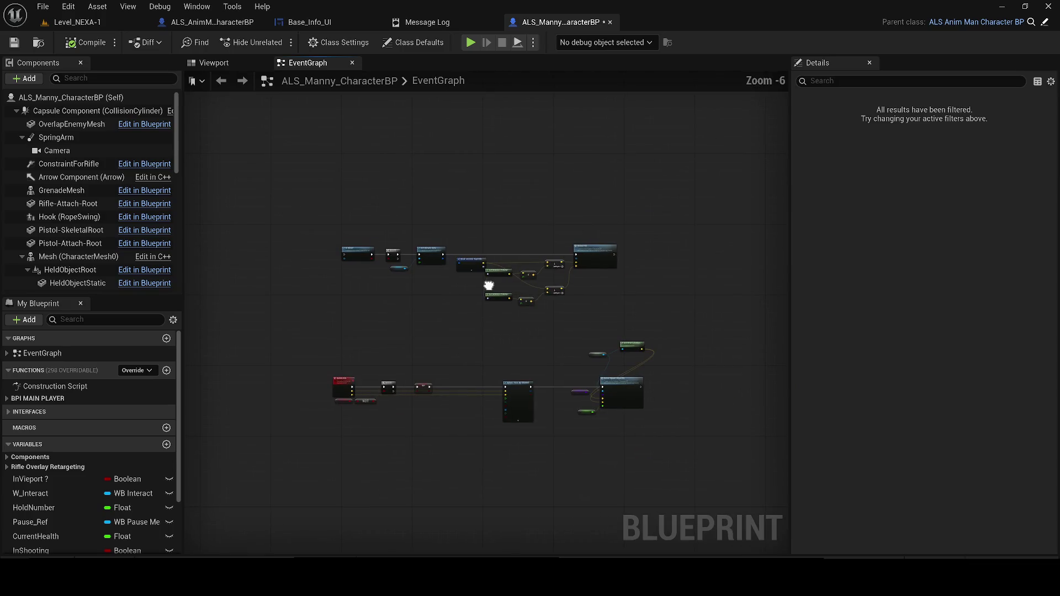
{"action": "left_click_drag", "start_coordinate": [643, 329], "coordinate": [657, 332]}
{"action": "scroll", "coordinate": [635, 326], "scroll_direction": "up", "scroll_amount": 1}
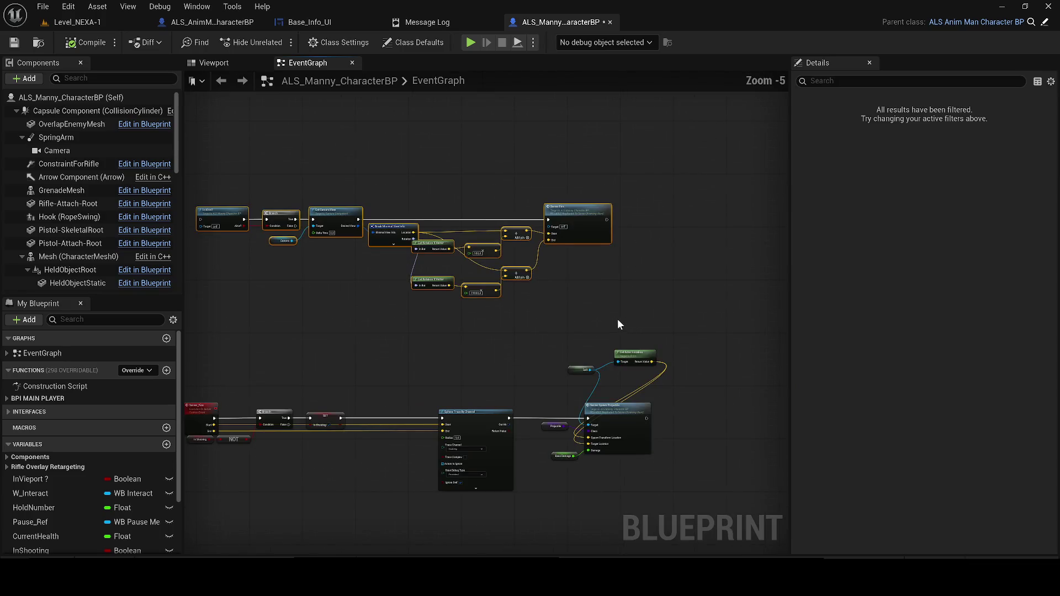
{"action": "key", "text": "Delete"}
Pan and zoom so the interaction node chain sits centred in view.
{"action": "mouse_move", "coordinate": [534, 287]}
{"action": "left_mouse_down"}
{"action": "mouse_move", "coordinate": [605, 298]}
{"action": "mouse_move", "coordinate": [426, 312]}
{"action": "mouse_move", "coordinate": [416, 194]}
{"action": "mouse_move", "coordinate": [407, 243]}
{"action": "mouse_move", "coordinate": [483, 412]}
{"action": "left_mouse_up"}
{"action": "scroll", "coordinate": [606, 298], "scroll_direction": "down", "scroll_amount": 4}
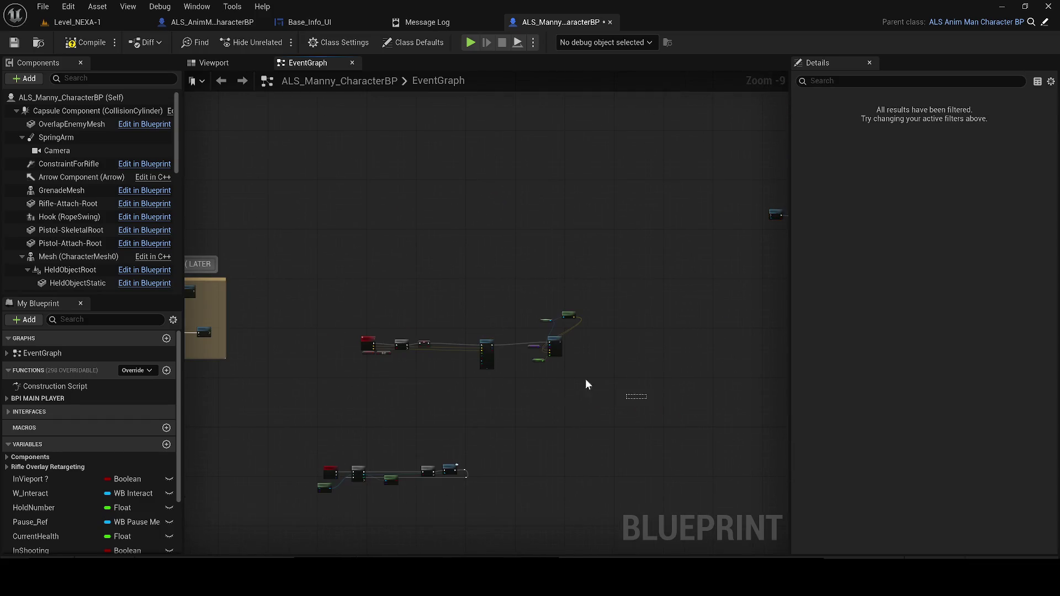
{"action": "scroll", "coordinate": [344, 301], "scroll_direction": "up", "scroll_amount": 4}
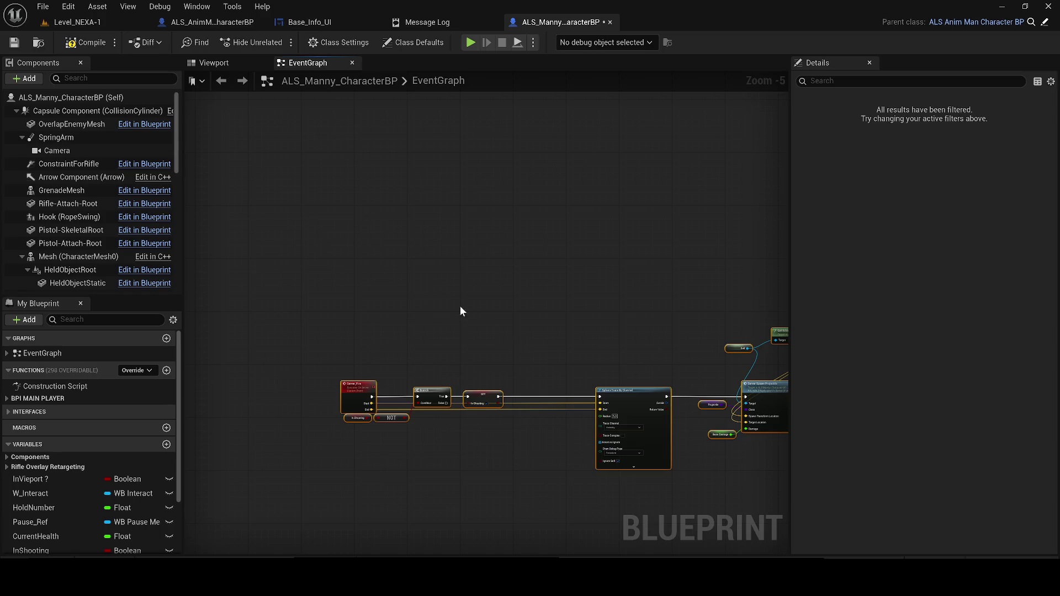
{"action": "scroll", "coordinate": [362, 285], "scroll_direction": "down", "scroll_amount": 4}
{"action": "scroll", "coordinate": [423, 289], "scroll_direction": "up", "scroll_amount": 4}
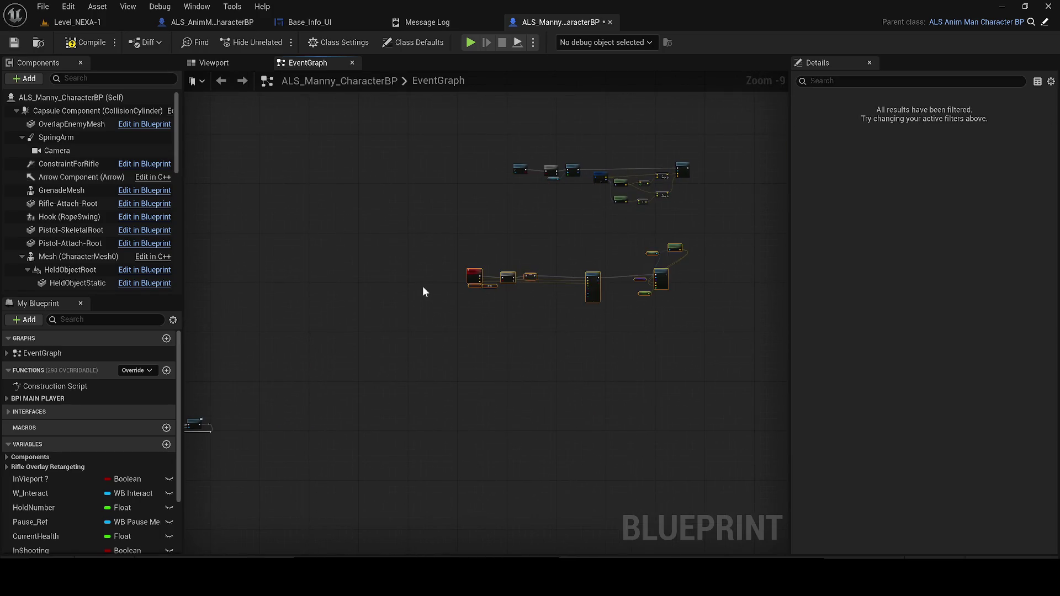
{"action": "left_click_drag", "start_coordinate": [523, 337], "coordinate": [599, 301]}
Wrap the interaction node chain in an INTERACTION comment and reposition the Enable Interaction node.
{"action": "left_click_drag", "start_coordinate": [687, 336], "coordinate": [350, 245]}
{"action": "type", "text": "cINTE"}
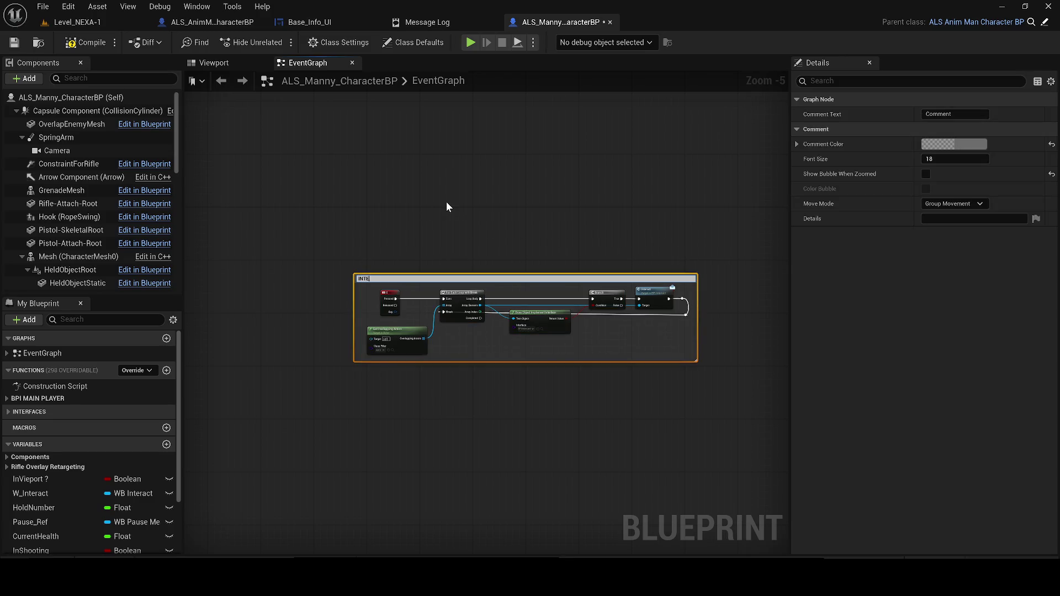
{"action": "type", "text": "ION"}
{"action": "key", "text": "Return"}
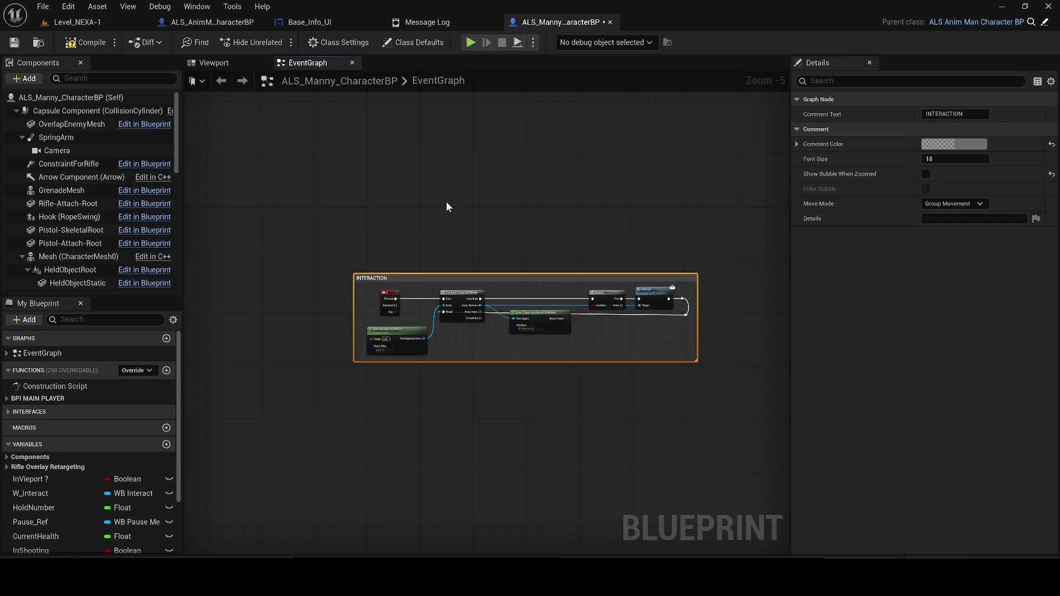
{"action": "scroll", "coordinate": [425, 354], "scroll_direction": "up", "scroll_amount": 3}
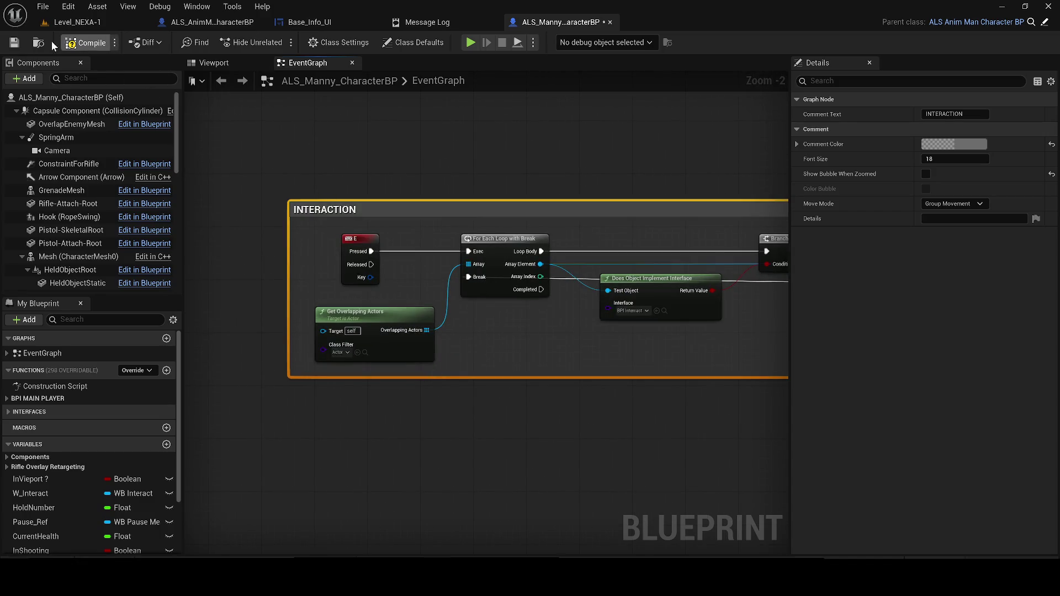
{"action": "scroll", "coordinate": [230, 196], "scroll_direction": "down", "scroll_amount": 4}
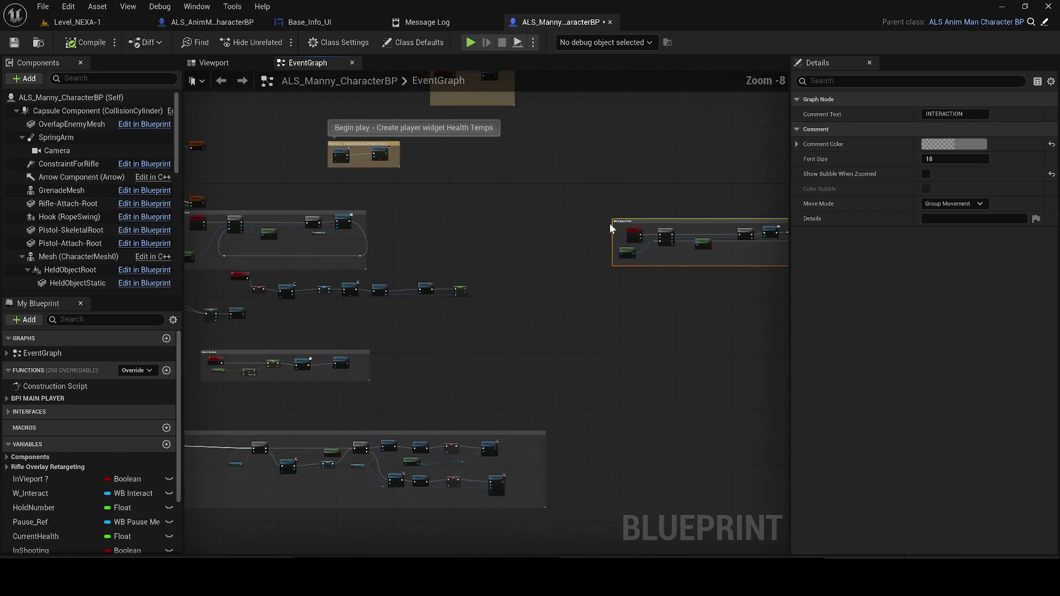
{"action": "scroll", "coordinate": [469, 332], "scroll_direction": "up", "scroll_amount": 3}
{"action": "mouse_move", "coordinate": [509, 276]}
{"action": "left_mouse_down"}
{"action": "mouse_move", "coordinate": [408, 327]}
{"action": "mouse_move", "coordinate": [584, 189]}
{"action": "mouse_move", "coordinate": [512, 258]}
{"action": "left_mouse_up"}
{"action": "scroll", "coordinate": [478, 315], "scroll_direction": "down", "scroll_amount": 3}
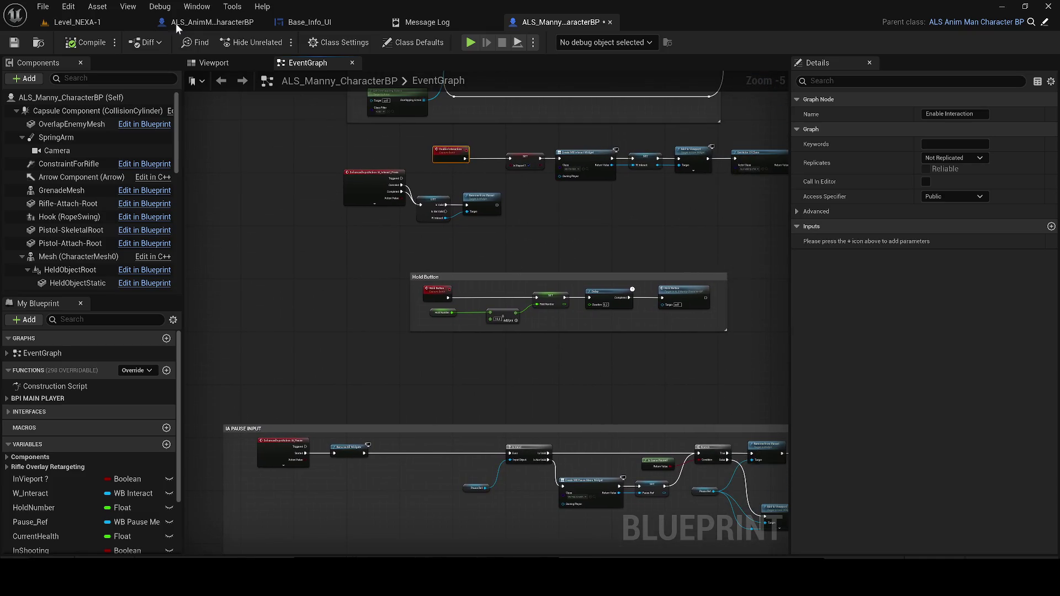
{"action": "left_click_drag", "start_coordinate": [377, 150], "coordinate": [351, 402]}
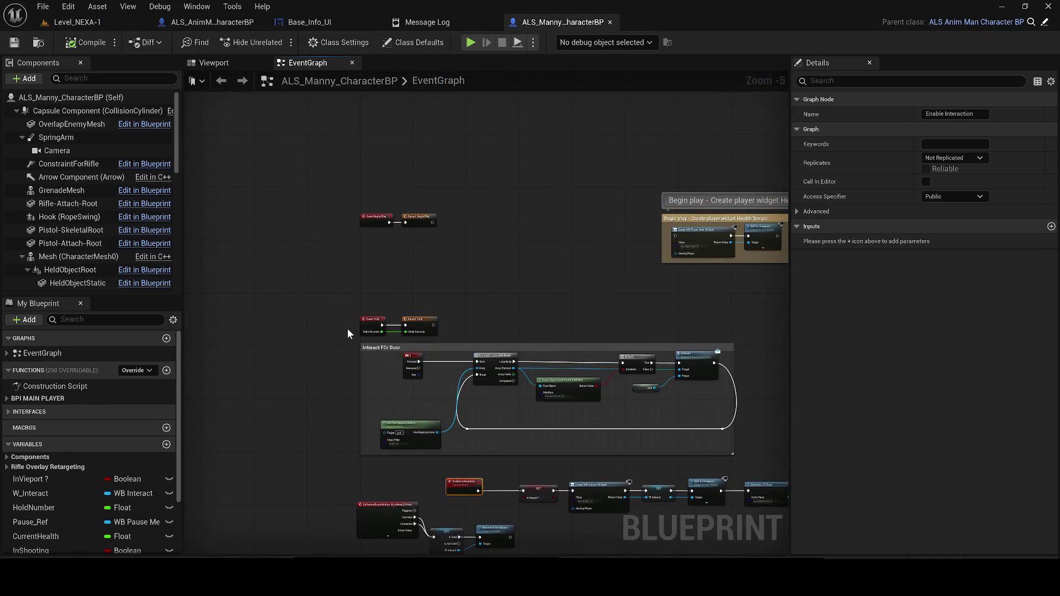
{"action": "left_click", "coordinate": [422, 297]}
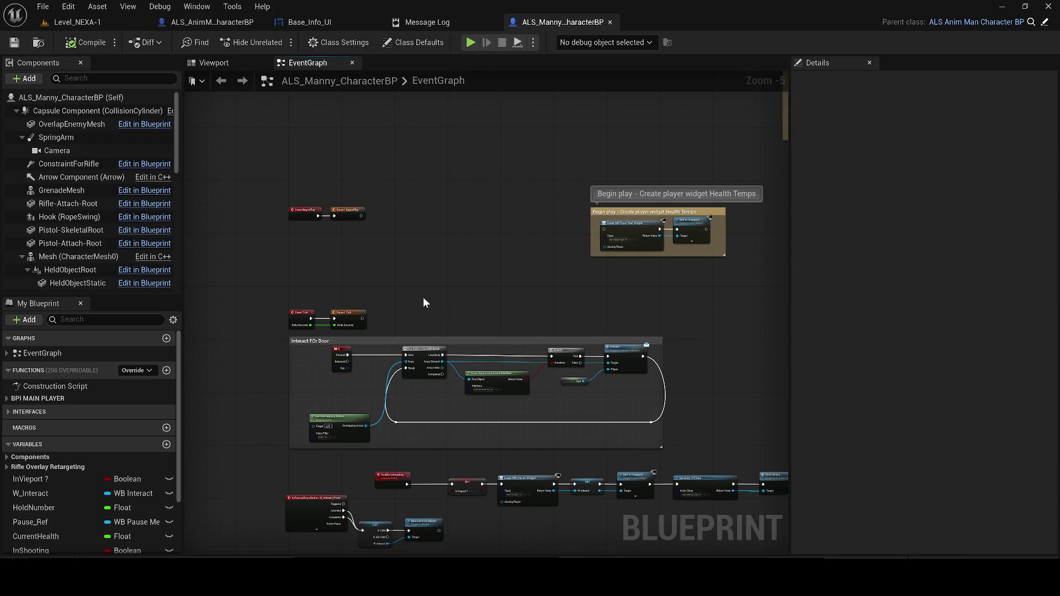
Delete the Begin play widget group and move the Death (LATER) comment next to the left nodes.
{"action": "left_click_drag", "start_coordinate": [607, 222], "coordinate": [536, 195]}
{"action": "key", "text": "Delete"}
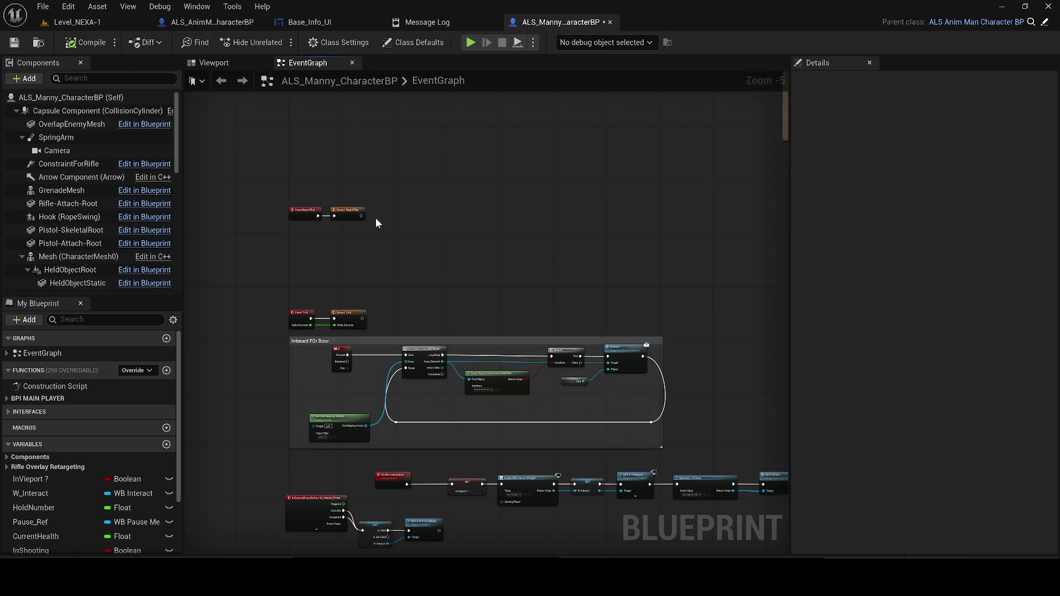
{"action": "scroll", "coordinate": [385, 236], "scroll_direction": "down", "scroll_amount": 3}
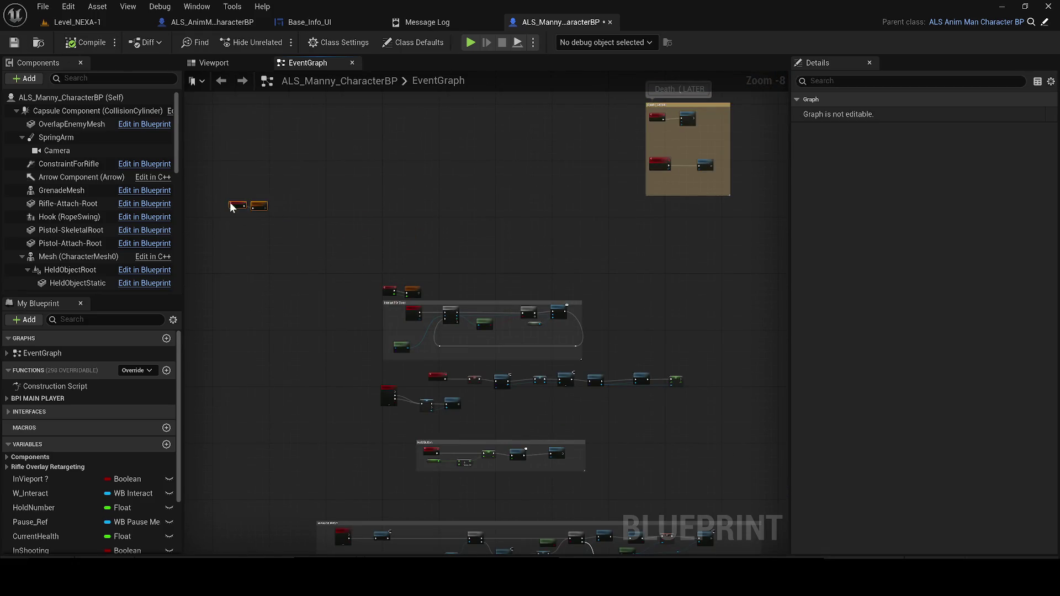
{"action": "left_click_drag", "start_coordinate": [583, 216], "coordinate": [303, 267]}
{"action": "scroll", "coordinate": [380, 175], "scroll_direction": "up", "scroll_amount": 1}
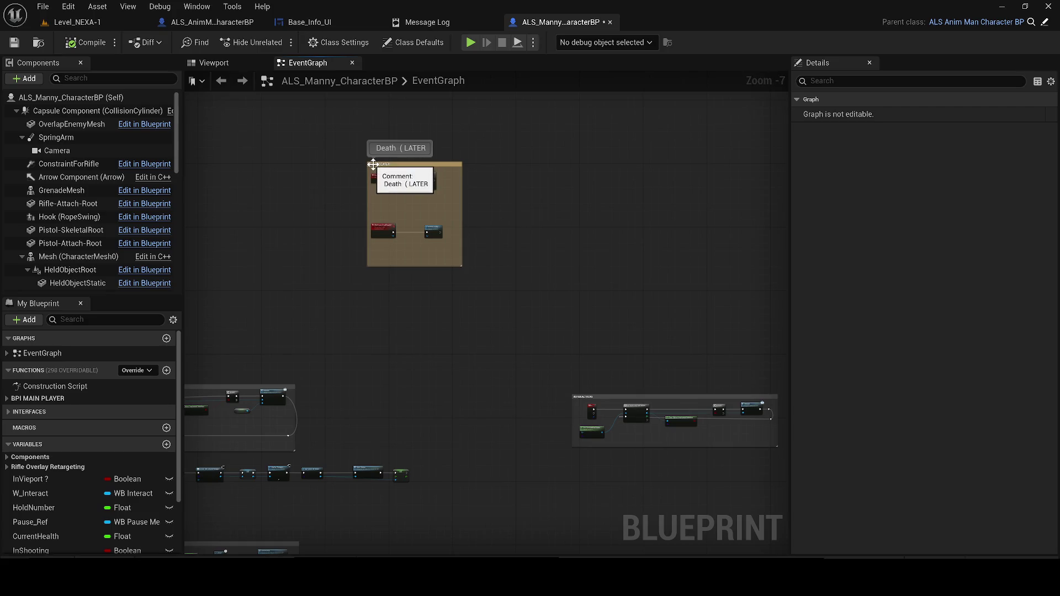
{"action": "left_click", "coordinate": [373, 164]}
{"action": "scroll", "coordinate": [373, 164], "scroll_direction": "down", "scroll_amount": 3}
{"action": "mouse_move", "coordinate": [373, 164]}
{"action": "left_mouse_down"}
{"action": "mouse_move", "coordinate": [314, 216]}
{"action": "mouse_move", "coordinate": [697, 319]}
{"action": "left_mouse_up"}
{"action": "mouse_move", "coordinate": [675, 315]}
{"action": "left_mouse_down"}
{"action": "mouse_move", "coordinate": [682, 310]}
{"action": "mouse_move", "coordinate": [286, 318]}
{"action": "left_mouse_up"}
Select all the old damage and death node groups and wrap them in a new comment.
{"action": "scroll", "coordinate": [290, 312], "scroll_direction": "down", "scroll_amount": 2}
{"action": "scroll", "coordinate": [287, 316], "scroll_direction": "up", "scroll_amount": 2}
{"action": "scroll", "coordinate": [525, 345], "scroll_direction": "down", "scroll_amount": 2}
{"action": "mouse_move", "coordinate": [671, 413]}
{"action": "left_mouse_down"}
{"action": "mouse_move", "coordinate": [296, 233]}
{"action": "mouse_move", "coordinate": [333, 184]}
{"action": "left_mouse_up"}
{"action": "key", "text": "c"}
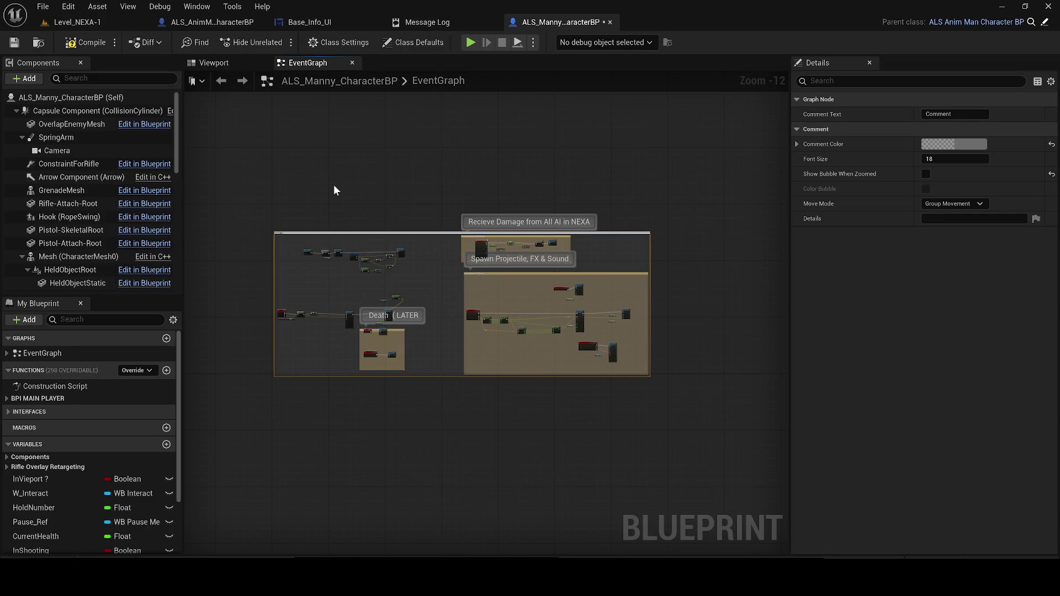
{"action": "type", "text": "OLD TO DESTROY"}
Title the outer comment OLD TO DESTROY, colour it pure red, and show its bubble when zoomed.
{"action": "key", "text": "Return"}
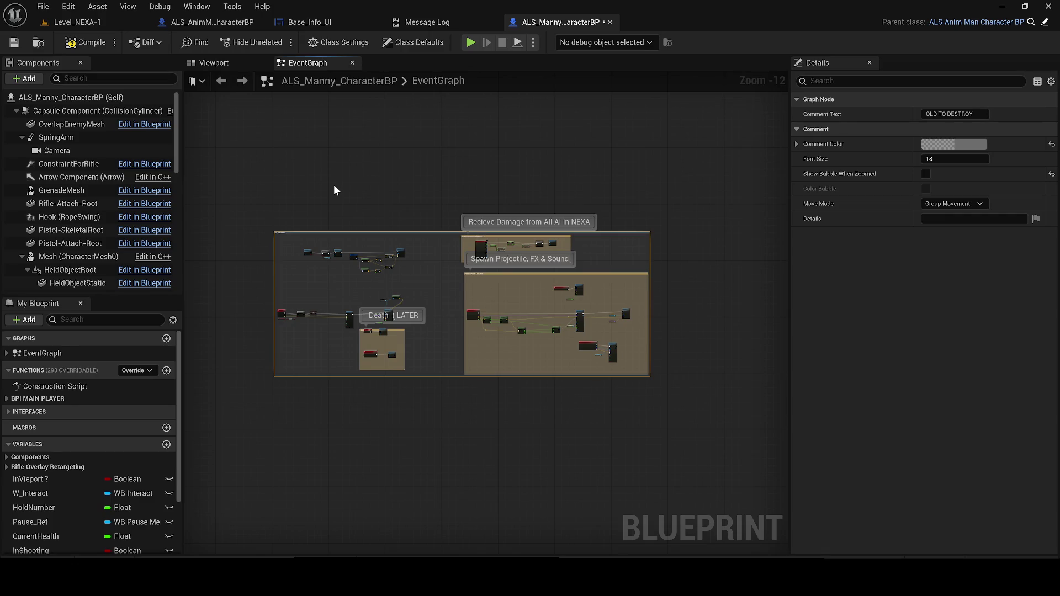
{"action": "left_click", "coordinate": [939, 145]}
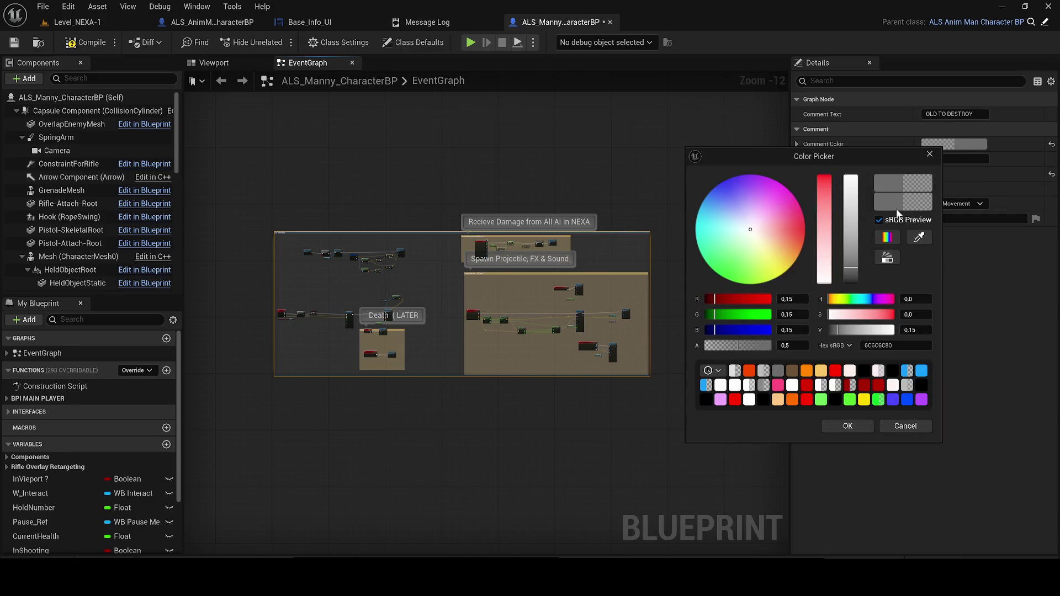
{"action": "left_click", "coordinate": [825, 170]}
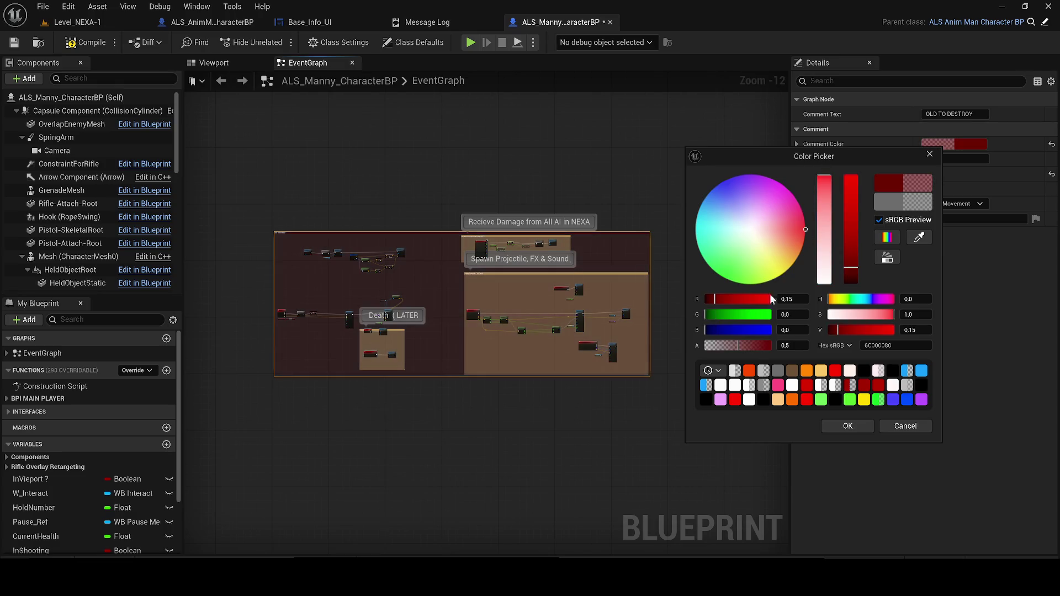
{"action": "left_click", "coordinate": [832, 429]}
{"action": "scroll", "coordinate": [280, 230], "scroll_direction": "up", "scroll_amount": 2}
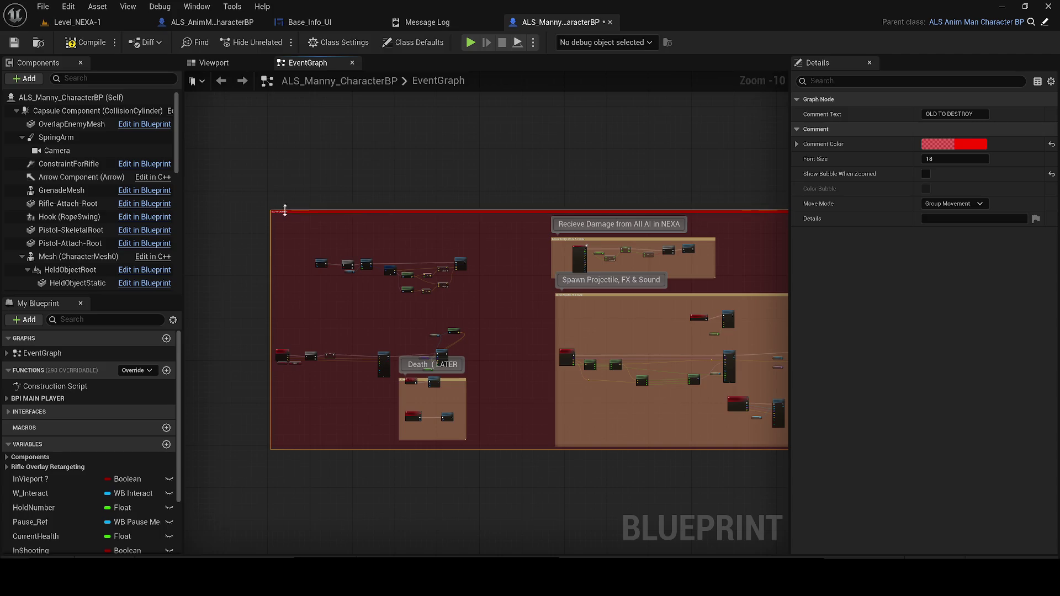
{"action": "left_click", "coordinate": [926, 174]}
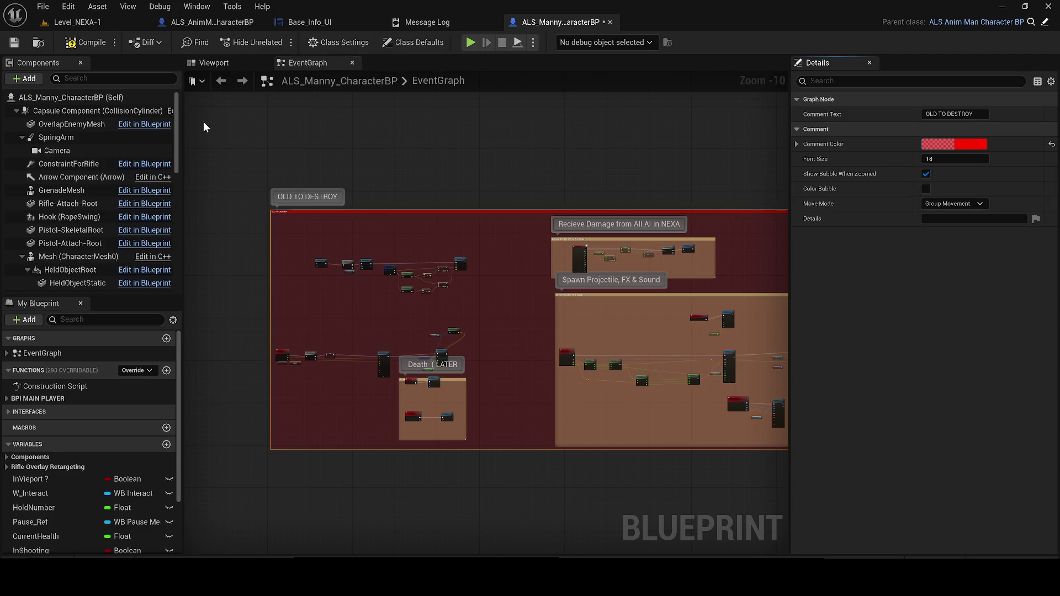
Save the ALS_Manny_CharacterBP blueprint.
{"action": "left_click", "coordinate": [10, 46]}
{"action": "scroll", "coordinate": [400, 203], "scroll_direction": "down", "scroll_amount": 2}
{"action": "mouse_move", "coordinate": [370, 173]}
{"action": "left_mouse_down"}
{"action": "mouse_move", "coordinate": [476, 324]}
{"action": "mouse_move", "coordinate": [608, 294]}
{"action": "mouse_move", "coordinate": [405, 296]}
{"action": "left_mouse_up"}
Copy Manny's interaction node groups and paste them into ALS_AnimMan_CharacterBP, accepting the self-context fix.
{"action": "left_click_drag", "start_coordinate": [626, 447], "coordinate": [223, 212]}
{"action": "left_click", "coordinate": [238, 22]}
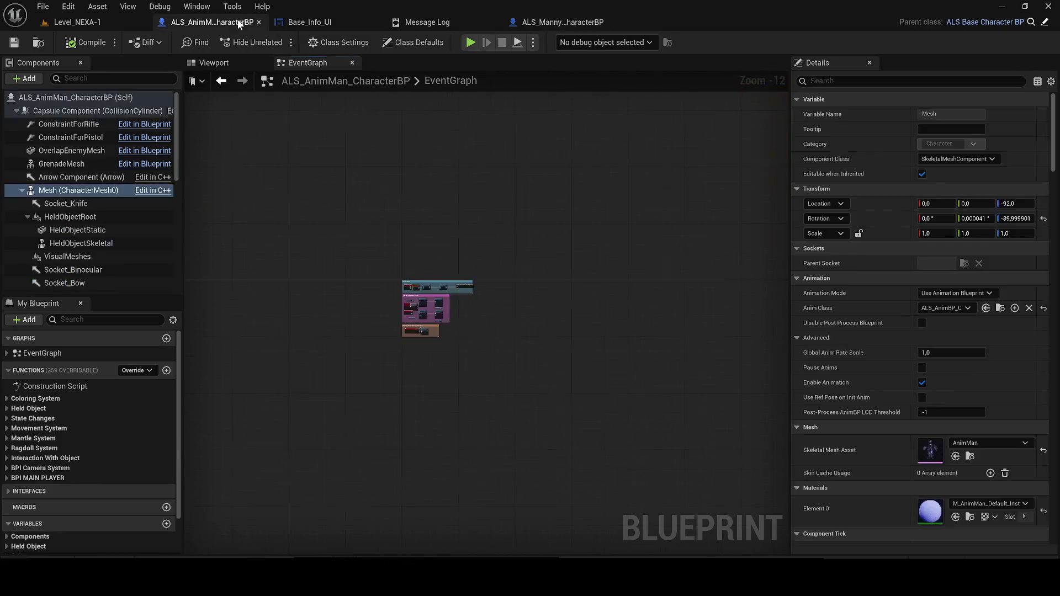
{"action": "key", "text": "ctrl+v"}
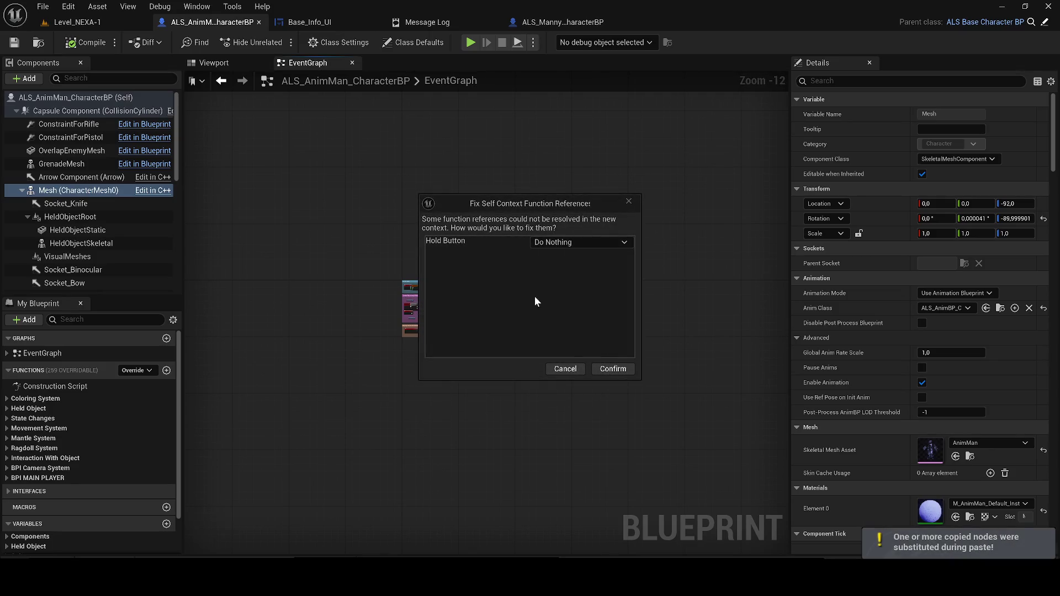
{"action": "left_click", "coordinate": [606, 369]}
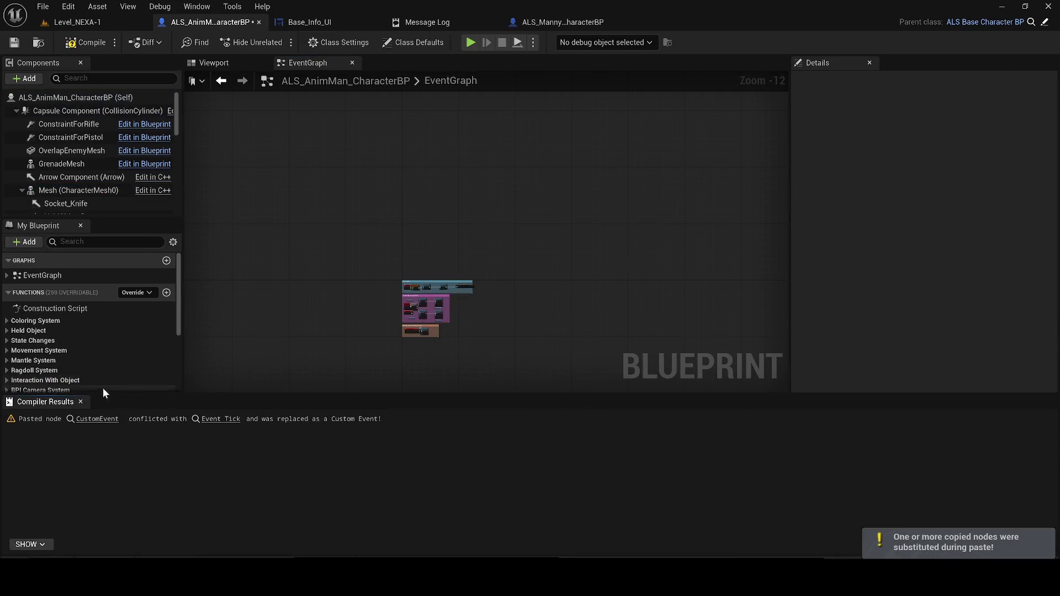
{"action": "left_click", "coordinate": [82, 401]}
{"action": "key", "text": "ctrl+v"}
{"action": "left_click", "coordinate": [625, 364]}
Move the pasted CustomEvent and Parent Tick nodes above Event Tick and expand Get Actor Of Class's class list.
{"action": "scroll", "coordinate": [626, 370], "scroll_direction": "up", "scroll_amount": 8}
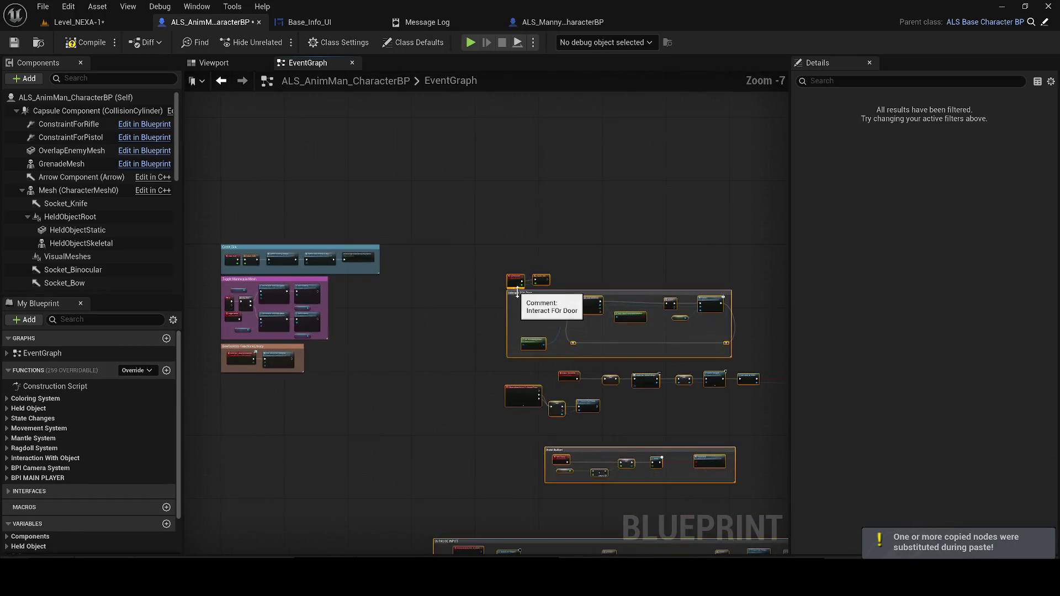
{"action": "mouse_move", "coordinate": [559, 228]}
{"action": "left_mouse_down"}
{"action": "mouse_move", "coordinate": [660, 284]}
{"action": "mouse_move", "coordinate": [344, 182]}
{"action": "left_mouse_up"}
{"action": "left_click_drag", "start_coordinate": [719, 211], "coordinate": [510, 176]}
{"action": "scroll", "coordinate": [267, 157], "scroll_direction": "down", "scroll_amount": 3}
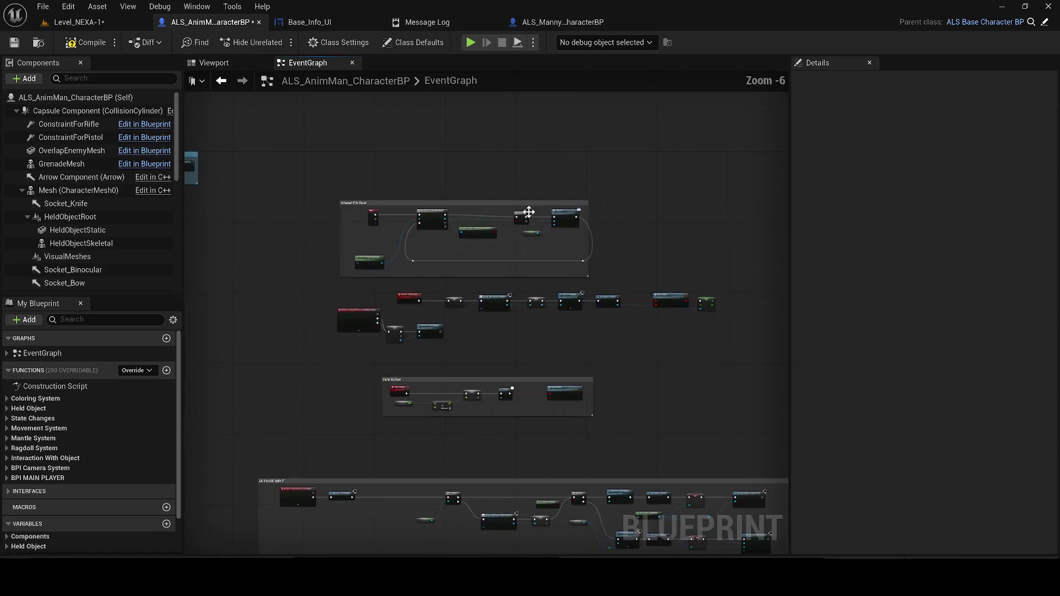
{"action": "scroll", "coordinate": [433, 205], "scroll_direction": "up", "scroll_amount": 4}
{"action": "scroll", "coordinate": [246, 140], "scroll_direction": "down", "scroll_amount": 1}
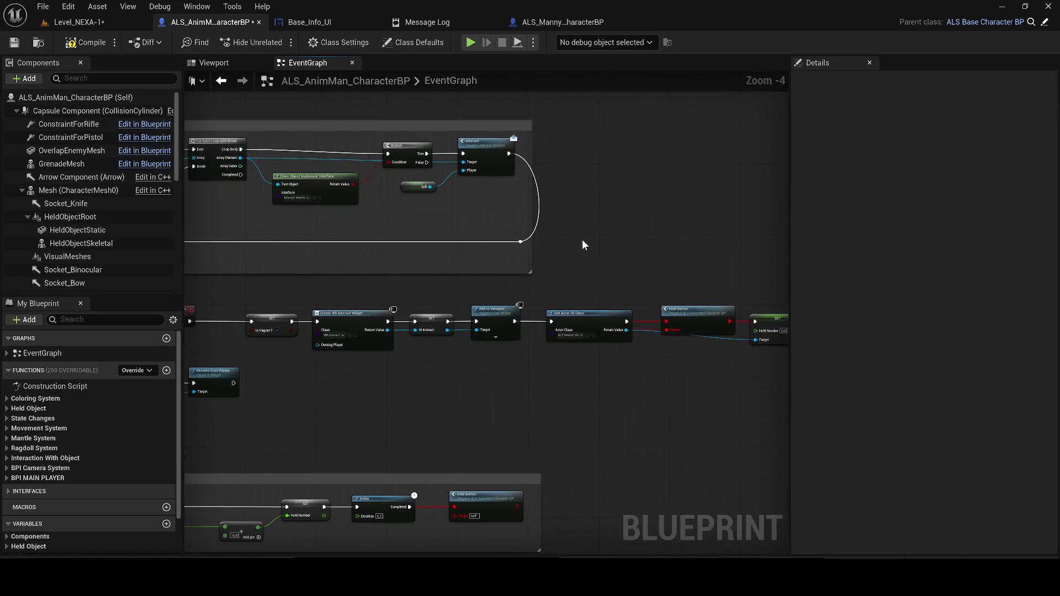
{"action": "scroll", "coordinate": [582, 240], "scroll_direction": "up", "scroll_amount": 1}
{"action": "scroll", "coordinate": [348, 301], "scroll_direction": "up", "scroll_amount": 3}
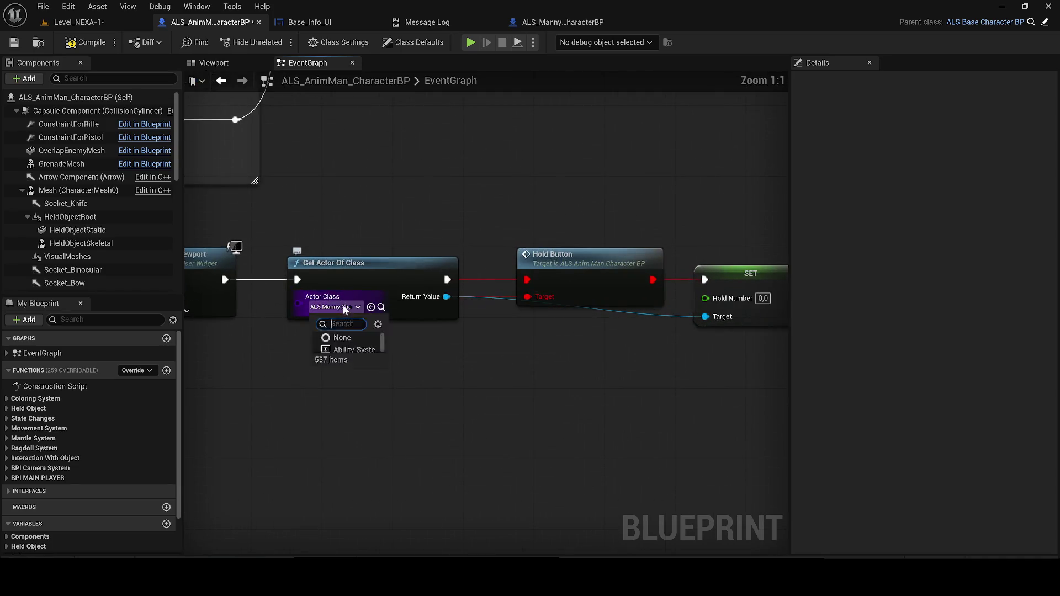
{"action": "left_click", "coordinate": [336, 306]}
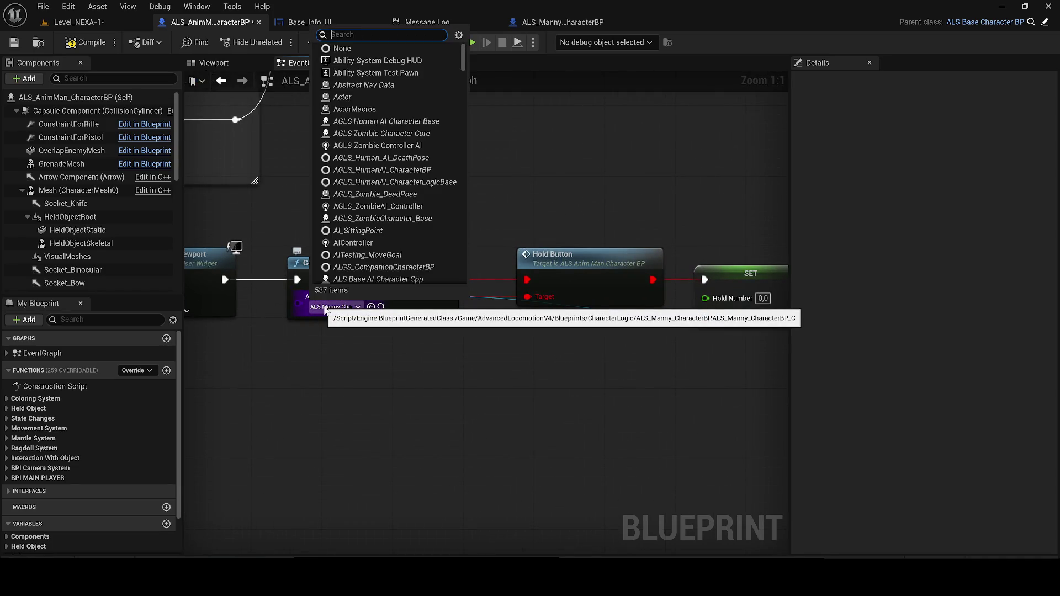
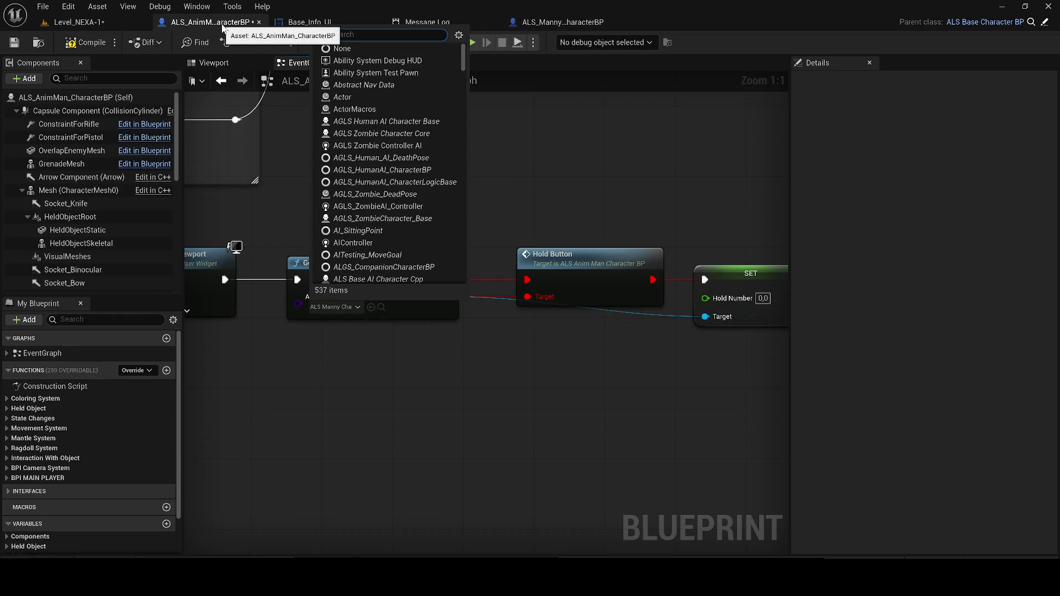
Set Get Actor Of Class's actor class to ALS_AnimMan_CharacterBP.
{"action": "type", "text": "asl_a"}
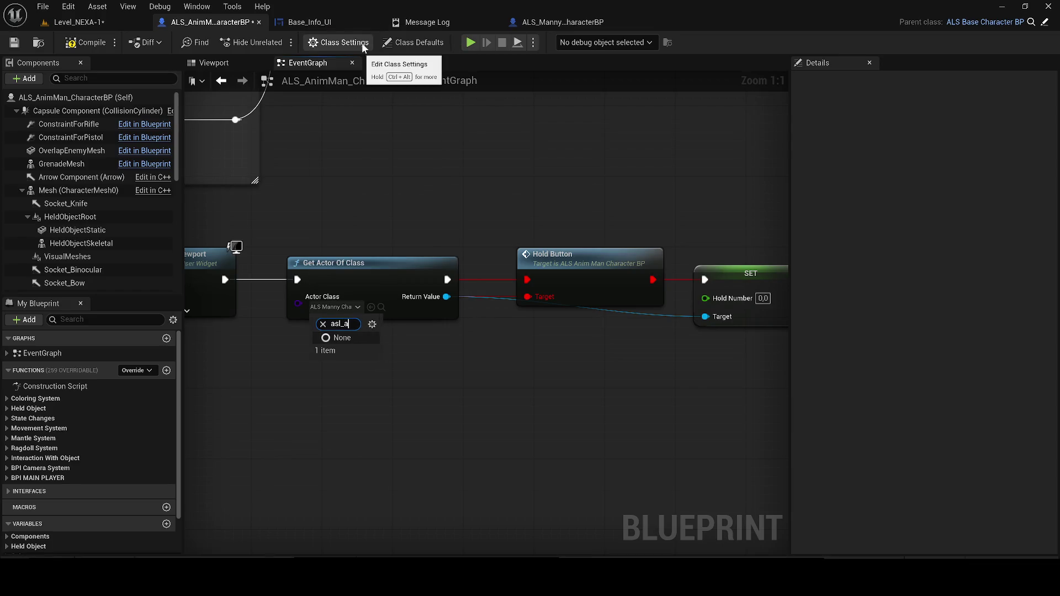
{"action": "type", "text": "n_"}
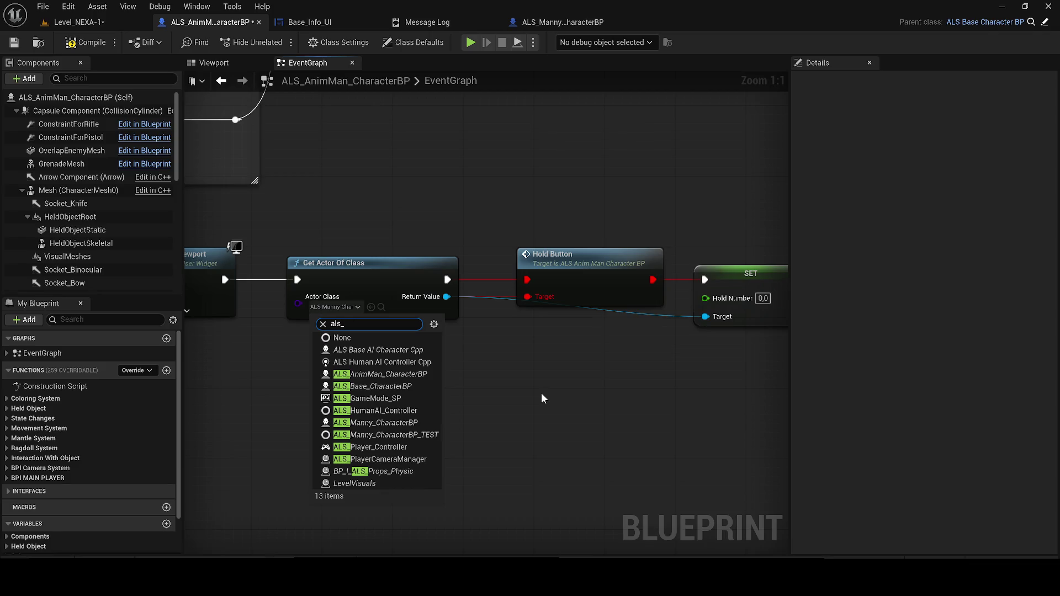
{"action": "type", "text": "ani"}
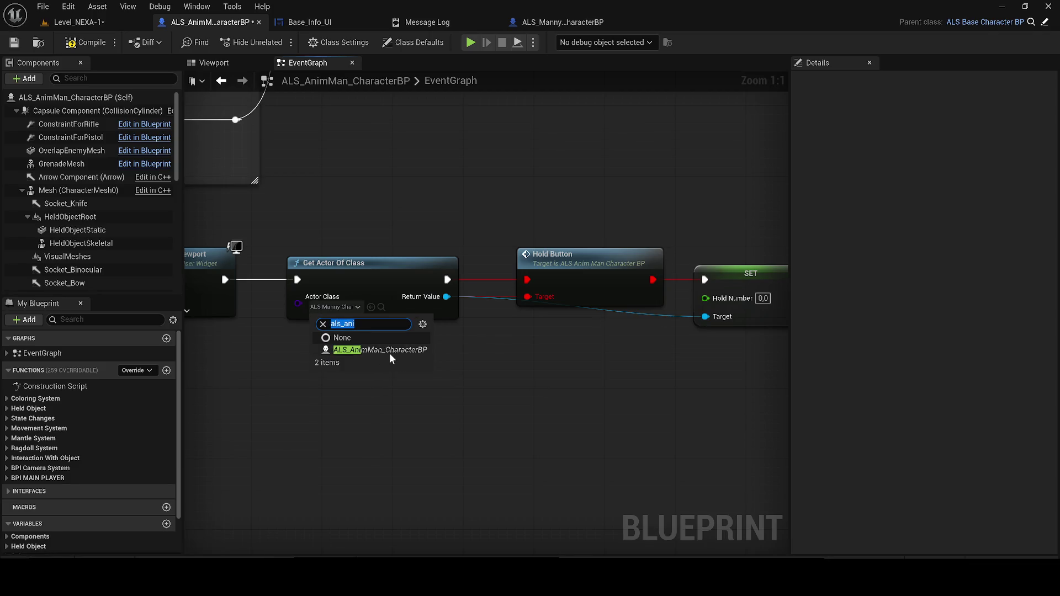
{"action": "left_click", "coordinate": [381, 350]}
{"action": "left_click_drag", "start_coordinate": [423, 403], "coordinate": [347, 233]}
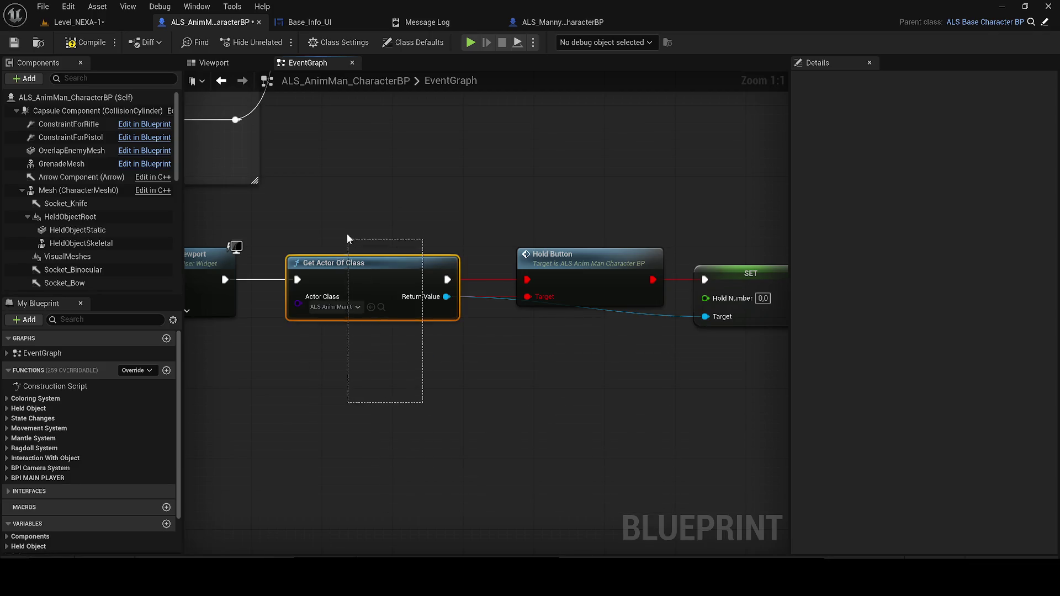
Create the missing HoldNumber variable from the Hold Button event's SET node.
{"action": "scroll", "coordinate": [511, 296], "scroll_direction": "down", "scroll_amount": 1}
{"action": "double_click", "coordinate": [544, 293]}
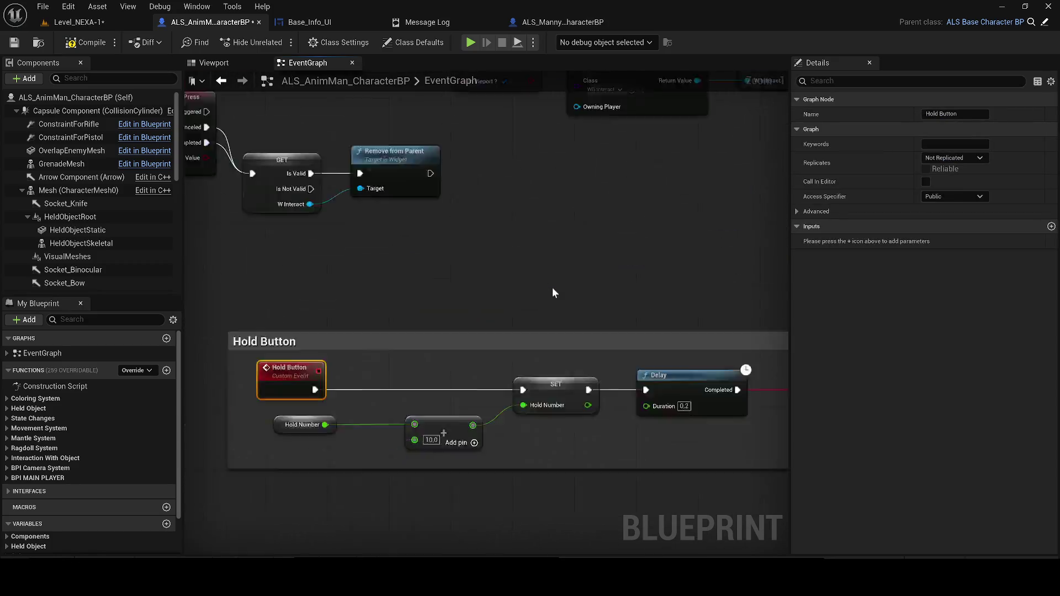
{"action": "left_click_drag", "start_coordinate": [383, 295], "coordinate": [372, 300]}
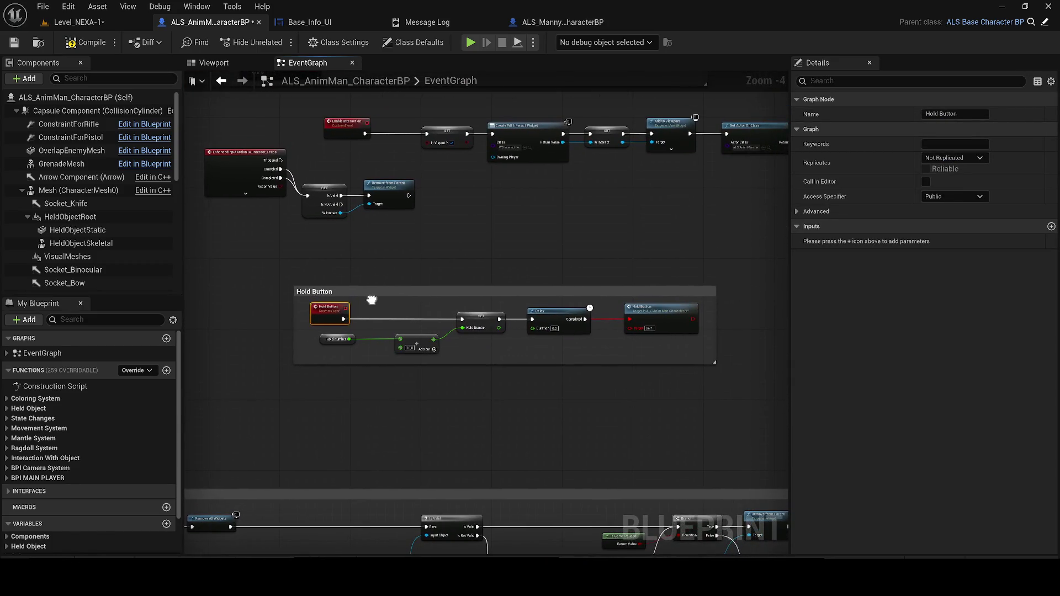
{"action": "scroll", "coordinate": [329, 344], "scroll_direction": "up", "scroll_amount": 2}
{"action": "right_click", "coordinate": [327, 340]}
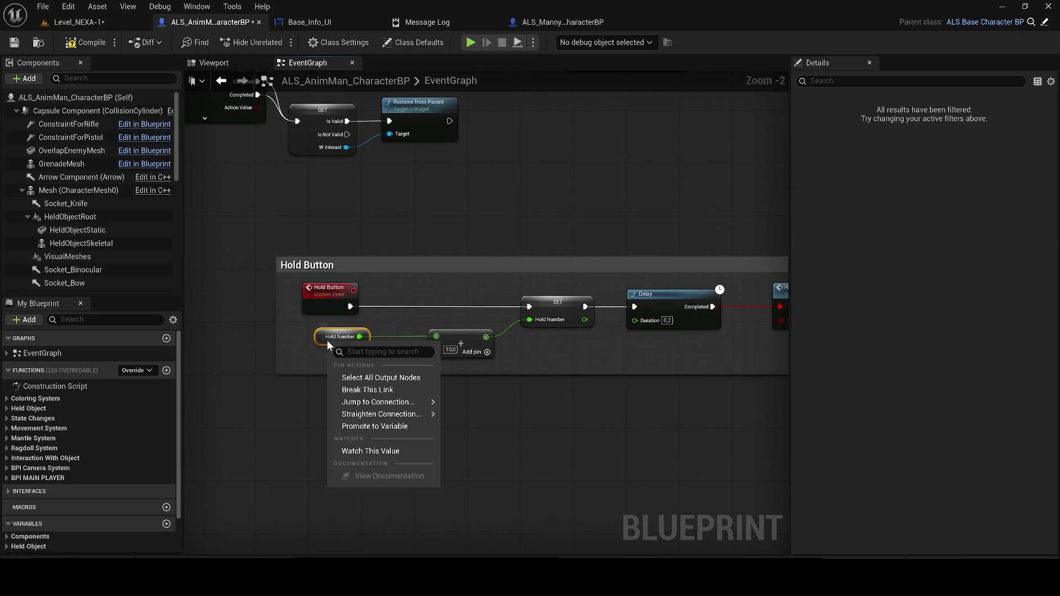
{"action": "left_click", "coordinate": [555, 310]}
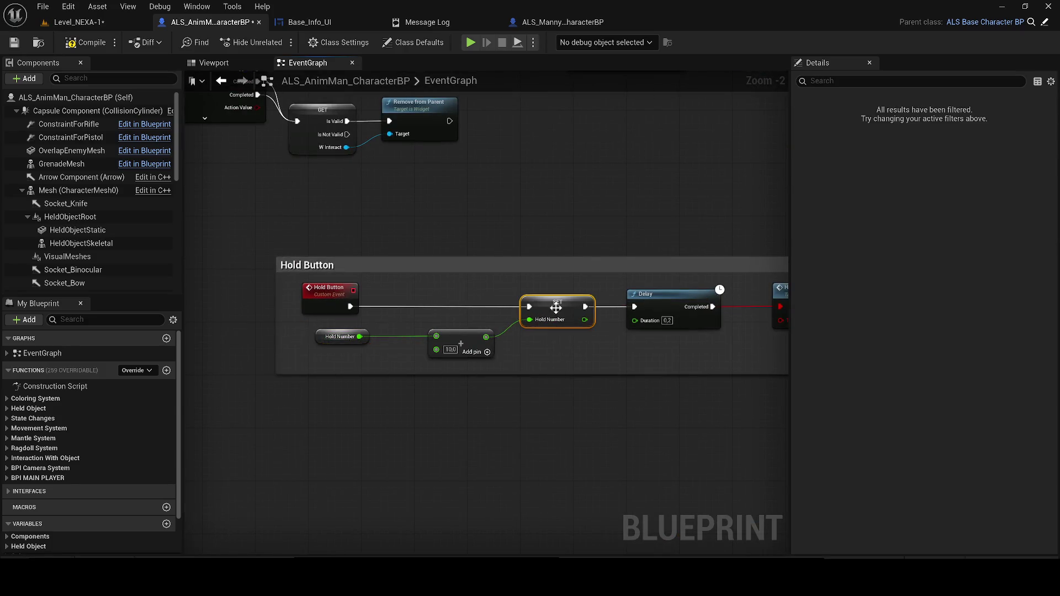
{"action": "right_click", "coordinate": [555, 311]}
{"action": "left_click", "coordinate": [613, 332]}
{"action": "scroll", "coordinate": [581, 333], "scroll_direction": "down", "scroll_amount": 1}
{"action": "scroll", "coordinate": [581, 333], "scroll_direction": "down", "scroll_amount": 4}
{"action": "scroll", "coordinate": [530, 334], "scroll_direction": "up", "scroll_amount": 4}
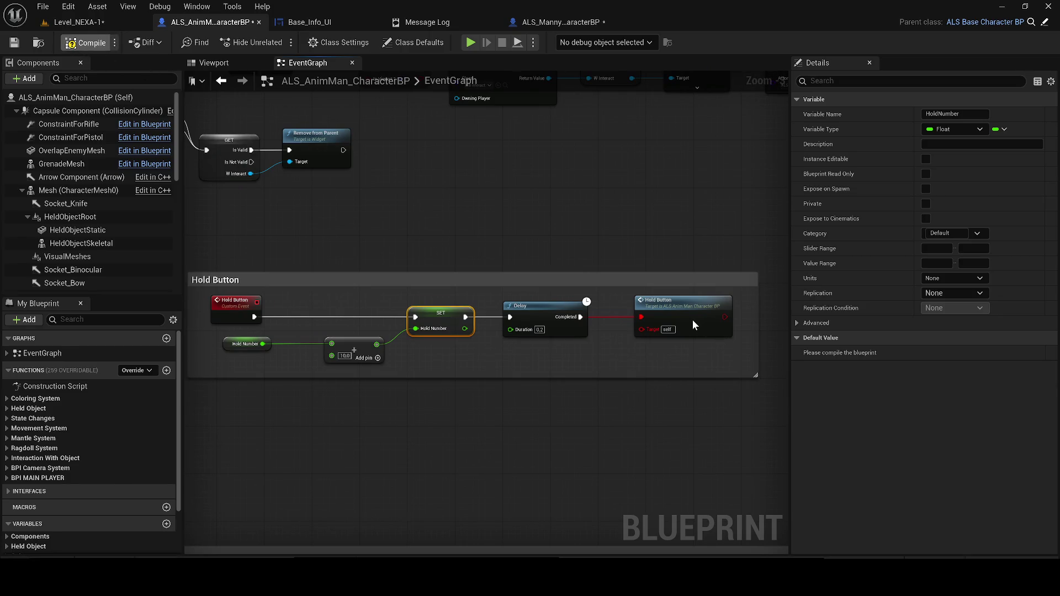
Compile the blueprint and dismiss the compiler results.
{"action": "key", "text": "F7"}
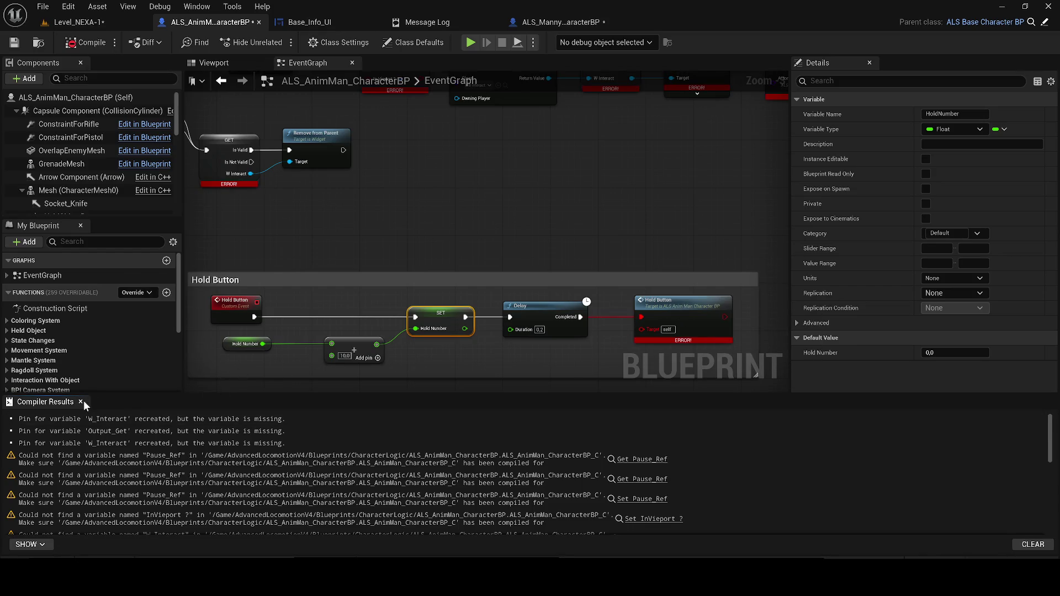
{"action": "left_click", "coordinate": [82, 401]}
{"action": "scroll", "coordinate": [466, 284], "scroll_direction": "down", "scroll_amount": 6}
{"action": "scroll", "coordinate": [469, 293], "scroll_direction": "down", "scroll_amount": 3}
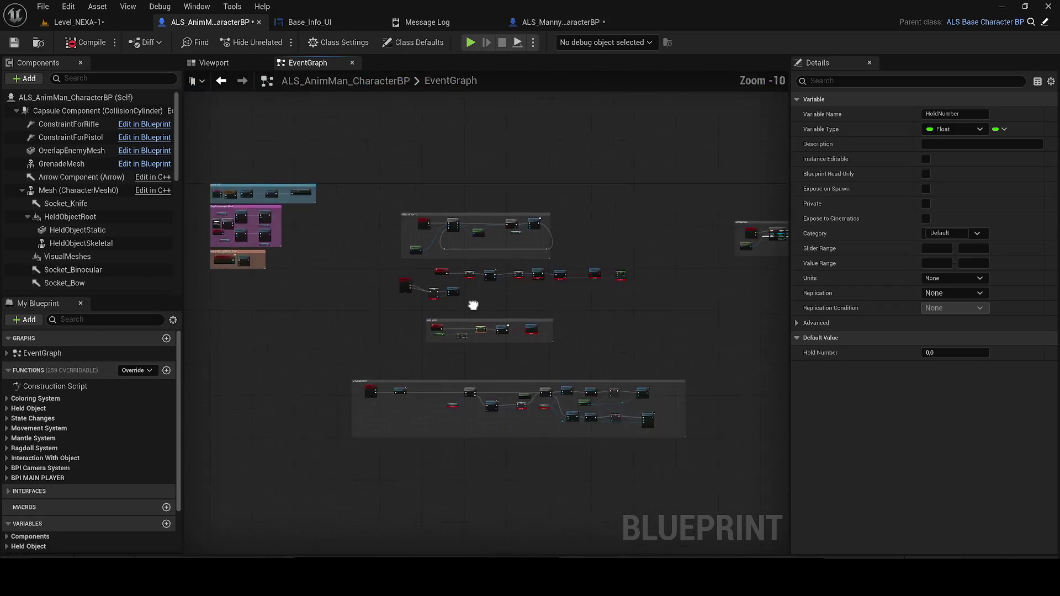
{"action": "scroll", "coordinate": [475, 303], "scroll_direction": "up", "scroll_amount": 7}
{"action": "scroll", "coordinate": [464, 307], "scroll_direction": "up", "scroll_amount": 2}
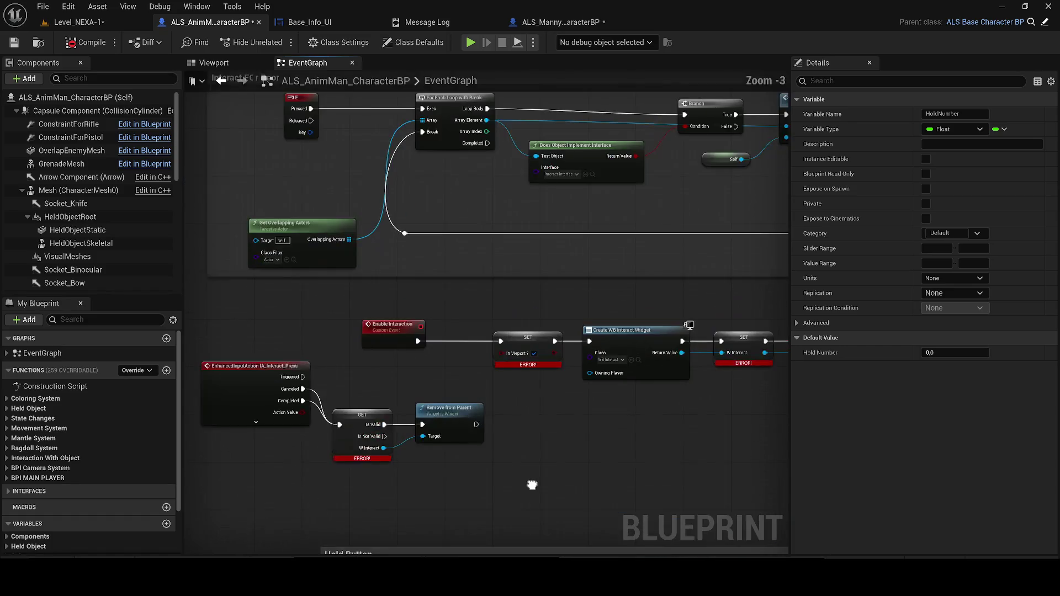
Create the missing InViewport ? and W_Interact variables from their SET nodes.
{"action": "left_click", "coordinate": [523, 341]}
{"action": "right_click", "coordinate": [523, 341]}
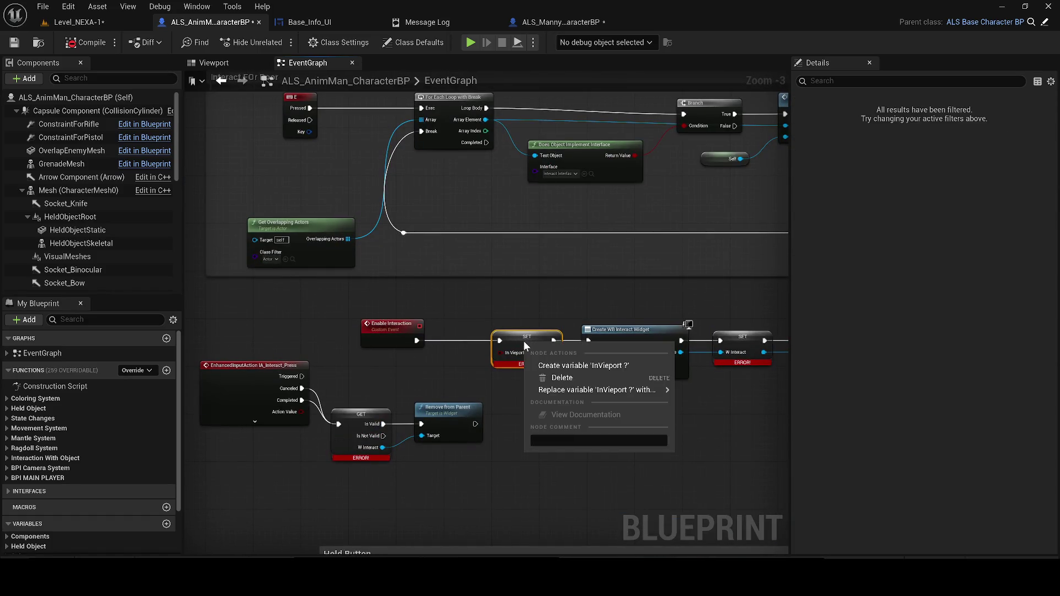
{"action": "left_click", "coordinate": [627, 354]}
{"action": "scroll", "coordinate": [459, 335], "scroll_direction": "up", "scroll_amount": 2}
{"action": "scroll", "coordinate": [460, 335], "scroll_direction": "up", "scroll_amount": 1}
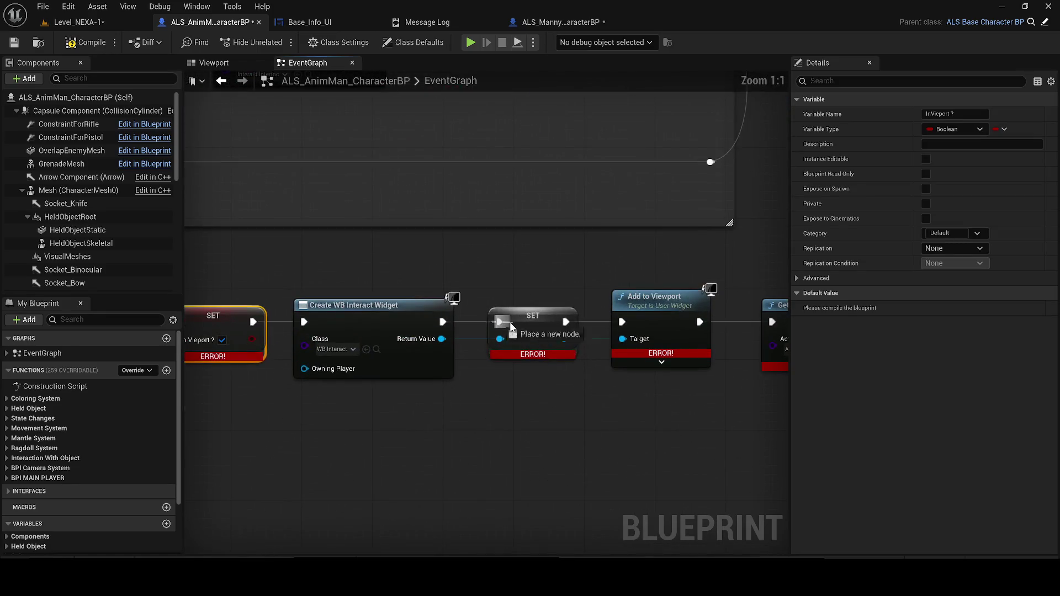
{"action": "right_click", "coordinate": [514, 333]}
{"action": "right_click", "coordinate": [516, 322]}
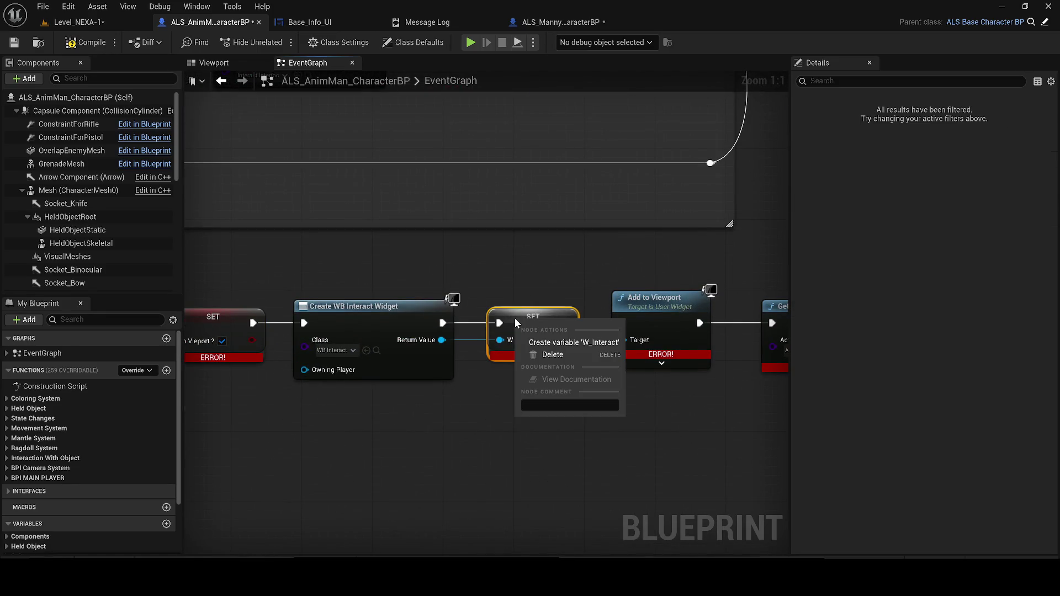
{"action": "left_click", "coordinate": [573, 342]}
{"action": "scroll", "coordinate": [505, 311], "scroll_direction": "down", "scroll_amount": 3}
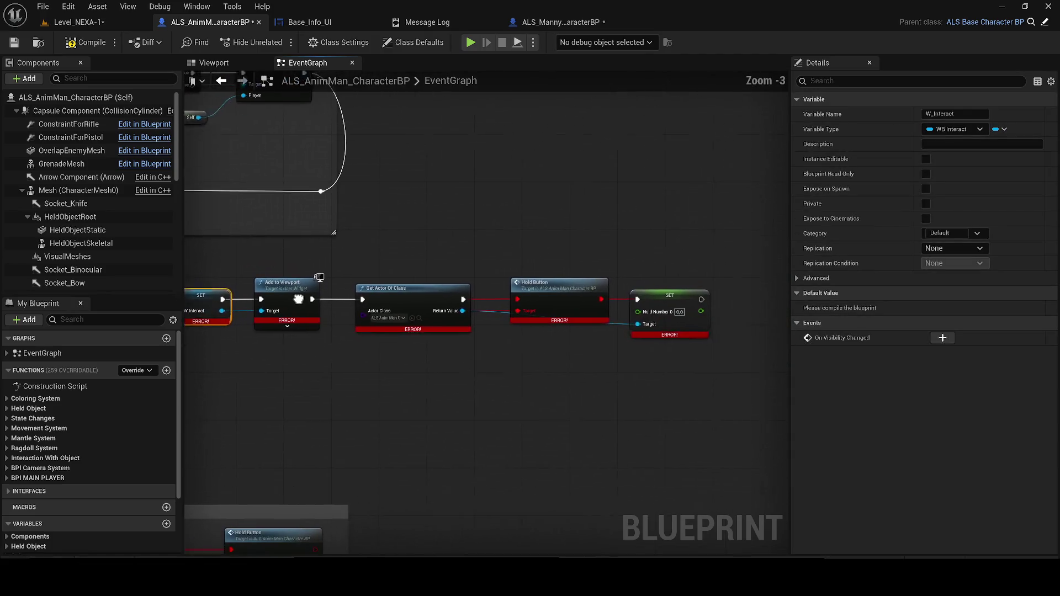
Recompile and widen the 'Interact FOr Door' comment box.
{"action": "left_click", "coordinate": [89, 48]}
{"action": "left_click", "coordinate": [83, 411]}
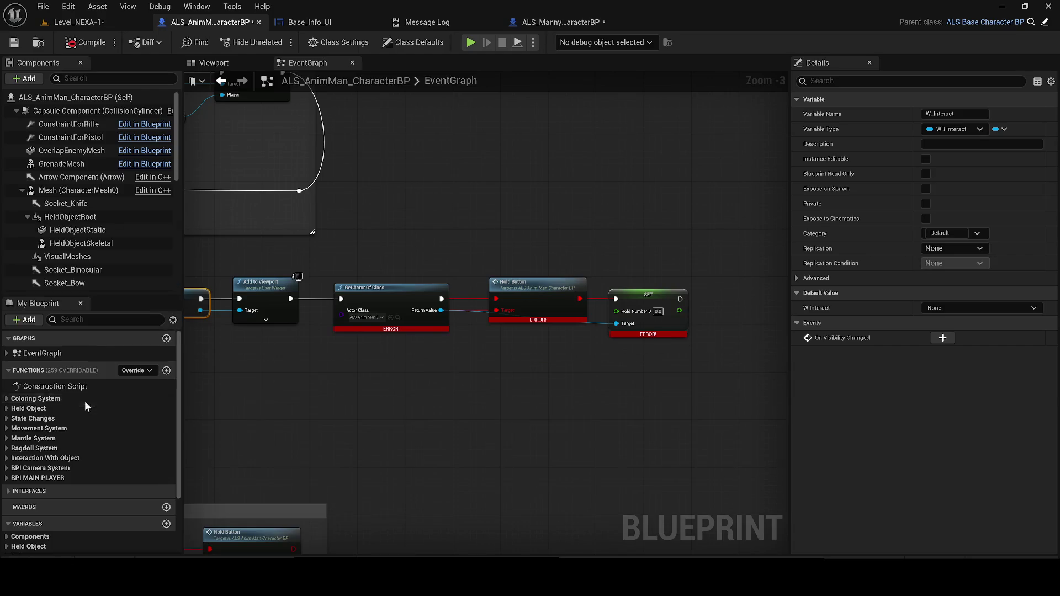
{"action": "scroll", "coordinate": [386, 309], "scroll_direction": "down", "scroll_amount": 4}
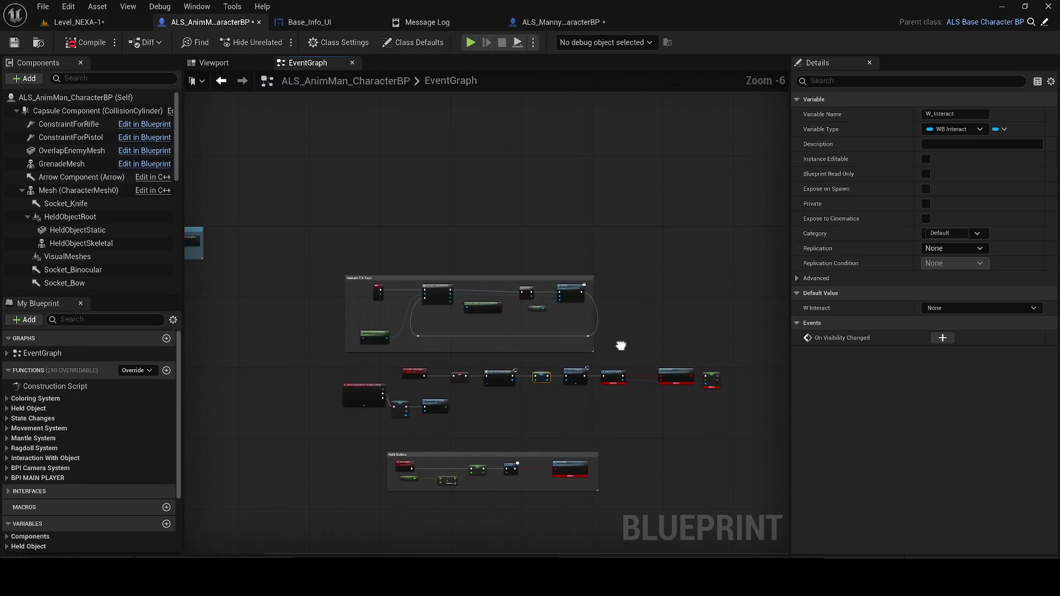
{"action": "scroll", "coordinate": [574, 280], "scroll_direction": "up", "scroll_amount": 3}
{"action": "left_click_drag", "start_coordinate": [580, 254], "coordinate": [640, 254]}
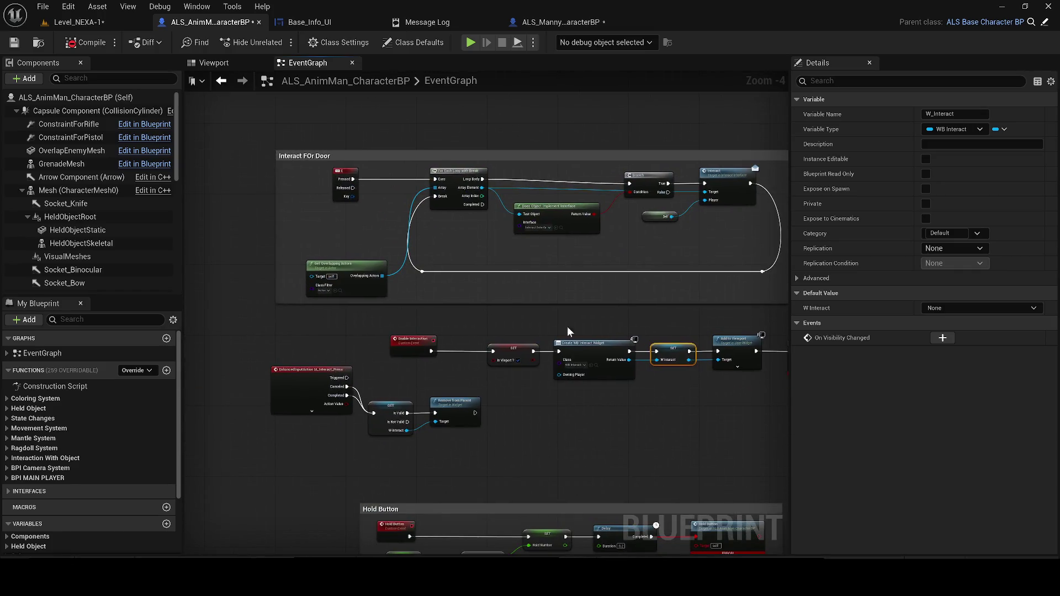
Refresh the erroring Hold Button node.
{"action": "scroll", "coordinate": [747, 459], "scroll_direction": "up", "scroll_amount": 2}
{"action": "left_click", "coordinate": [574, 371]}
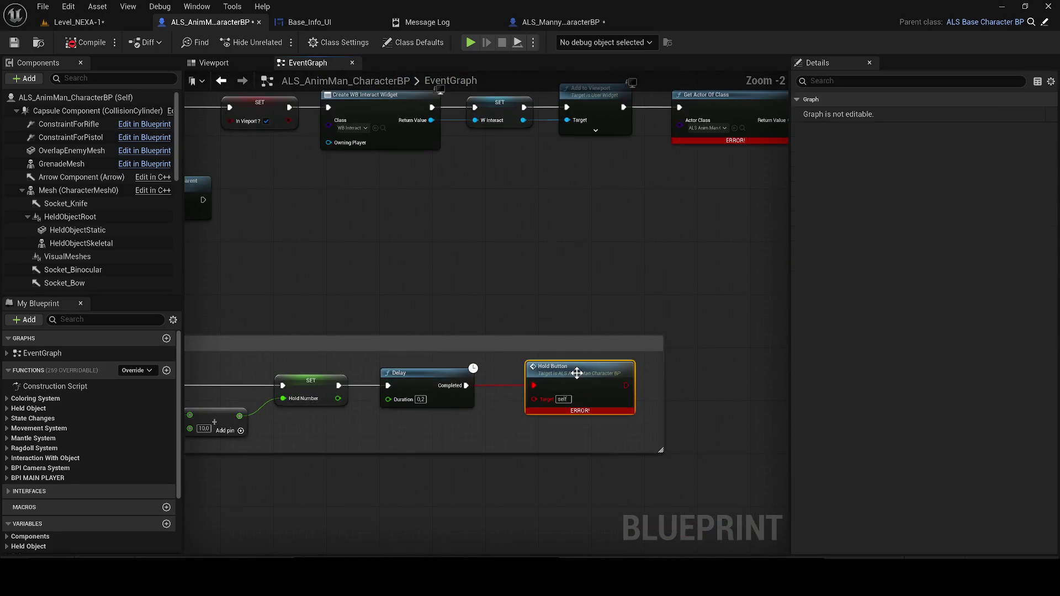
{"action": "right_click", "coordinate": [574, 371]}
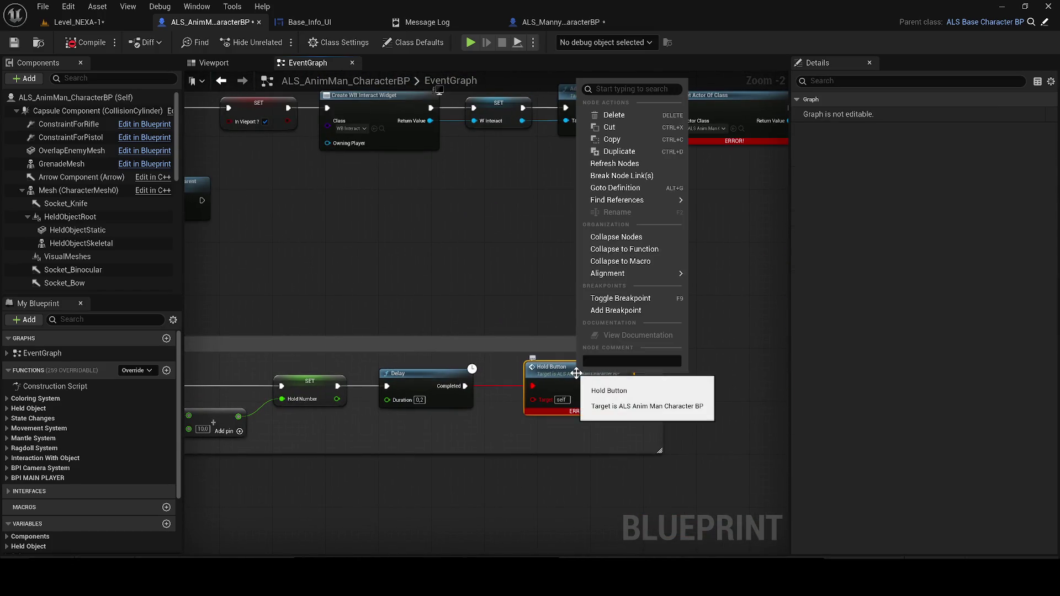
{"action": "left_click", "coordinate": [614, 163]}
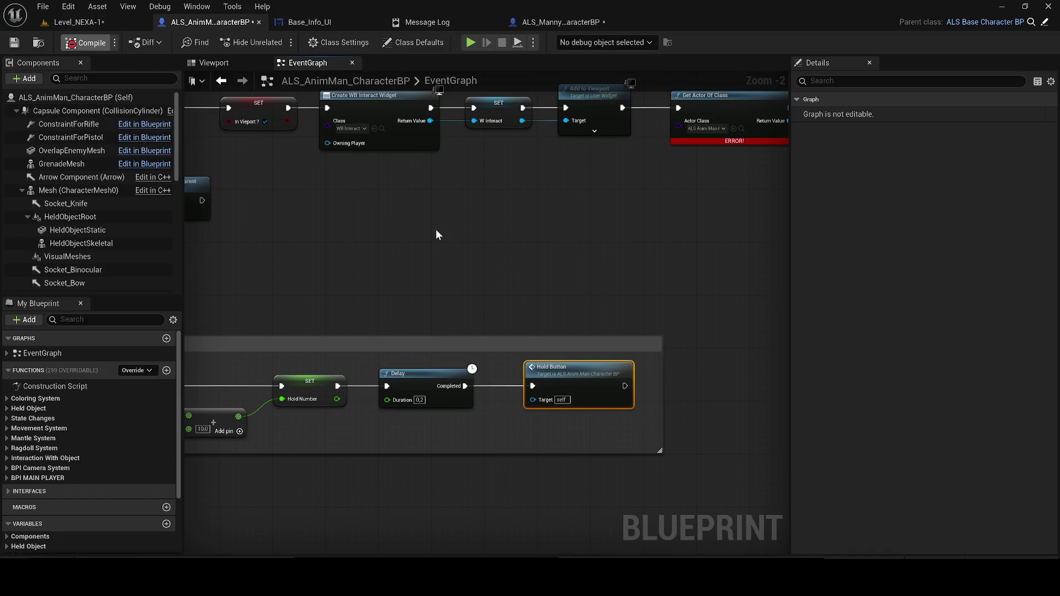
Compile, then refresh the Hold Button call to rebuild its pins.
{"action": "left_click", "coordinate": [242, 515]}
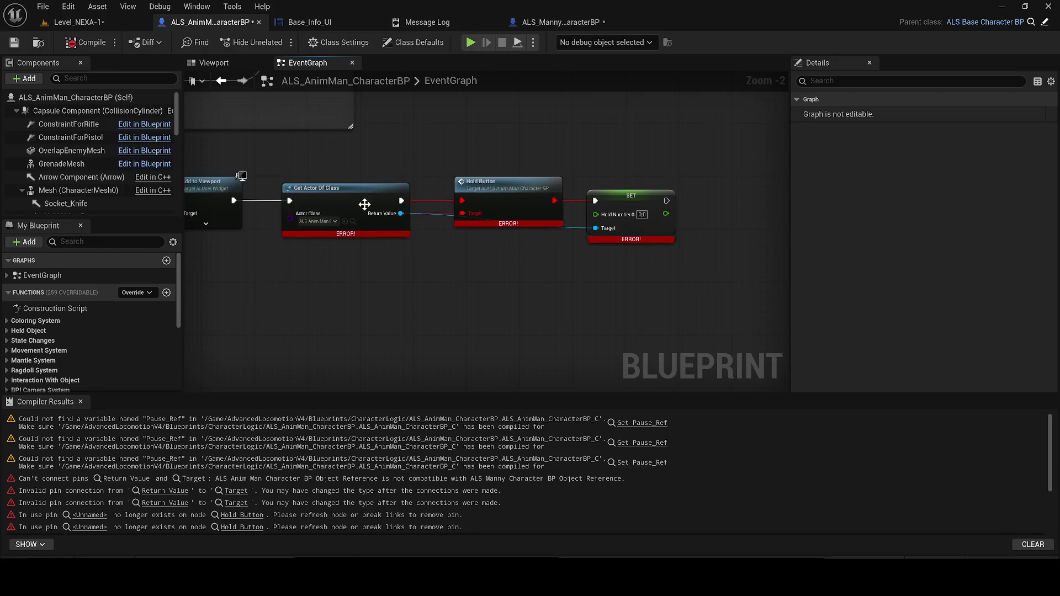
{"action": "right_click", "coordinate": [465, 254]}
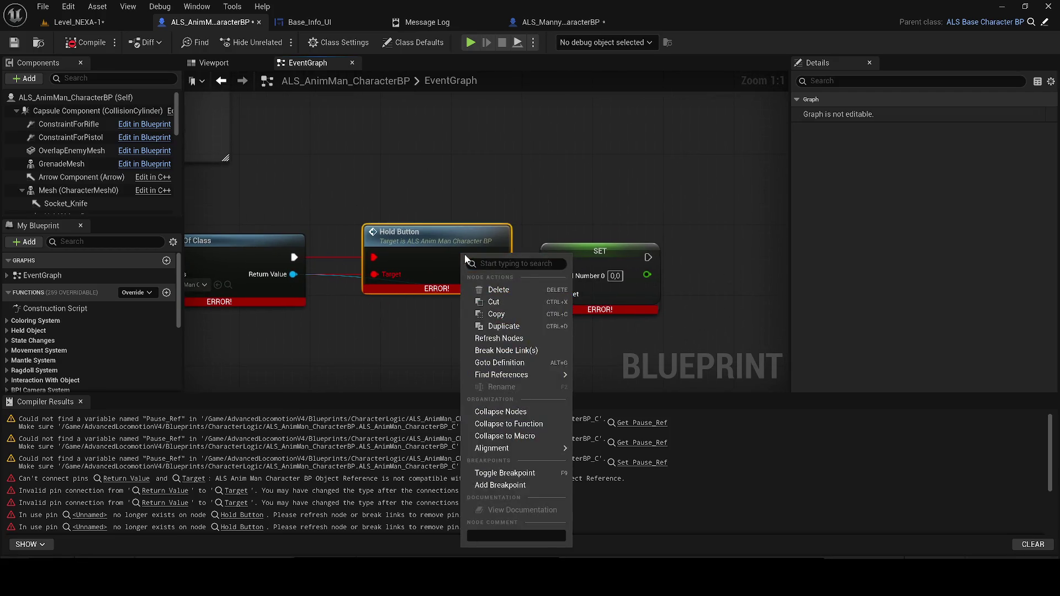
{"action": "left_click", "coordinate": [502, 338]}
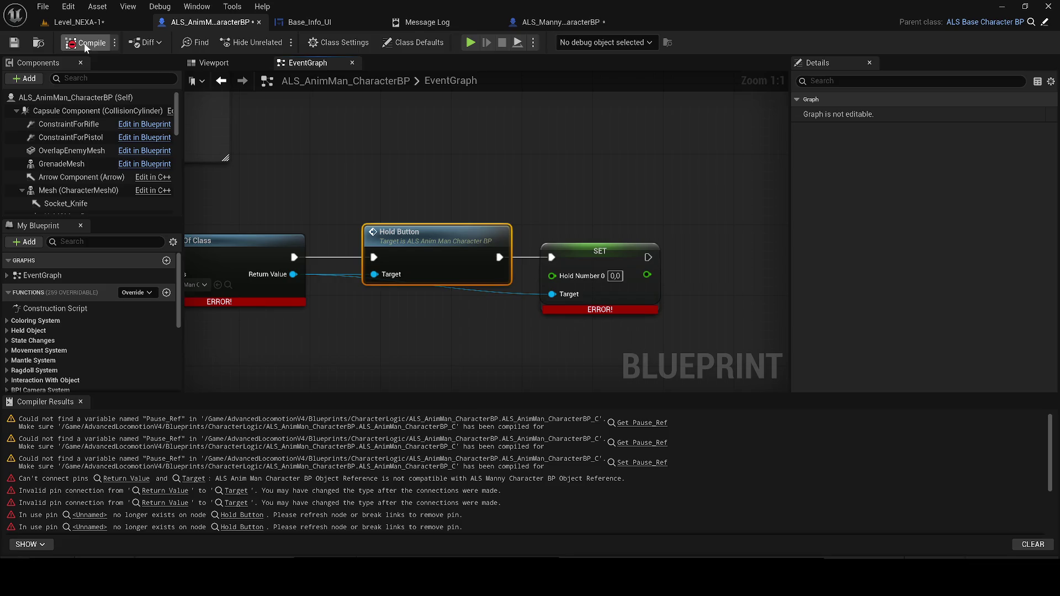
{"action": "double_click", "coordinate": [425, 241]}
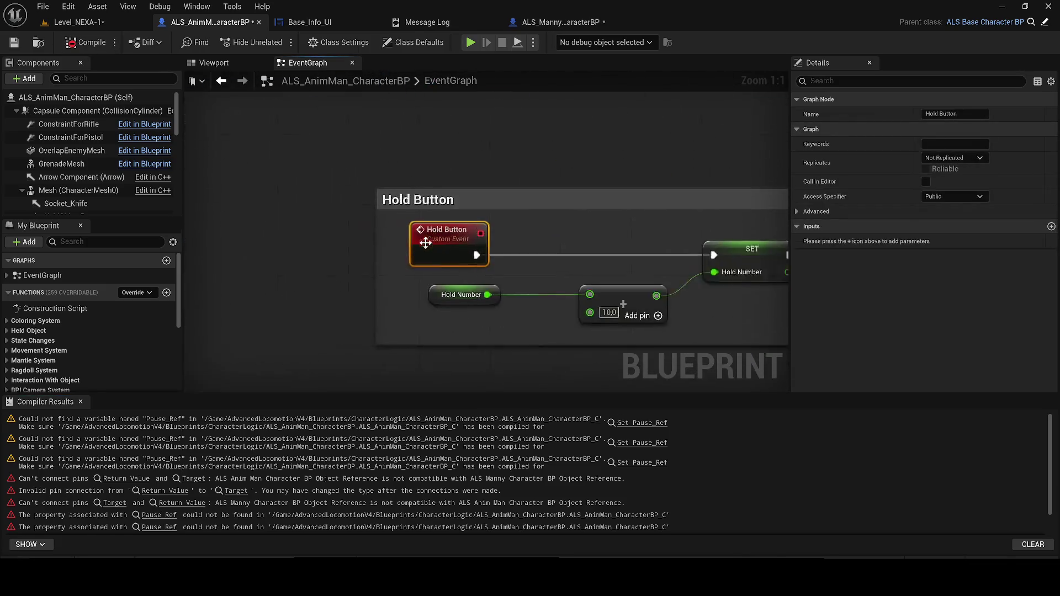
{"action": "scroll", "coordinate": [568, 187], "scroll_direction": "down", "scroll_amount": 5}
Save the ALS_Manny_CharacterBP blueprint.
{"action": "left_click", "coordinate": [560, 23]}
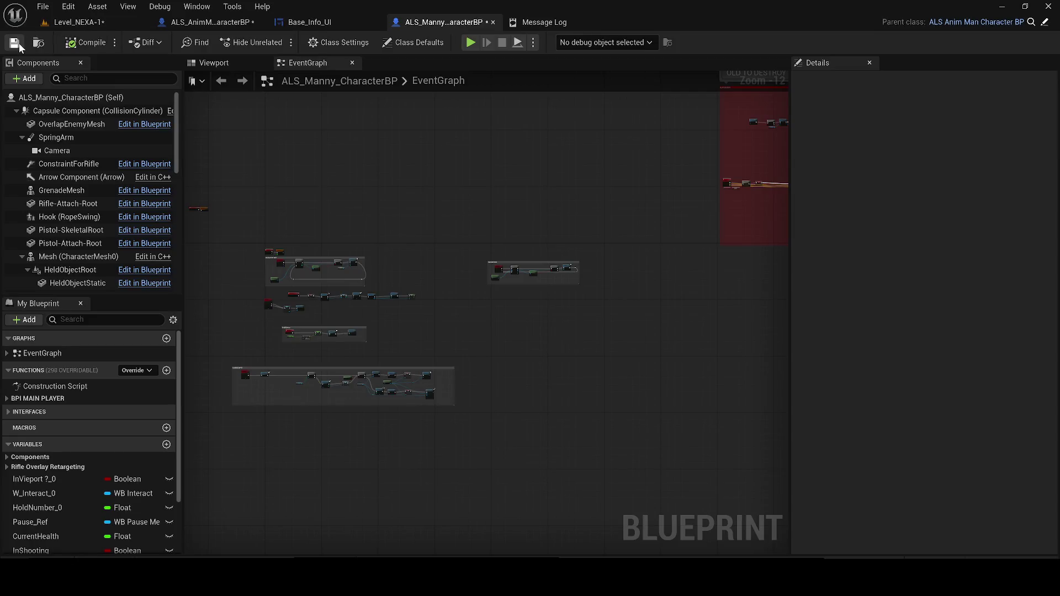
{"action": "left_click", "coordinate": [19, 43]}
{"action": "scroll", "coordinate": [281, 329], "scroll_direction": "up", "scroll_amount": 6}
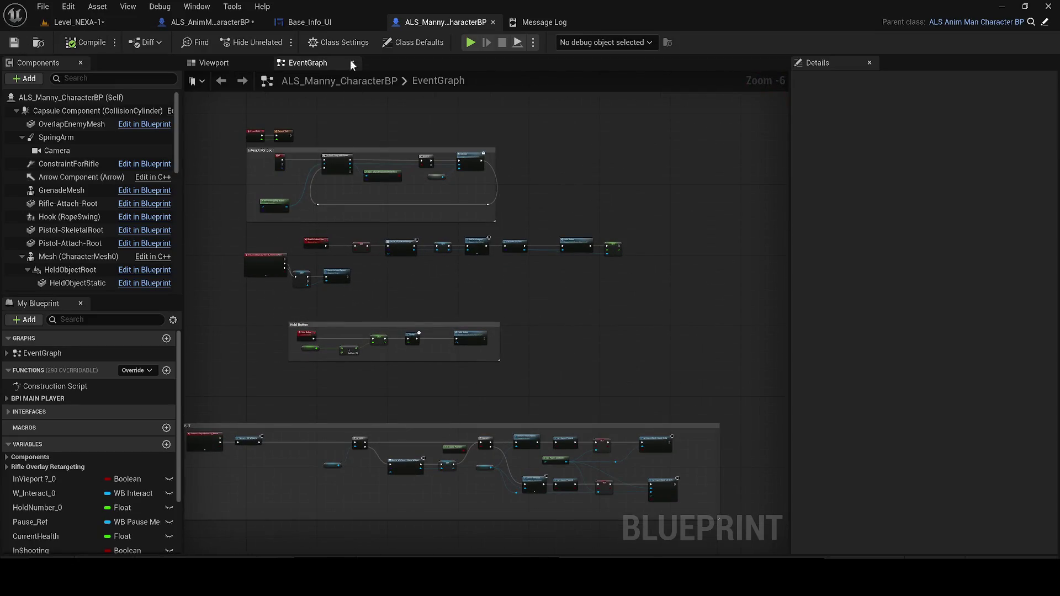
Close the Base_Info_UI editor and pan toward the Get Actor Of Class node.
{"action": "left_click", "coordinate": [309, 22]}
{"action": "left_click", "coordinate": [207, 22]}
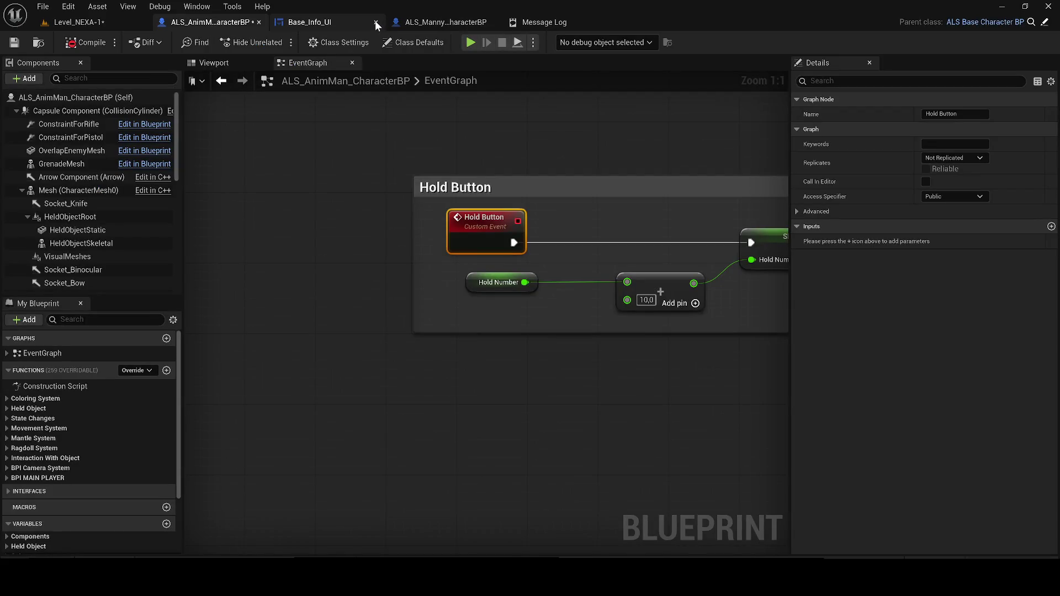
{"action": "left_click", "coordinate": [375, 24]}
{"action": "scroll", "coordinate": [332, 357], "scroll_direction": "down", "scroll_amount": 5}
{"action": "mouse_move", "coordinate": [333, 357]}
{"action": "left_mouse_down"}
{"action": "mouse_move", "coordinate": [339, 430]}
{"action": "mouse_move", "coordinate": [376, 354]}
{"action": "mouse_move", "coordinate": [518, 338]}
{"action": "left_mouse_up"}
{"action": "scroll", "coordinate": [374, 350], "scroll_direction": "up", "scroll_amount": 2}
{"action": "scroll", "coordinate": [375, 349], "scroll_direction": "up", "scroll_amount": 1}
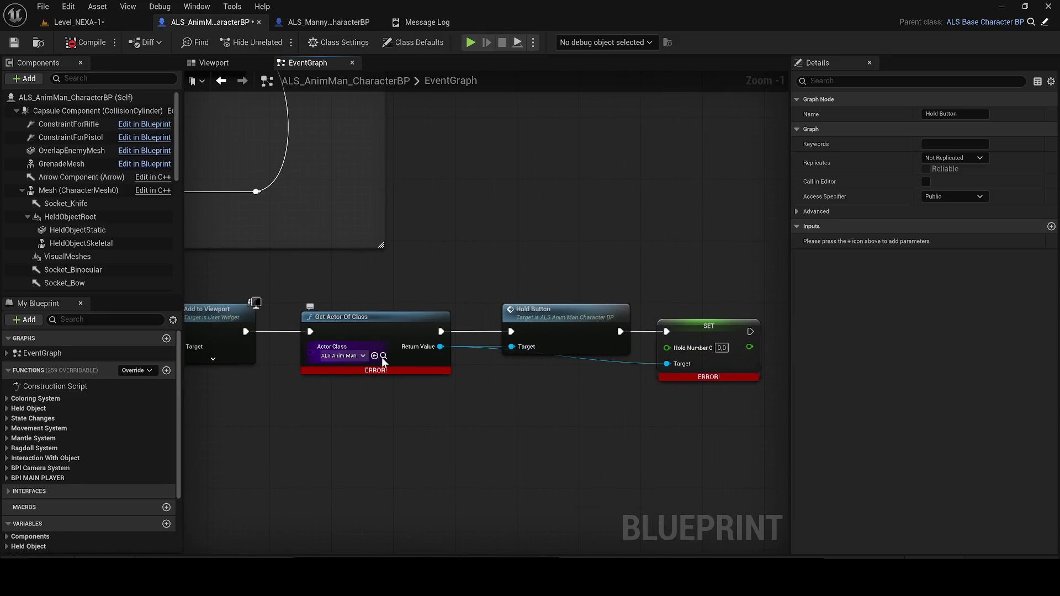
Save the character blueprint and delete the broken Get Actor Of Class node.
{"action": "left_click", "coordinate": [383, 356]}
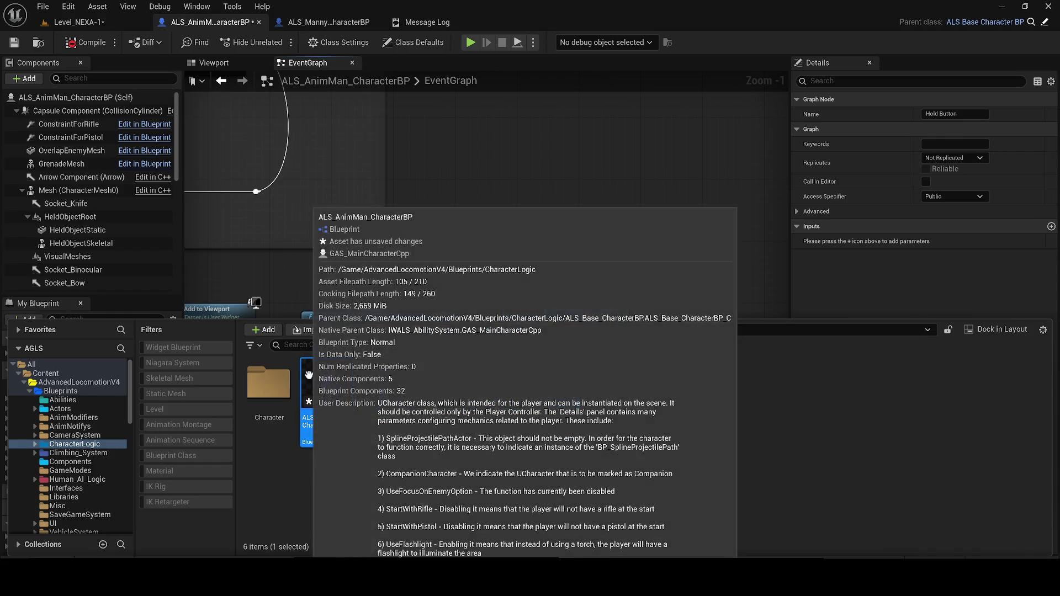
{"action": "key", "text": "ctrl+s"}
{"action": "left_click_drag", "start_coordinate": [392, 282], "coordinate": [422, 230]}
{"action": "left_click", "coordinate": [425, 230]}
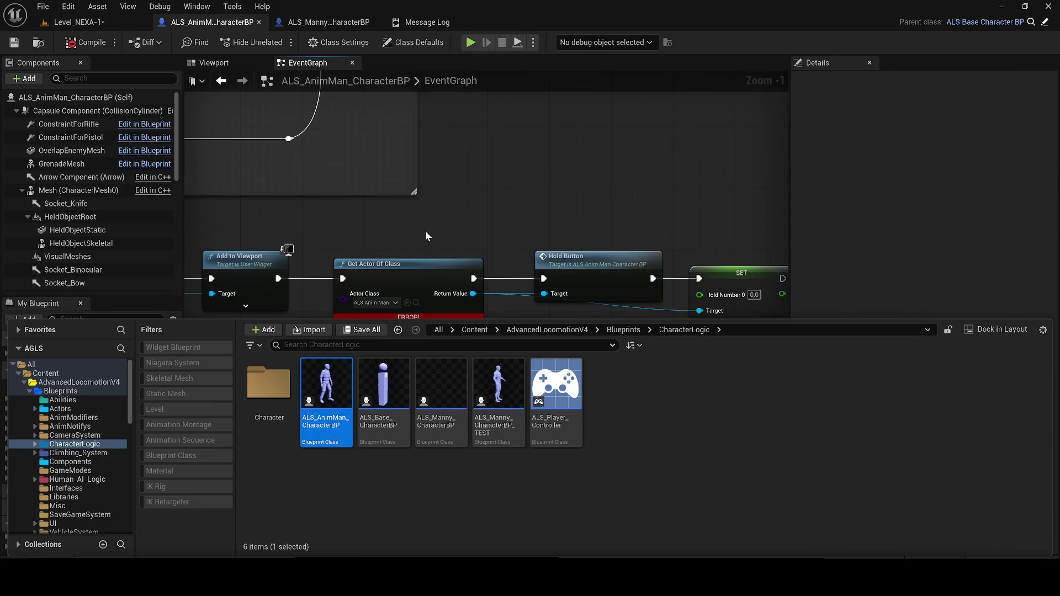
{"action": "left_click_drag", "start_coordinate": [416, 307], "coordinate": [424, 291]}
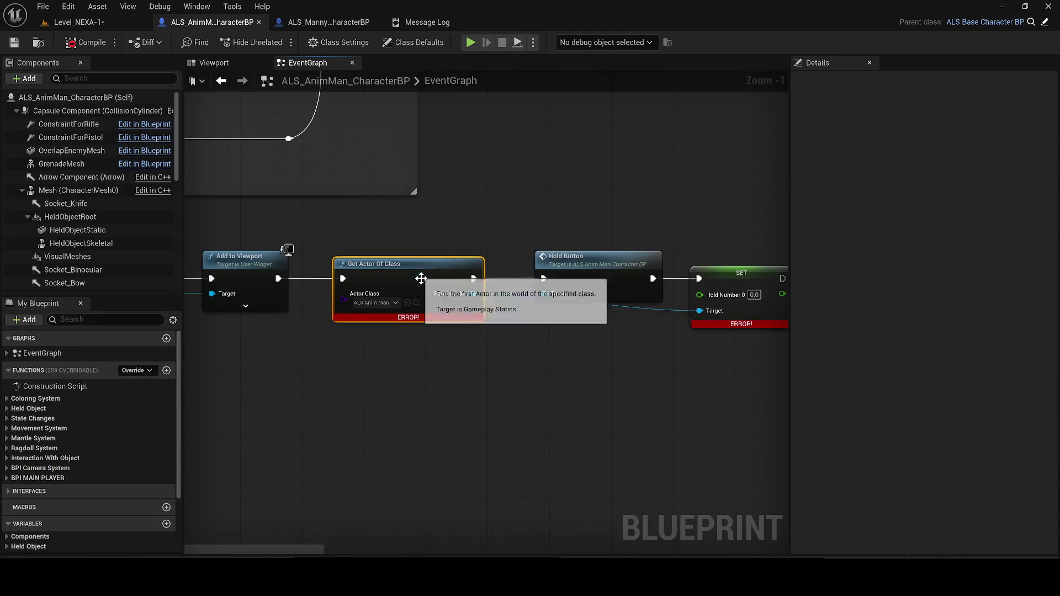
{"action": "scroll", "coordinate": [425, 291], "scroll_direction": "down", "scroll_amount": 1}
{"action": "key", "text": "Delete"}
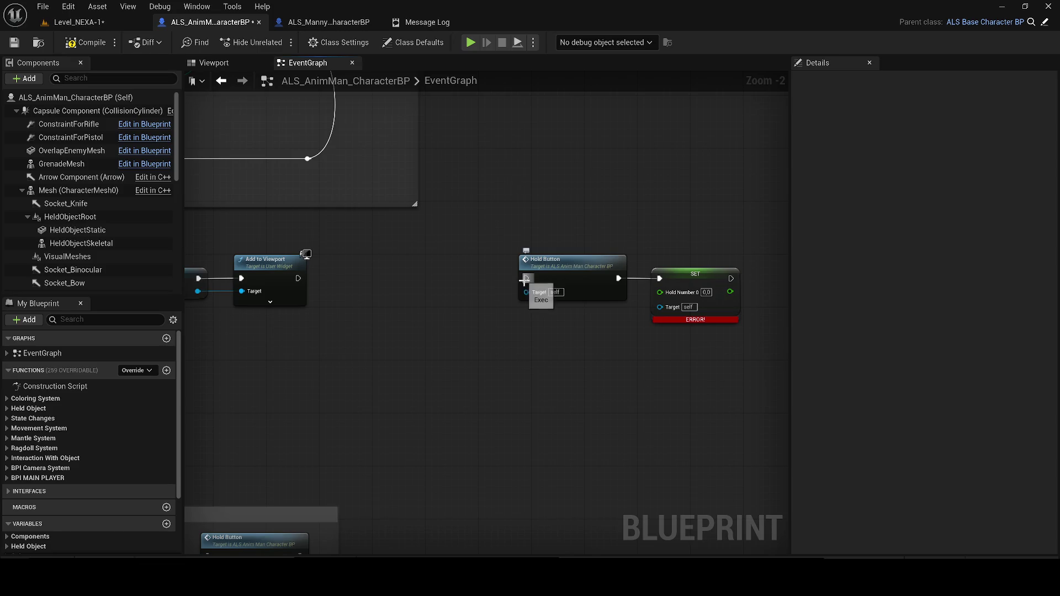
Wire Add to Viewport into the Hold Button call and move the SET node aside.
{"action": "double_click", "coordinate": [559, 266]}
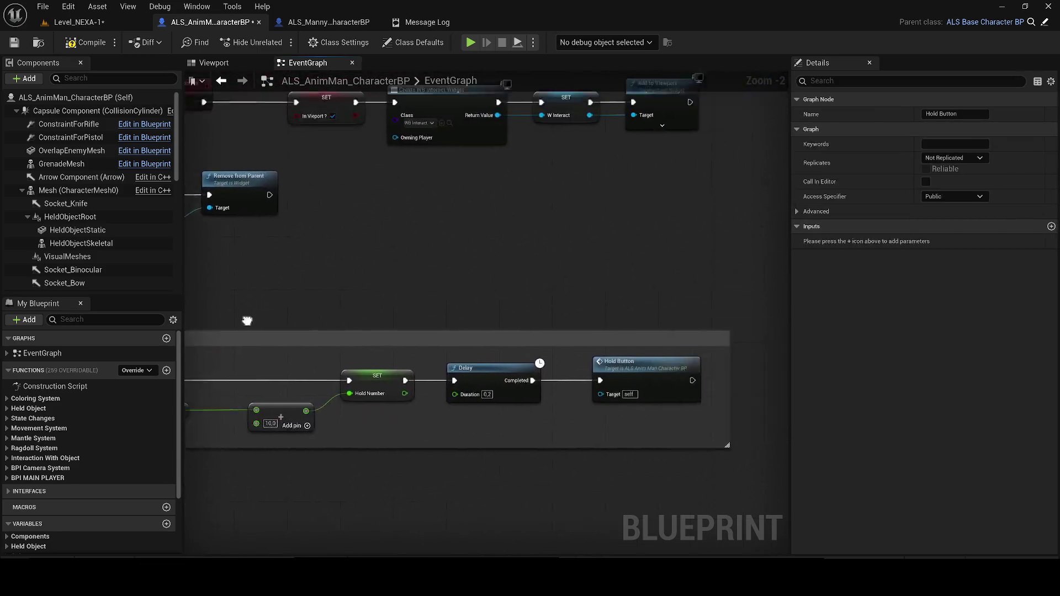
{"action": "left_click", "coordinate": [394, 226]}
{"action": "left_click_drag", "start_coordinate": [396, 226], "coordinate": [625, 225]}
{"action": "mouse_move", "coordinate": [585, 276]}
{"action": "left_mouse_down"}
{"action": "mouse_move", "coordinate": [388, 224]}
{"action": "mouse_move", "coordinate": [556, 256]}
{"action": "mouse_move", "coordinate": [574, 274]}
{"action": "left_mouse_up"}
Review the widget creation nodes, compile, and jump to the errored SET node.
{"action": "left_click", "coordinate": [412, 219]}
{"action": "left_click_drag", "start_coordinate": [412, 220], "coordinate": [754, 245]}
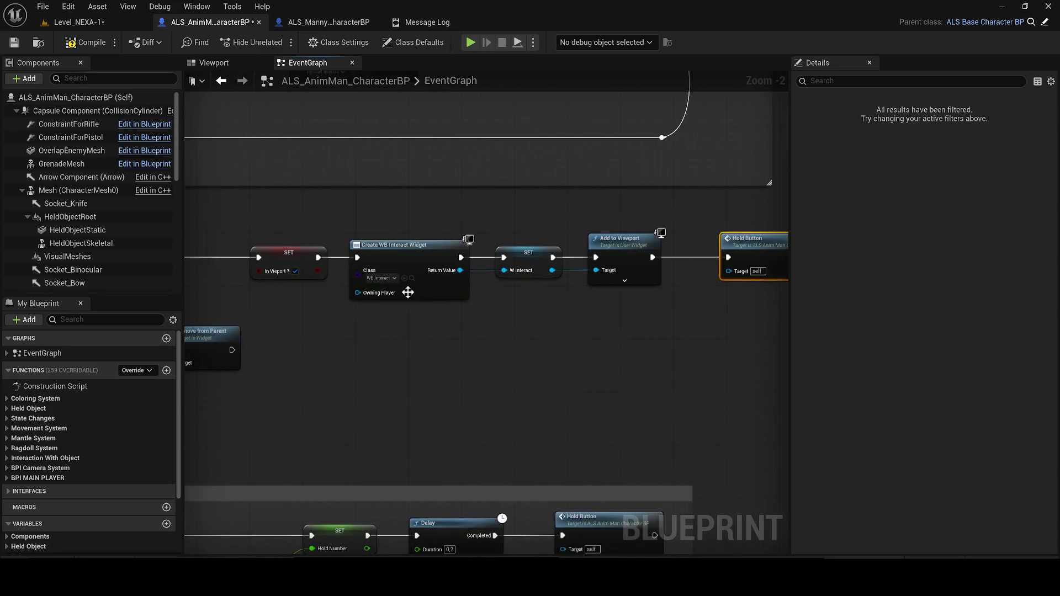
{"action": "scroll", "coordinate": [408, 292], "scroll_direction": "up", "scroll_amount": 2}
{"action": "left_click", "coordinate": [413, 274]}
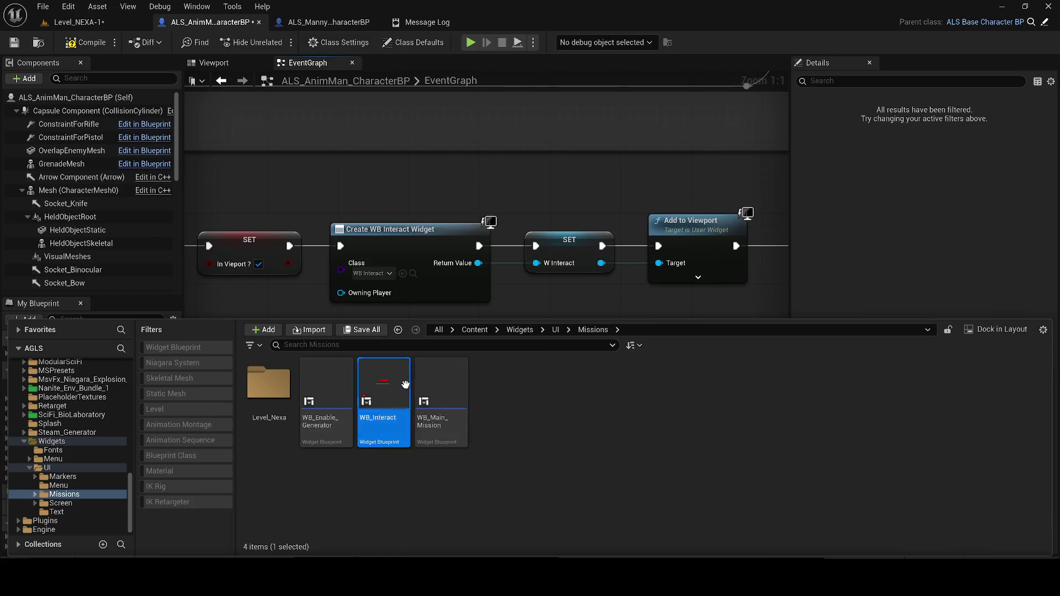
{"action": "scroll", "coordinate": [330, 296], "scroll_direction": "down", "scroll_amount": 1}
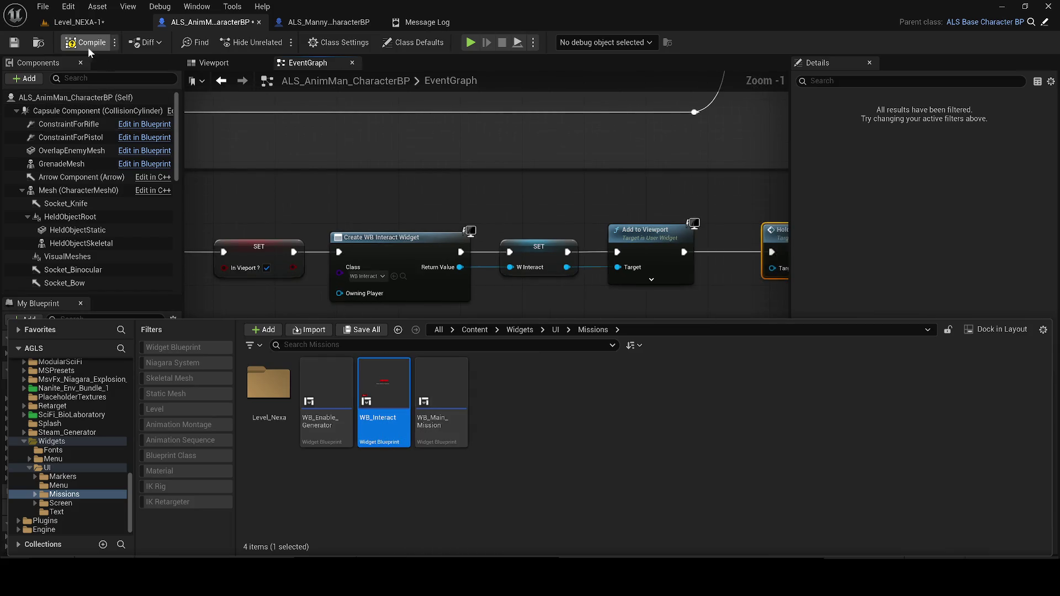
{"action": "left_click", "coordinate": [8, 45]}
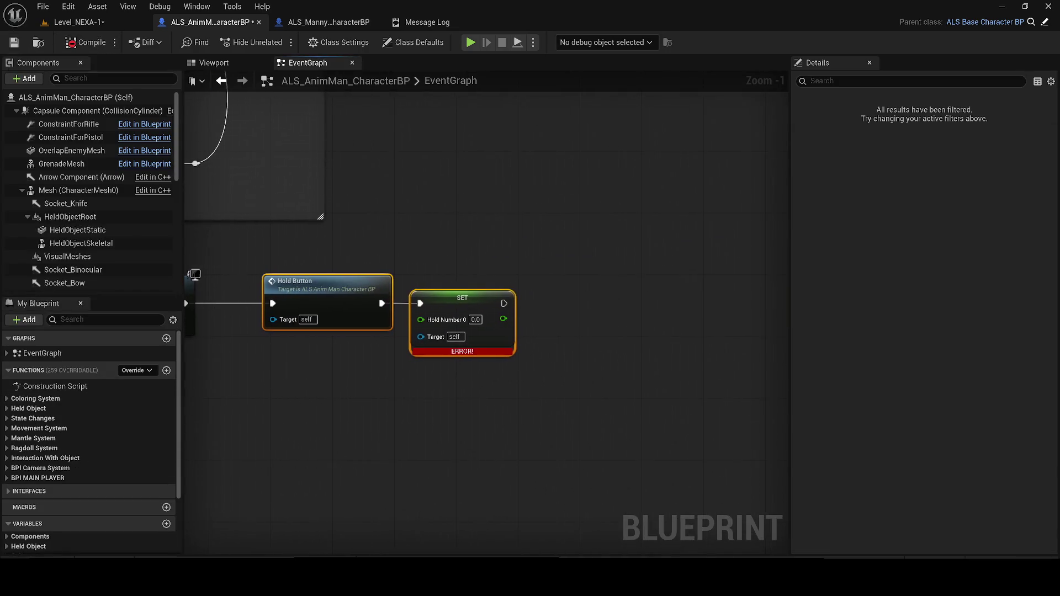
{"action": "left_click", "coordinate": [476, 302]}
Replace the errored SET node's variable with HoldNumber.
{"action": "right_click", "coordinate": [476, 303]}
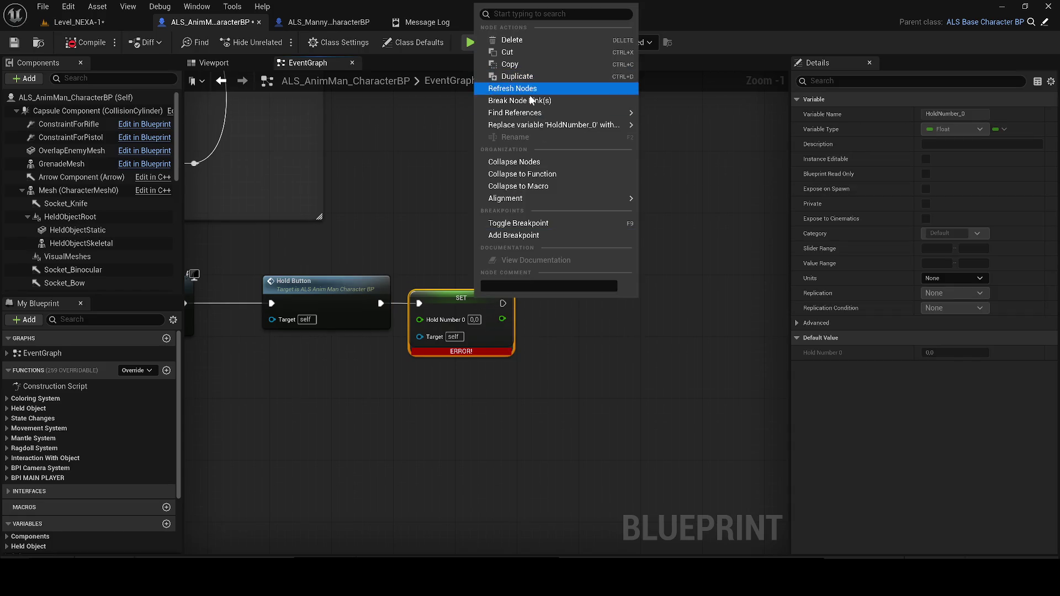
{"action": "mouse_move", "coordinate": [514, 125]}
{"action": "left_click", "coordinate": [672, 143]}
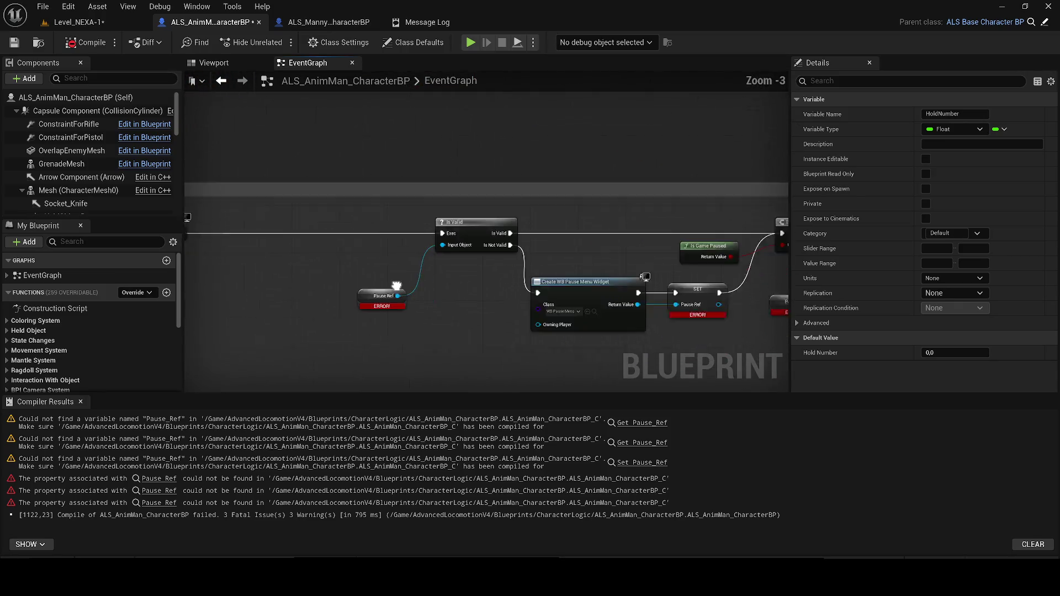
{"action": "right_click", "coordinate": [319, 273]}
{"action": "key", "text": "Escape"}
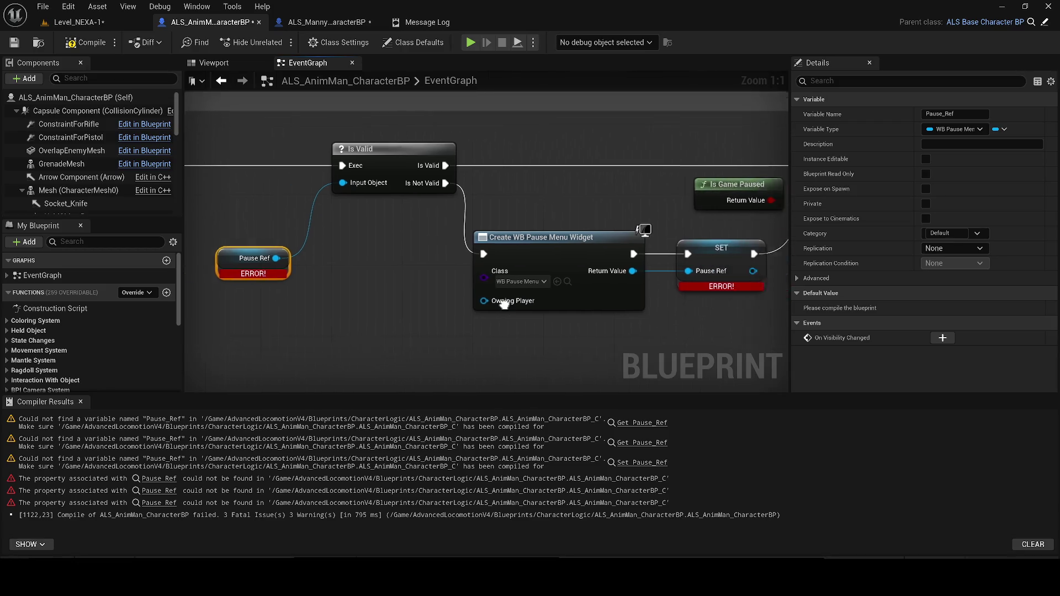
{"action": "left_click", "coordinate": [405, 199]}
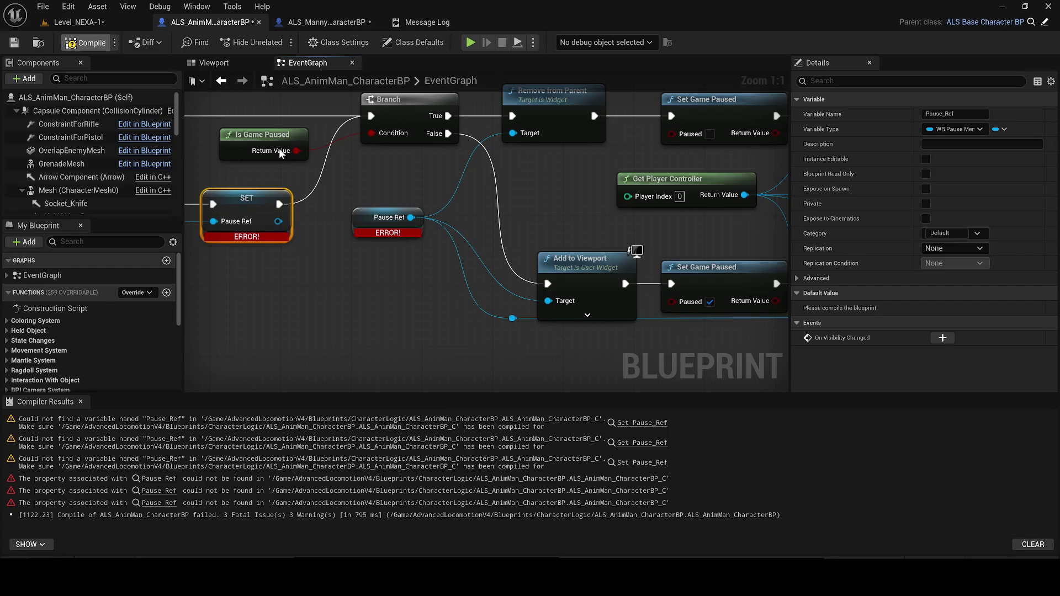
Compile and save ALS_AnimMan_CharacterBP, then return to Level_NEXA-1.
{"action": "left_click", "coordinate": [14, 42]}
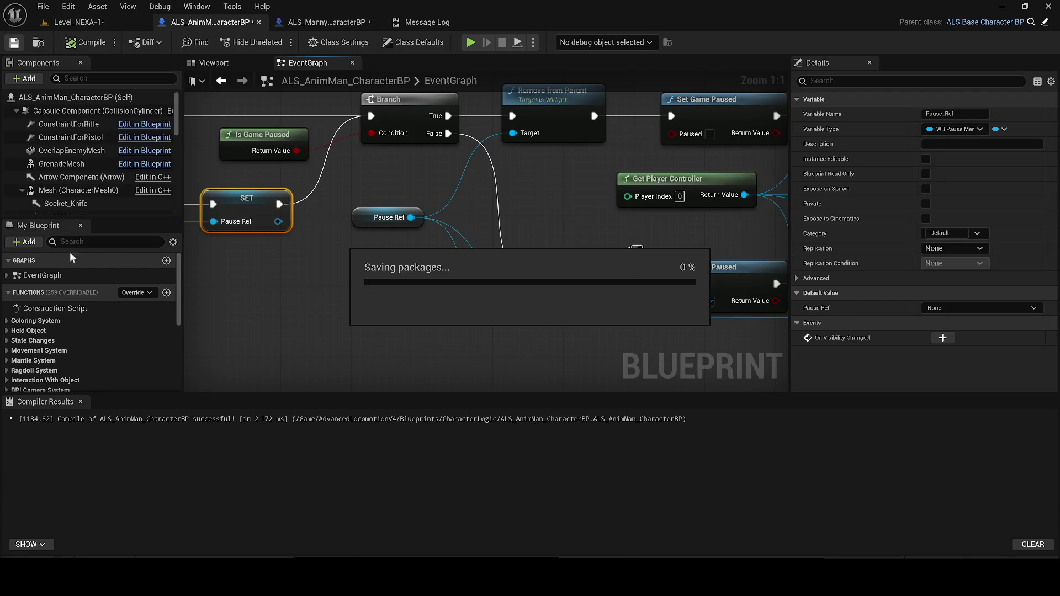
{"action": "left_click", "coordinate": [80, 402]}
{"action": "left_click", "coordinate": [78, 23]}
{"action": "key", "text": "ctrl+s"}
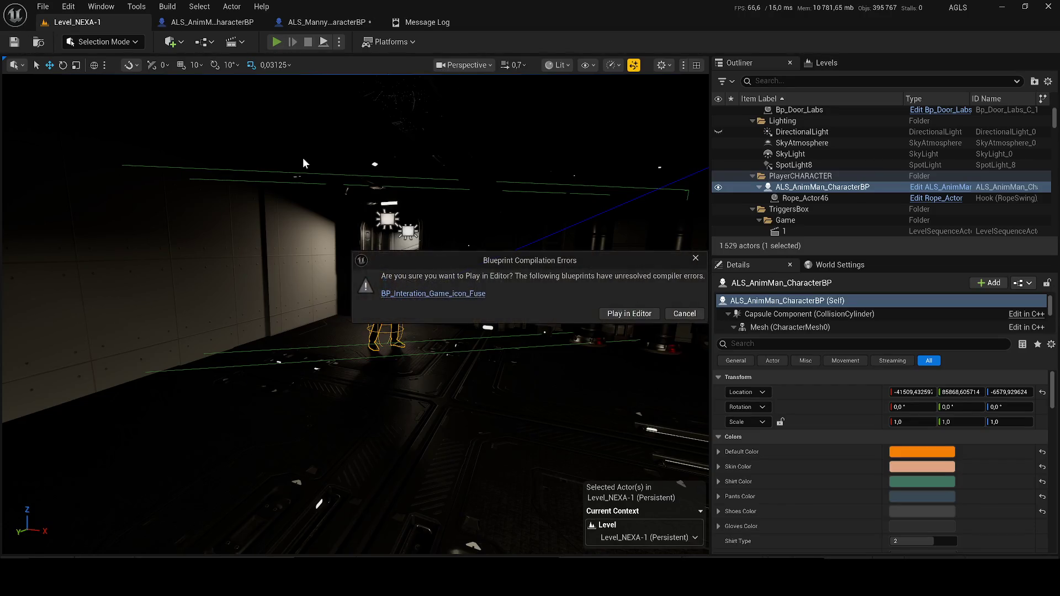
Open BP_Interation_Game_icon_Fuse from the error dialog and dock its event graph.
{"action": "left_click", "coordinate": [425, 294]}
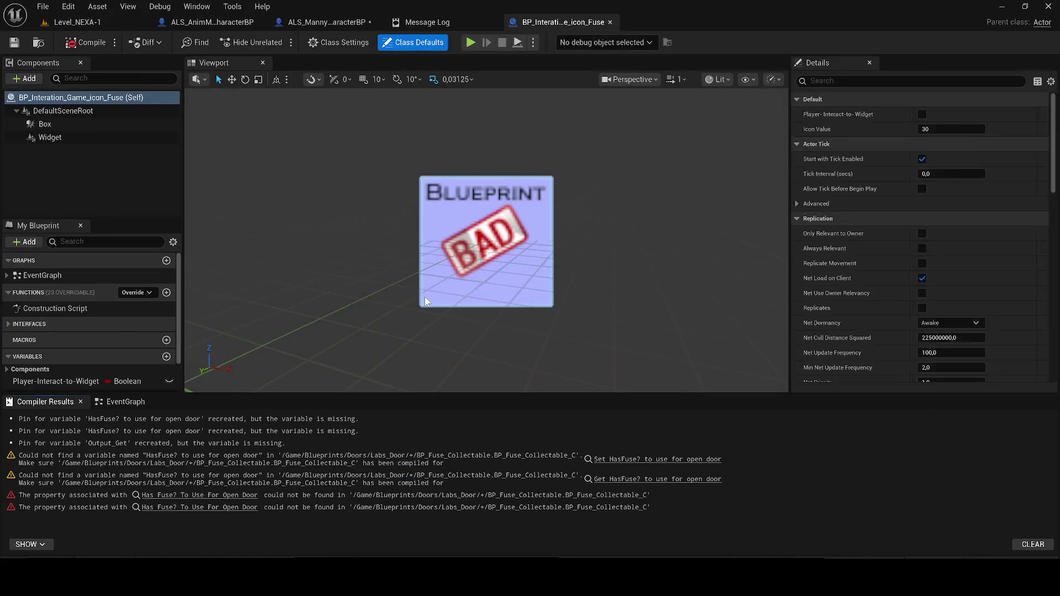
{"action": "mouse_move", "coordinate": [95, 405]}
{"action": "left_mouse_down"}
{"action": "mouse_move", "coordinate": [216, 73]}
{"action": "mouse_move", "coordinate": [309, 63]}
{"action": "left_mouse_up"}
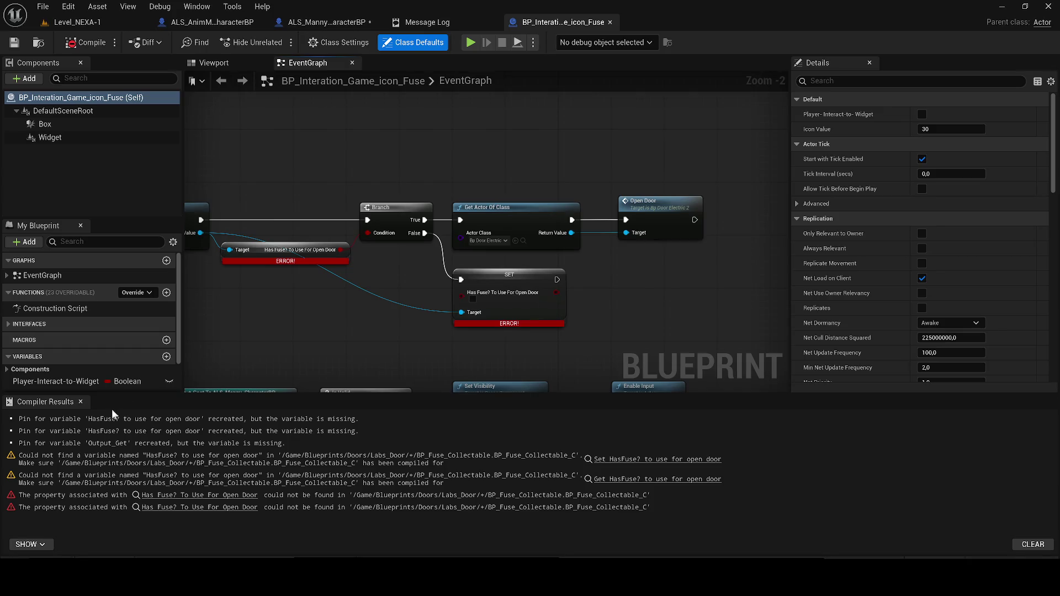
{"action": "left_click", "coordinate": [81, 402]}
{"action": "left_click_drag", "start_coordinate": [278, 285], "coordinate": [568, 297]}
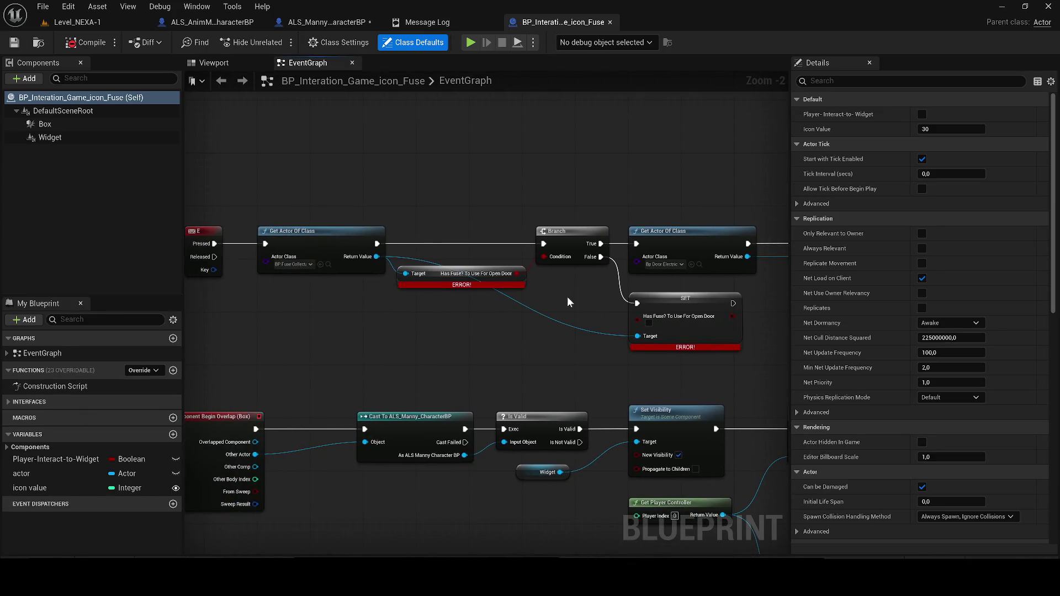
Inspect the SET HasFuse? node's actions and recompile the fuse icon blueprint.
{"action": "right_click", "coordinate": [664, 290]}
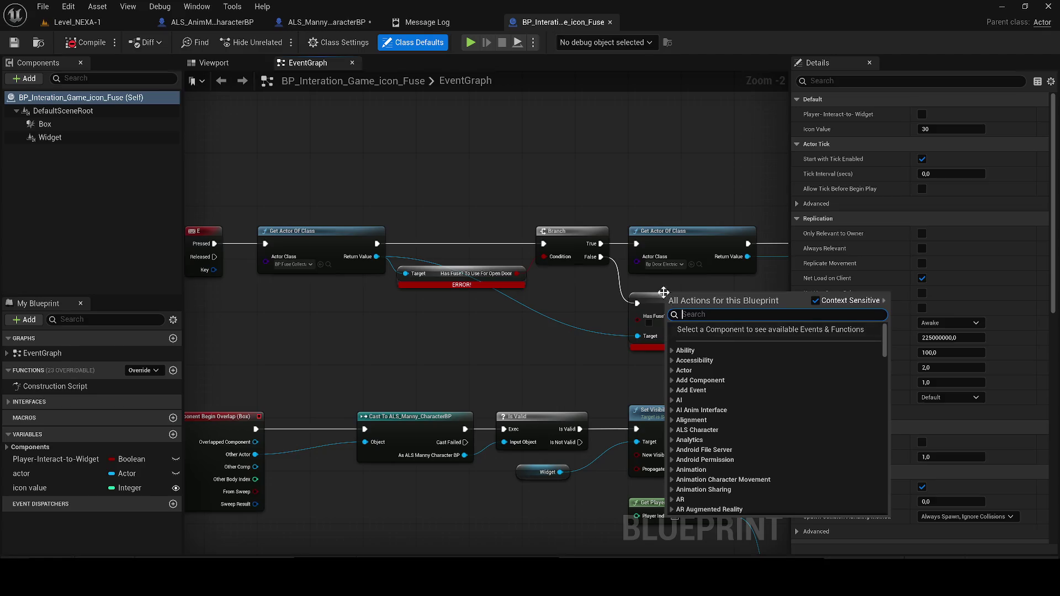
{"action": "left_click", "coordinate": [649, 298]}
{"action": "right_click", "coordinate": [644, 295]}
{"action": "mouse_move", "coordinate": [649, 123]}
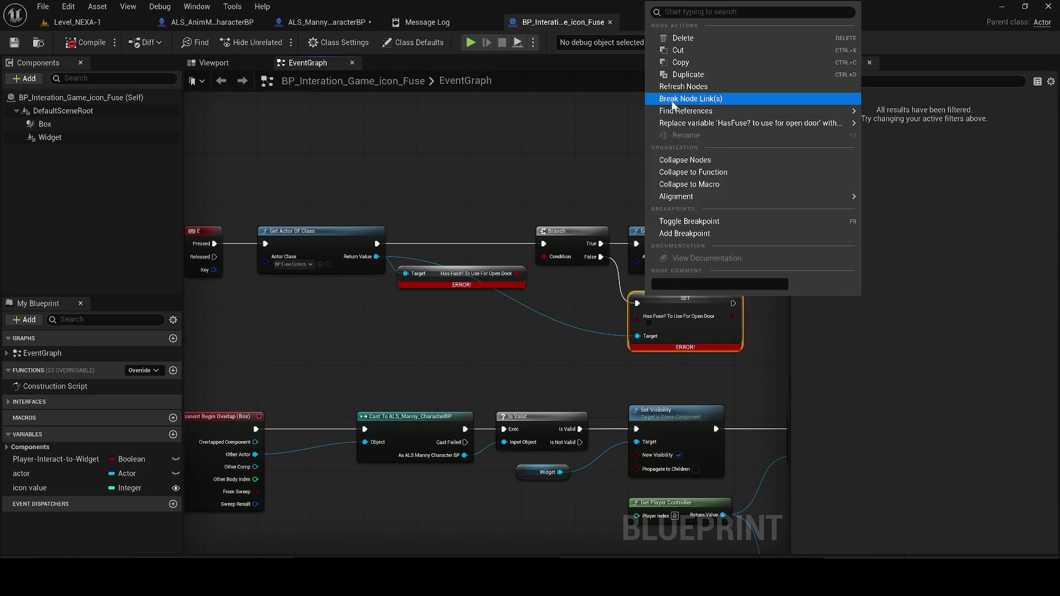
{"action": "left_click", "coordinate": [86, 43]}
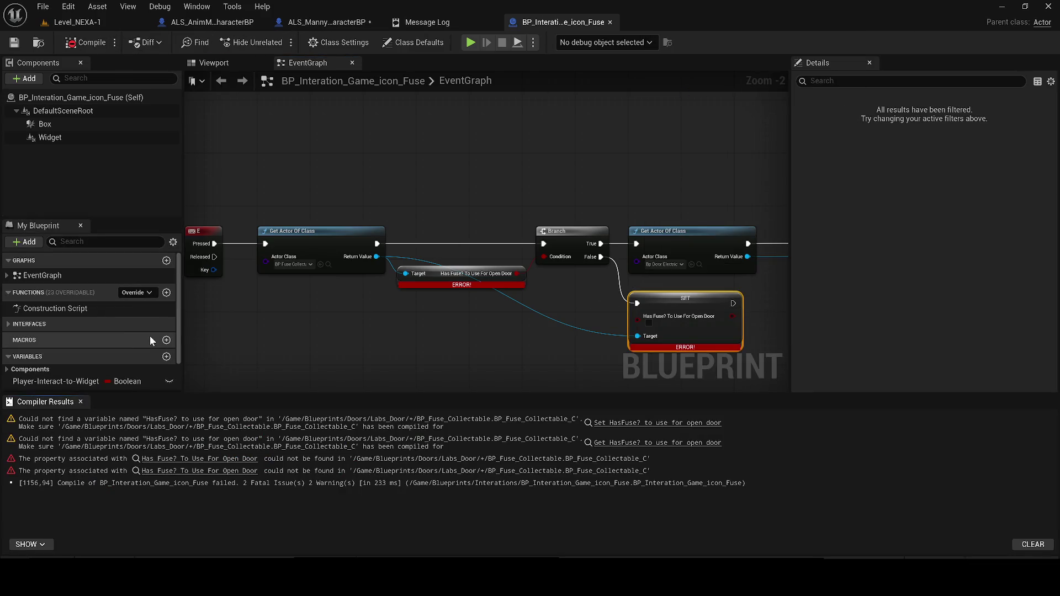
{"action": "left_click", "coordinate": [80, 401]}
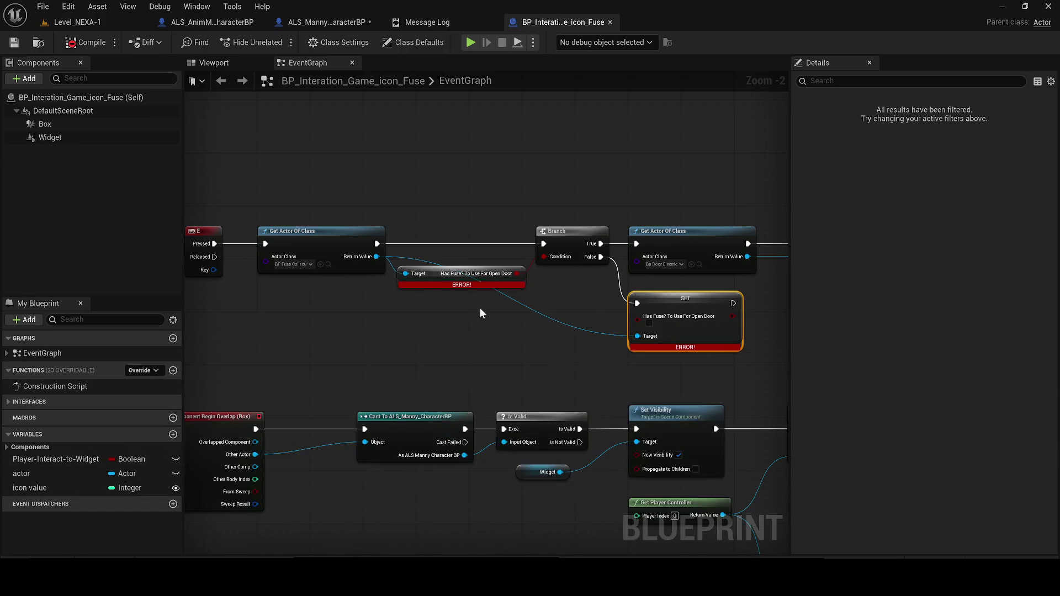
{"action": "scroll", "coordinate": [480, 313], "scroll_direction": "down", "scroll_amount": 5}
{"action": "scroll", "coordinate": [412, 301], "scroll_direction": "up", "scroll_amount": 4}
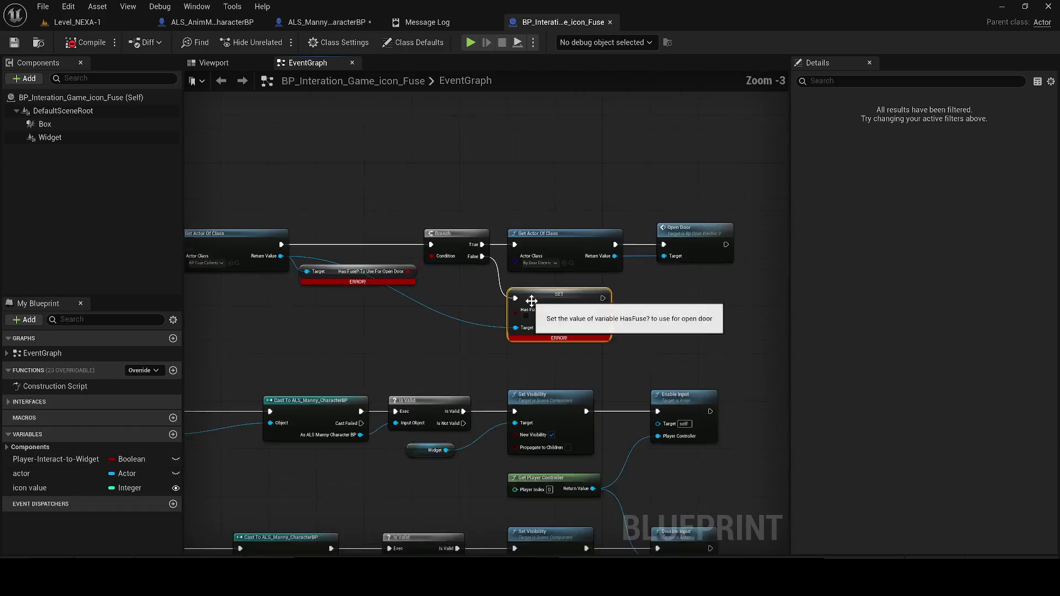
{"action": "scroll", "coordinate": [531, 301], "scroll_direction": "up", "scroll_amount": 1}
Check the SET HasFuse? node's variable options again, then dismiss the menu.
{"action": "right_click", "coordinate": [531, 300]}
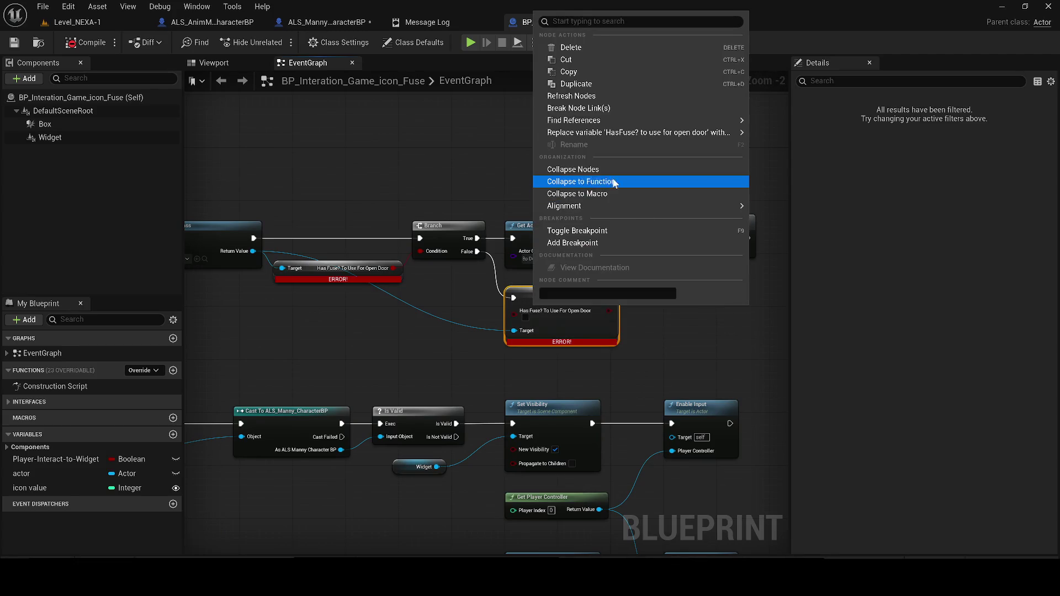
{"action": "mouse_move", "coordinate": [640, 136]}
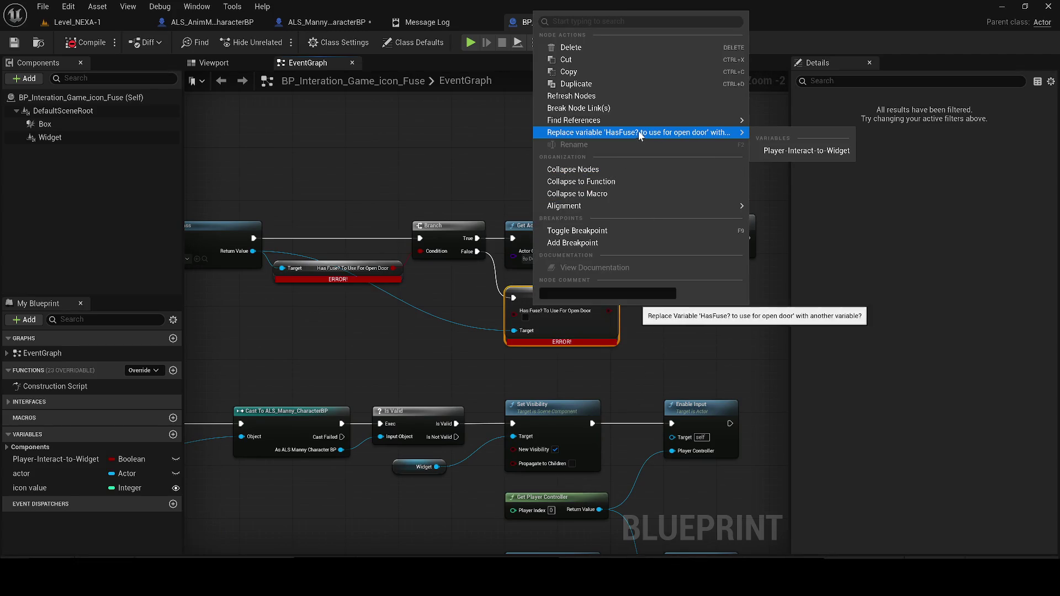
{"action": "mouse_move", "coordinate": [607, 120]}
{"action": "left_click", "coordinate": [353, 247]}
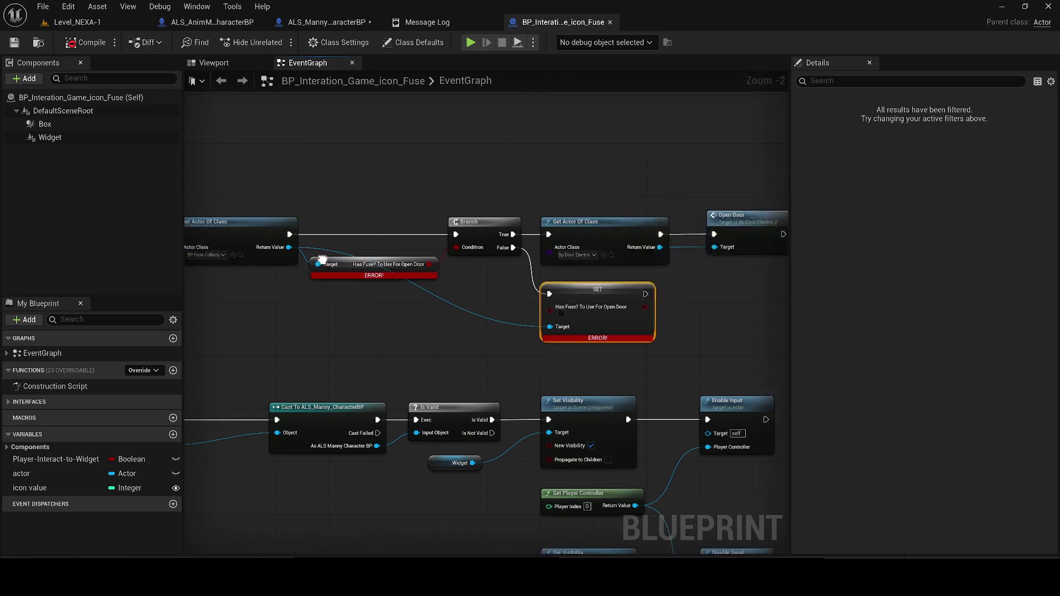
{"action": "scroll", "coordinate": [443, 265], "scroll_direction": "up", "scroll_amount": 1}
Open BP_Fuse_Collectable and dock its event graph.
{"action": "left_click", "coordinate": [431, 267]}
{"action": "double_click", "coordinate": [255, 400]}
{"action": "mouse_move", "coordinate": [68, 404]}
{"action": "left_mouse_down"}
{"action": "mouse_move", "coordinate": [386, 124]}
{"action": "mouse_move", "coordinate": [382, 62]}
{"action": "left_mouse_up"}
{"action": "scroll", "coordinate": [486, 215], "scroll_direction": "down", "scroll_amount": 2}
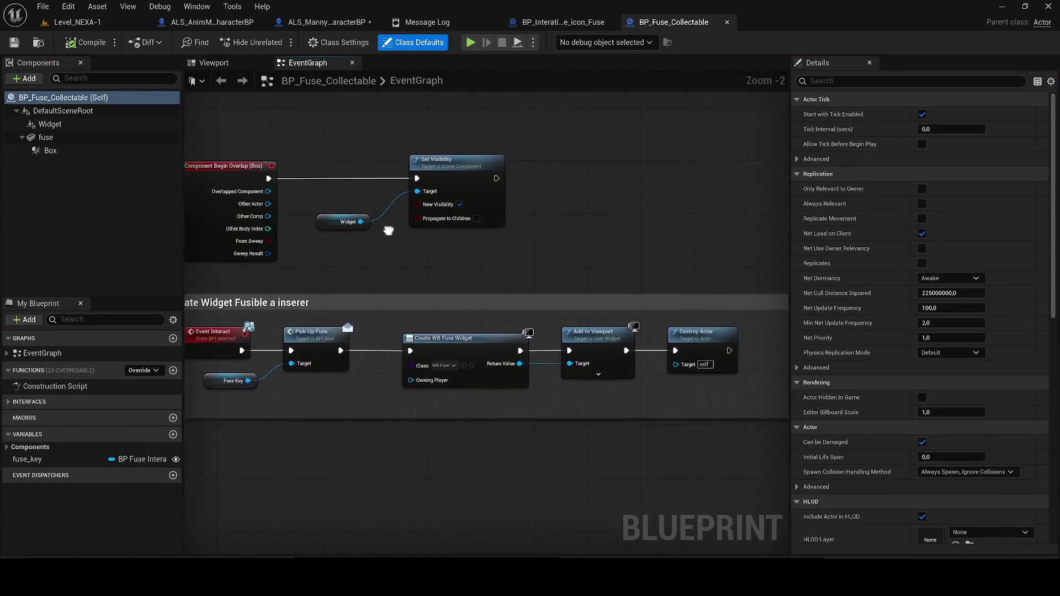
Select the Has Fuse check and door-opening nodes in BP_Interation_Game_icon_Fuse and compile it.
{"action": "left_click", "coordinate": [576, 22]}
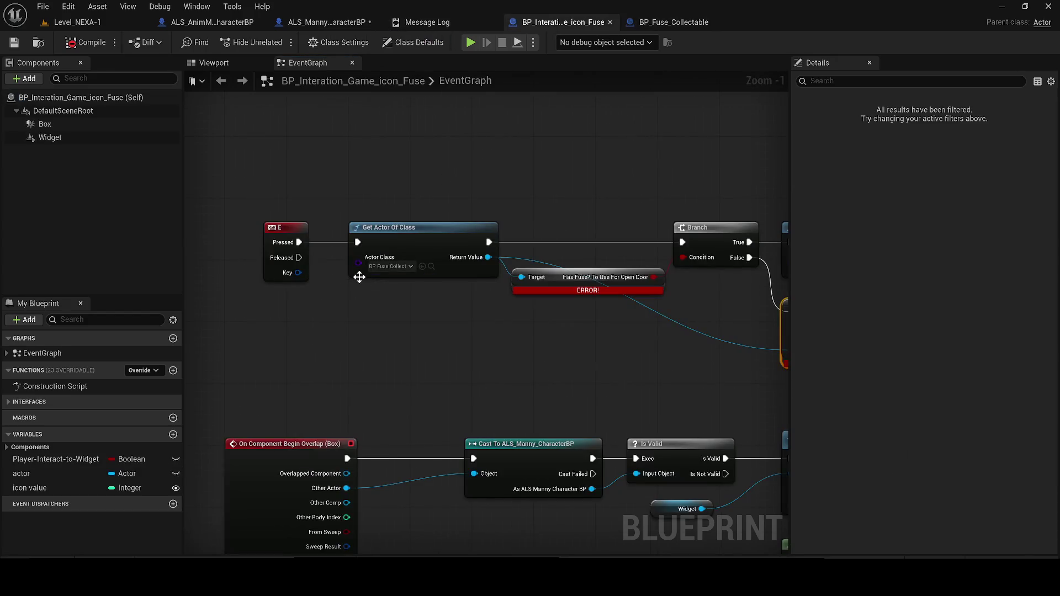
{"action": "left_click_drag", "start_coordinate": [393, 287], "coordinate": [473, 385]}
{"action": "left_click", "coordinate": [438, 381]}
{"action": "left_click", "coordinate": [479, 299]}
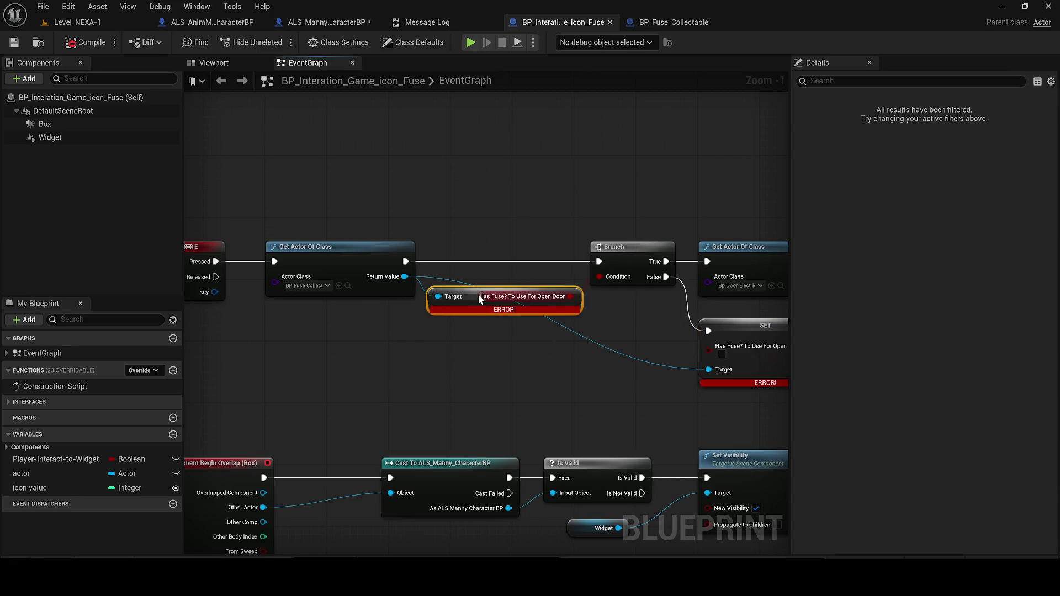
{"action": "scroll", "coordinate": [453, 360], "scroll_direction": "down", "scroll_amount": 3}
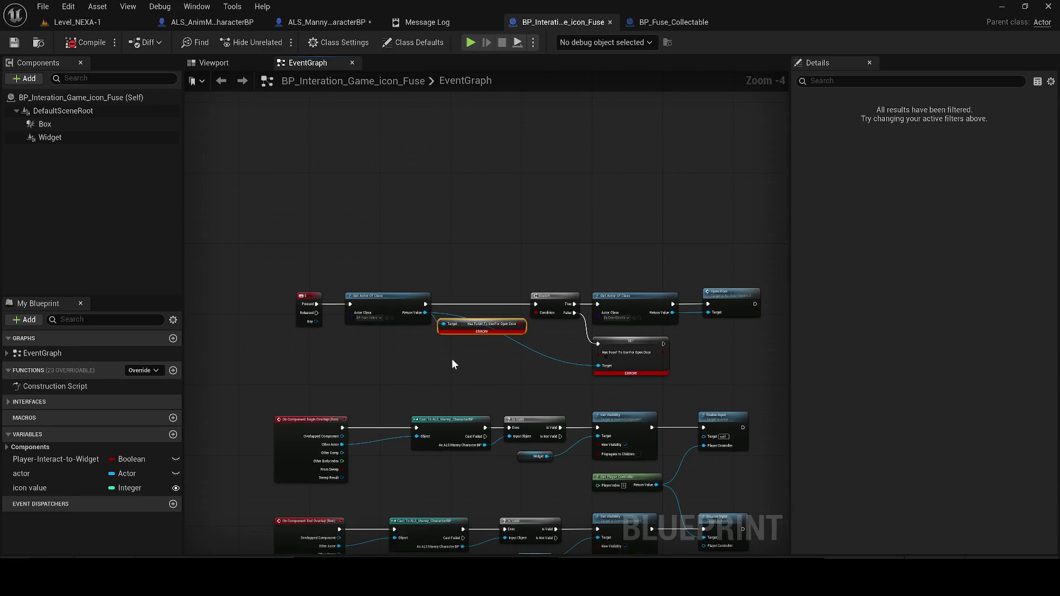
{"action": "mouse_move", "coordinate": [739, 373]}
{"action": "left_mouse_down"}
{"action": "mouse_move", "coordinate": [341, 258]}
{"action": "mouse_move", "coordinate": [313, 264]}
{"action": "mouse_move", "coordinate": [322, 304]}
{"action": "left_mouse_up"}
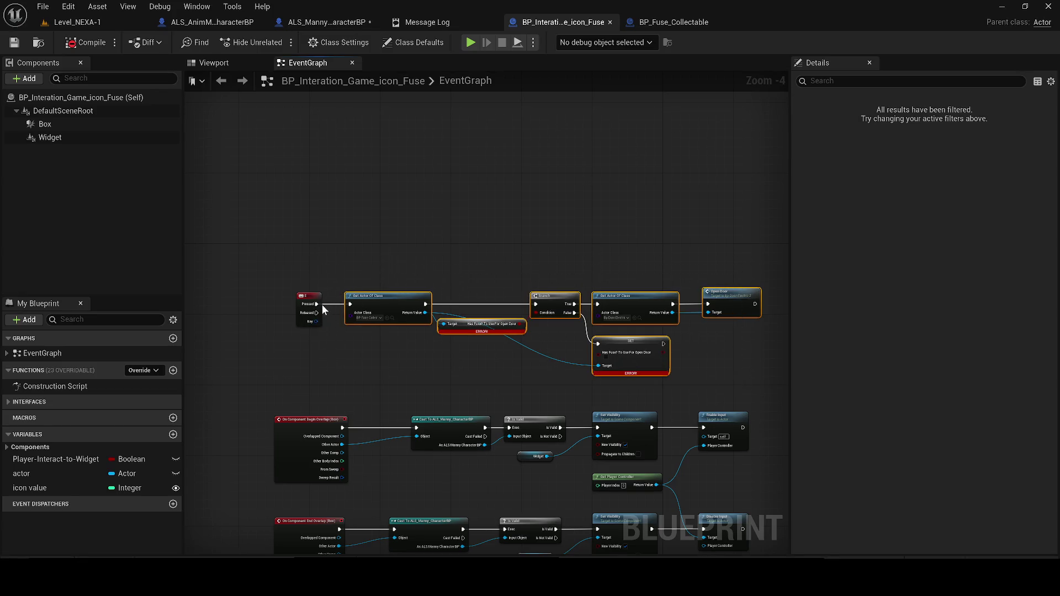
{"action": "left_click", "coordinate": [89, 44]}
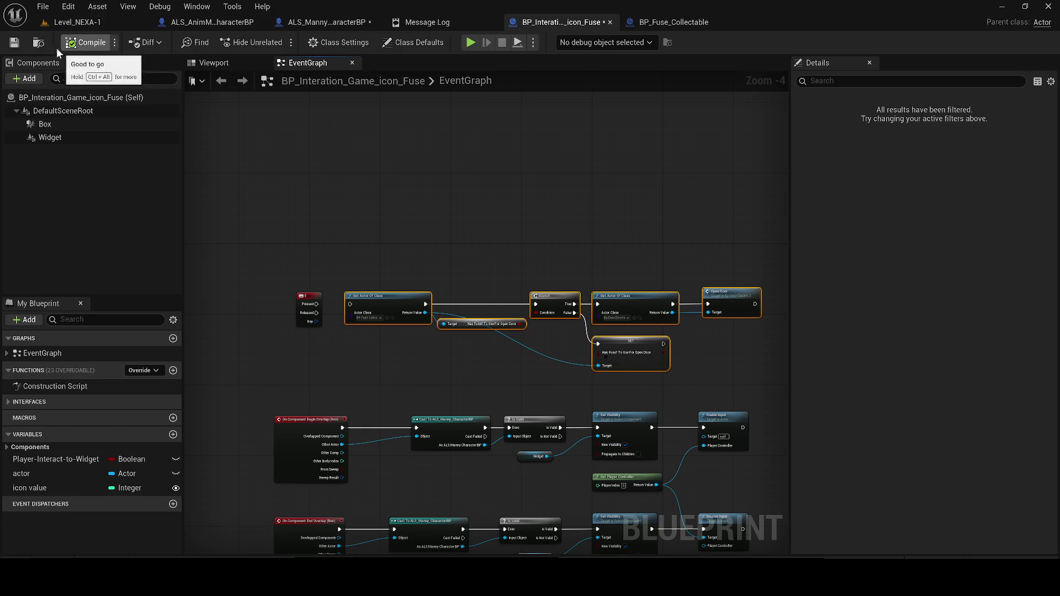
{"action": "left_click", "coordinate": [59, 22]}
Playtest by walking to the Accès refusé terminal, then free the mouse and stop.
{"action": "left_click", "coordinate": [284, 40]}
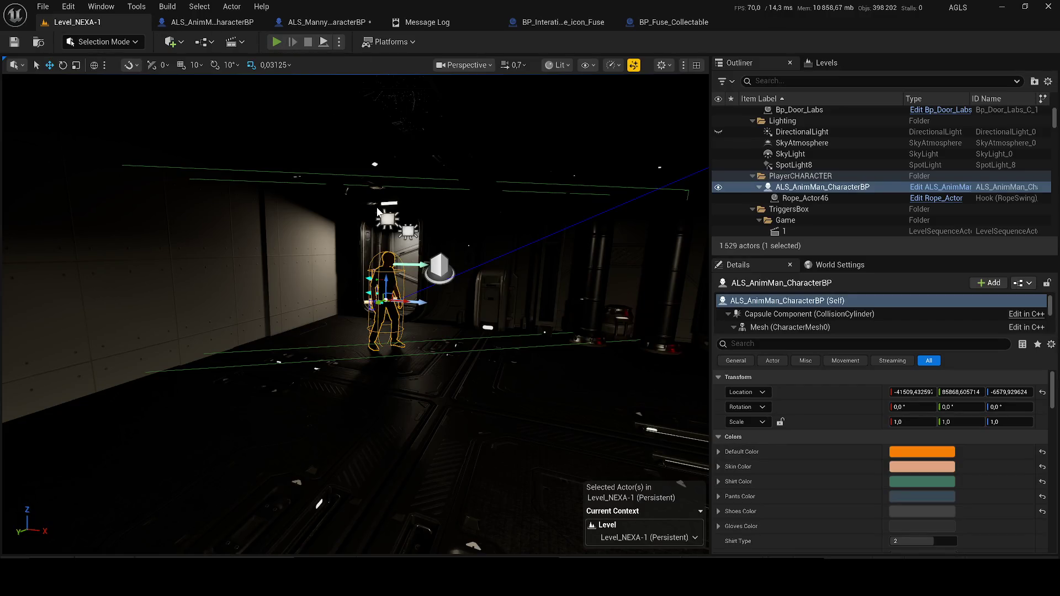
{"action": "key", "text": "w"}
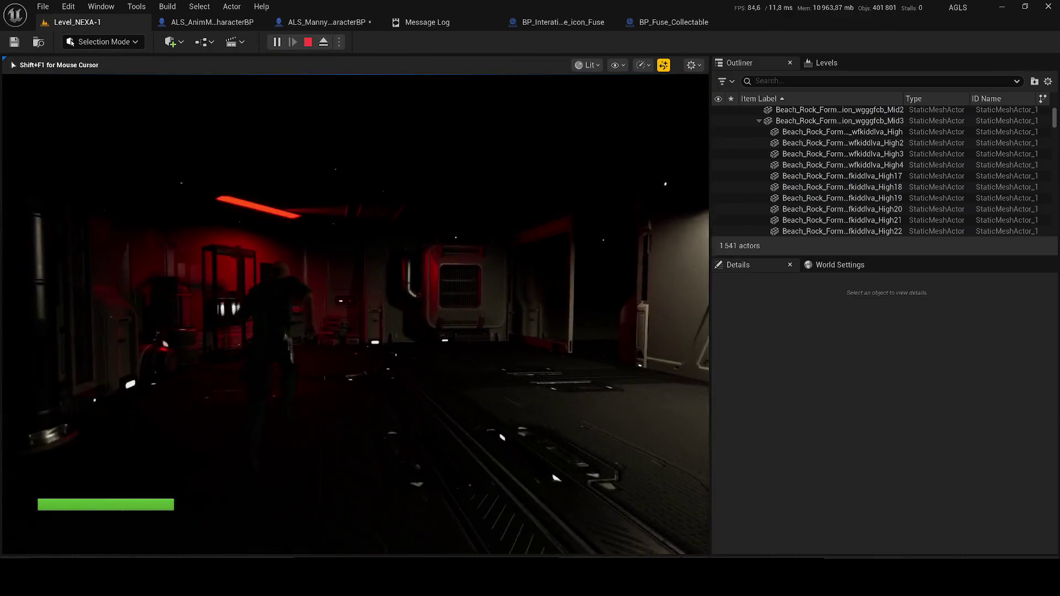
{"action": "key", "text": "w"}
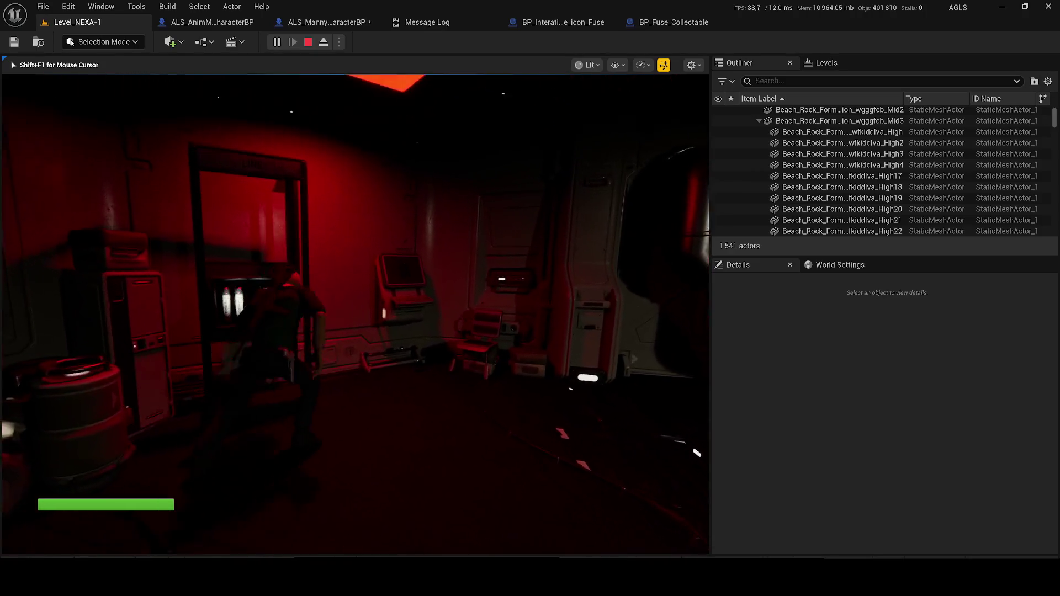
{"action": "key", "text": "shift+F1"}
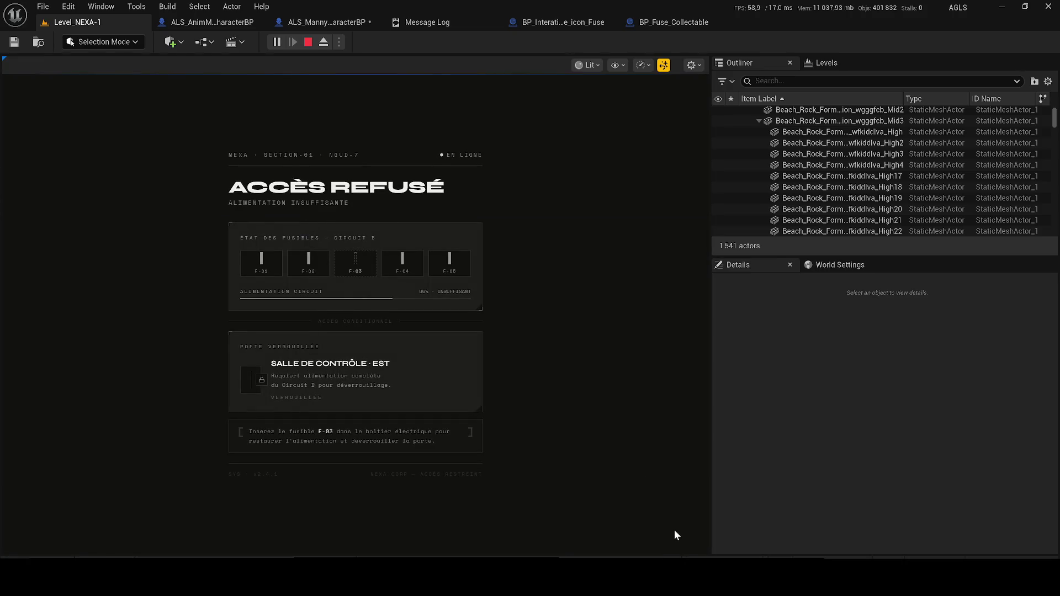
{"action": "key", "text": "Escape"}
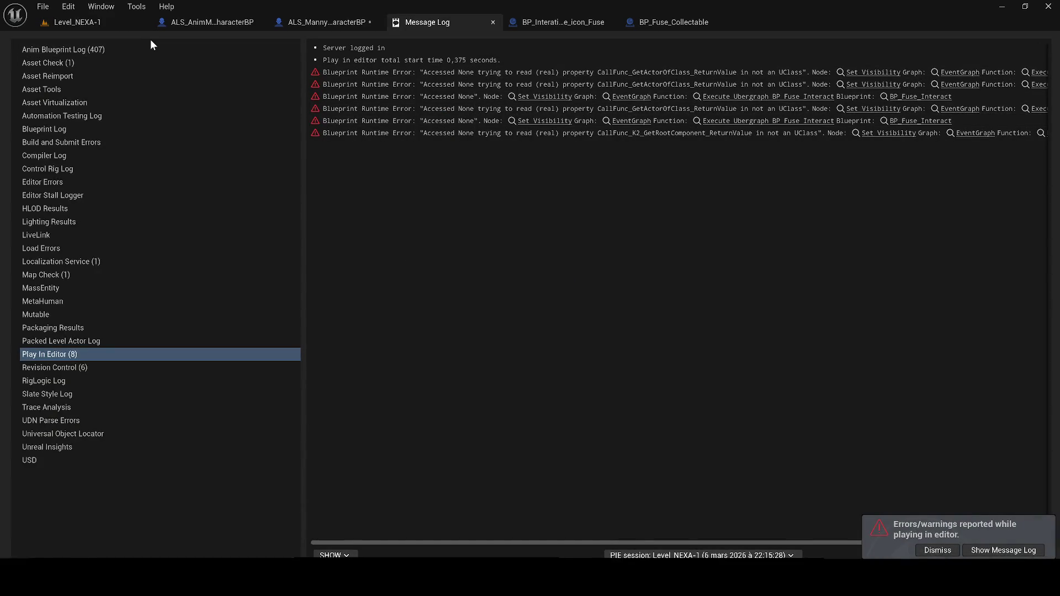
{"action": "left_click", "coordinate": [80, 22]}
Close the ALS_AnimMan character blueprint and return to the level view.
{"action": "left_click", "coordinate": [209, 23]}
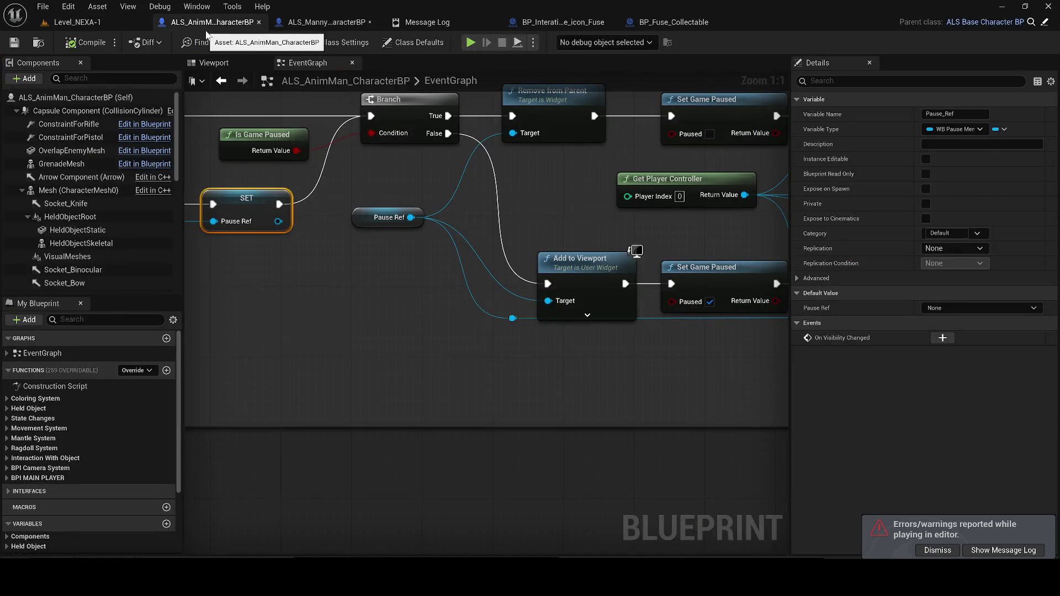
{"action": "middle_click", "coordinate": [209, 23]}
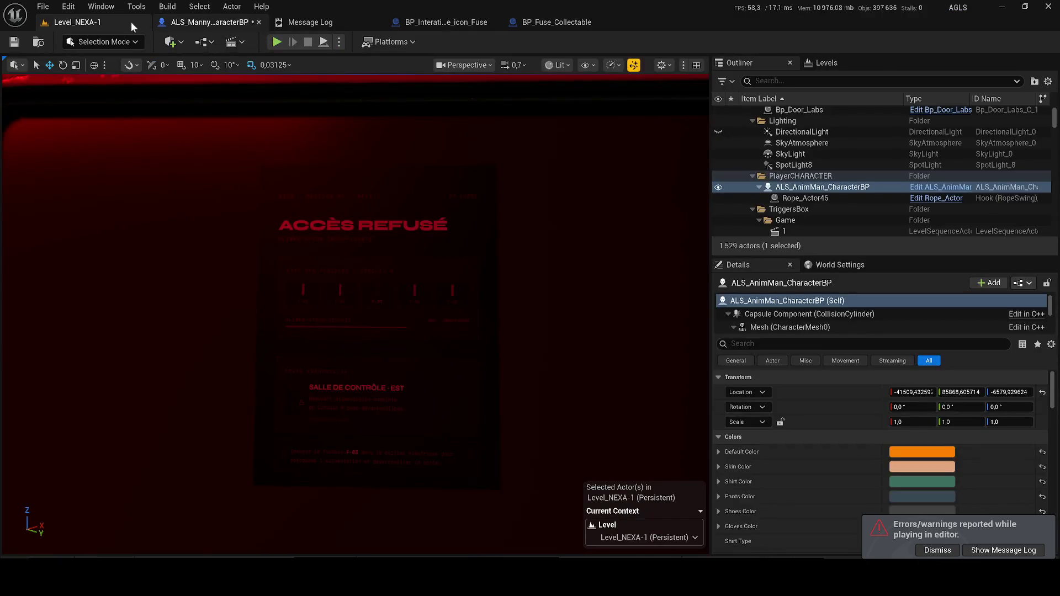
{"action": "left_click", "coordinate": [80, 22]}
Review BP_Fuse_Interact's Event Interact, Branch and Open Door graph, then close the icon-fuse blueprint.
{"action": "double_click", "coordinate": [811, 177]}
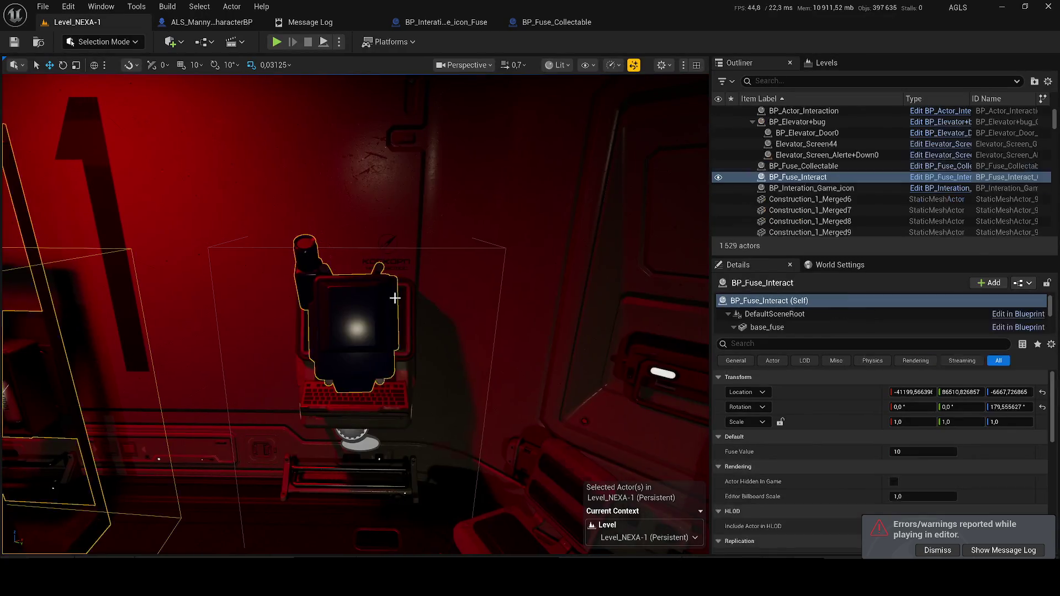
{"action": "key", "text": "ctrl+e"}
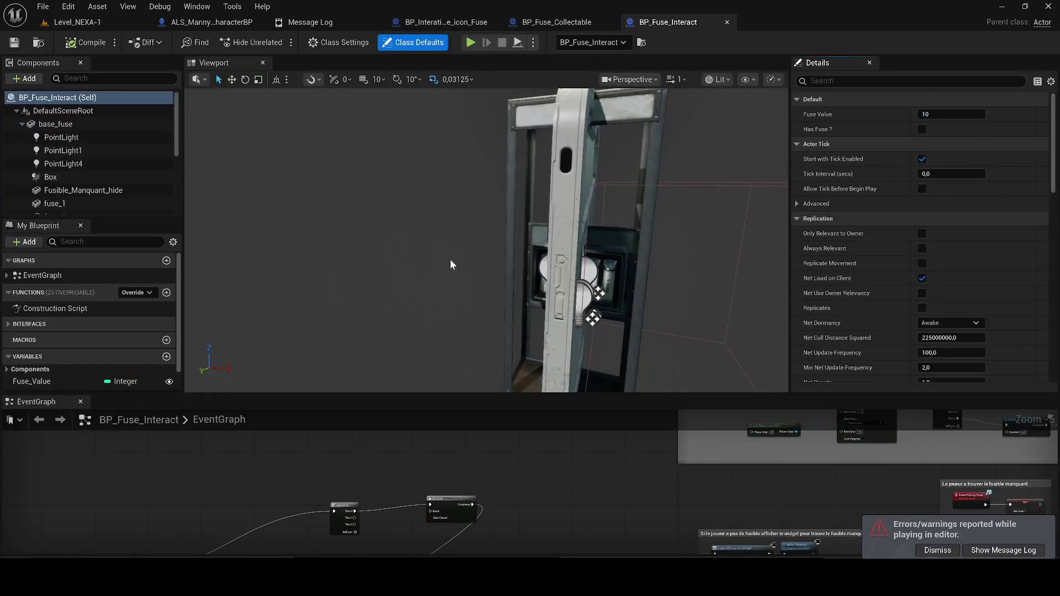
{"action": "mouse_move", "coordinate": [36, 401]}
{"action": "left_mouse_down"}
{"action": "mouse_move", "coordinate": [189, 234]}
{"action": "mouse_move", "coordinate": [310, 65]}
{"action": "left_mouse_up"}
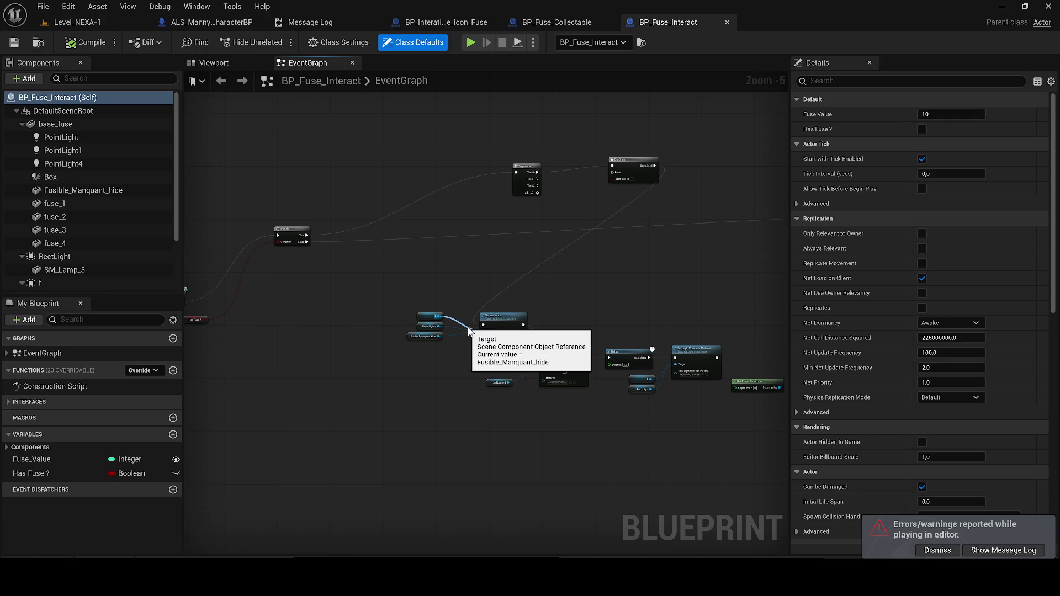
{"action": "left_click_drag", "start_coordinate": [463, 260], "coordinate": [844, 262]}
{"action": "scroll", "coordinate": [542, 303], "scroll_direction": "up", "scroll_amount": 3}
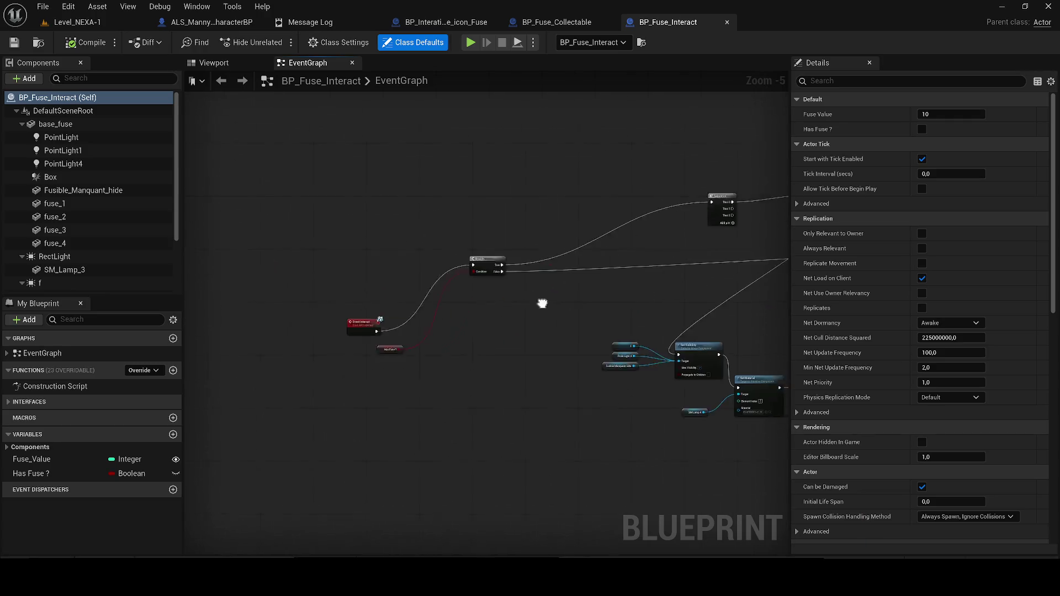
{"action": "mouse_move", "coordinate": [339, 367]}
{"action": "left_mouse_down"}
{"action": "mouse_move", "coordinate": [348, 392]}
{"action": "mouse_move", "coordinate": [388, 341]}
{"action": "mouse_move", "coordinate": [199, 306]}
{"action": "left_mouse_up"}
{"action": "left_click_drag", "start_coordinate": [583, 413], "coordinate": [340, 425]}
{"action": "scroll", "coordinate": [300, 425], "scroll_direction": "down", "scroll_amount": 3}
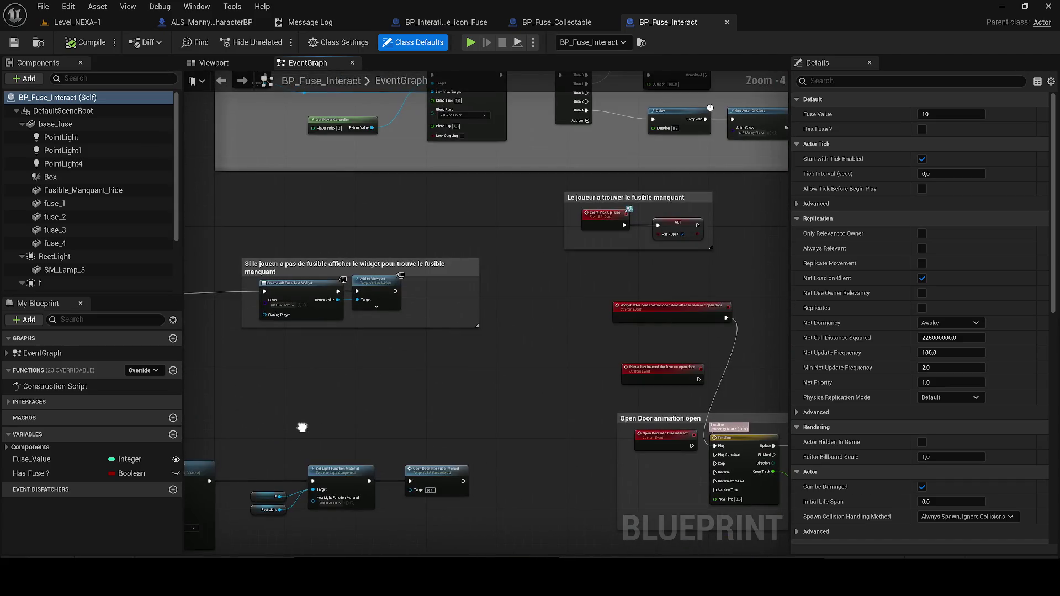
{"action": "scroll", "coordinate": [289, 468], "scroll_direction": "up", "scroll_amount": 1}
{"action": "scroll", "coordinate": [478, 366], "scroll_direction": "up", "scroll_amount": 2}
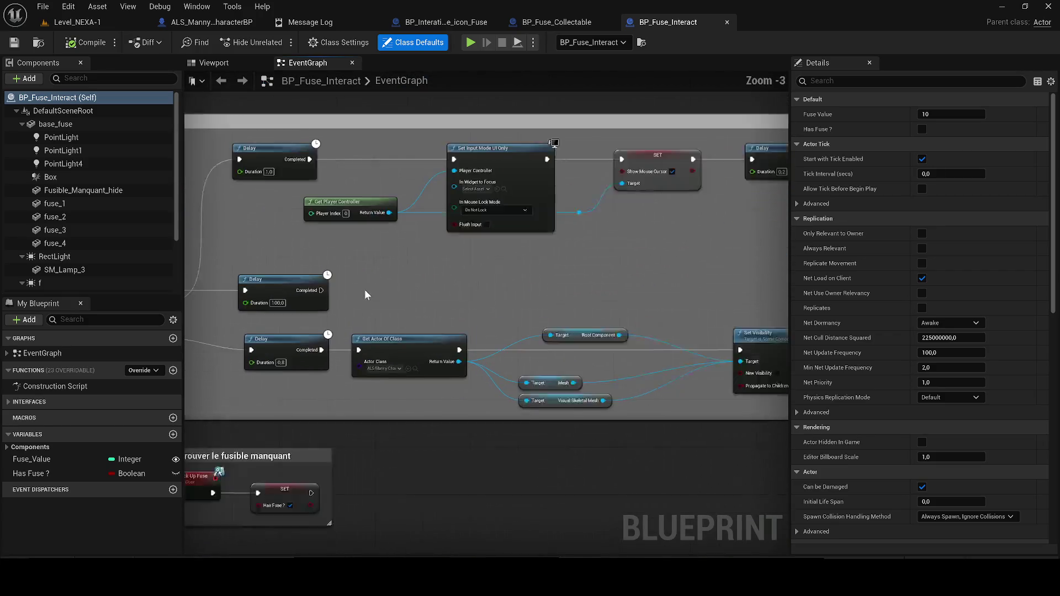
{"action": "left_click", "coordinate": [485, 22]}
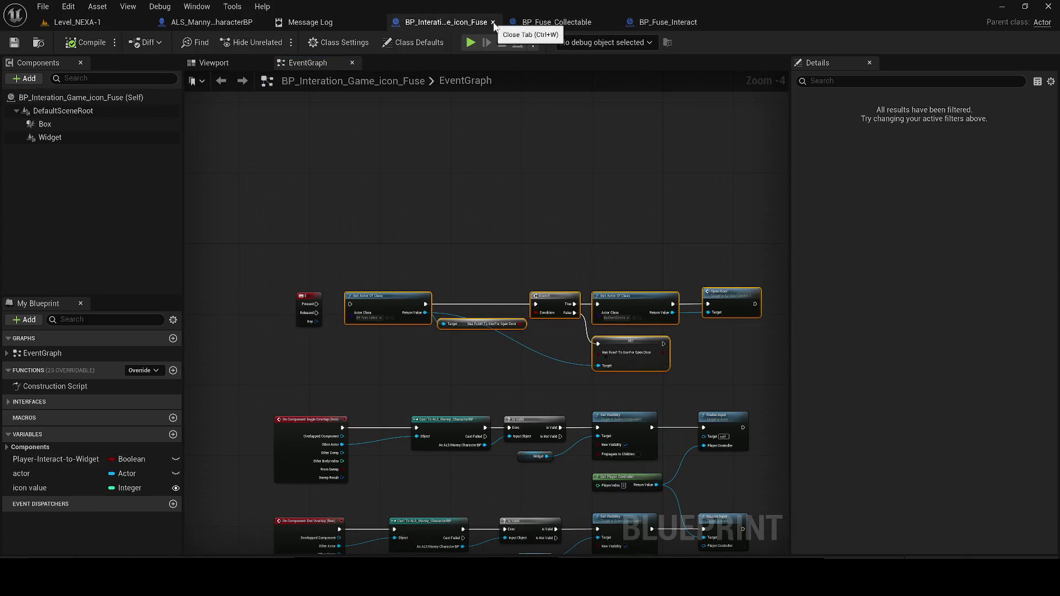
{"action": "left_click", "coordinate": [494, 21]}
Close the fuse-collectable and ALS_Manny character blueprint tabs.
{"action": "left_click", "coordinate": [494, 22]}
{"action": "left_click", "coordinate": [199, 28]}
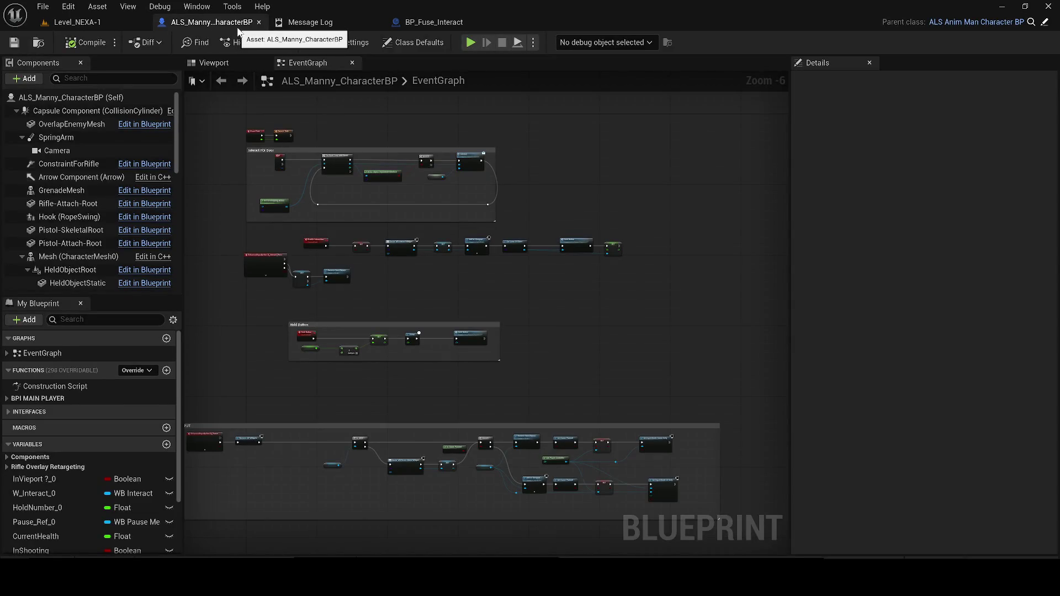
{"action": "left_click", "coordinate": [259, 22]}
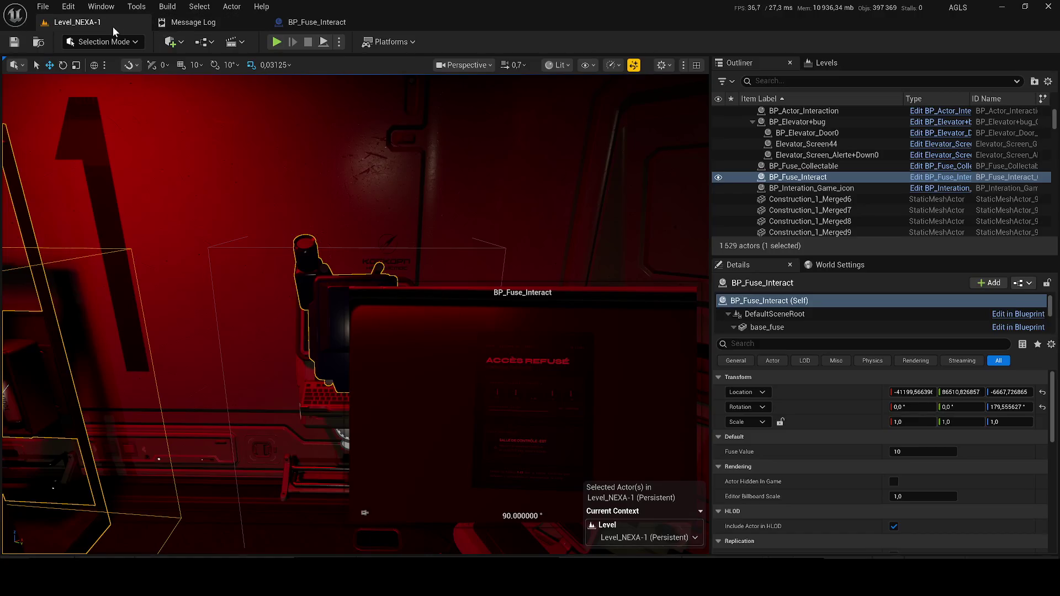
{"action": "scroll", "coordinate": [428, 160], "scroll_direction": "down", "scroll_amount": 5}
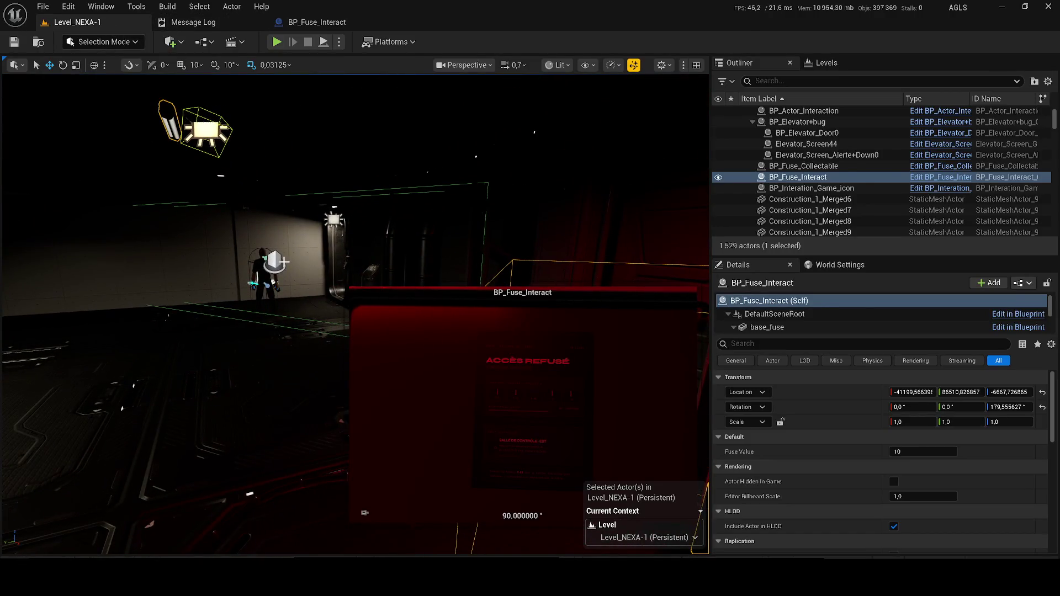
Edit ALS_AnimMan_CharacterBP from the level's player character and pan to the Hold Button and interact Branch nodes.
{"action": "left_click", "coordinate": [255, 257]}
{"action": "left_click", "coordinate": [257, 265]}
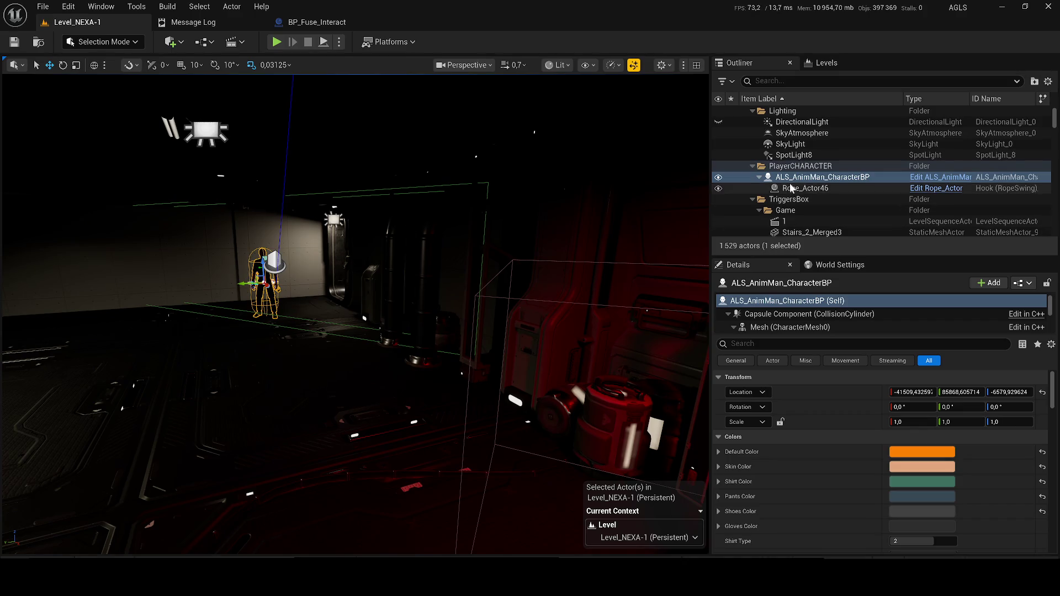
{"action": "right_click", "coordinate": [793, 177]}
{"action": "left_click", "coordinate": [819, 184]}
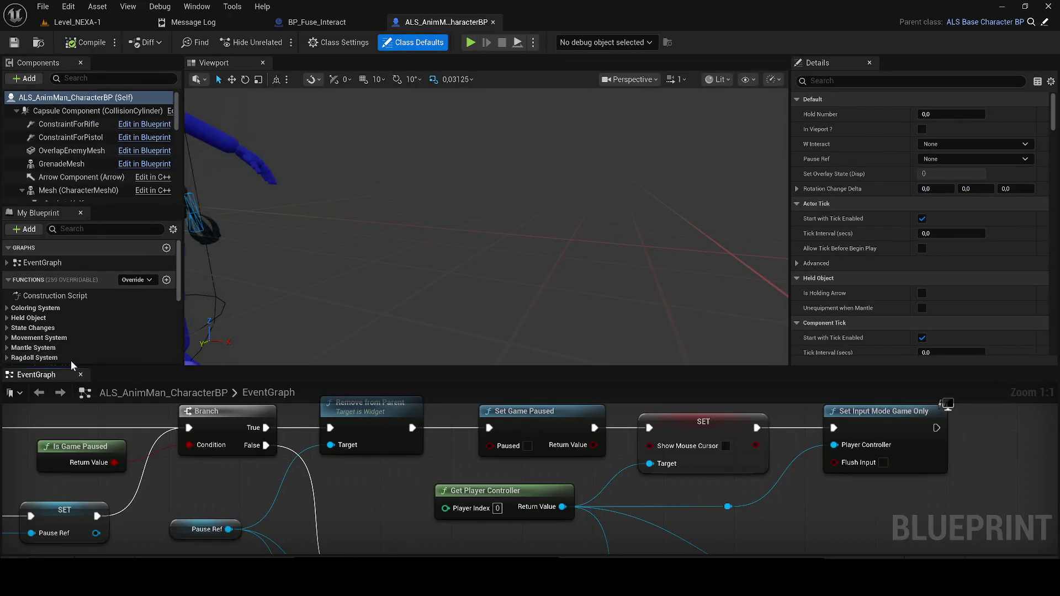
{"action": "scroll", "coordinate": [489, 191], "scroll_direction": "down", "scroll_amount": 4}
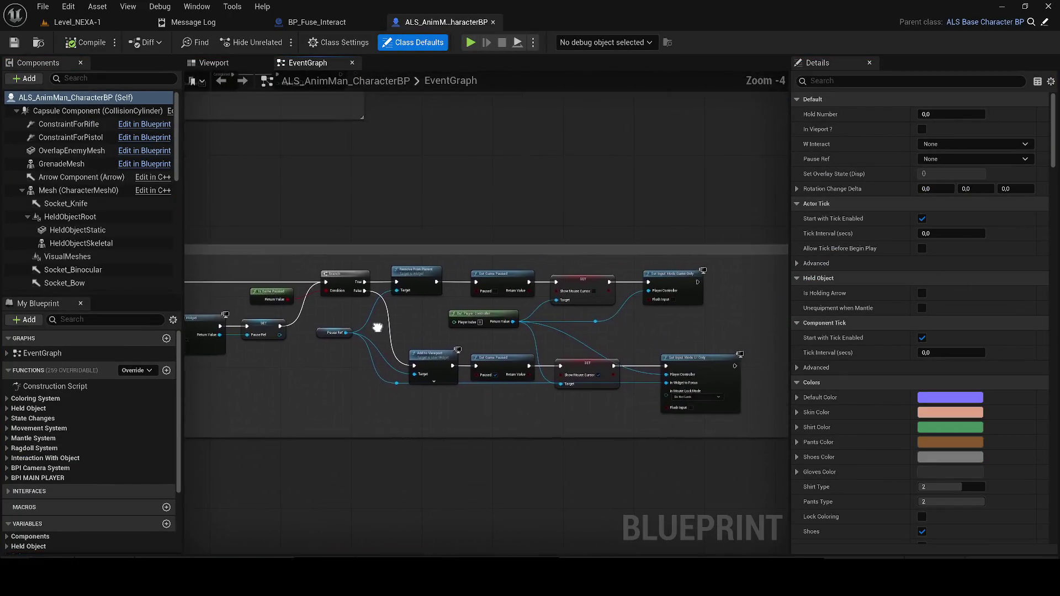
{"action": "left_click_drag", "start_coordinate": [369, 395], "coordinate": [381, 551]}
{"action": "mouse_move", "coordinate": [382, 320]}
{"action": "left_mouse_down"}
{"action": "mouse_move", "coordinate": [515, 421]}
{"action": "mouse_move", "coordinate": [404, 467]}
{"action": "left_mouse_up"}
{"action": "mouse_move", "coordinate": [521, 309]}
{"action": "left_mouse_down"}
{"action": "mouse_move", "coordinate": [422, 386]}
{"action": "mouse_move", "coordinate": [467, 438]}
{"action": "left_mouse_up"}
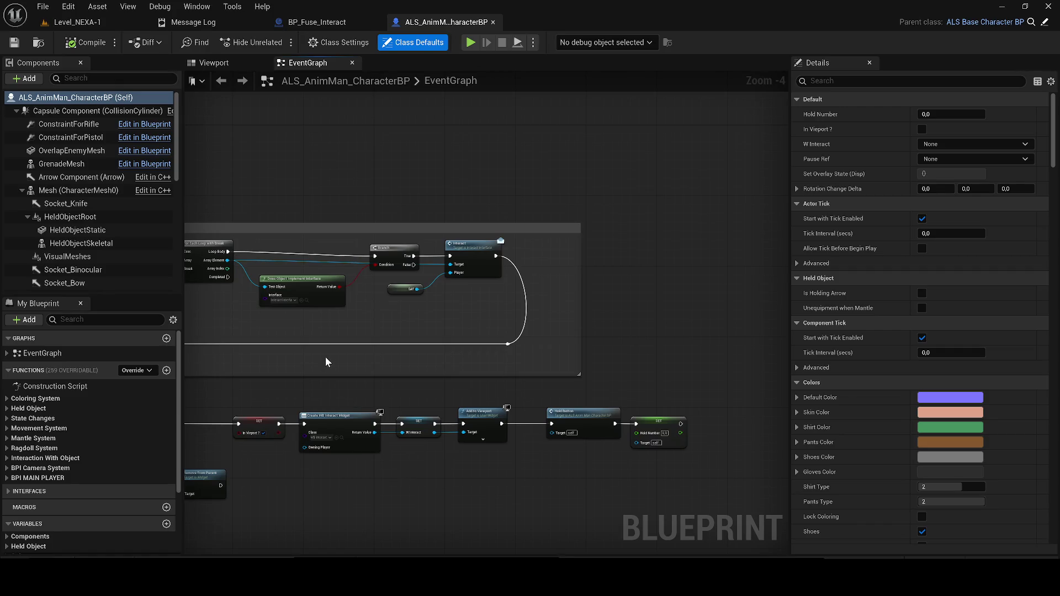
In BP_Fuse_Interact, set Get Actor Of Class's Actor Class to ALS_AnimMan_CharacterBP.
{"action": "left_click", "coordinate": [299, 22]}
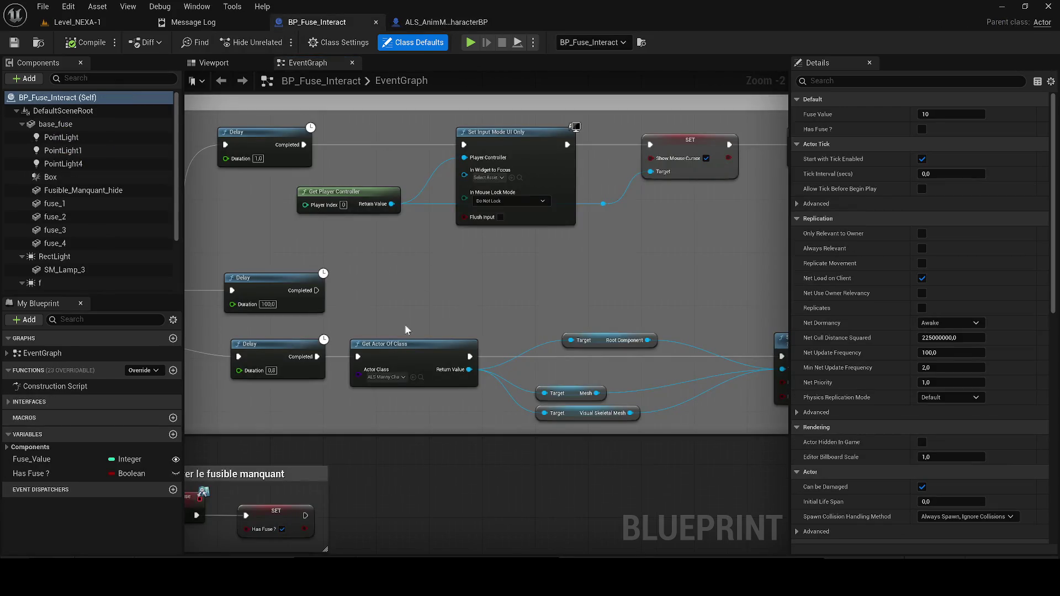
{"action": "left_click", "coordinate": [390, 379]}
{"action": "type", "text": "a"}
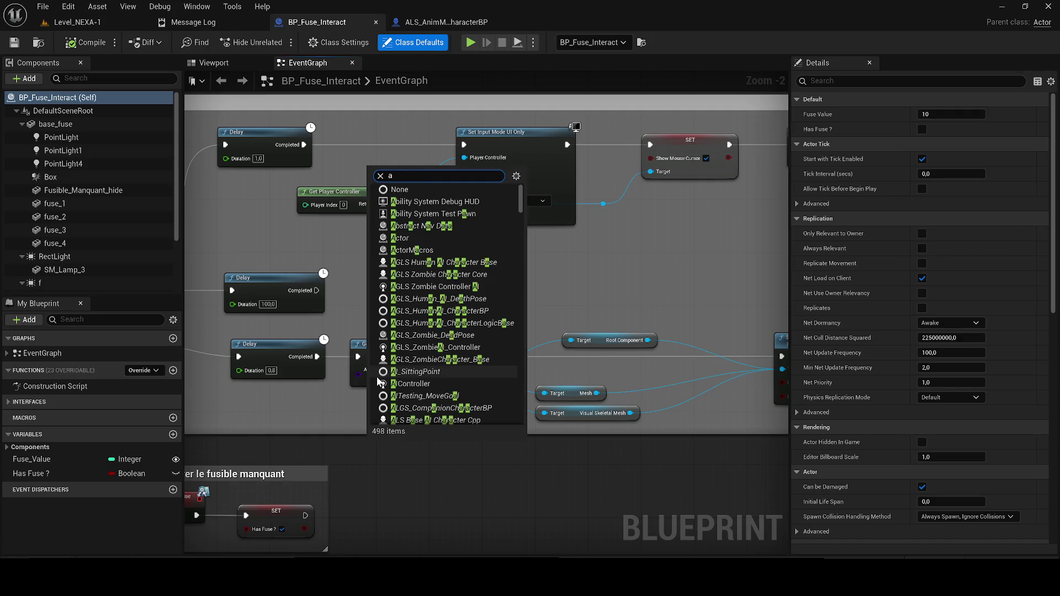
{"action": "key", "text": "BackSpace"}
{"action": "key", "text": "BackSpace"}
{"action": "key", "text": "BackSpace"}
{"action": "type", "text": "als_"}
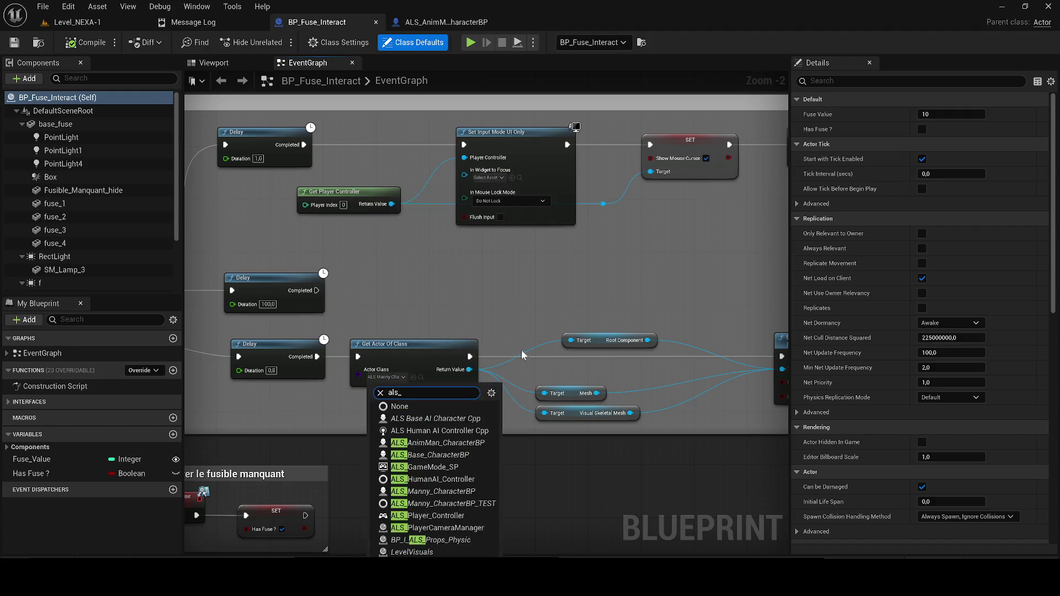
{"action": "type", "text": "an"}
{"action": "left_click", "coordinate": [459, 413]}
{"action": "left_click", "coordinate": [428, 385]}
Remove the broken Visual Skeletal Mesh node, then recompile and save BP_Fuse_Interact.
{"action": "left_click", "coordinate": [75, 42]}
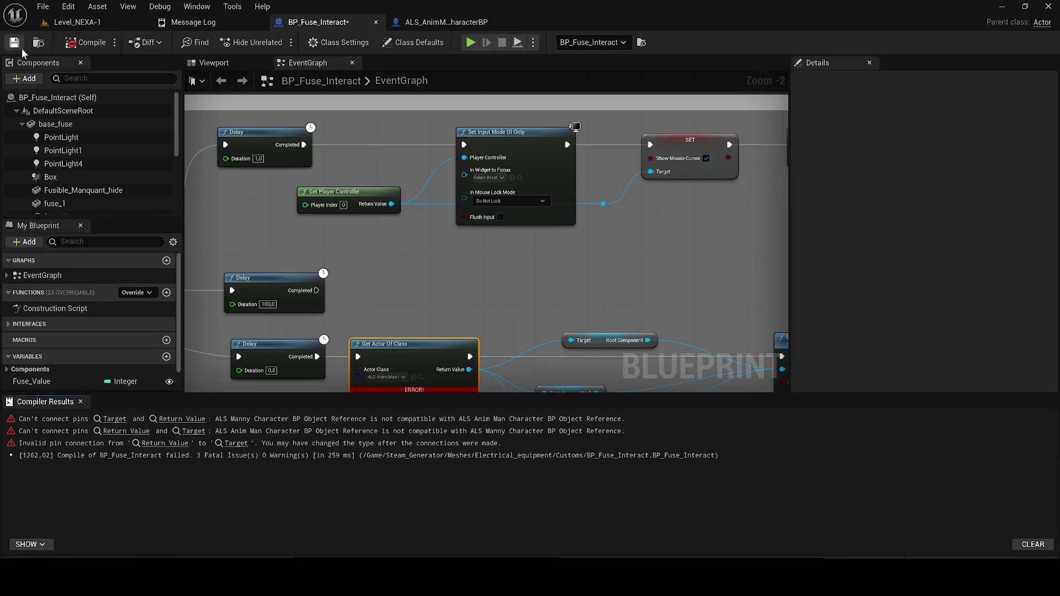
{"action": "right_click", "coordinate": [366, 243]}
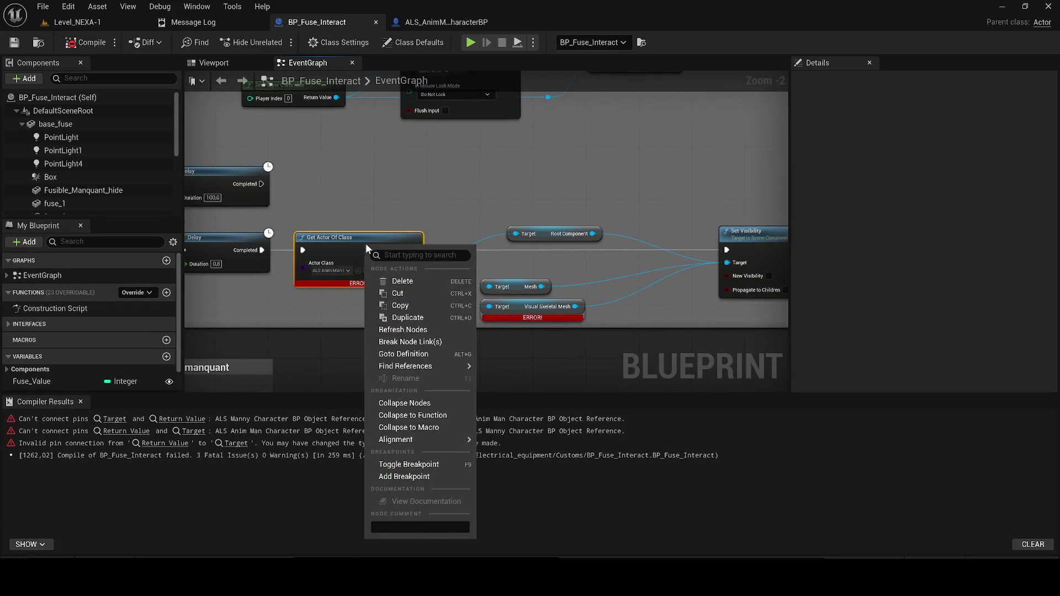
{"action": "left_click", "coordinate": [441, 23]}
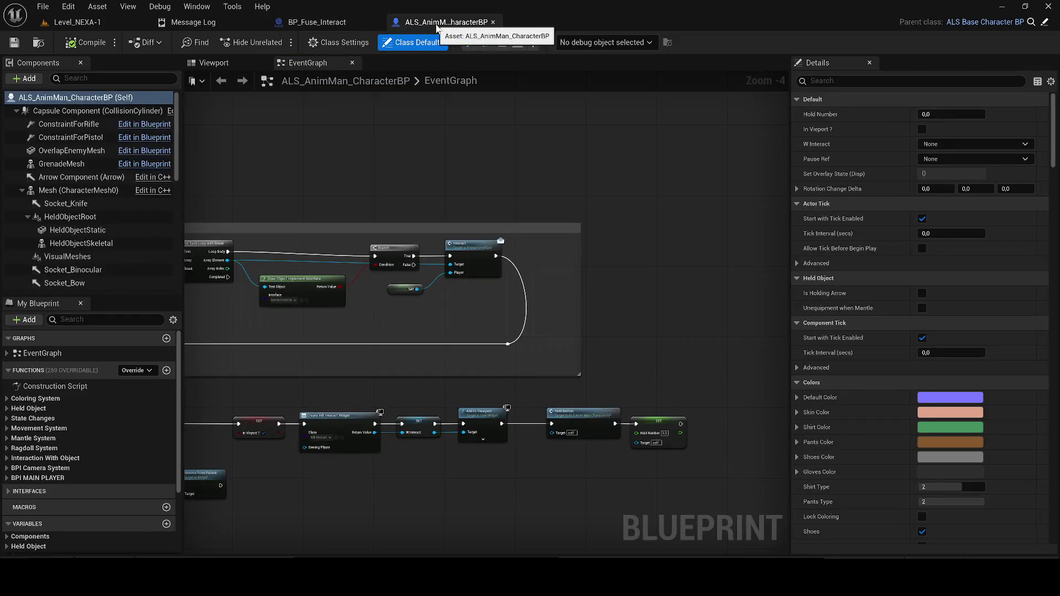
{"action": "left_click", "coordinate": [331, 22]}
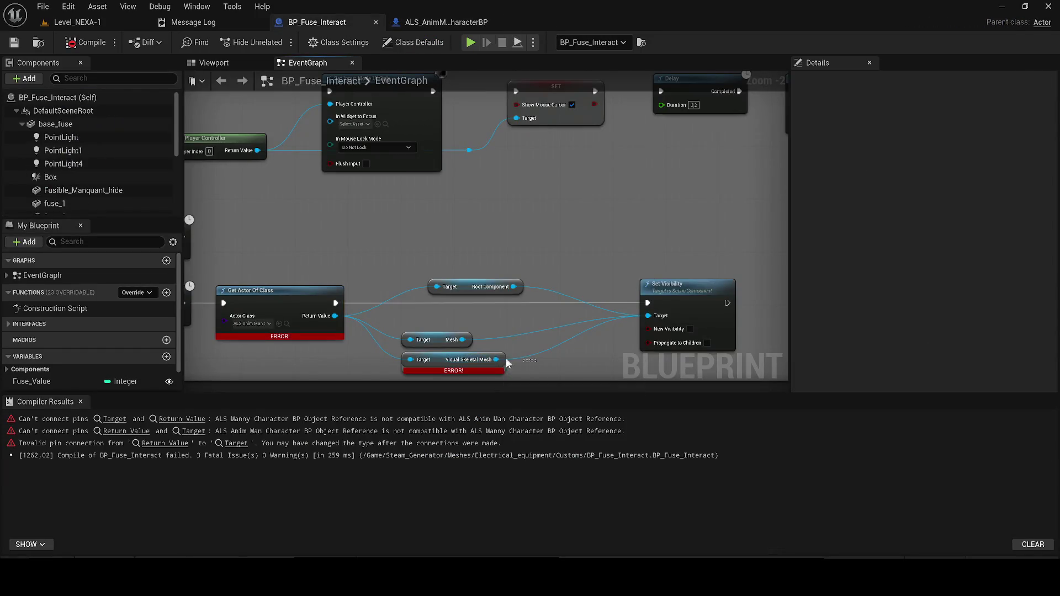
{"action": "left_click", "coordinate": [84, 43]}
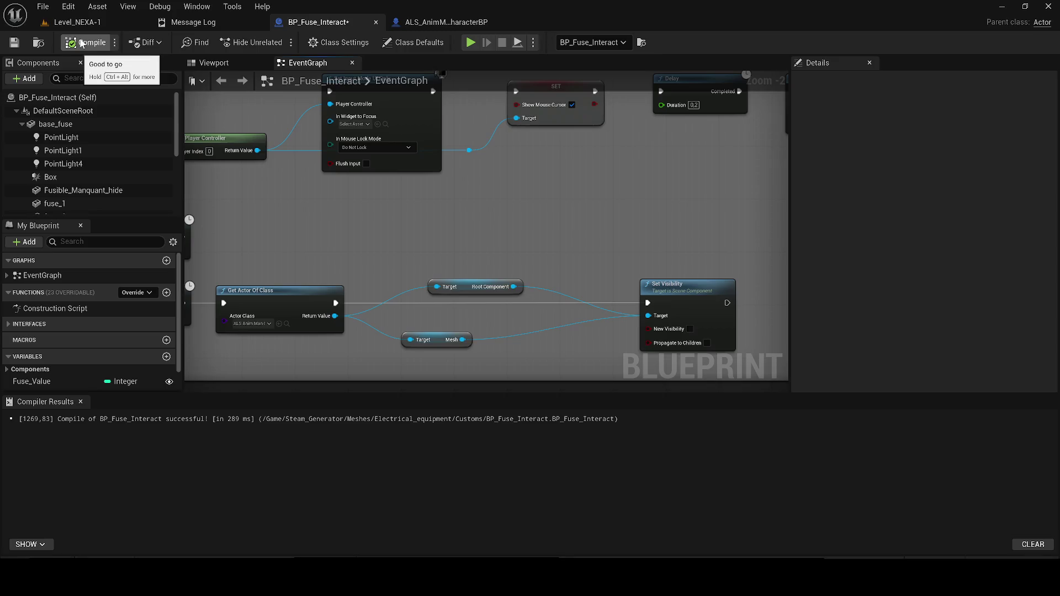
{"action": "left_click", "coordinate": [10, 46]}
{"action": "left_click", "coordinate": [288, 301]}
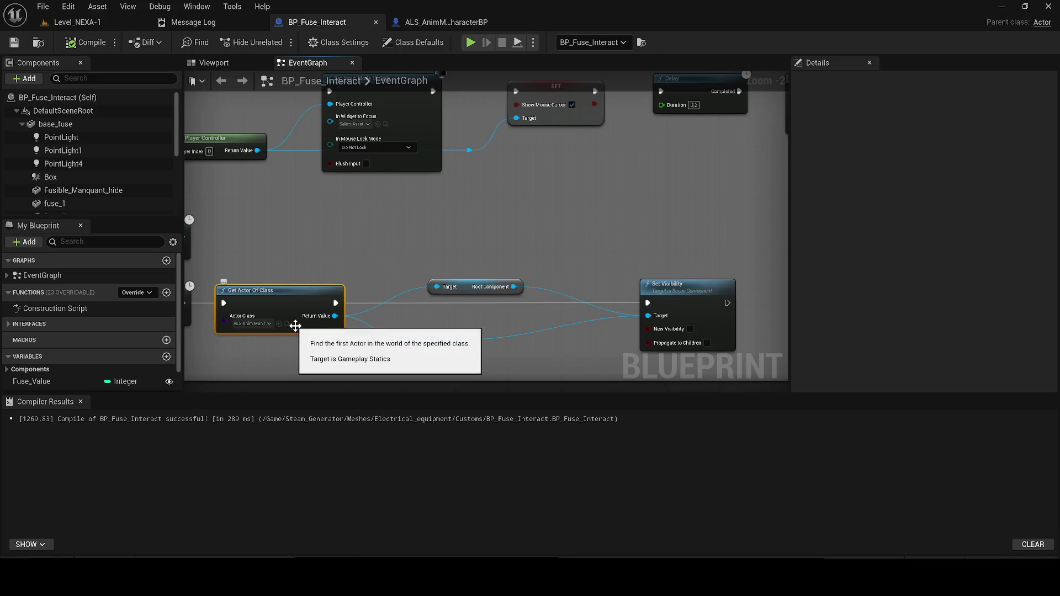
{"action": "scroll", "coordinate": [393, 283], "scroll_direction": "down", "scroll_amount": 1}
{"action": "left_click", "coordinate": [81, 402]}
{"action": "scroll", "coordinate": [476, 207], "scroll_direction": "down", "scroll_amount": 2}
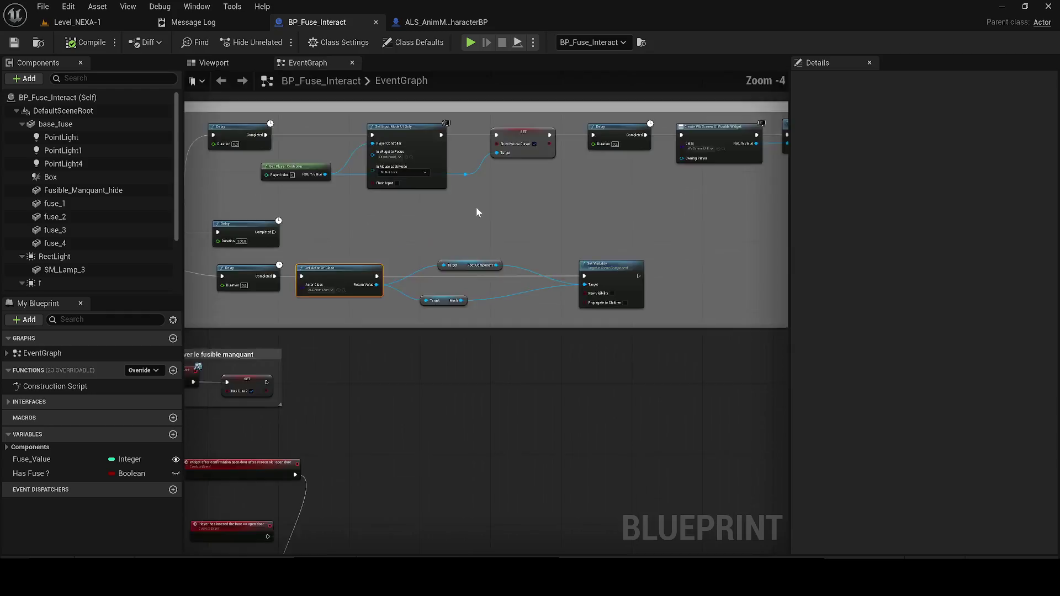
Search BP_Fuse_Interact for 'get actor' and jump to its Get Actor Of Class node.
{"action": "mouse_move", "coordinate": [422, 366]}
{"action": "left_mouse_down"}
{"action": "mouse_move", "coordinate": [425, 338]}
{"action": "mouse_move", "coordinate": [546, 215]}
{"action": "mouse_move", "coordinate": [565, 215]}
{"action": "mouse_move", "coordinate": [390, 171]}
{"action": "left_mouse_up"}
{"action": "left_click_drag", "start_coordinate": [504, 286], "coordinate": [733, 157]}
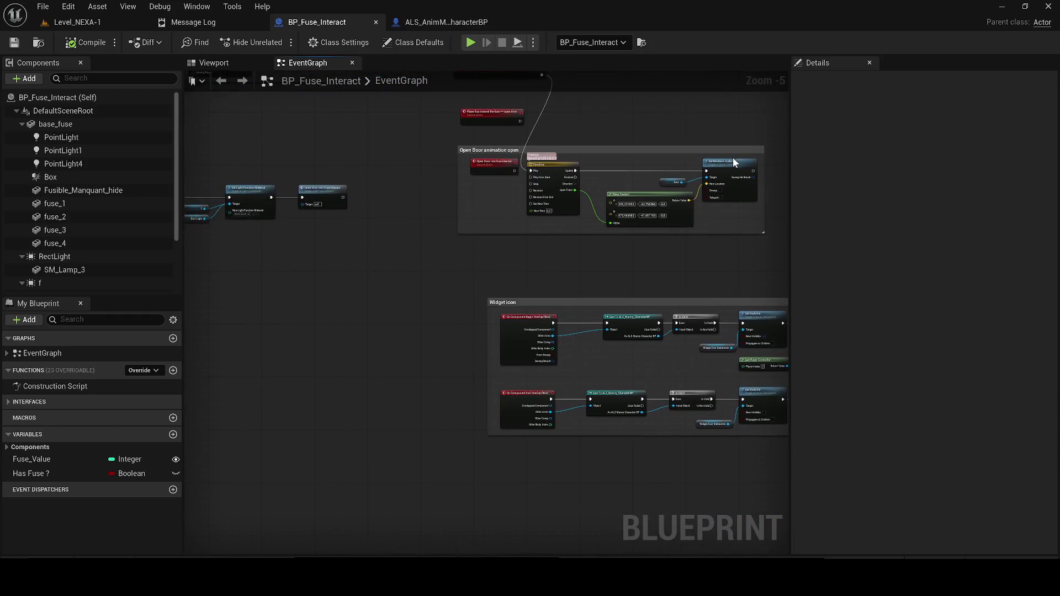
{"action": "left_click_drag", "start_coordinate": [463, 282], "coordinate": [441, 357]}
{"action": "right_click", "coordinate": [442, 356]}
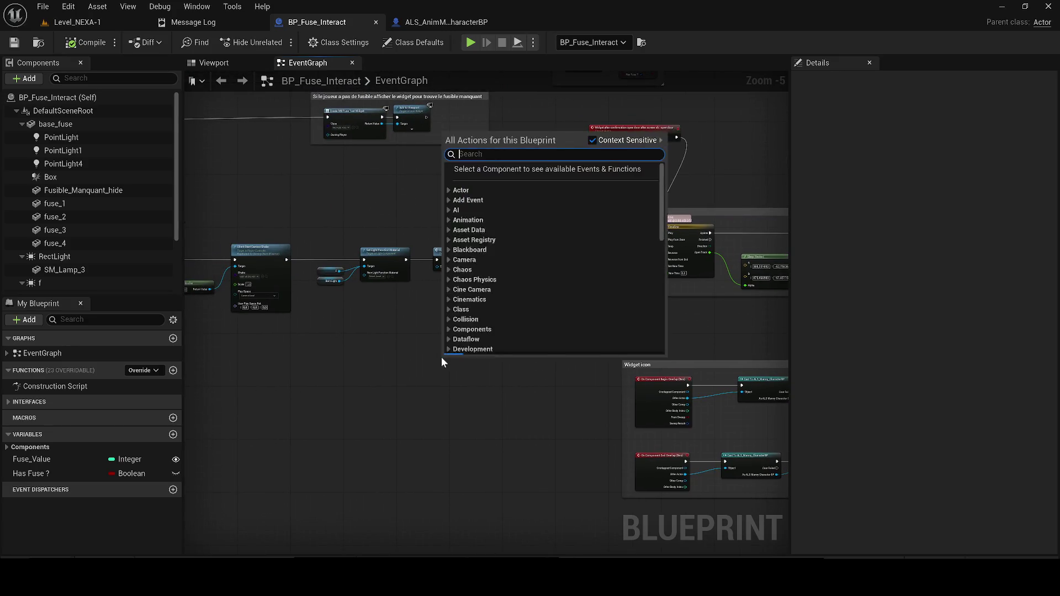
{"action": "key", "text": "Escape"}
{"action": "key", "text": "ctrl+f"}
{"action": "type", "text": "get "}
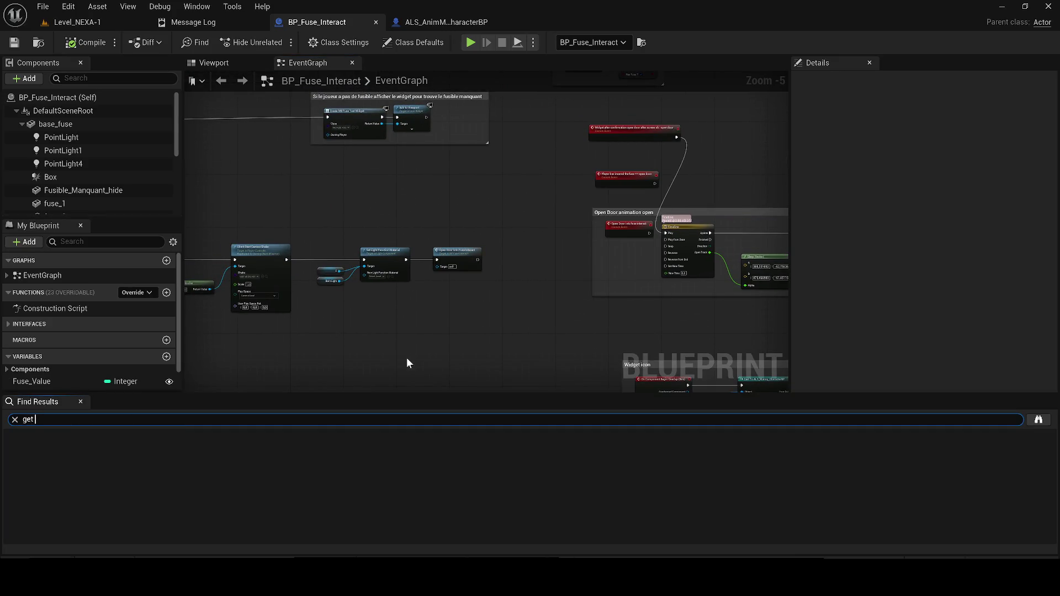
{"action": "type", "text": "actor"}
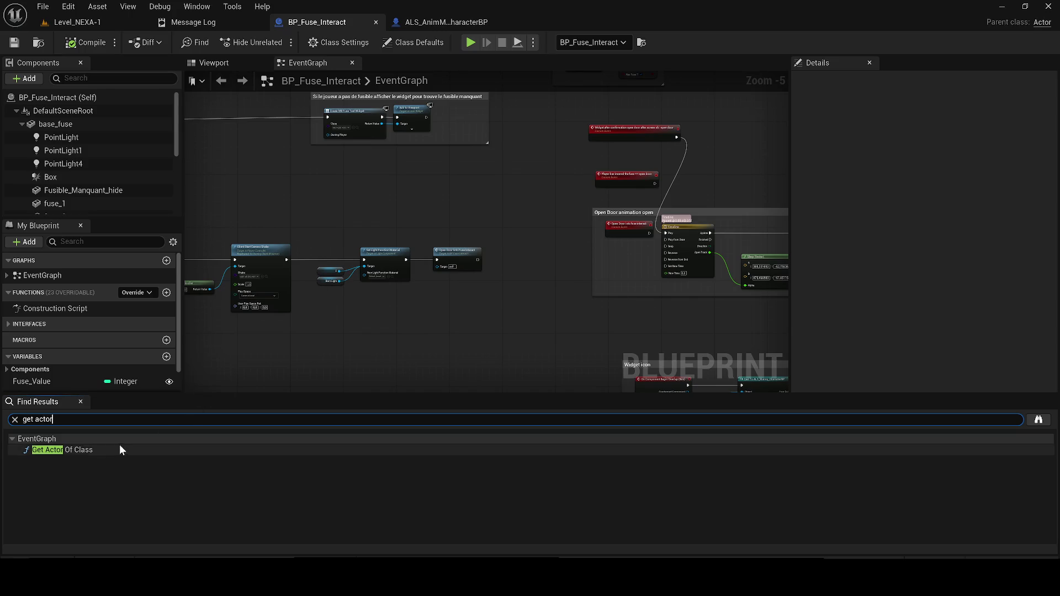
{"action": "double_click", "coordinate": [120, 448]}
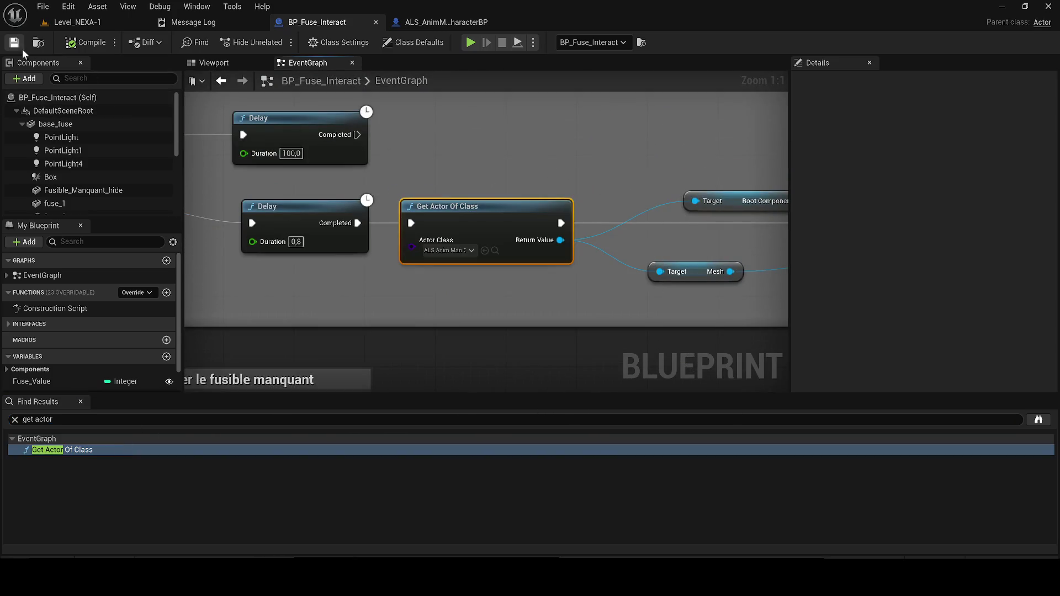
Check the level's placed character, then open Wb_Screen_UI_Fusible from Content/Widgets/UI/Screen.
{"action": "left_click", "coordinate": [98, 23]}
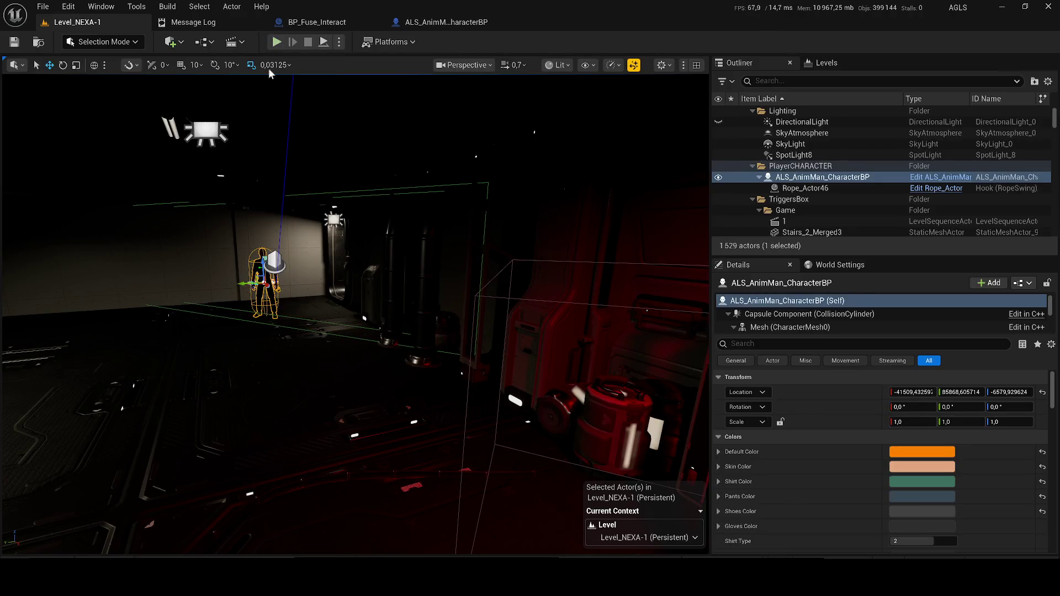
{"action": "left_click", "coordinate": [316, 27]}
{"action": "scroll", "coordinate": [471, 226], "scroll_direction": "down", "scroll_amount": 5}
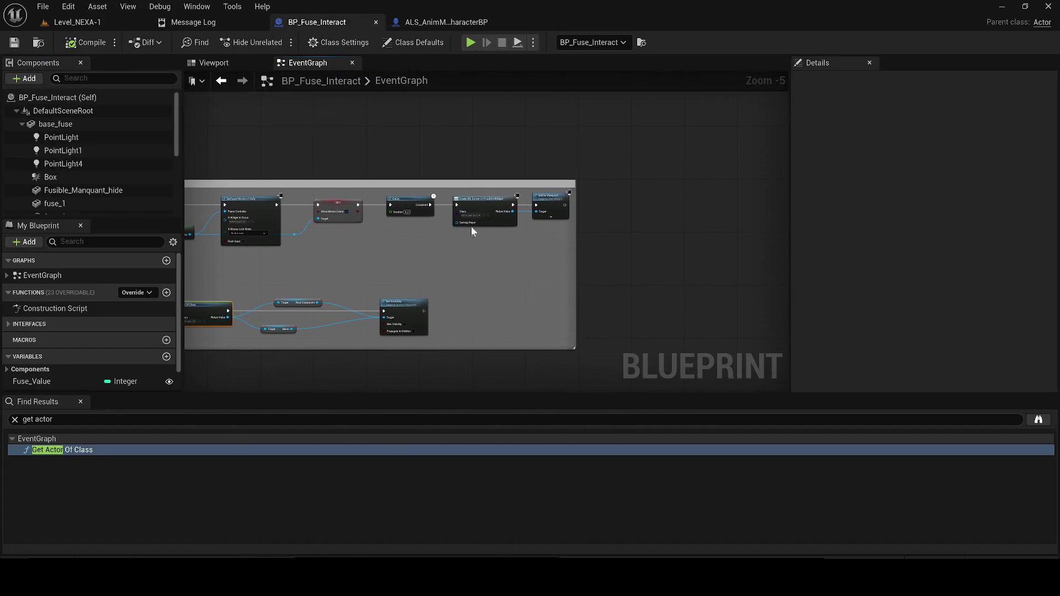
{"action": "scroll", "coordinate": [471, 226], "scroll_direction": "up", "scroll_amount": 3}
{"action": "left_click", "coordinate": [496, 203]}
{"action": "double_click", "coordinate": [430, 418]}
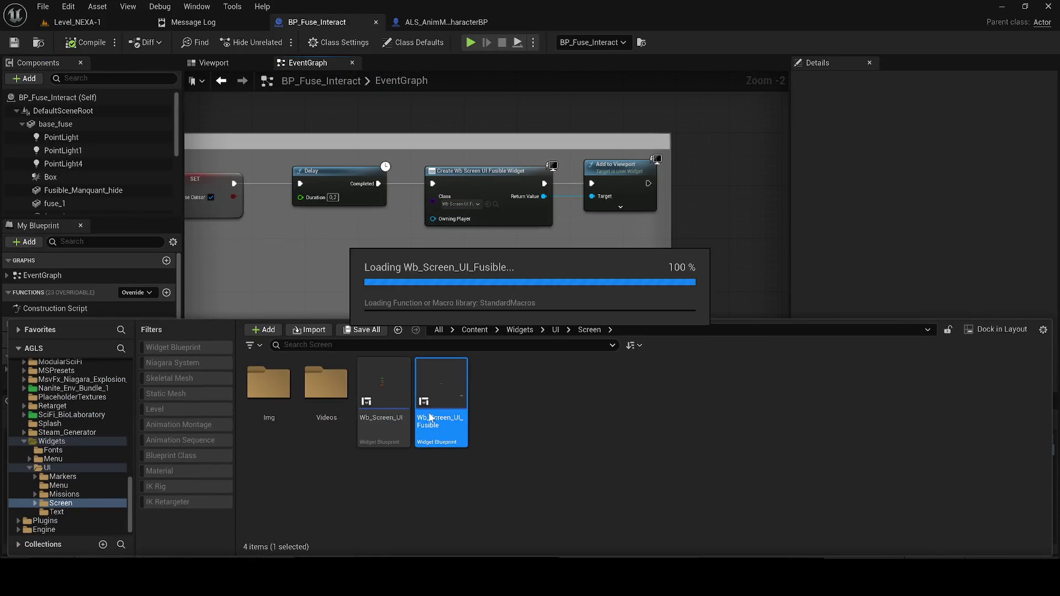
In the widget's graph, search 'geor' and step through Get Actor Of Class nodes to the exit-button one.
{"action": "left_click", "coordinate": [1004, 42]}
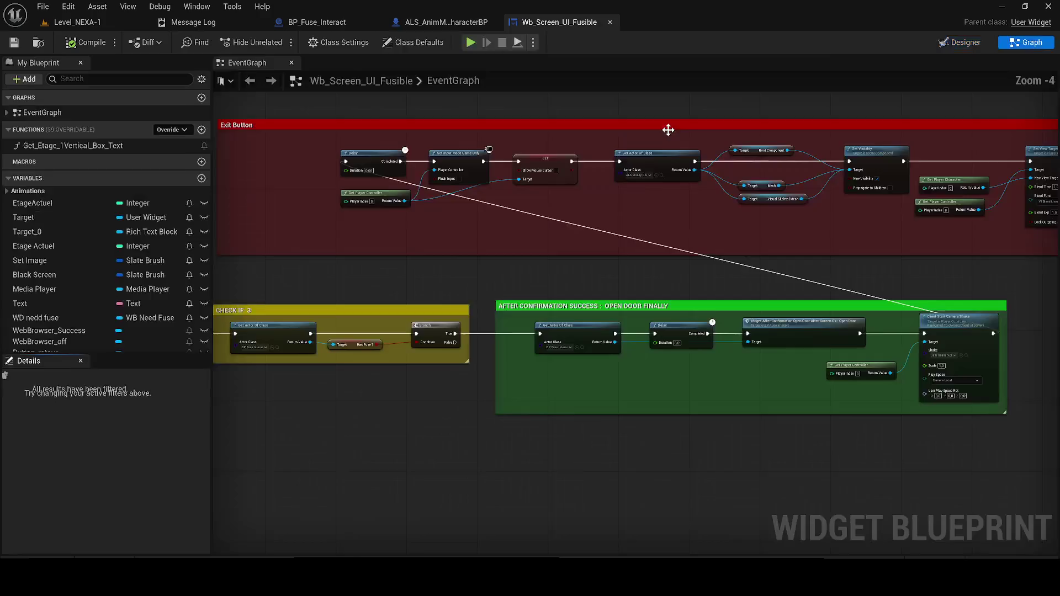
{"action": "key", "text": "ctrl+f"}
{"action": "type", "text": "ge"}
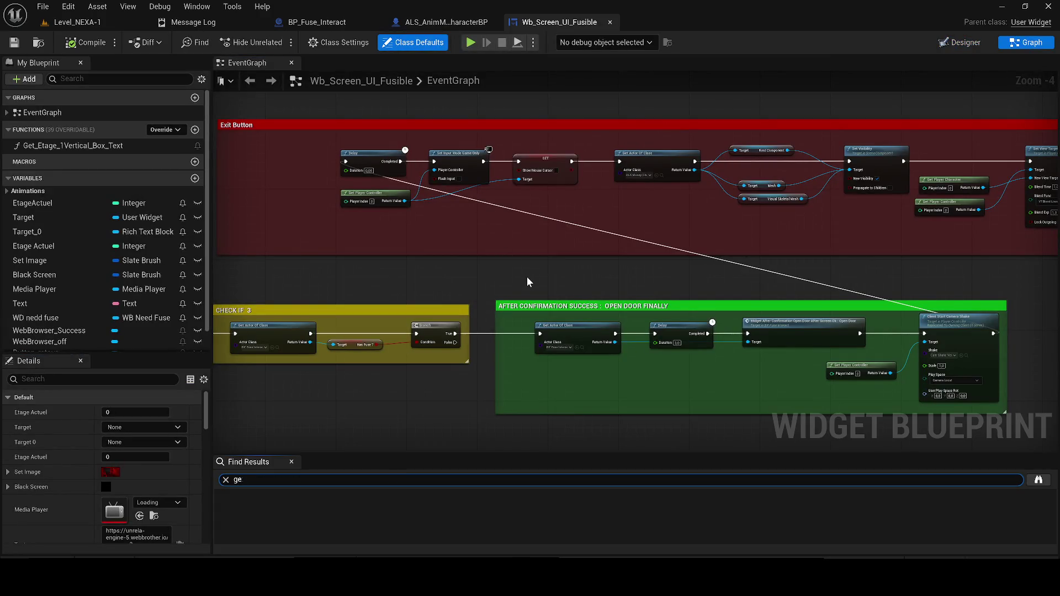
{"action": "type", "text": "t actor"}
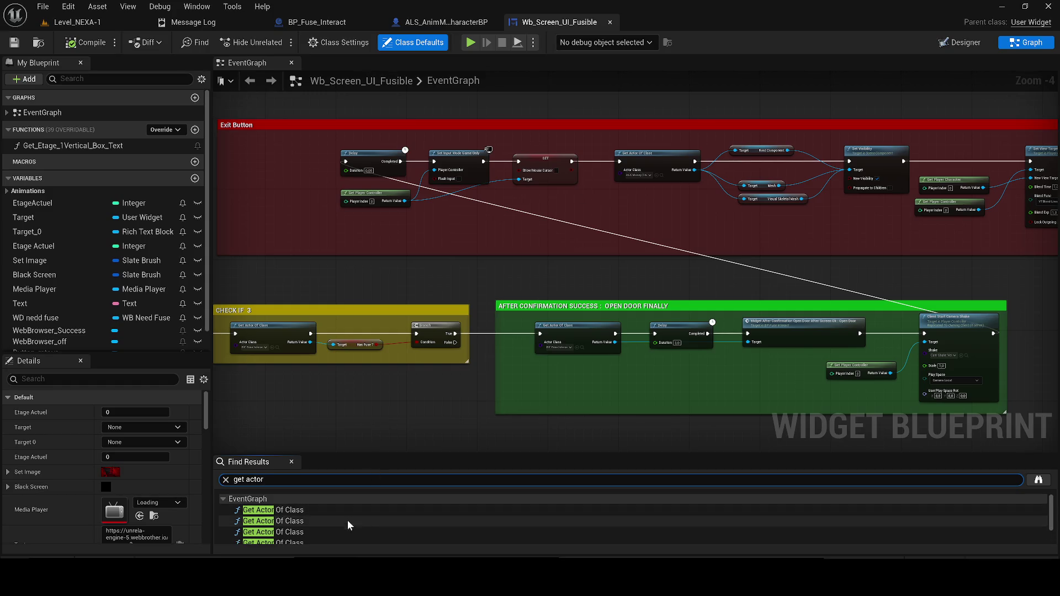
{"action": "left_click", "coordinate": [308, 509]}
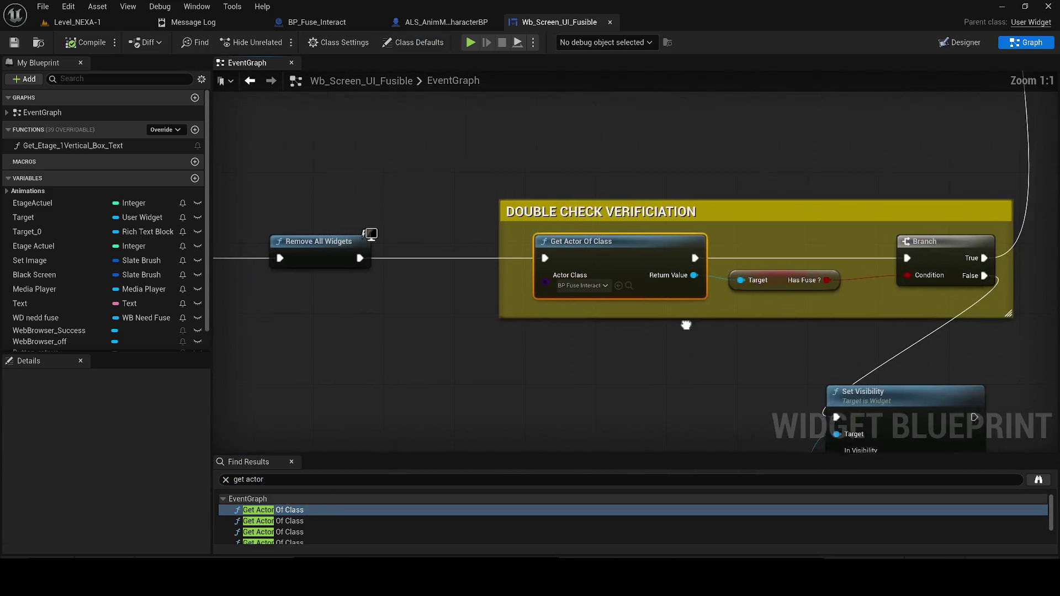
{"action": "left_click_drag", "start_coordinate": [685, 324], "coordinate": [509, 358]}
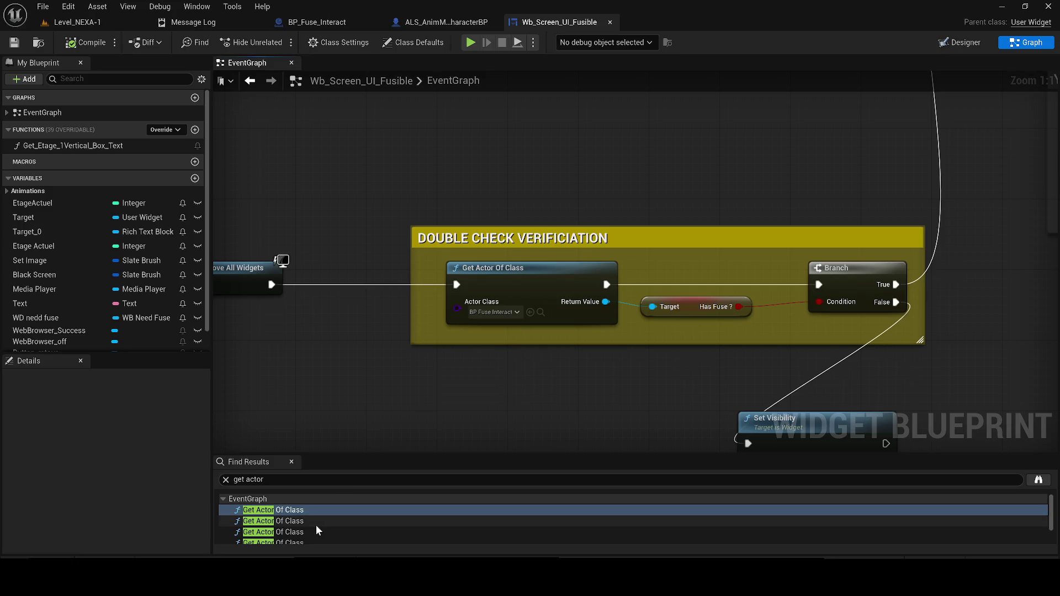
{"action": "left_click", "coordinate": [310, 521]}
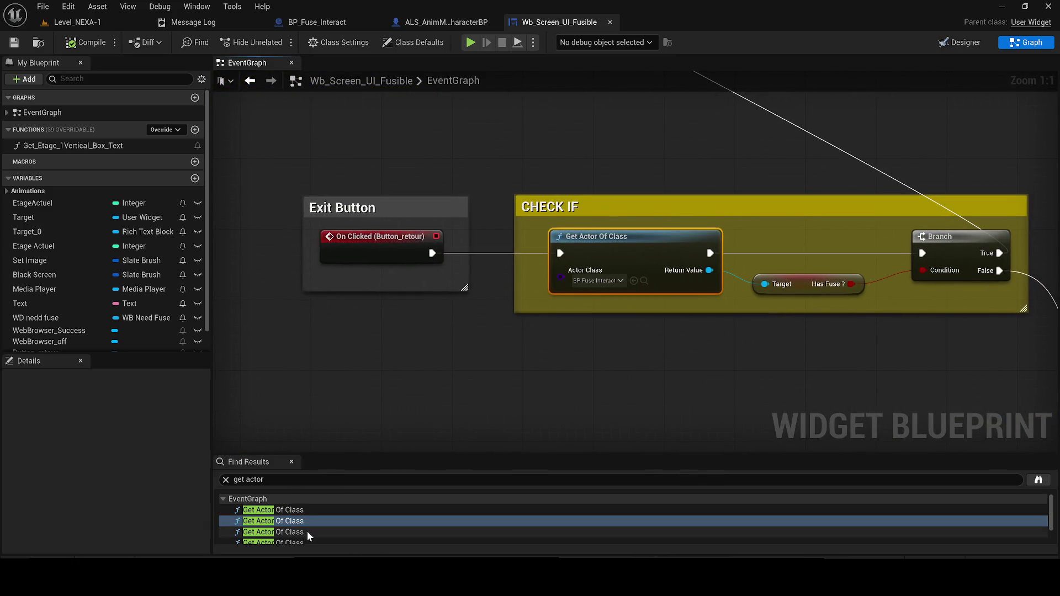
{"action": "left_click", "coordinate": [306, 531]}
Replace the ALS Manny lookup with an ALS AnimMan one, wiring Set Visibility, Root Component and Mesh.
{"action": "left_click", "coordinate": [624, 350]}
{"action": "key", "text": "ctrl+v"}
{"action": "left_click", "coordinate": [847, 330]}
{"action": "key", "text": "Delete"}
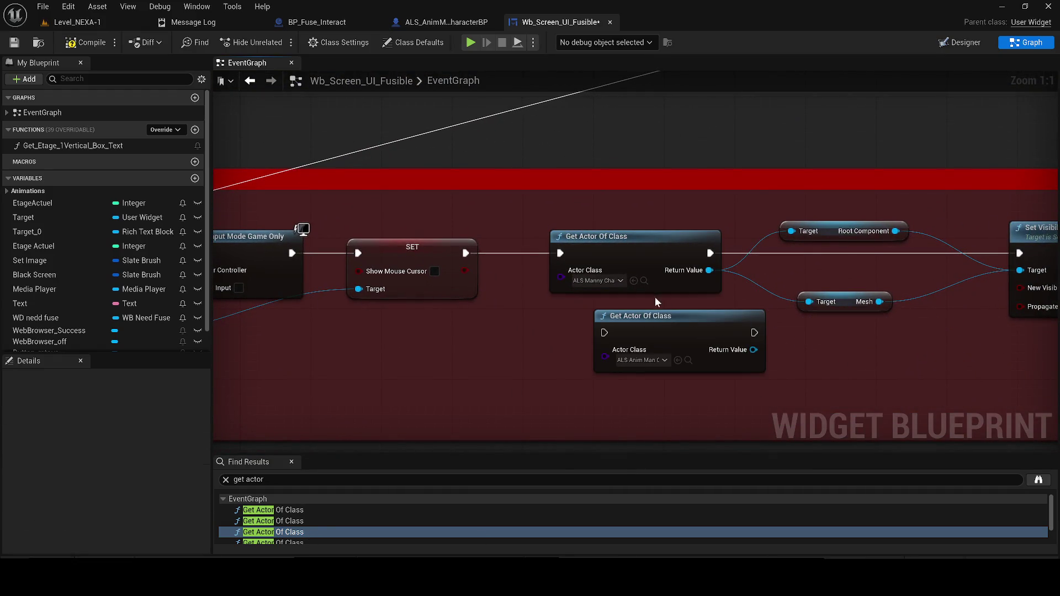
{"action": "left_click", "coordinate": [623, 256]}
{"action": "key", "text": "Delete"}
{"action": "left_click_drag", "start_coordinate": [660, 332], "coordinate": [571, 251]}
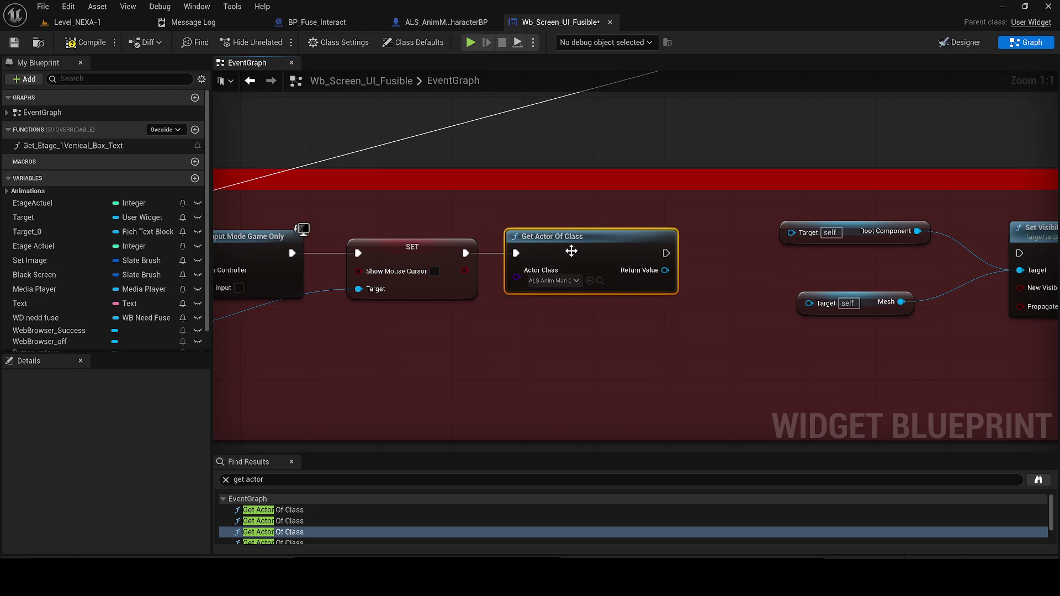
{"action": "left_click_drag", "start_coordinate": [666, 254], "coordinate": [1019, 253]}
{"action": "left_click_drag", "start_coordinate": [790, 233], "coordinate": [666, 270]}
{"action": "left_click_drag", "start_coordinate": [809, 303], "coordinate": [665, 270]}
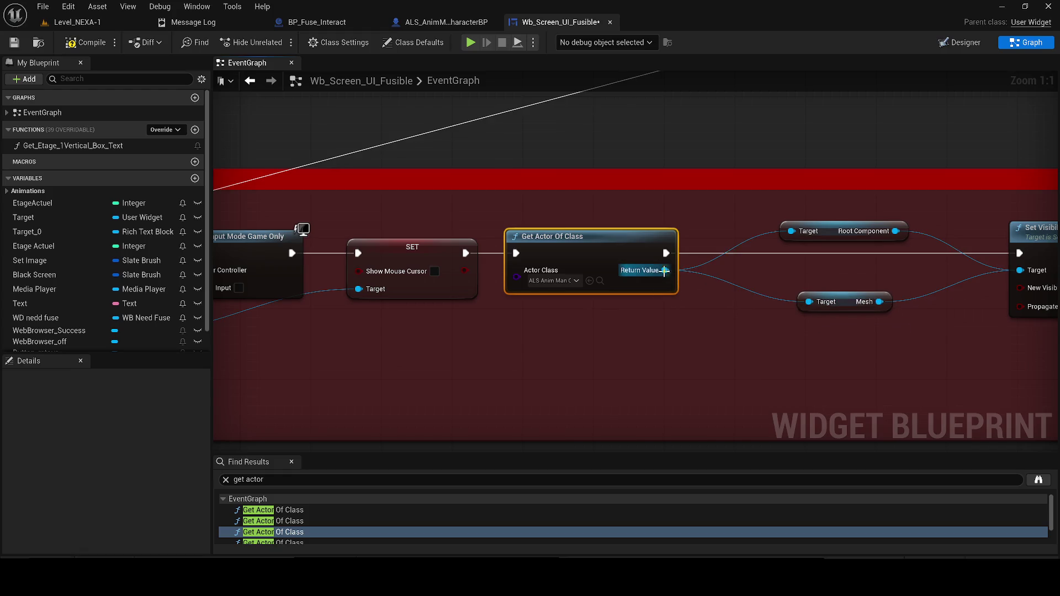
{"action": "scroll", "coordinate": [353, 524], "scroll_direction": "down", "scroll_amount": 1}
Undo the exit-button rewiring and inspect the NEVER DESTROY lookup's character class asset.
{"action": "left_click", "coordinate": [300, 507]}
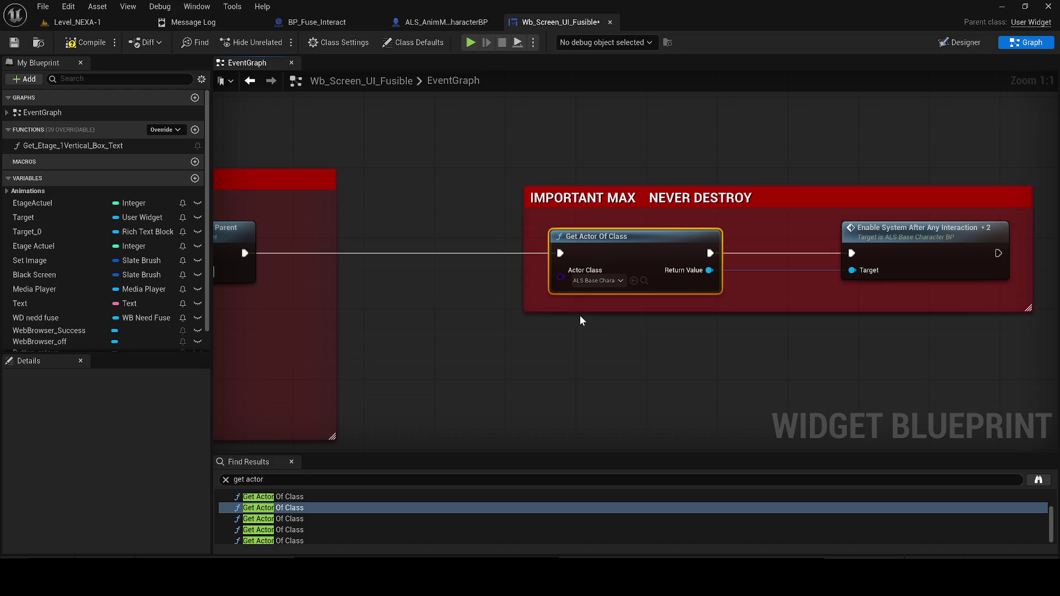
{"action": "left_click", "coordinate": [303, 516]}
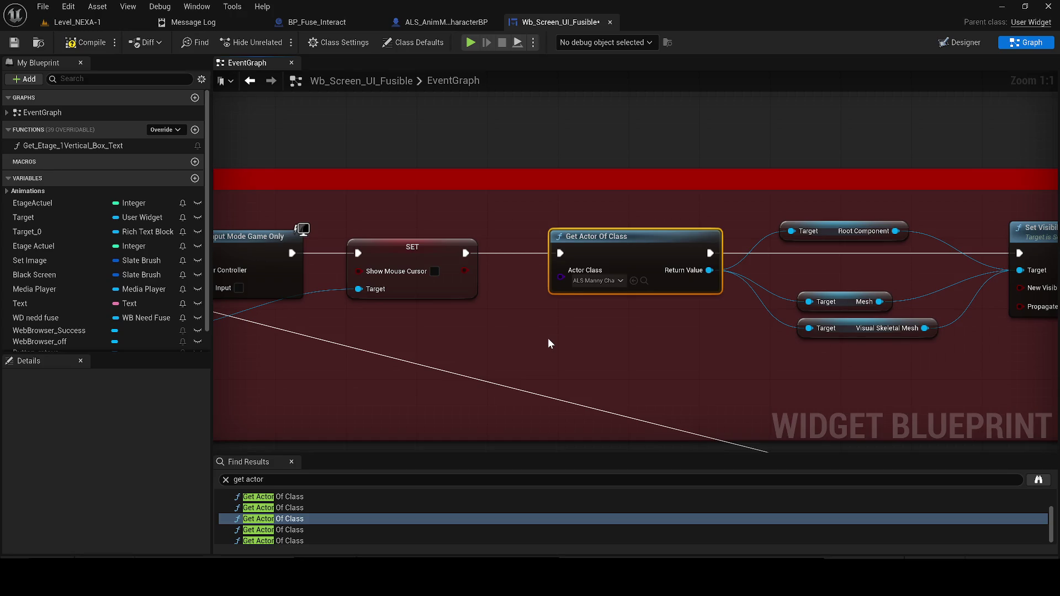
{"action": "key", "text": "ctrl+z"}
{"action": "left_click", "coordinate": [285, 508]}
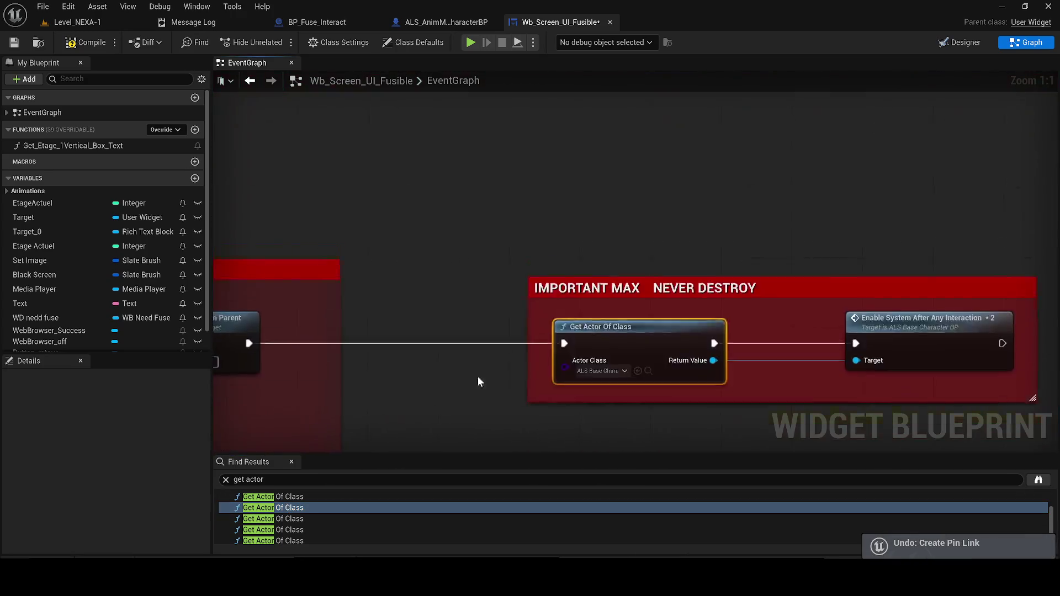
{"action": "key", "text": "ctrl+z"}
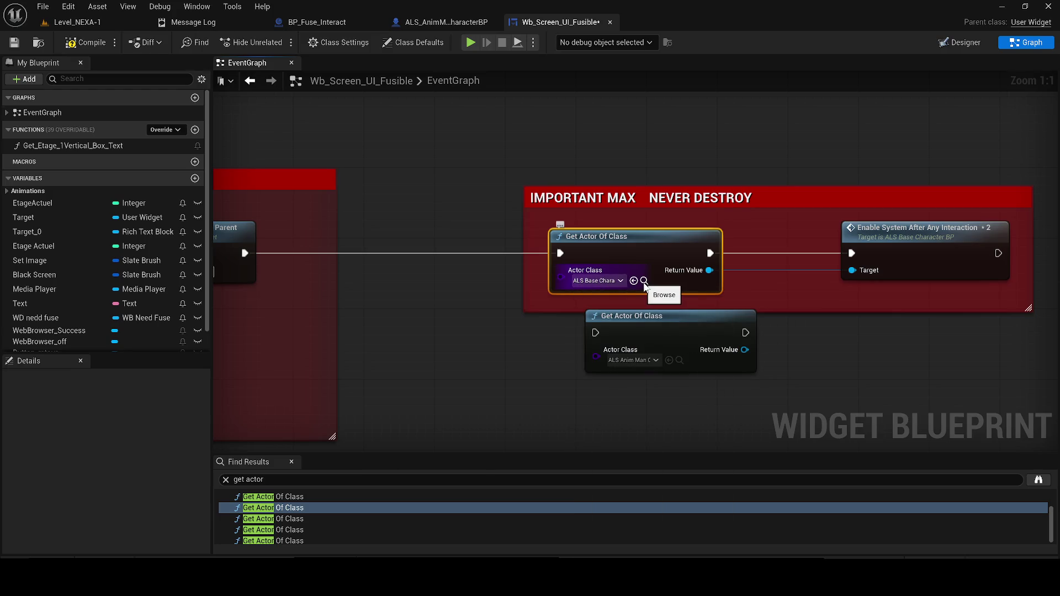
{"action": "left_click", "coordinate": [644, 281]}
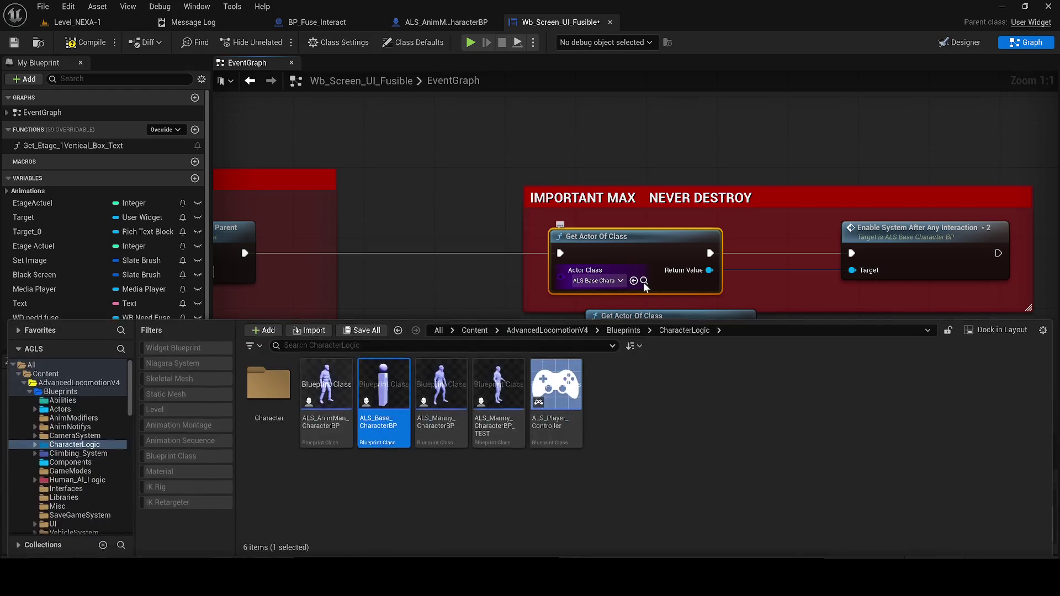
{"action": "left_click", "coordinate": [744, 277]}
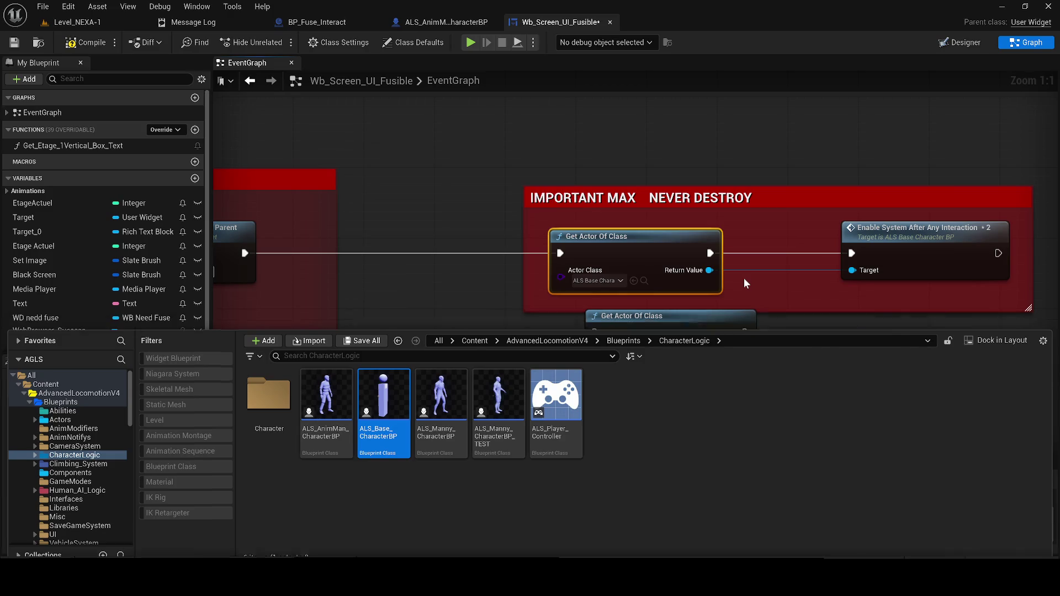
{"action": "left_click", "coordinate": [692, 320]}
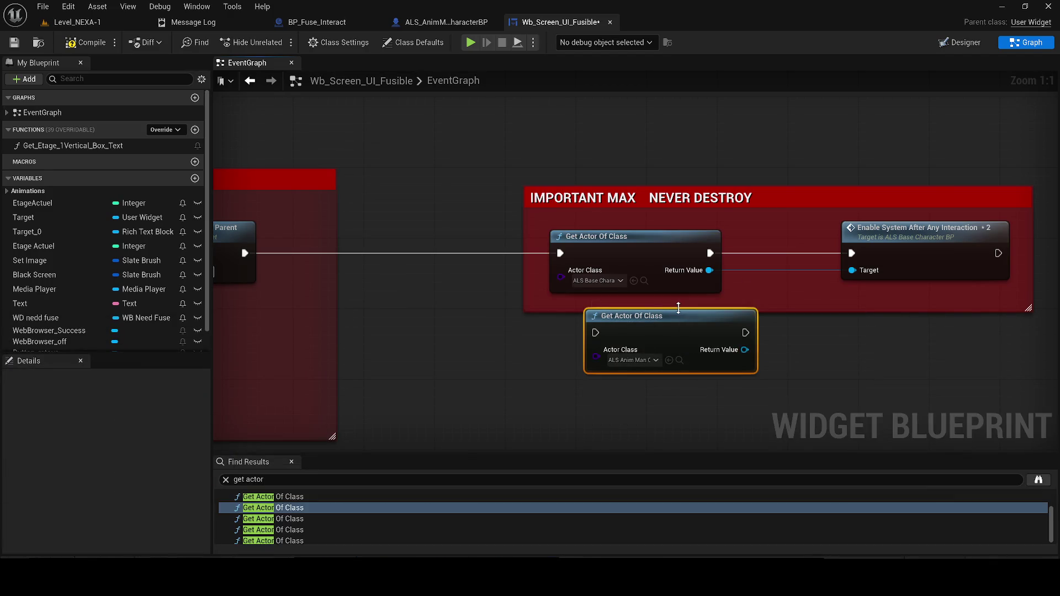
Paste an AnimMan lookup over the exit-button node, deleting the Visual Skeletal Mesh getter and old ALS Manny node.
{"action": "left_click", "coordinate": [309, 520]}
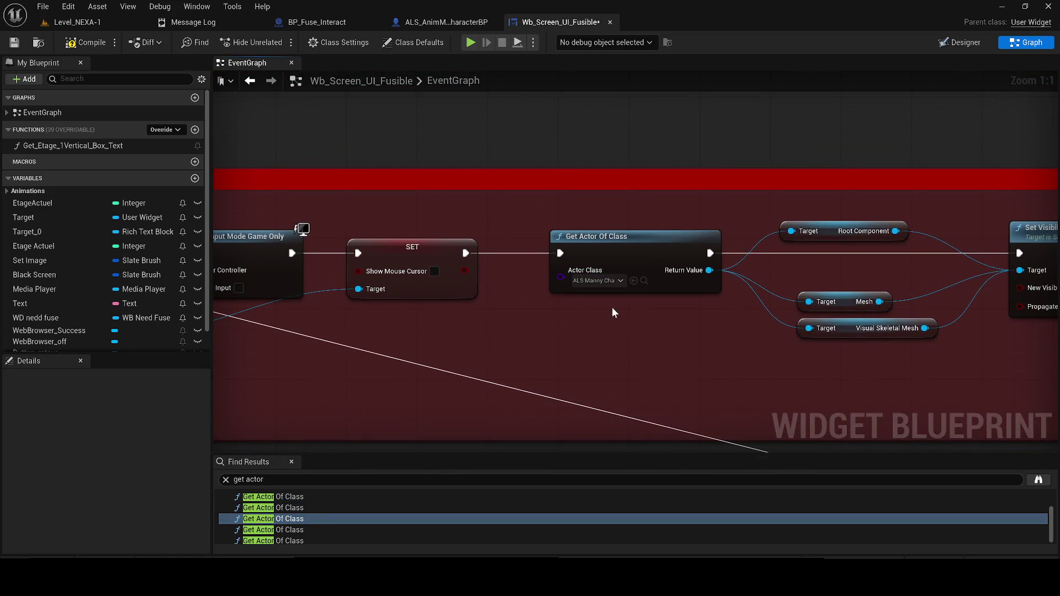
{"action": "key", "text": "ctrl+v"}
{"action": "left_click", "coordinate": [872, 327]}
{"action": "key", "text": "Delete"}
{"action": "left_click", "coordinate": [633, 249]}
{"action": "key", "text": "Delete"}
{"action": "left_click_drag", "start_coordinate": [684, 306], "coordinate": [551, 226]}
Wire SET into the new lookup, its Return Value into Mesh and Root Component, exec into Set Visibility, and compile.
{"action": "left_click_drag", "start_coordinate": [465, 253], "coordinate": [518, 243]}
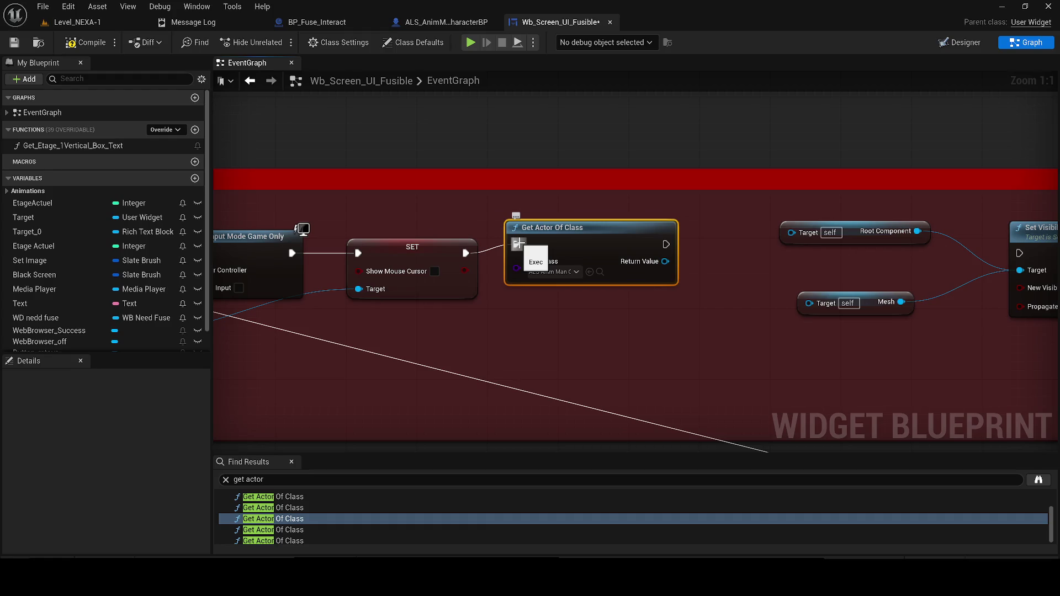
{"action": "left_click_drag", "start_coordinate": [561, 240], "coordinate": [552, 250]}
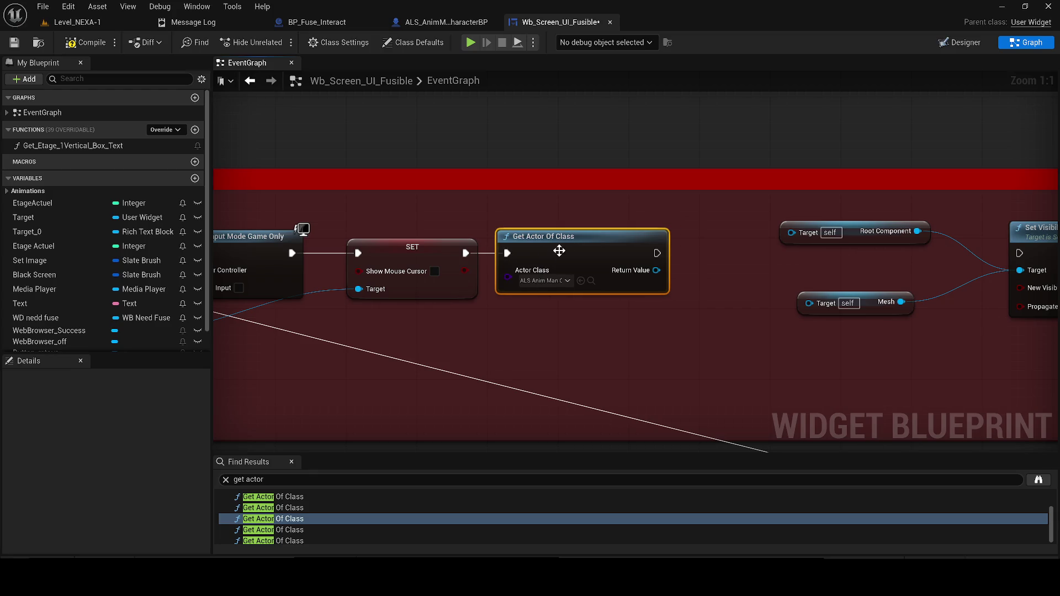
{"action": "mouse_move", "coordinate": [657, 270]}
{"action": "left_mouse_down"}
{"action": "mouse_move", "coordinate": [826, 310]}
{"action": "mouse_move", "coordinate": [809, 302]}
{"action": "left_mouse_up"}
{"action": "left_click_drag", "start_coordinate": [657, 270], "coordinate": [791, 231]}
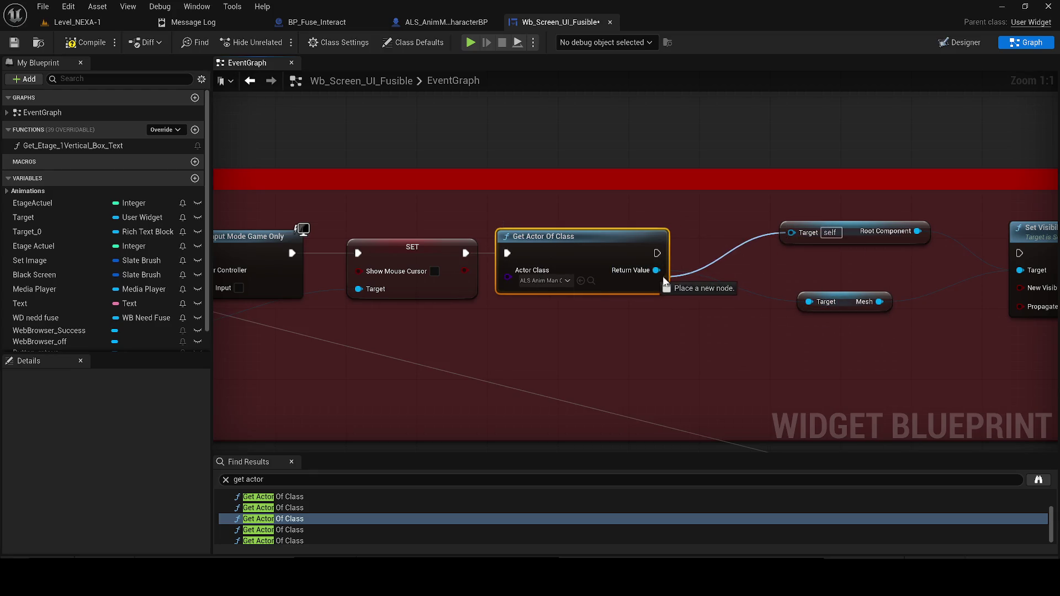
{"action": "mouse_move", "coordinate": [655, 253]}
{"action": "left_mouse_down"}
{"action": "mouse_move", "coordinate": [1029, 253]}
{"action": "mouse_move", "coordinate": [1020, 253]}
{"action": "left_mouse_up"}
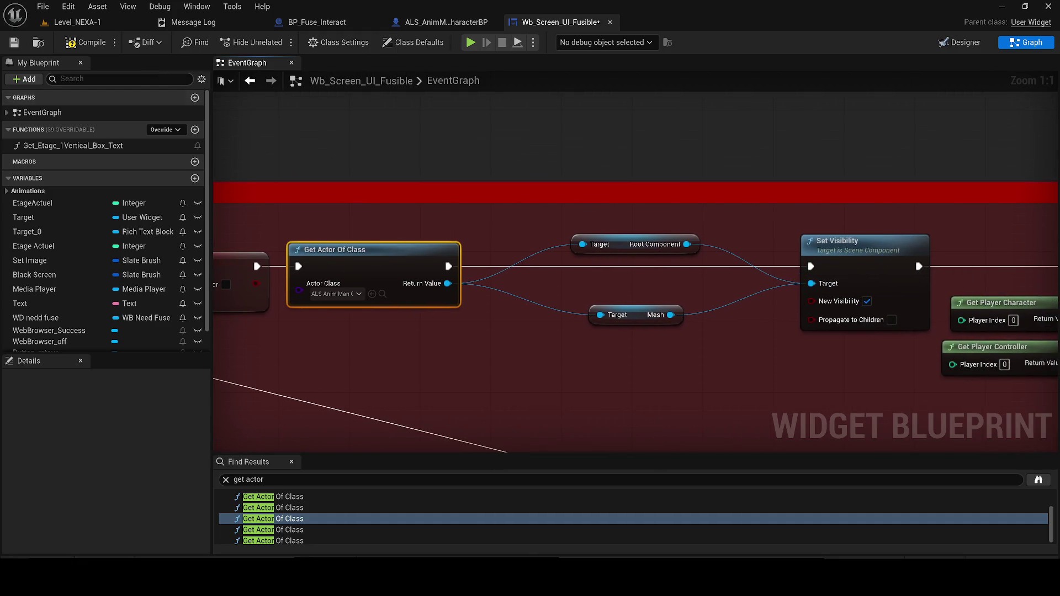
{"action": "left_click", "coordinate": [84, 42]}
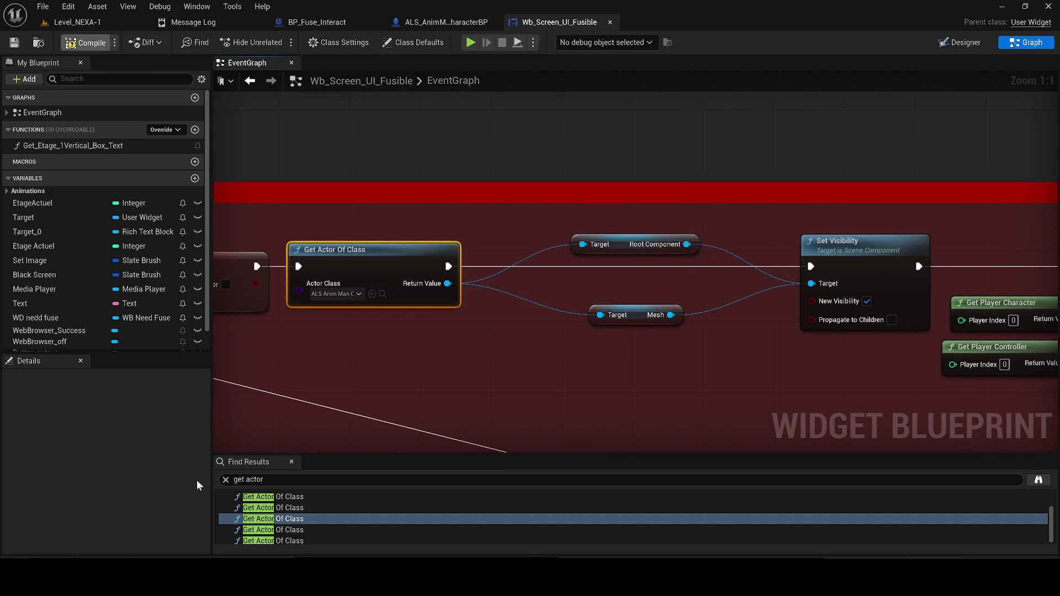
Fix the erroring Mesh node's Target with the found character, recompile, and playtest Level_NEXA-1.
{"action": "left_click", "coordinate": [288, 491]}
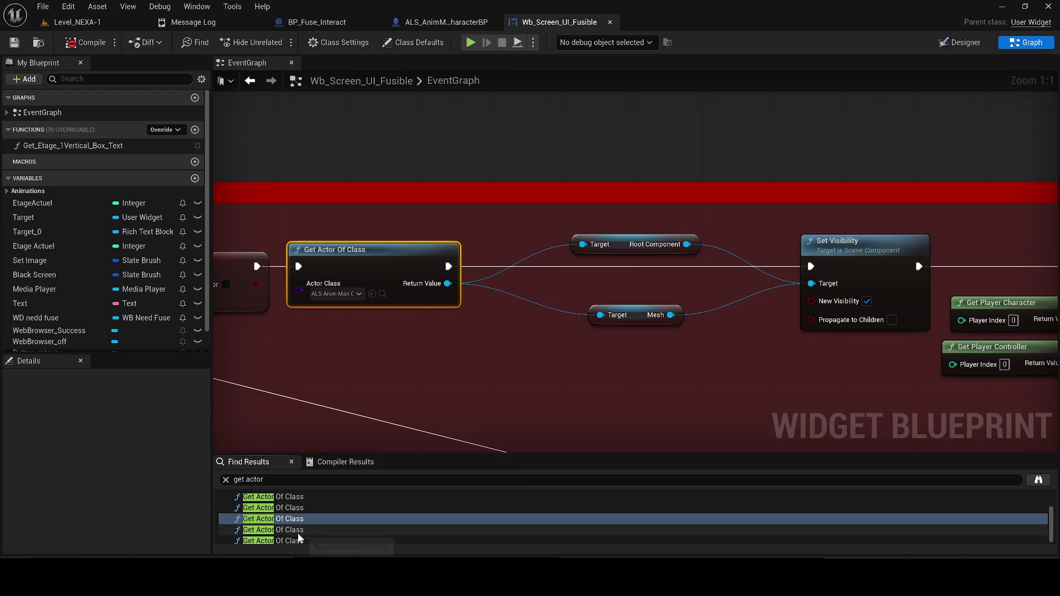
{"action": "left_click", "coordinate": [298, 531]}
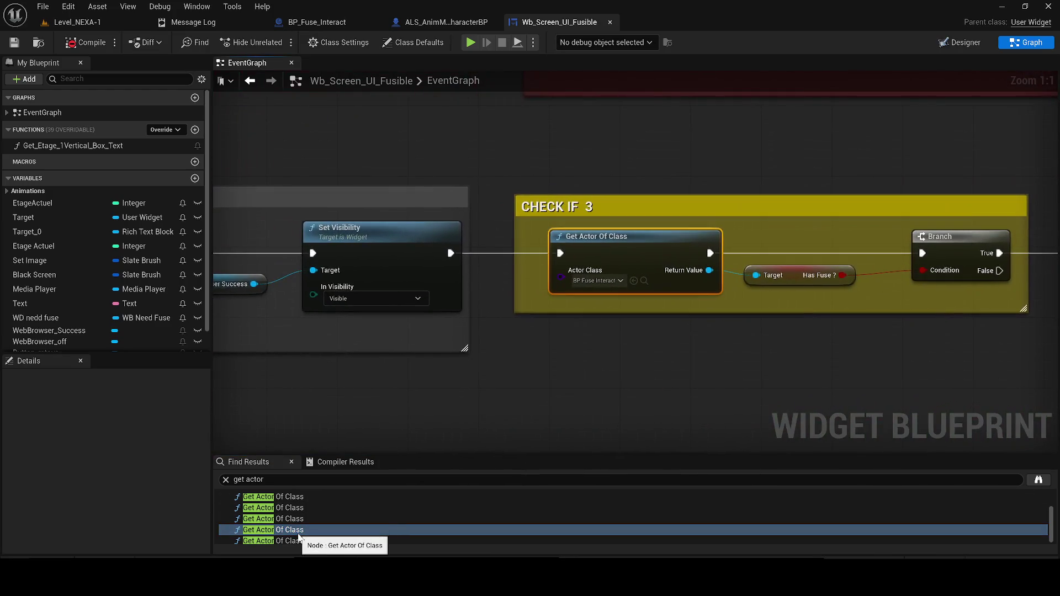
{"action": "left_click", "coordinate": [269, 540]}
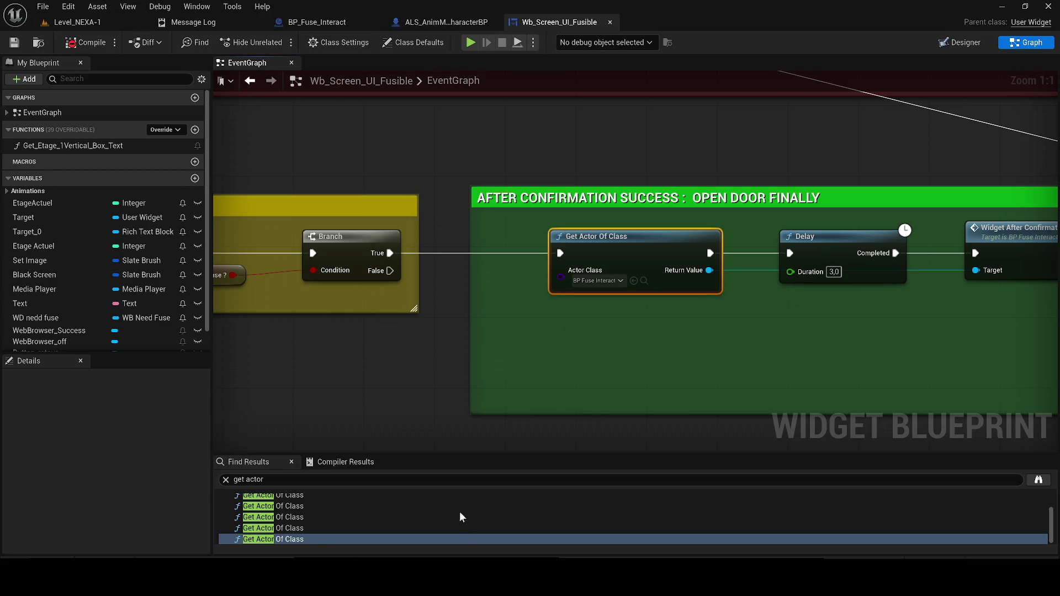
{"action": "left_click", "coordinate": [310, 461]}
{"action": "left_click", "coordinate": [309, 491]}
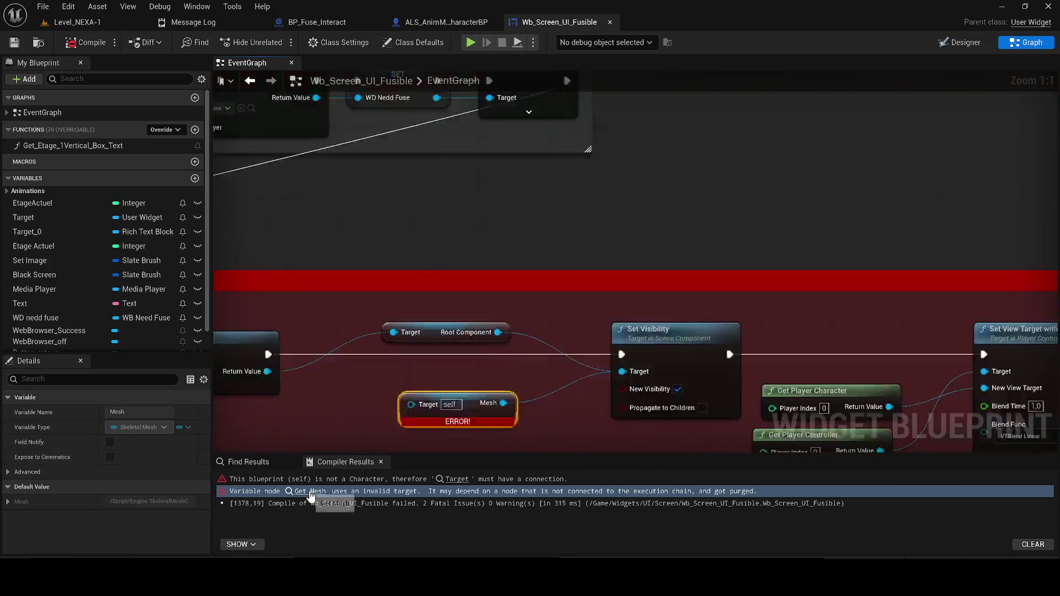
{"action": "left_click_drag", "start_coordinate": [588, 256], "coordinate": [444, 223]}
{"action": "left_click", "coordinate": [82, 43]}
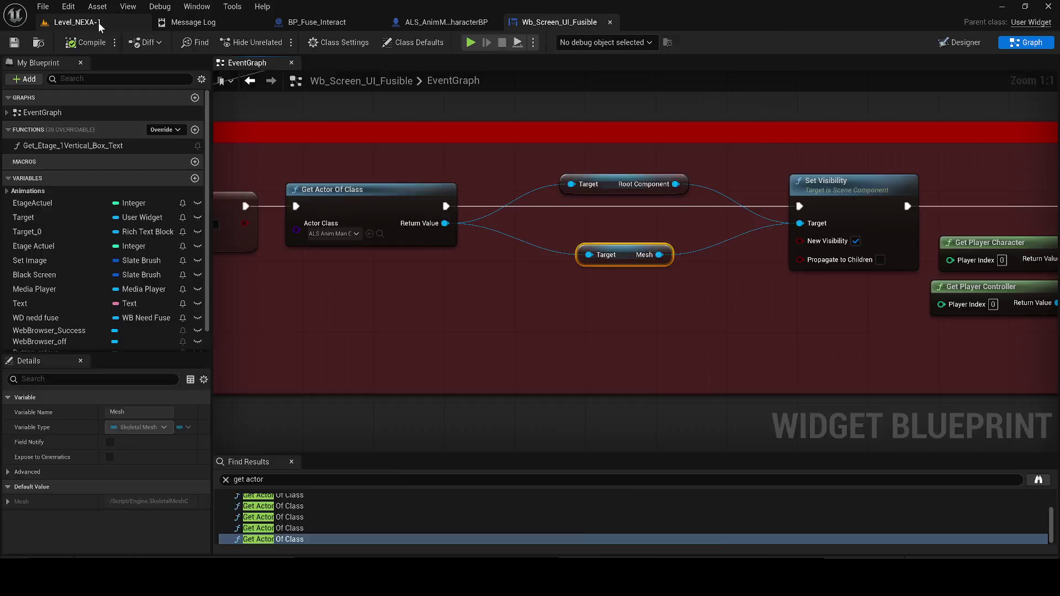
{"action": "left_click", "coordinate": [77, 22]}
{"action": "key", "text": "alt+p"}
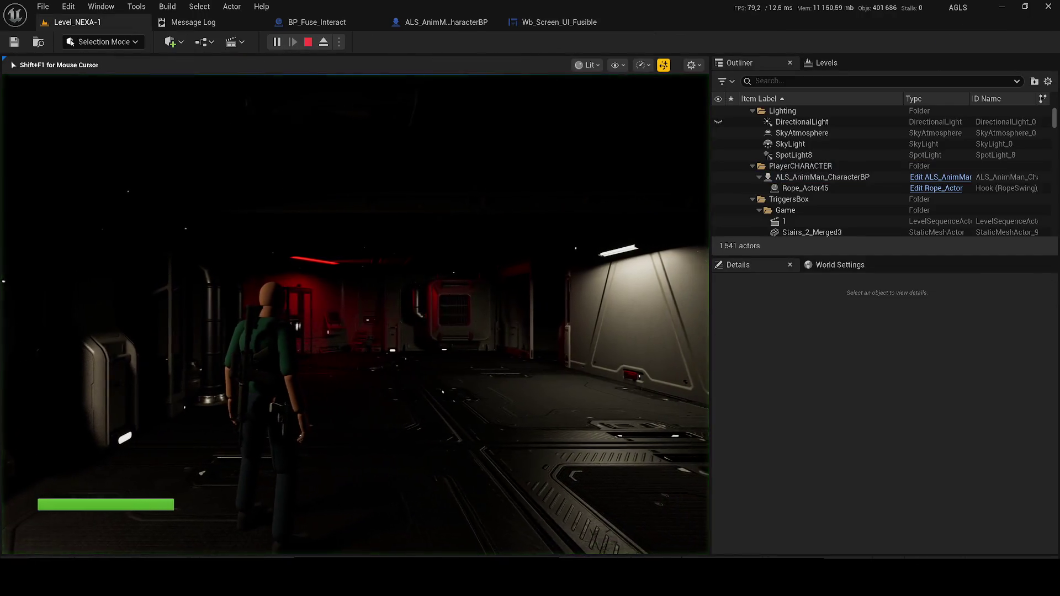
Walk through the red-lit room, interact with the wall terminal to show ACCÈS REFUSÉ, then stop playing.
{"action": "key", "text": "w"}
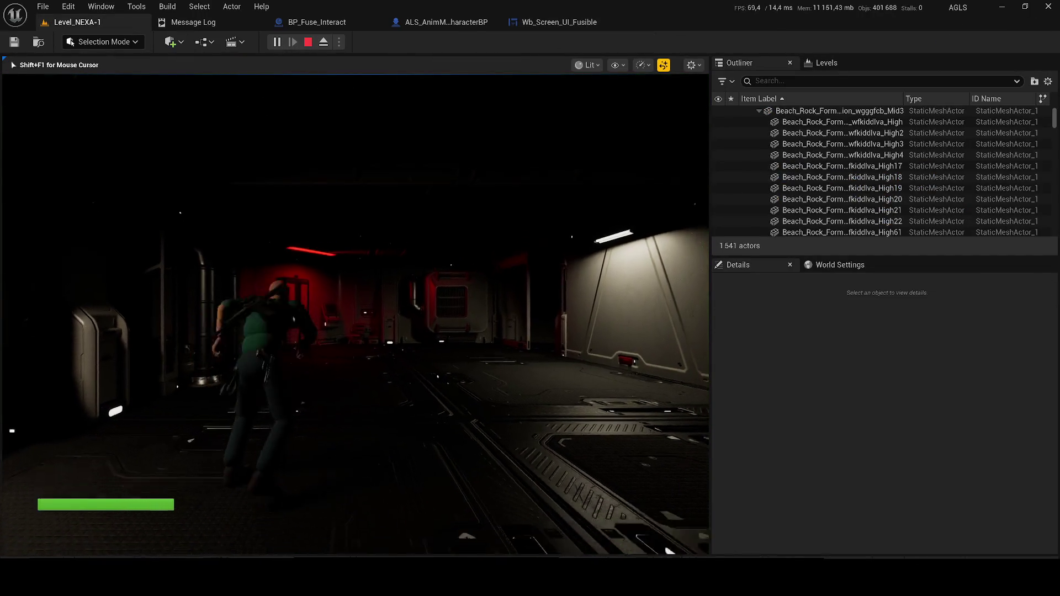
{"action": "key", "text": "w"}
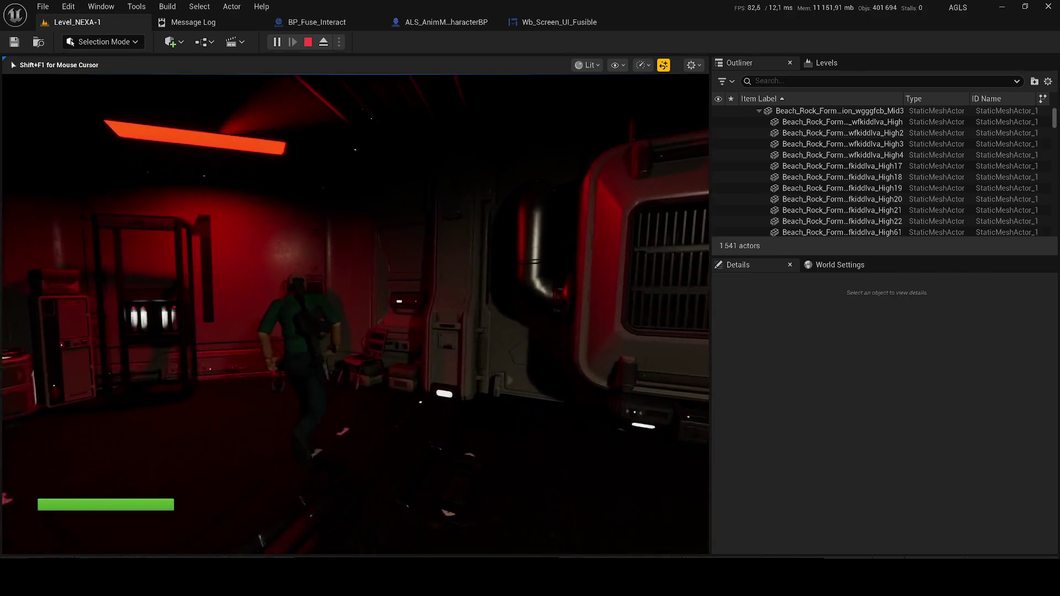
{"action": "key", "text": "w"}
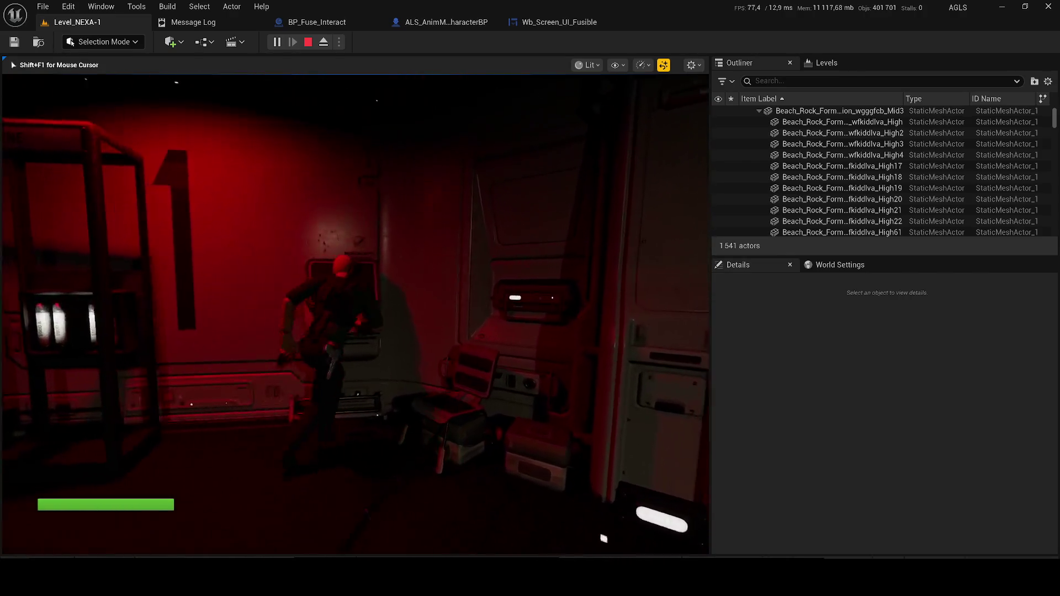
{"action": "key", "text": "e"}
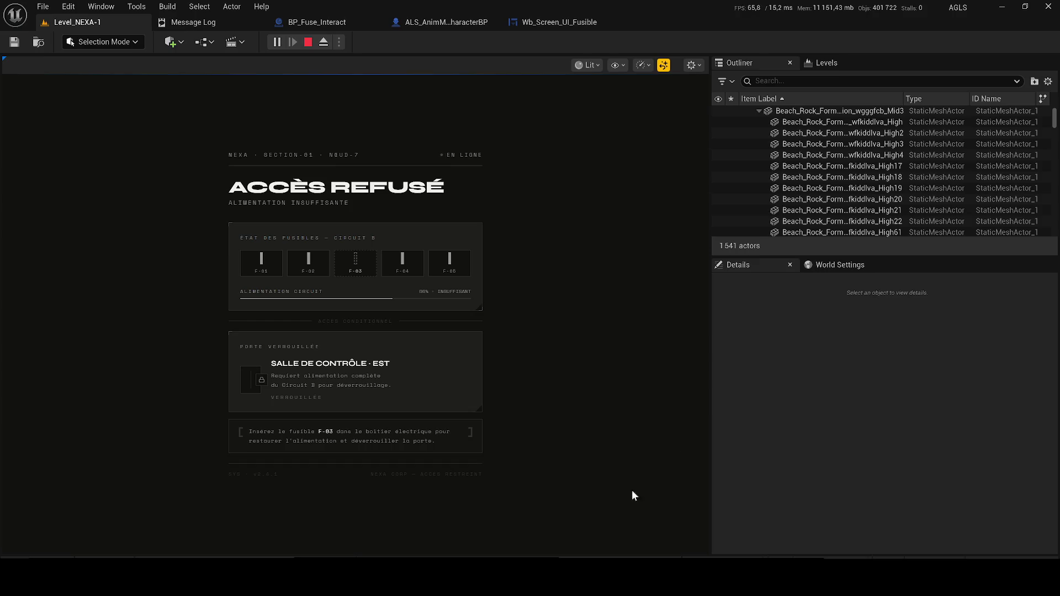
{"action": "key", "text": "Escape"}
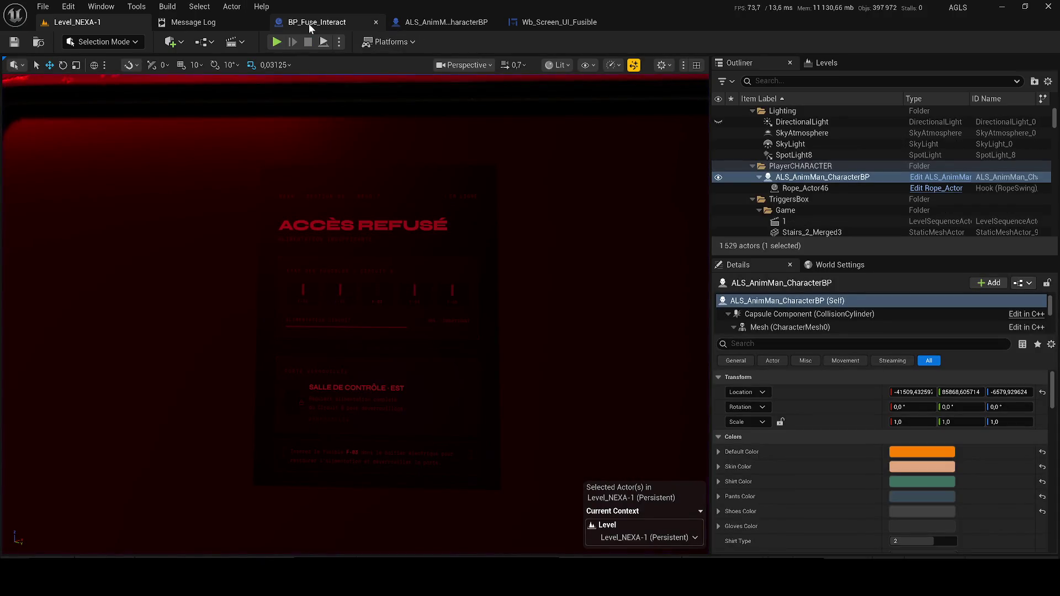
Inspect Web Browser_Success and Button_retour in Wb_Screen_UI_Fusible's Designer, then return to its Graph.
{"action": "left_click", "coordinate": [576, 21]}
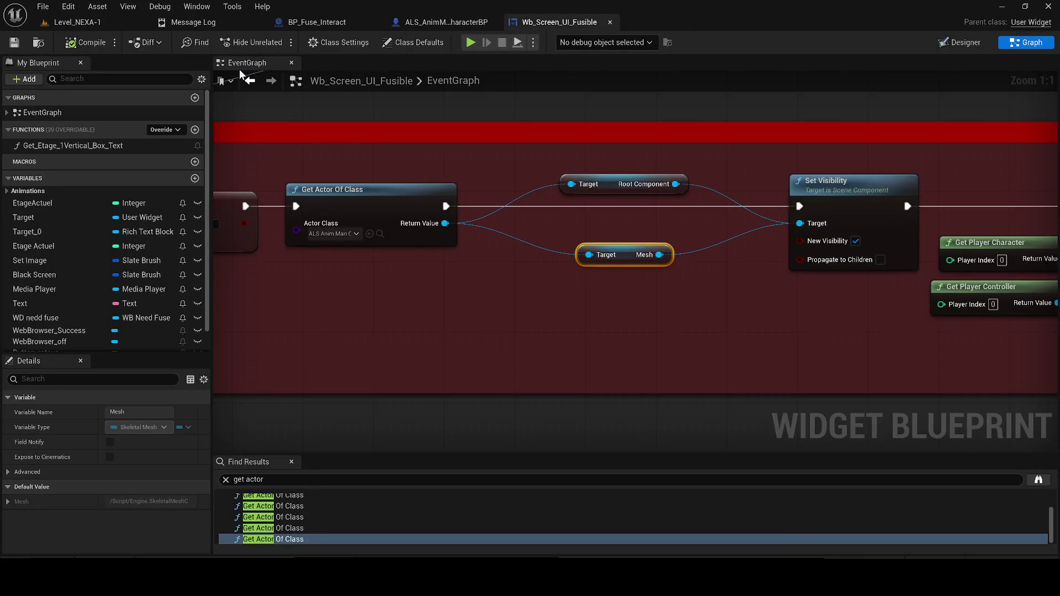
{"action": "left_click", "coordinate": [949, 42]}
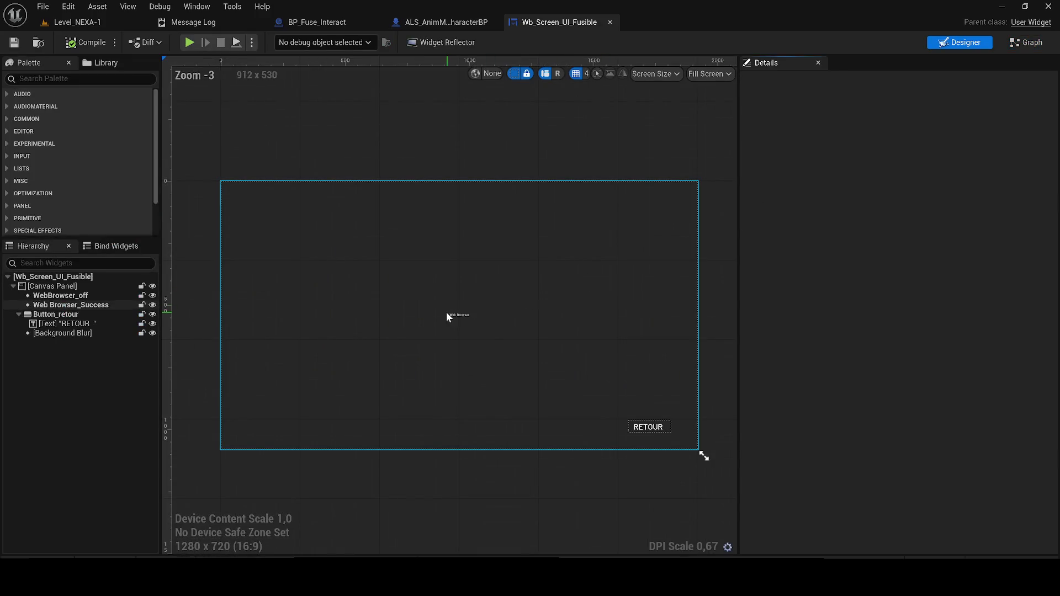
{"action": "left_click", "coordinate": [60, 305]}
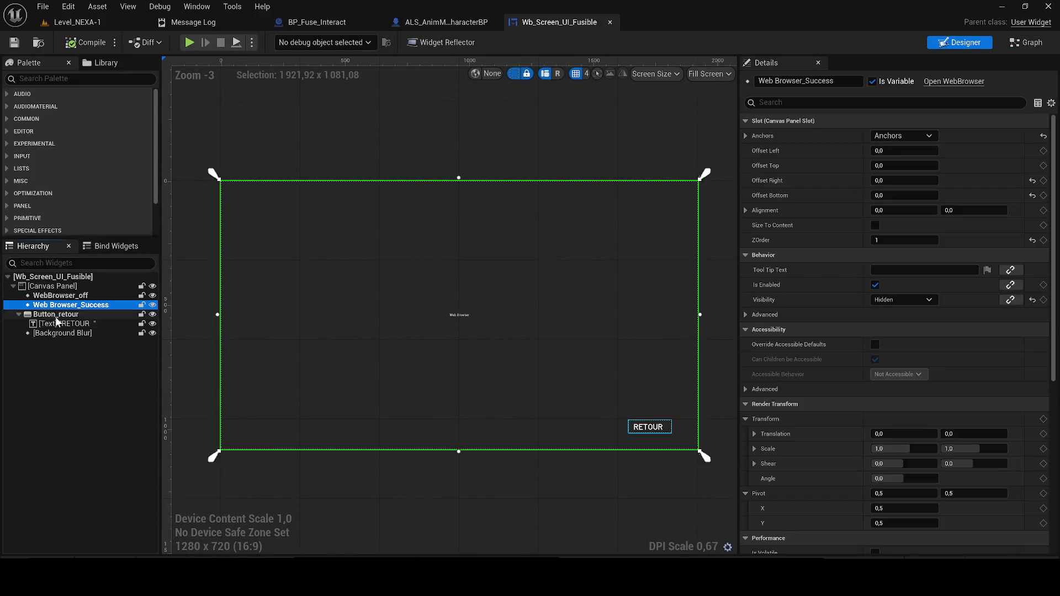
{"action": "left_click", "coordinate": [56, 316]}
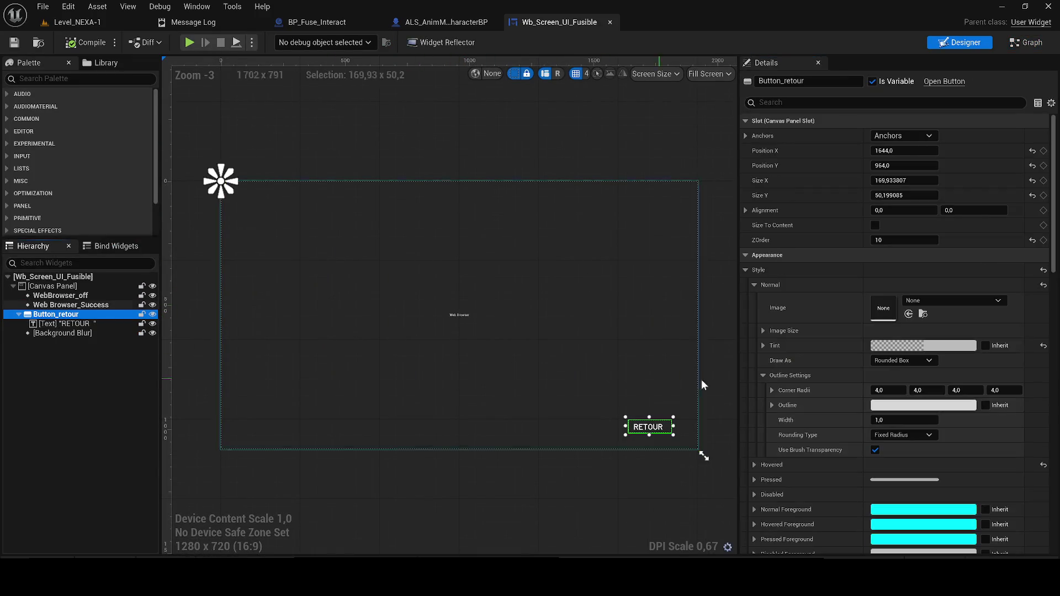
{"action": "left_click", "coordinate": [1027, 43]}
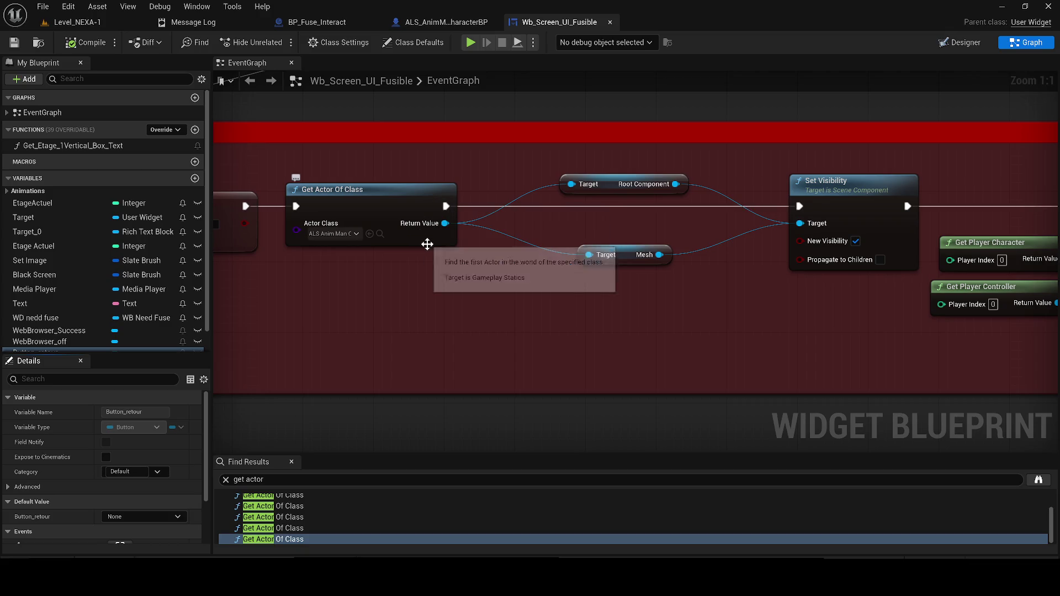
View the ALS_AnimMan_CharacterBP and BP_Fuse_Interact viewports, then return to the Level_NEXA-1 editor.
{"action": "left_click", "coordinate": [291, 461]}
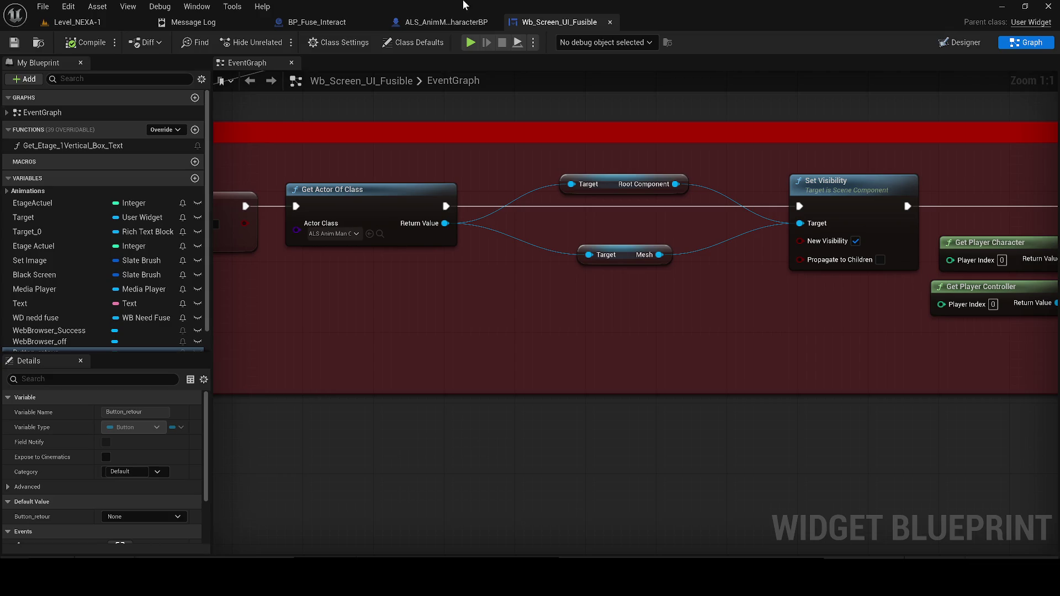
{"action": "left_click", "coordinate": [449, 22]}
{"action": "left_click", "coordinate": [214, 63]}
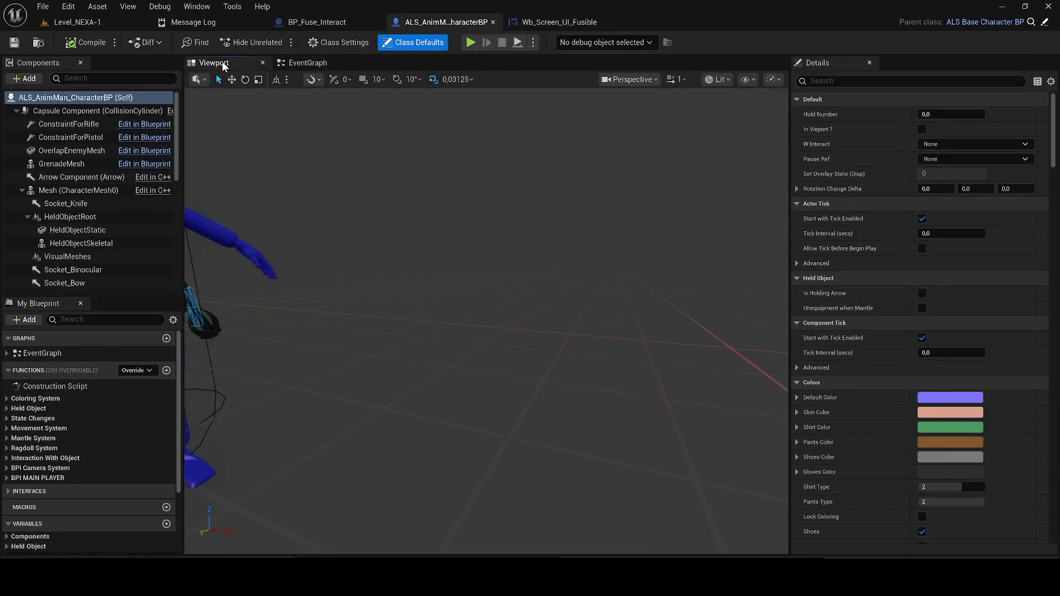
{"action": "left_click", "coordinate": [198, 23]}
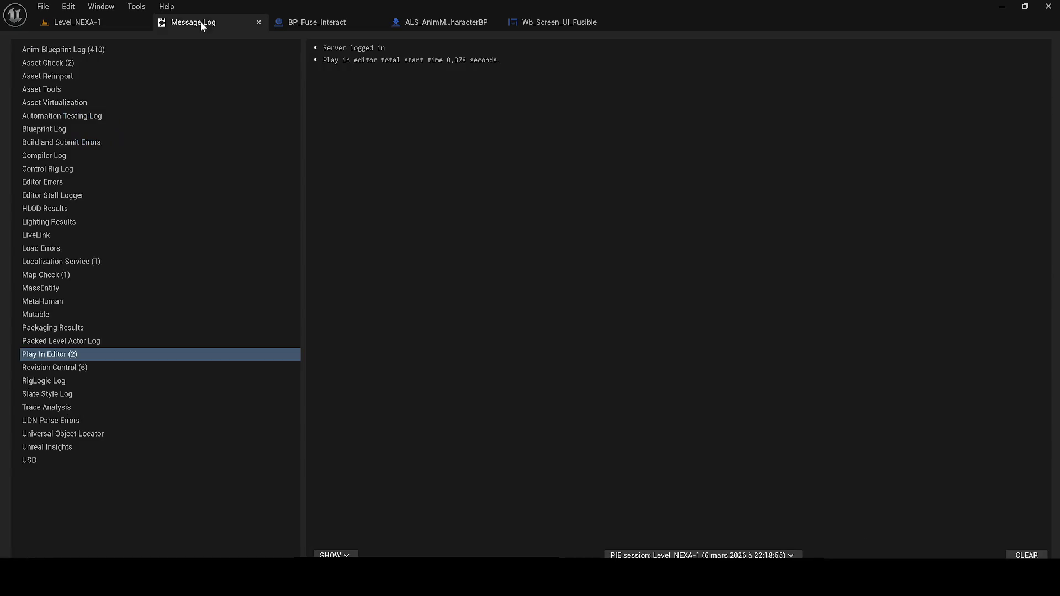
{"action": "left_click", "coordinate": [255, 22]}
{"action": "left_click", "coordinate": [227, 22]}
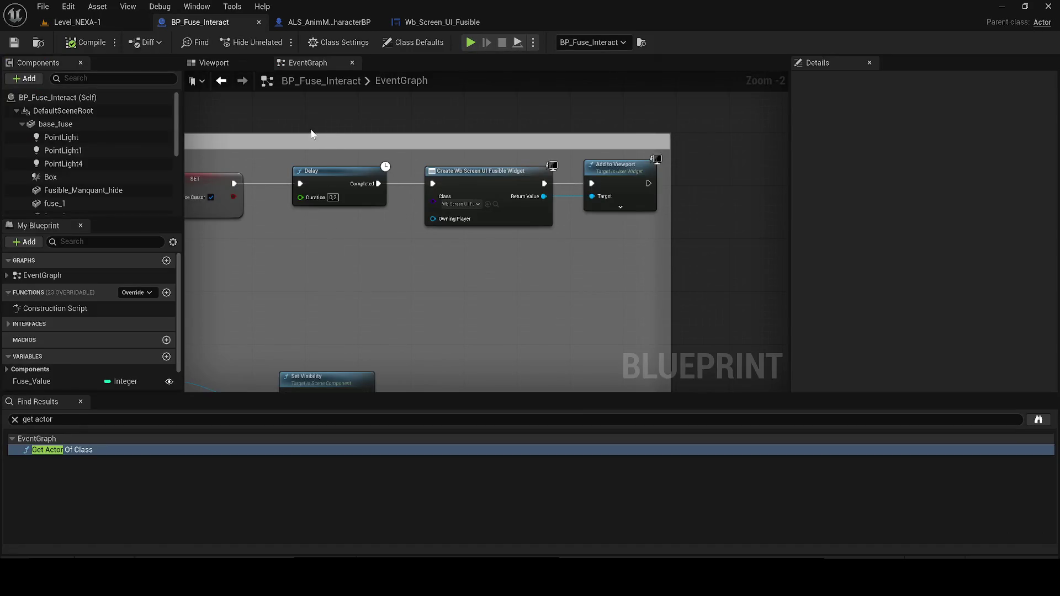
{"action": "left_click", "coordinate": [232, 62]}
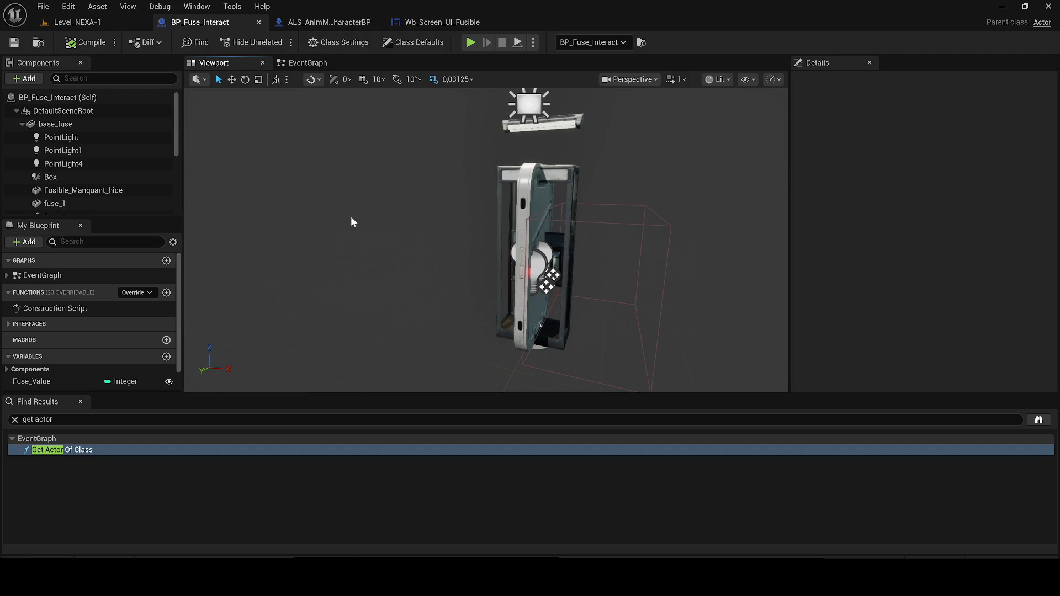
{"action": "left_click", "coordinate": [100, 23]}
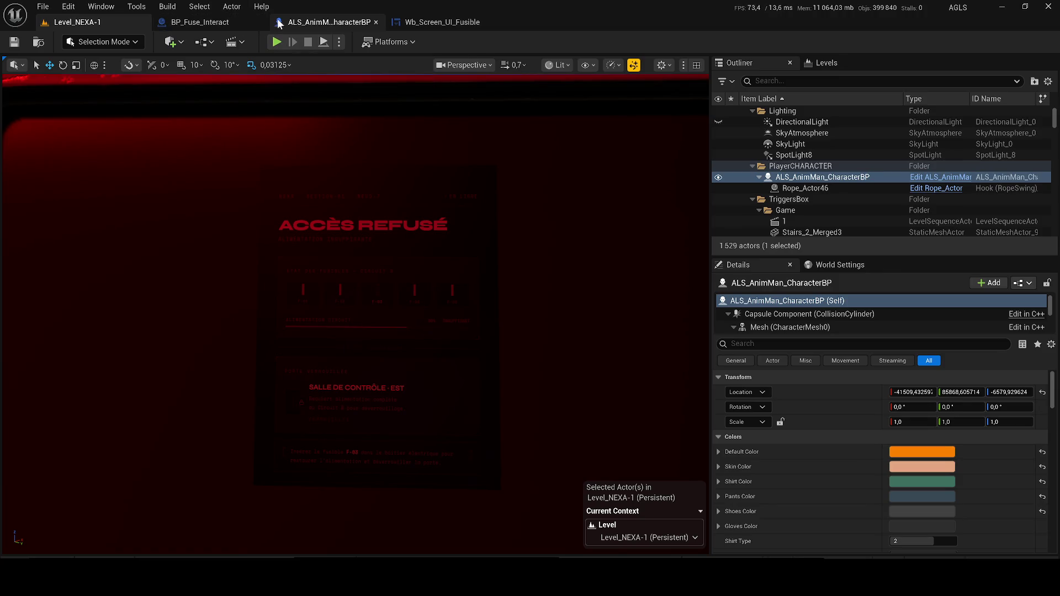
Edit Screen_Terminal_1 and pan its EventGraph to the Fuse Ok and Set View Target with Blend nodes.
{"action": "left_click", "coordinate": [407, 251]}
{"action": "key", "text": "f"}
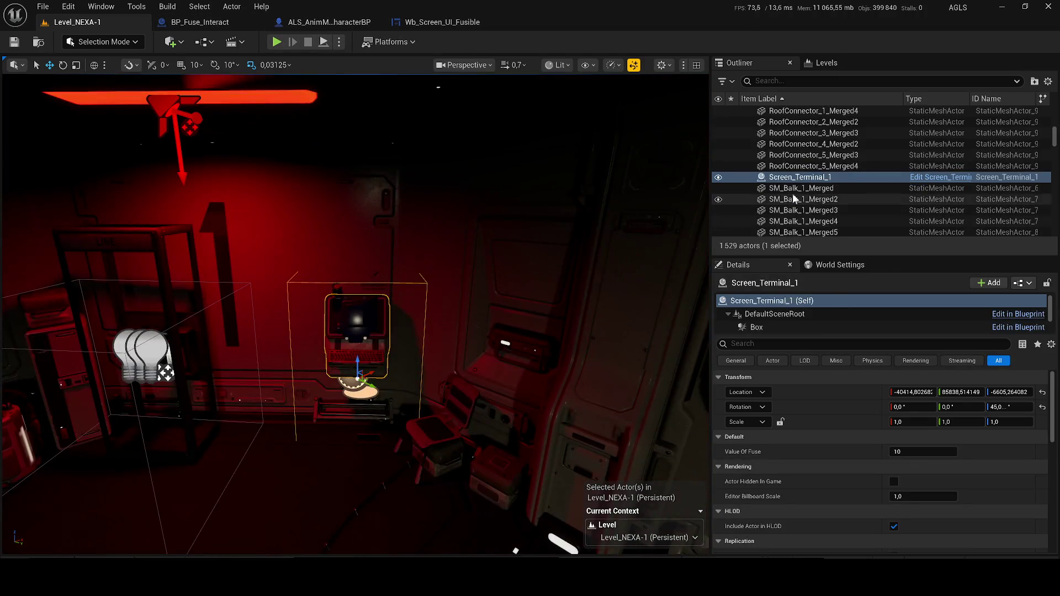
{"action": "left_click", "coordinate": [943, 181]}
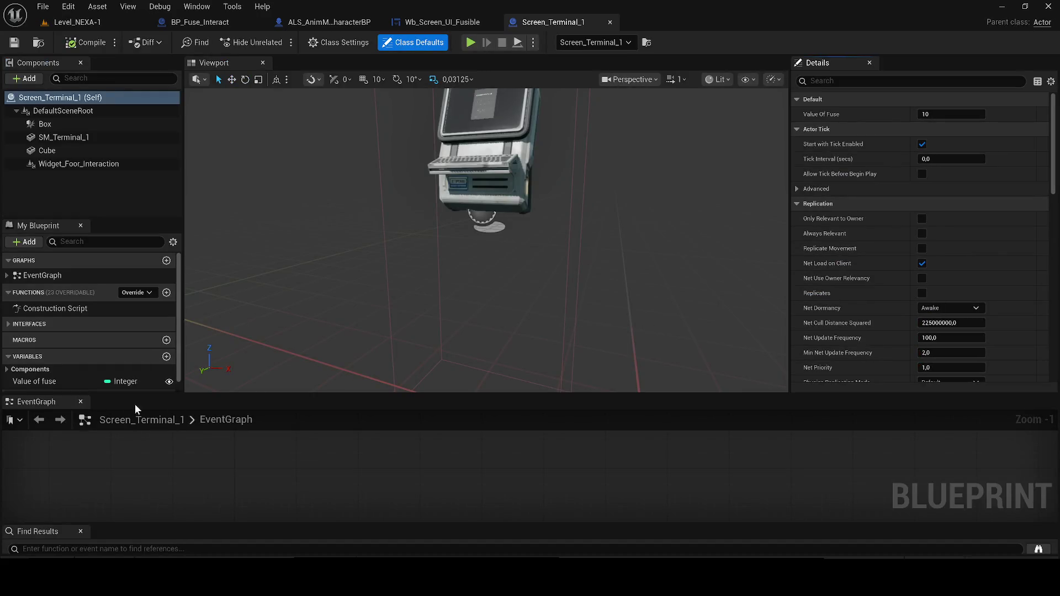
{"action": "left_click", "coordinate": [327, 64]}
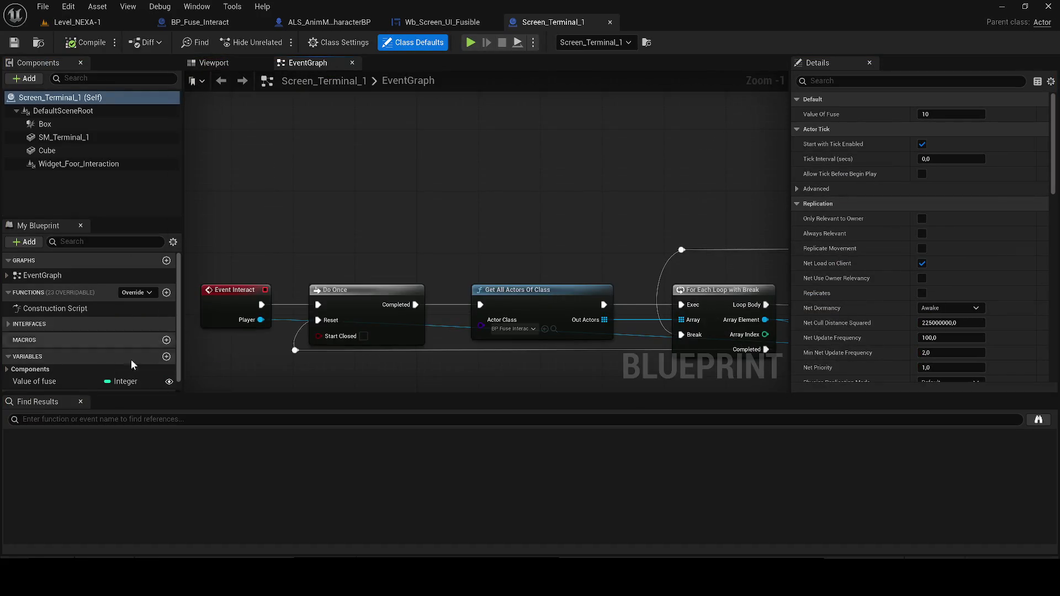
{"action": "left_click", "coordinate": [82, 399]}
{"action": "left_click_drag", "start_coordinate": [745, 387], "coordinate": [137, 386]}
{"action": "left_click_drag", "start_coordinate": [835, 161], "coordinate": [650, 146]}
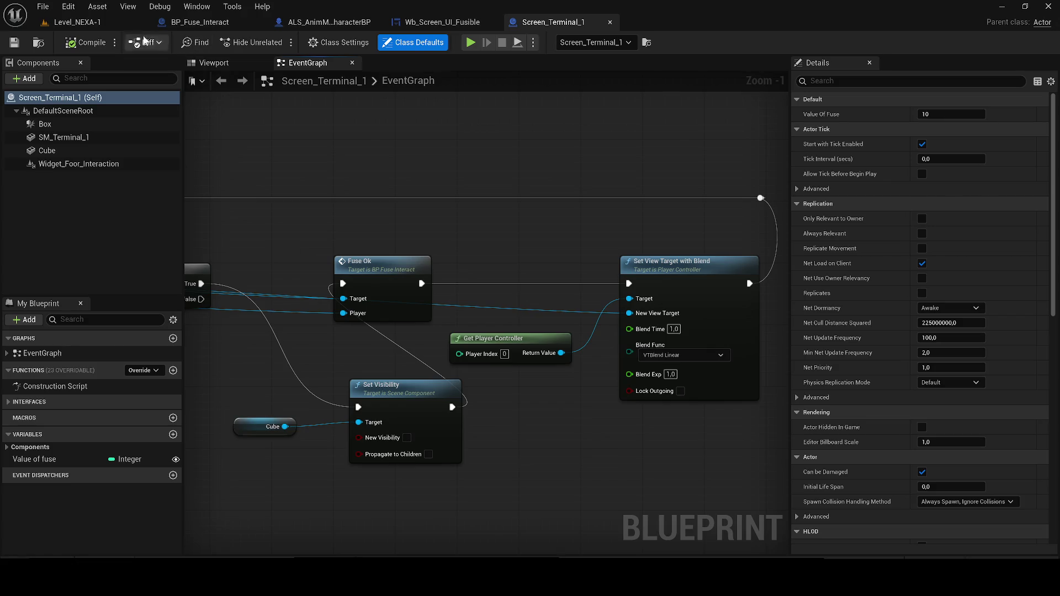
{"action": "left_click", "coordinate": [77, 22]}
Playtest the level, reach the terminal showing Accès autorisé for fuse F-03, then close it with RETOUR.
{"action": "key", "text": "alt+p"}
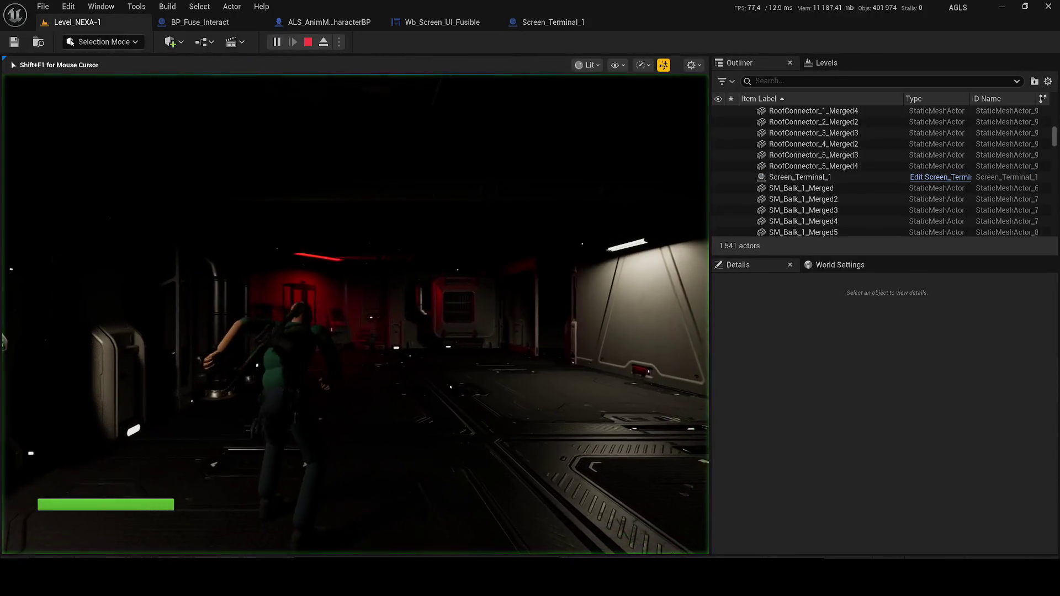
{"action": "key", "text": "w"}
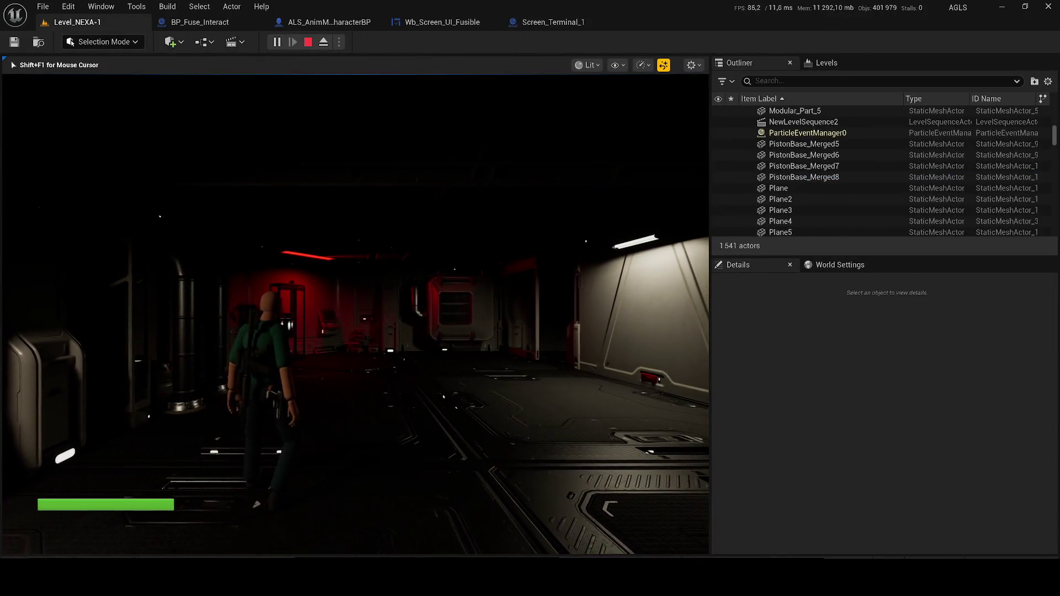
{"action": "key", "text": "w"}
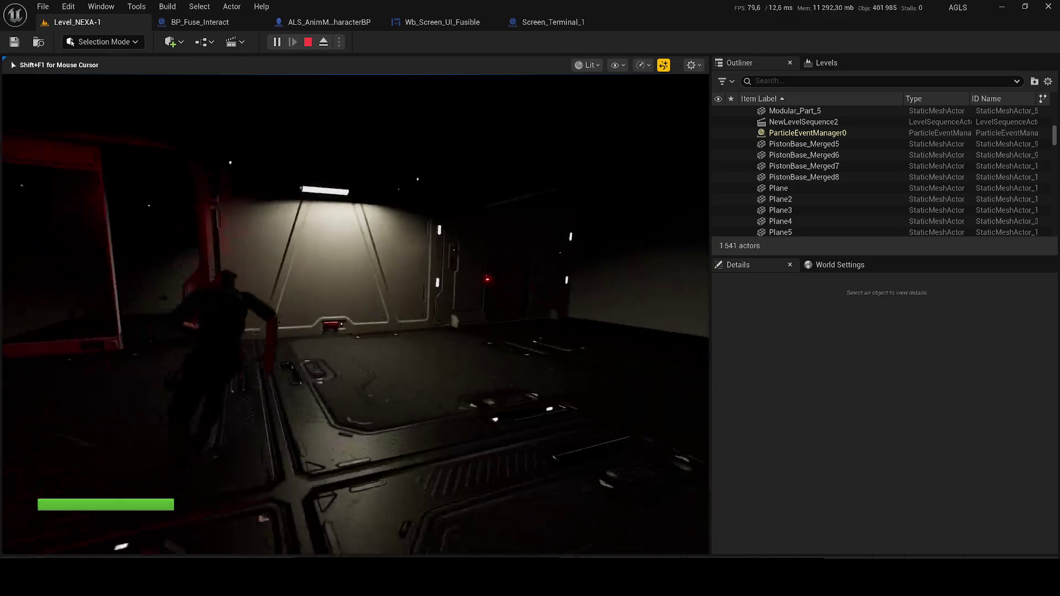
{"action": "key", "text": "w"}
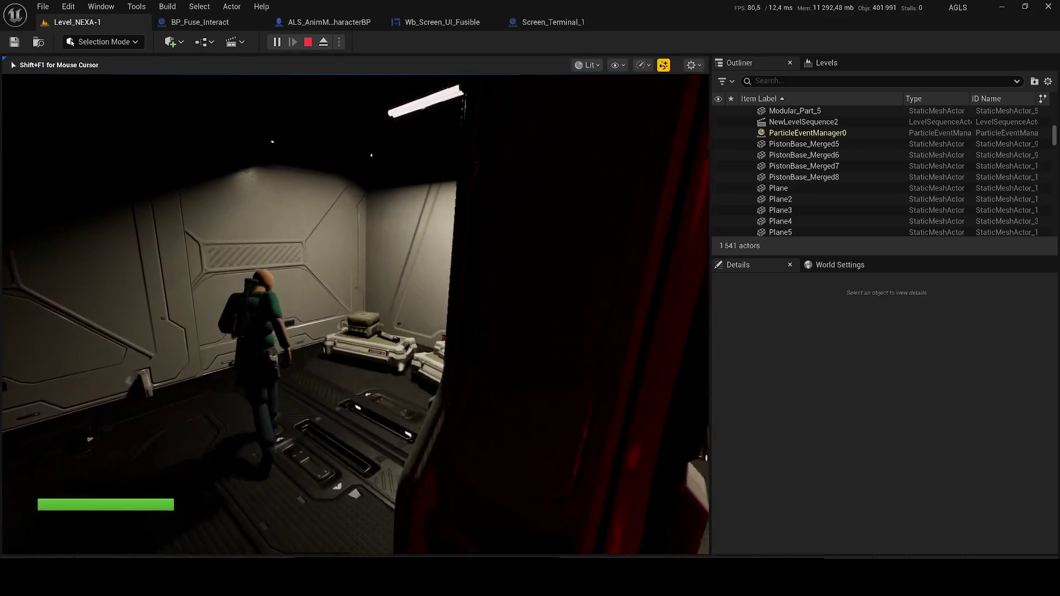
{"action": "key", "text": "w"}
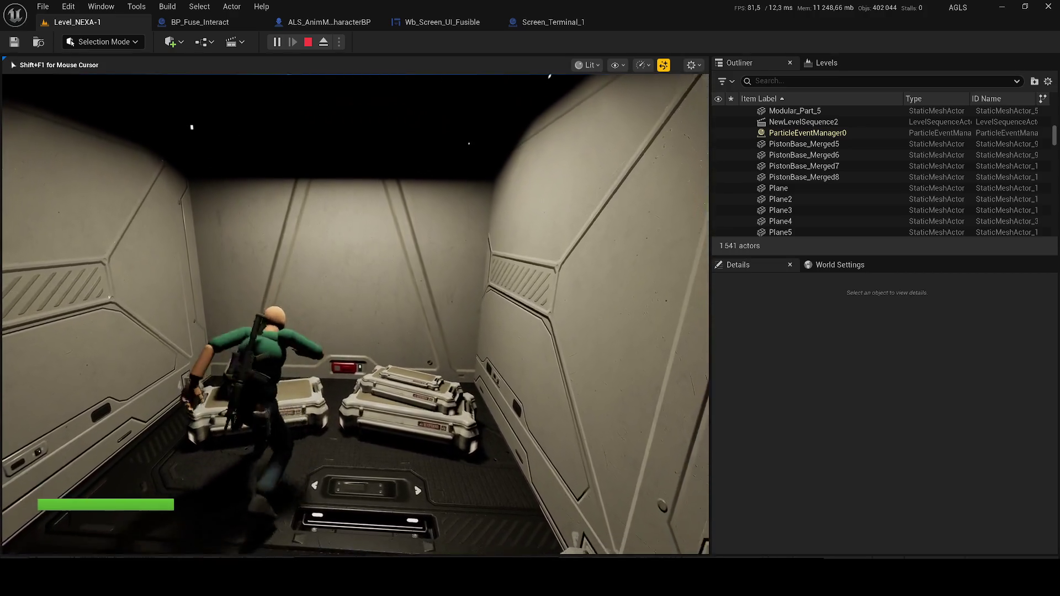
{"action": "key", "text": "w"}
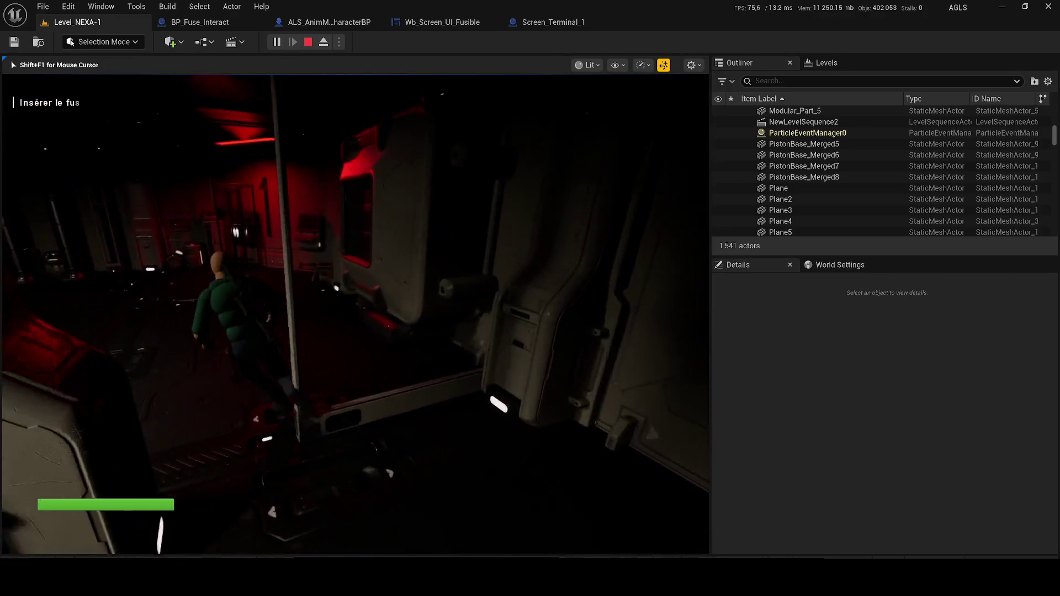
{"action": "key", "text": "w"}
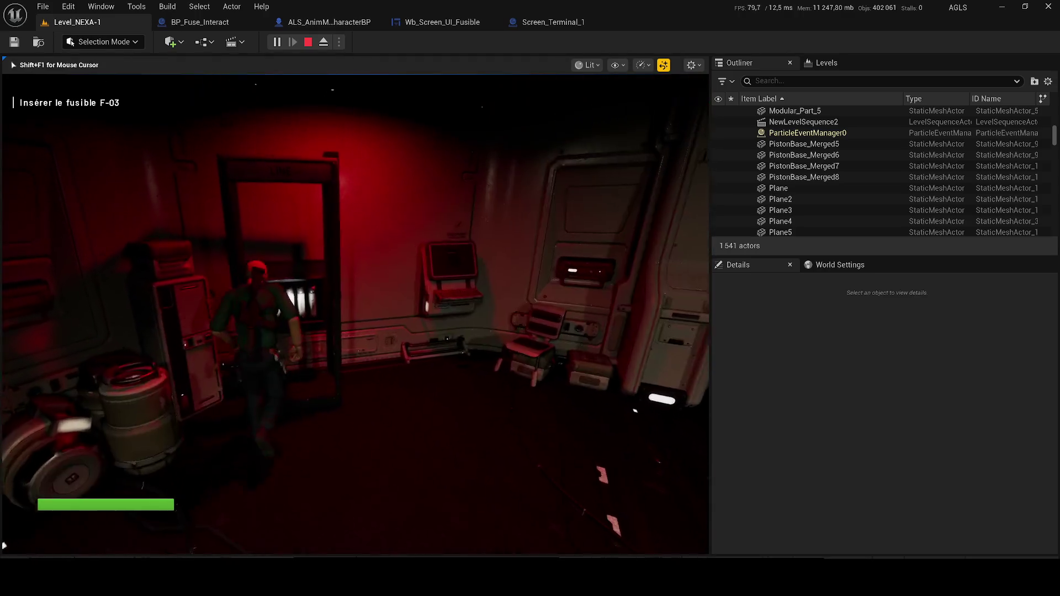
{"action": "key", "text": "w"}
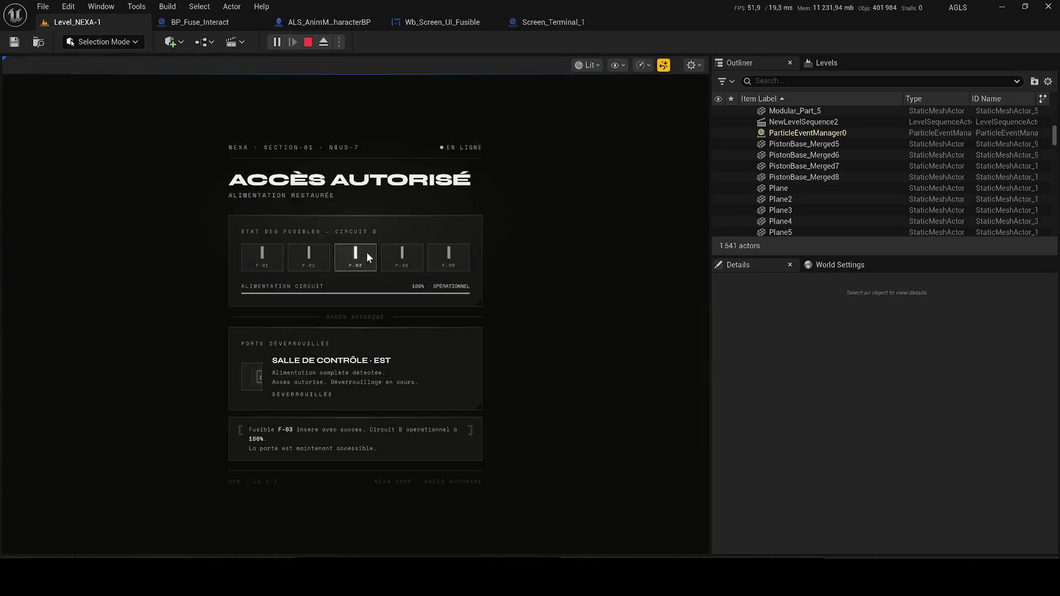
{"action": "mouse_move", "coordinate": [712, 393]}
{"action": "left_mouse_down"}
{"action": "mouse_move", "coordinate": [842, 376]}
{"action": "mouse_move", "coordinate": [823, 398]}
{"action": "left_mouse_up"}
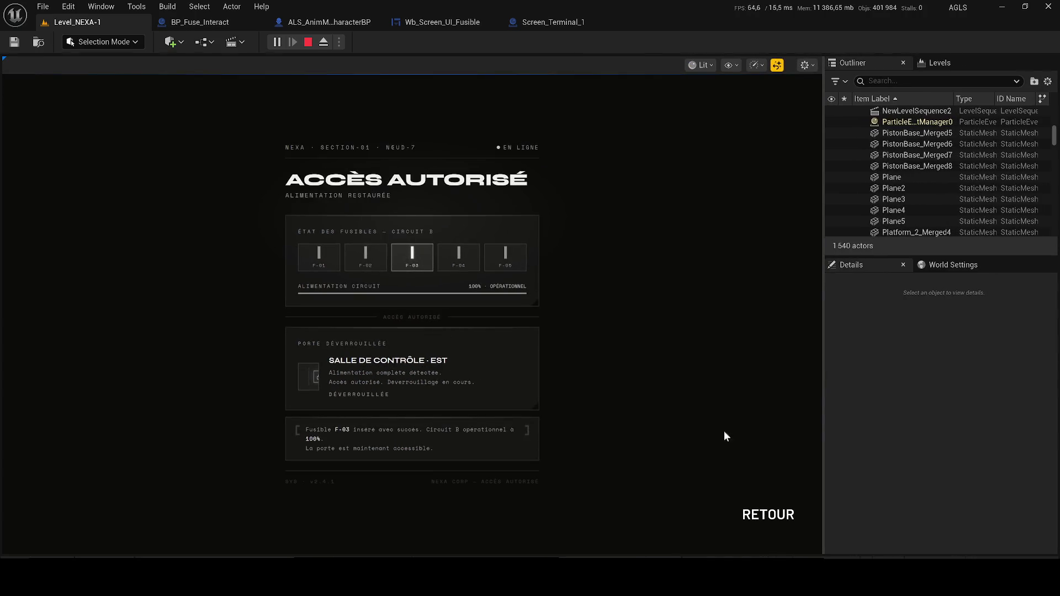
{"action": "left_click", "coordinate": [767, 515]}
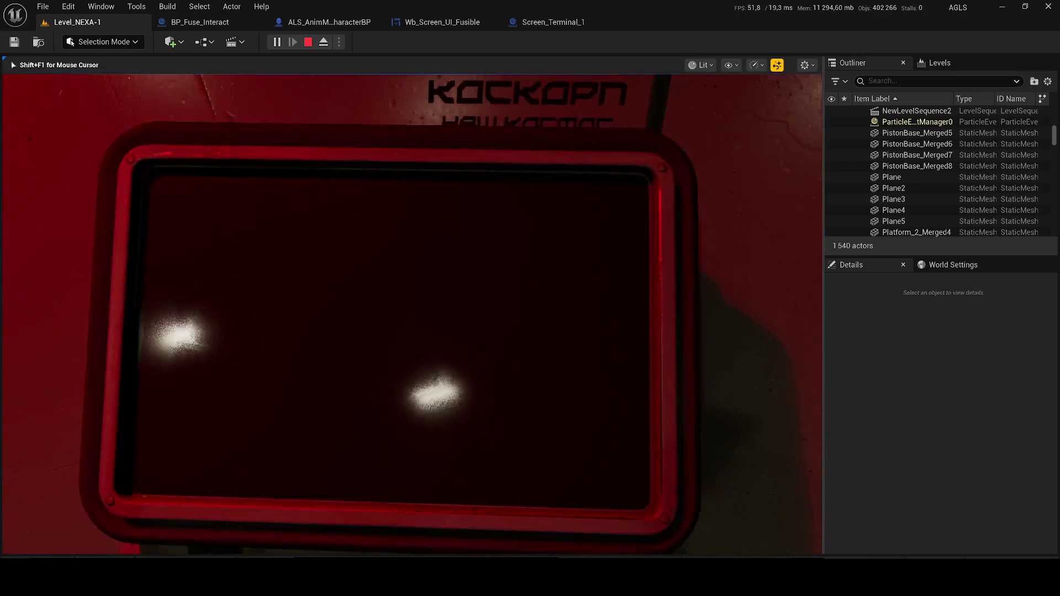
Walk the character to the hangar, back through the red room, and along the grey corridor wall.
{"action": "key", "text": "w"}
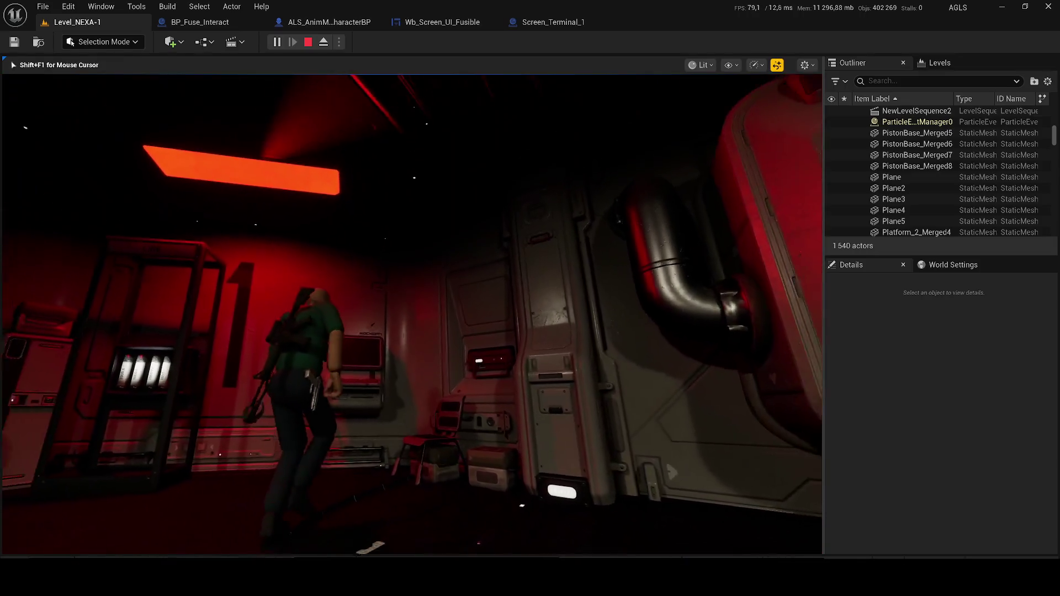
{"action": "key", "text": "w"}
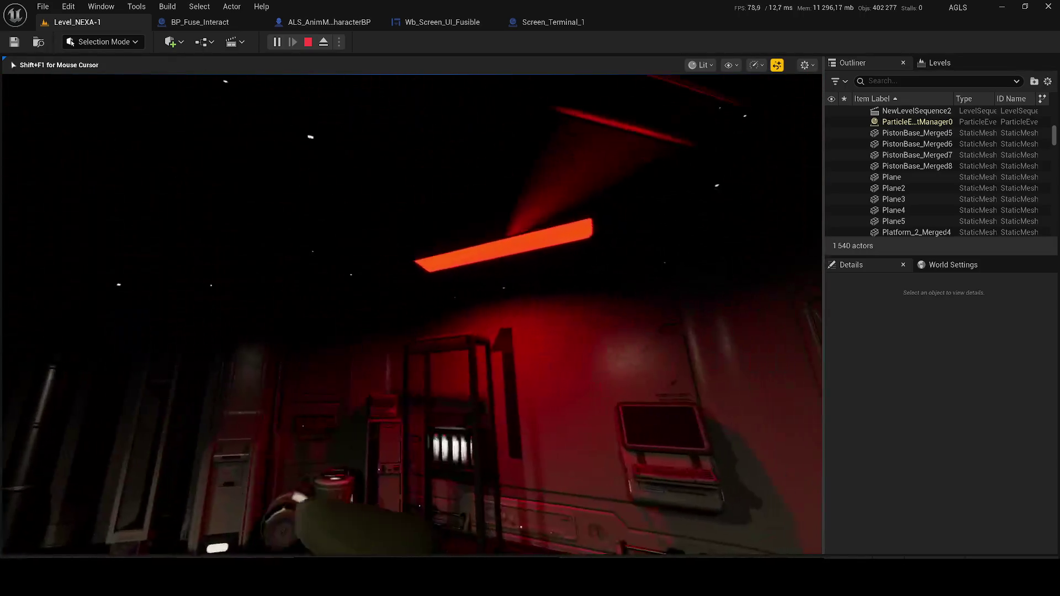
{"action": "key", "text": "w"}
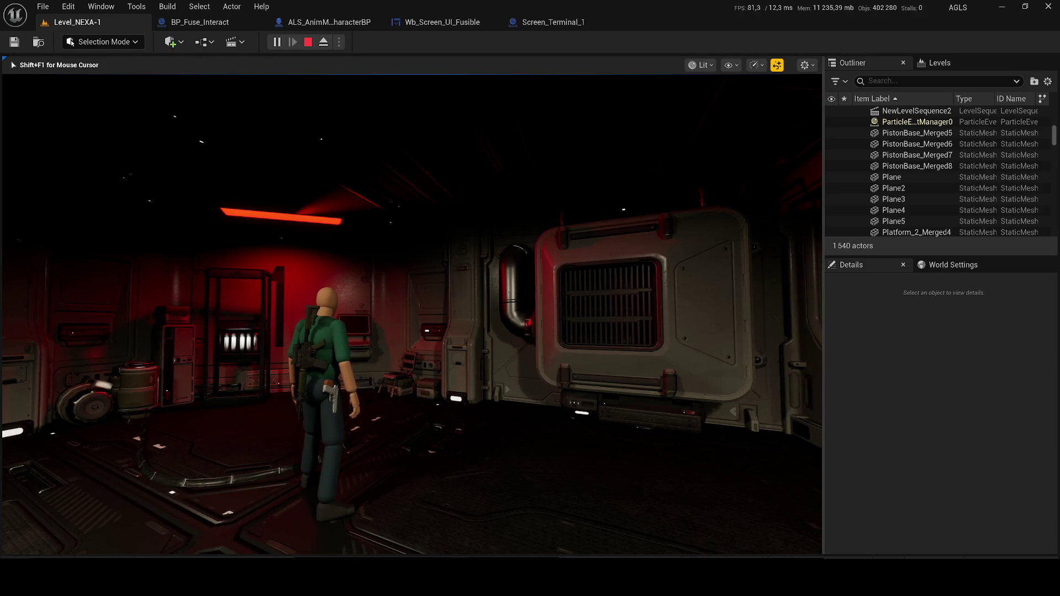
{"action": "key", "text": "w"}
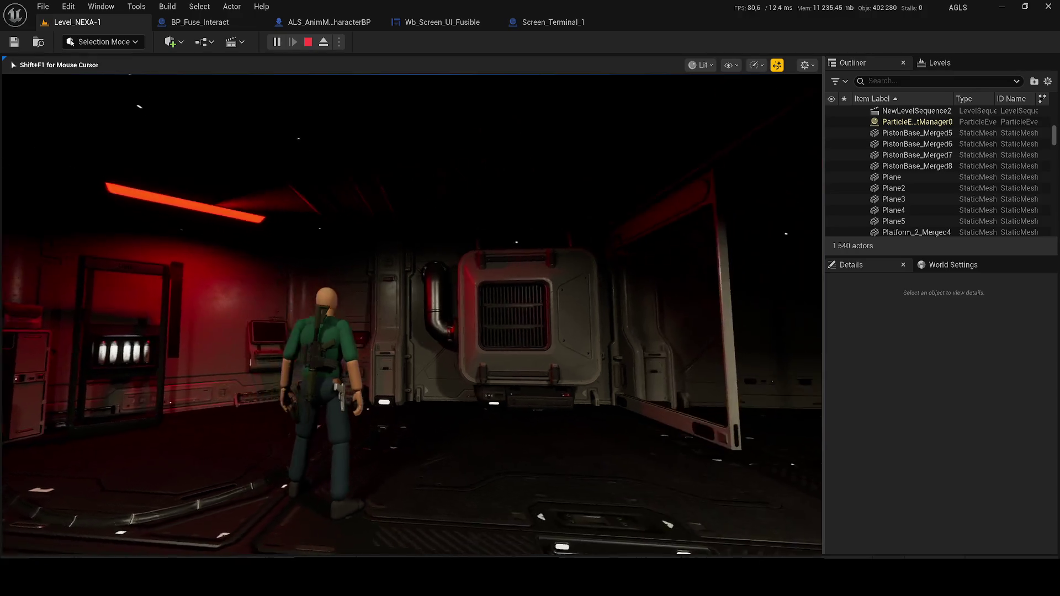
{"action": "key", "text": "w"}
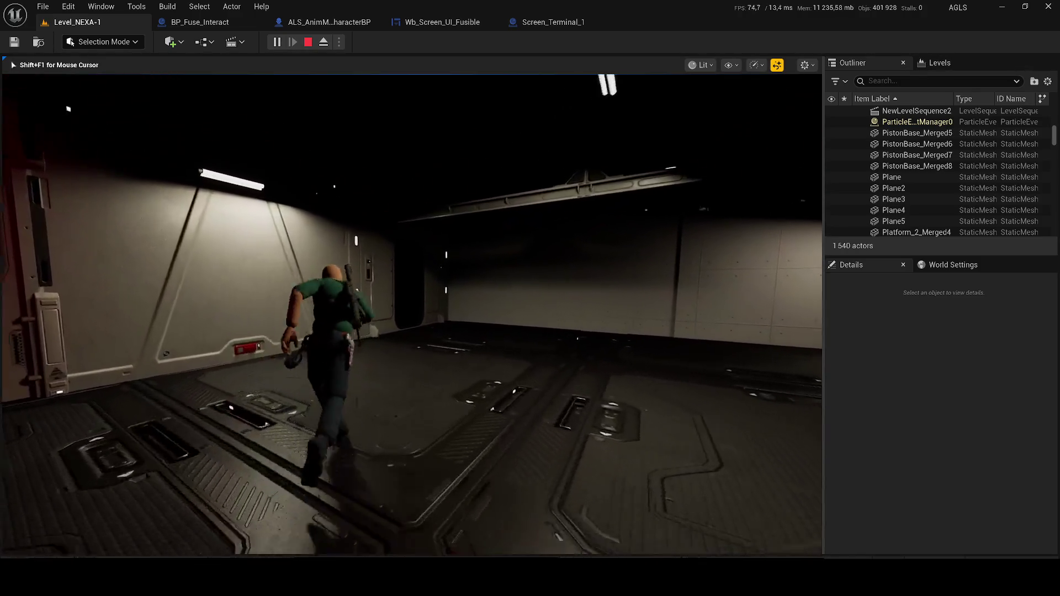
{"action": "key", "text": "w"}
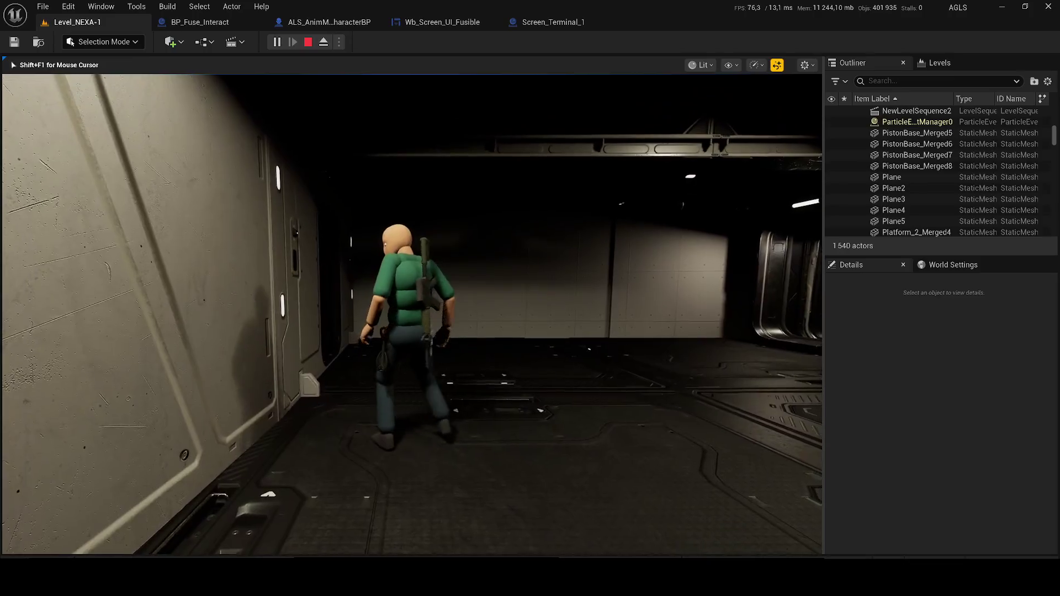
{"action": "key", "text": "w"}
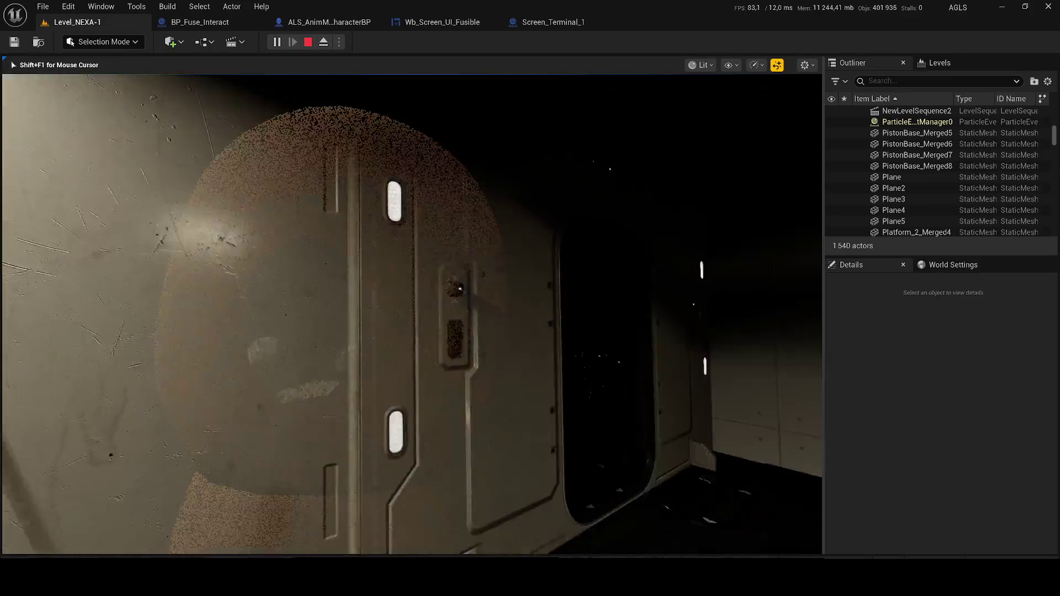
{"action": "key", "text": "w"}
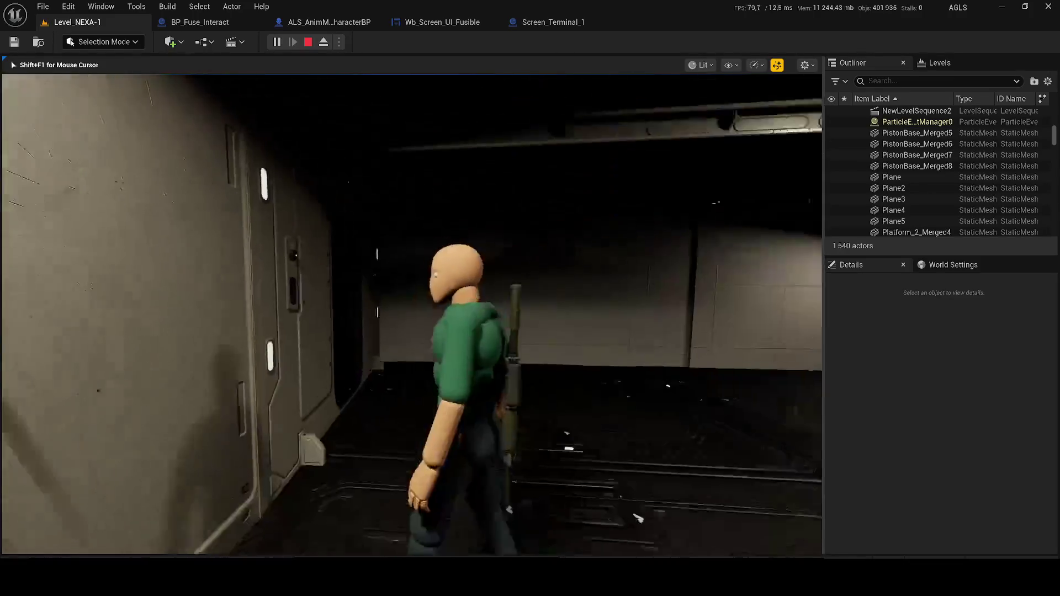
{"action": "key", "text": "w"}
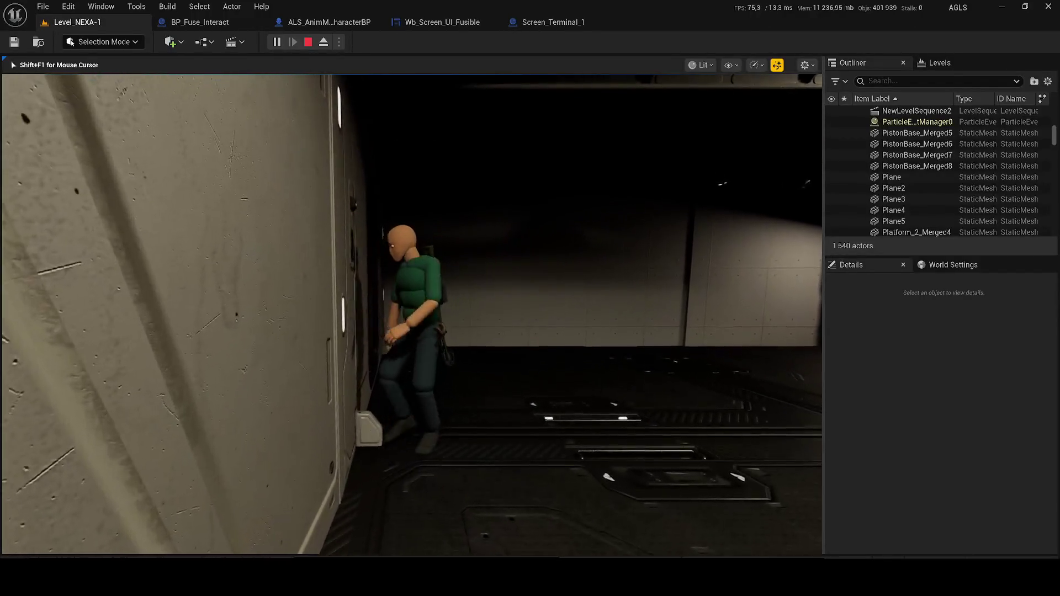
{"action": "key", "text": "w"}
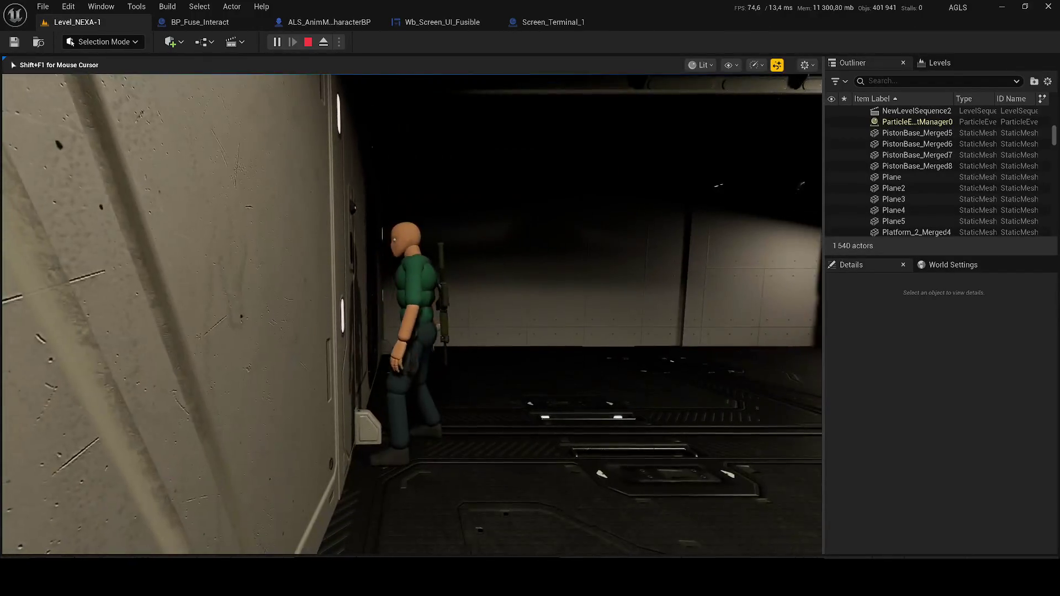
Return the character to the red room, stop the playtest, and turn the editor view toward the terminal.
{"action": "key", "text": "s"}
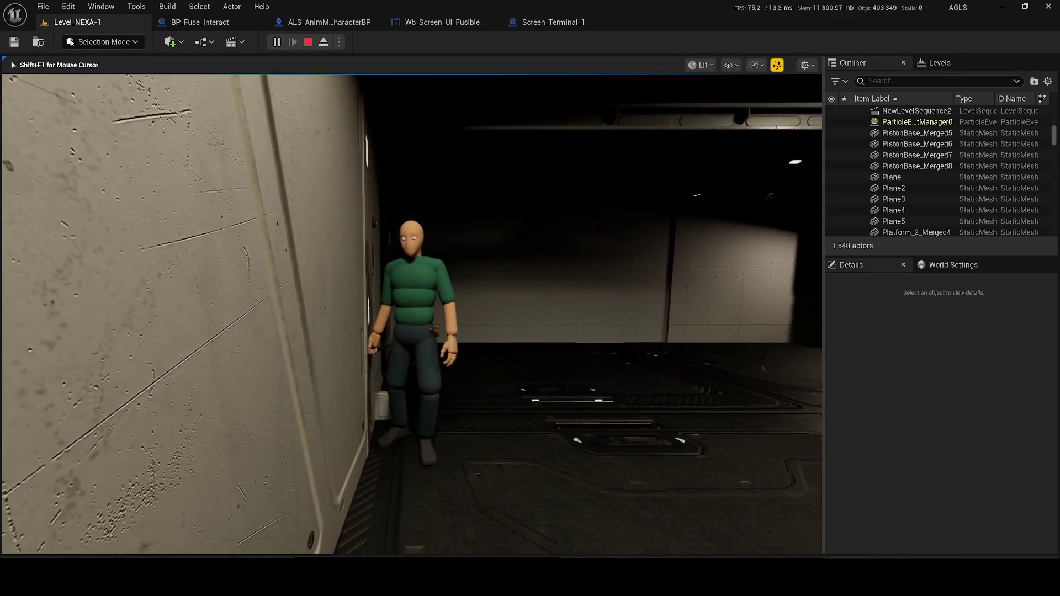
{"action": "key", "text": "s"}
{"action": "key", "text": "w"}
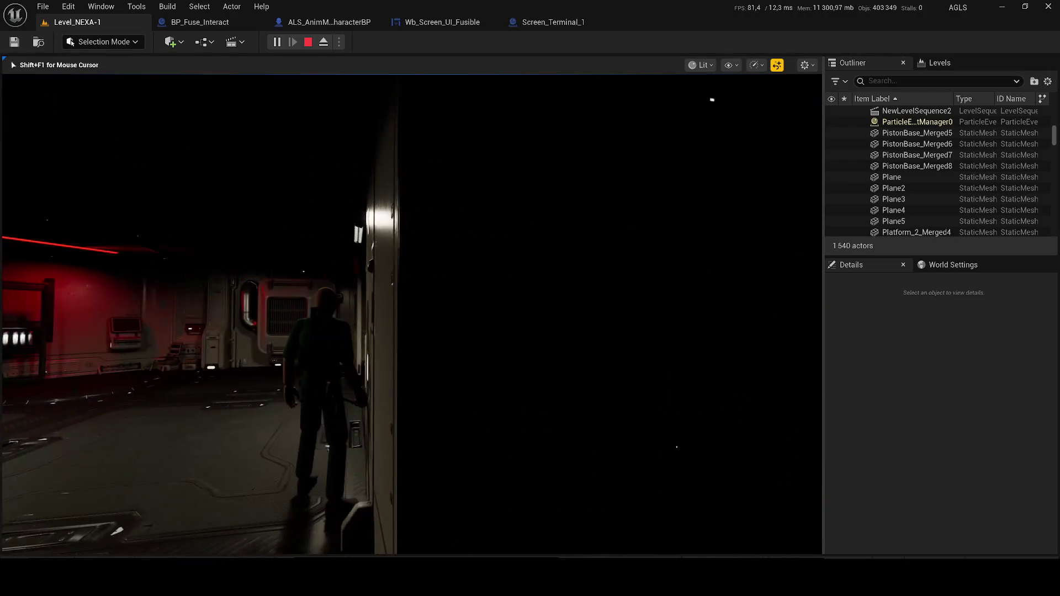
{"action": "key", "text": "w"}
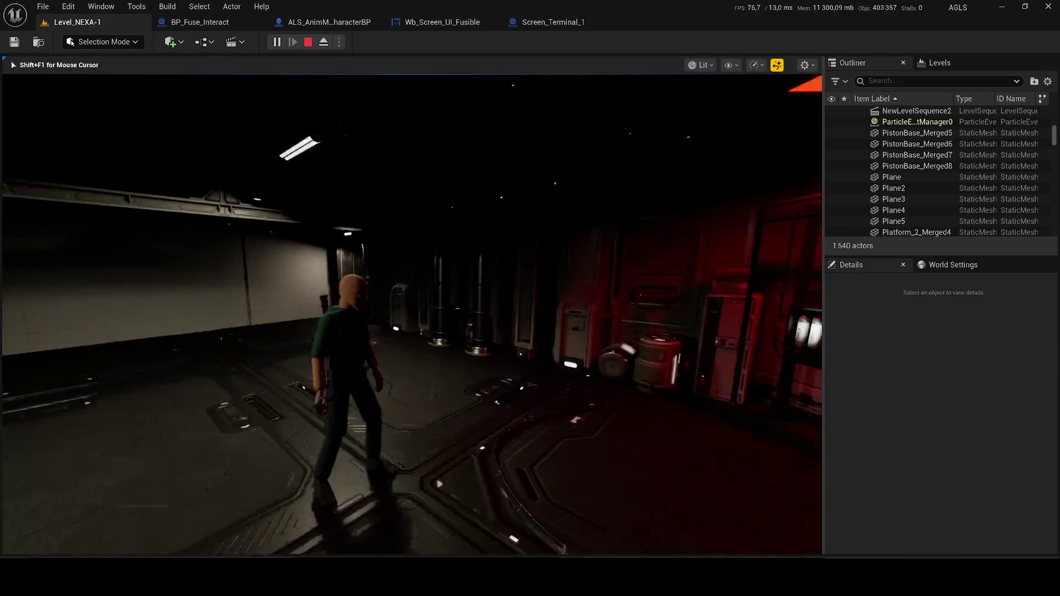
{"action": "key", "text": "Escape"}
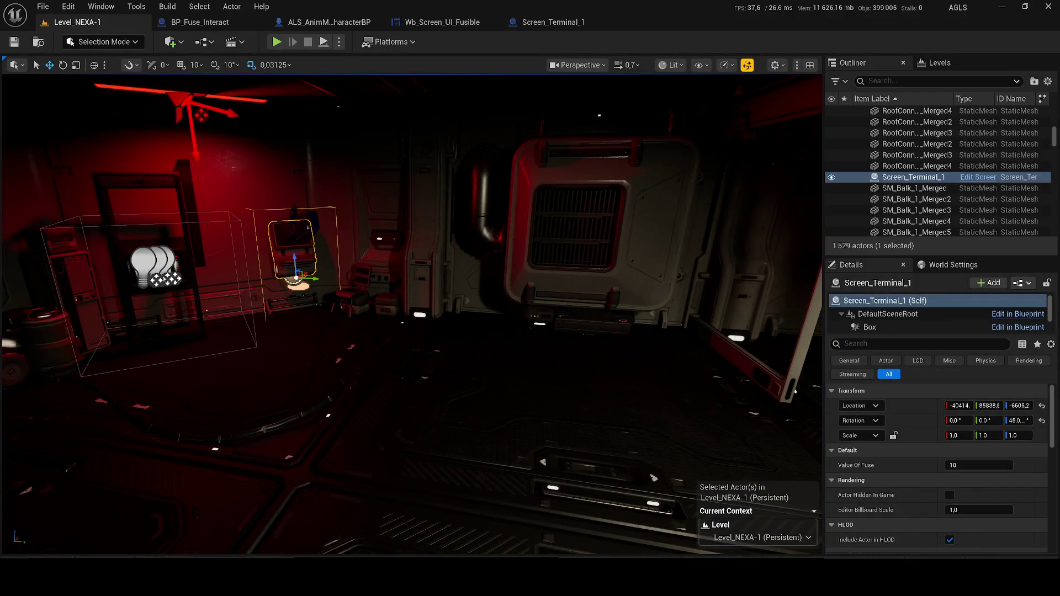
{"action": "mouse_move", "coordinate": [795, 391]}
{"action": "left_mouse_down"}
{"action": "mouse_move", "coordinate": [692, 484]}
{"action": "mouse_move", "coordinate": [280, 292]}
{"action": "left_mouse_up"}
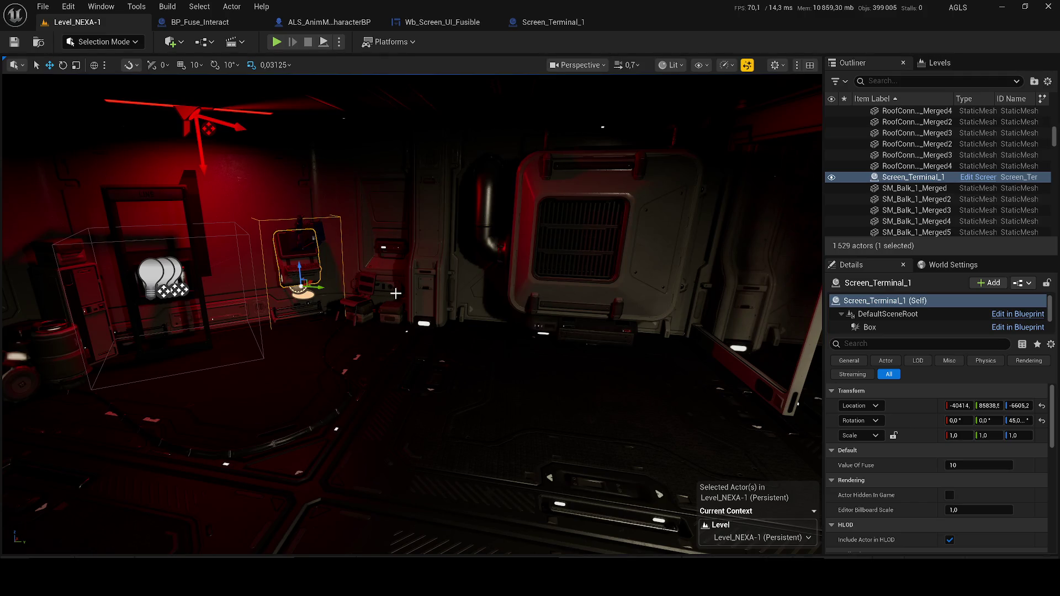
Frame the viewport on Screen_Terminal_1 and fly the view forward across the room.
{"action": "key", "text": "f"}
{"action": "scroll", "coordinate": [444, 322], "scroll_direction": "up", "scroll_amount": 5}
{"action": "scroll", "coordinate": [447, 323], "scroll_direction": "down", "scroll_amount": 4}
{"action": "scroll", "coordinate": [442, 389], "scroll_direction": "up", "scroll_amount": 3}
{"action": "scroll", "coordinate": [442, 389], "scroll_direction": "down", "scroll_amount": 5}
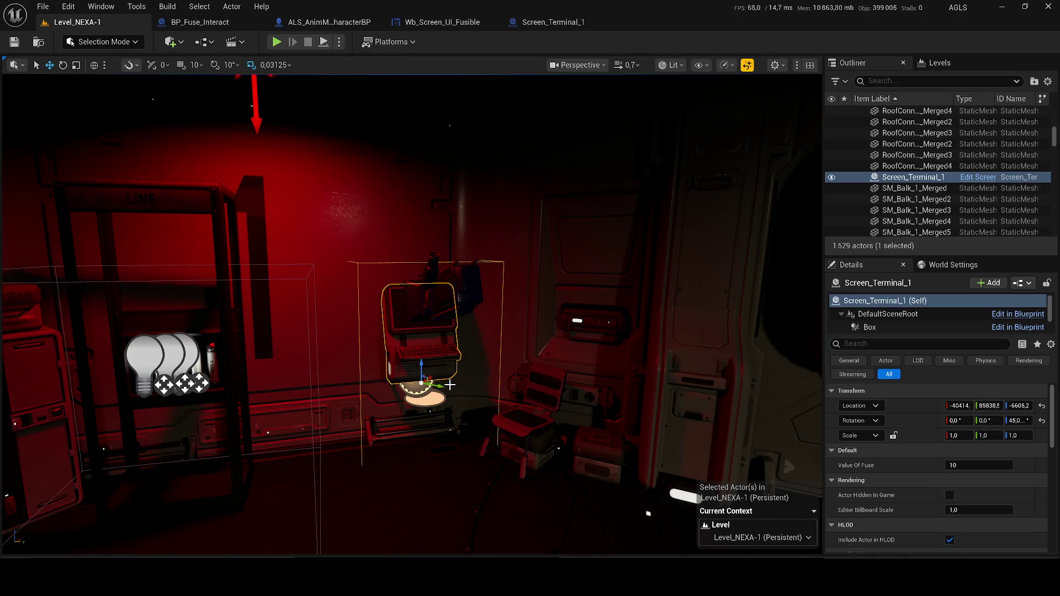
{"action": "scroll", "coordinate": [404, 317], "scroll_direction": "down", "scroll_amount": 2}
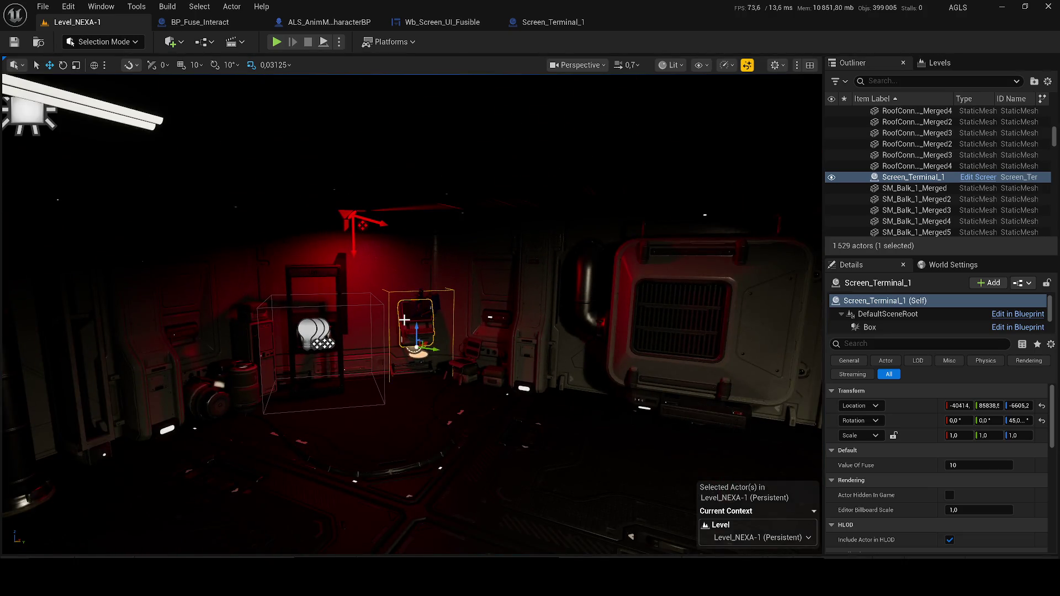
{"action": "mouse_move", "coordinate": [485, 307]}
{"action": "left_mouse_down"}
{"action": "mouse_move", "coordinate": [530, 276]}
{"action": "mouse_move", "coordinate": [486, 343]}
{"action": "left_mouse_up"}
Save the modified BP_Ex_Generator blueprint and start a new playtest.
{"action": "key", "text": "ctrl+shift+s"}
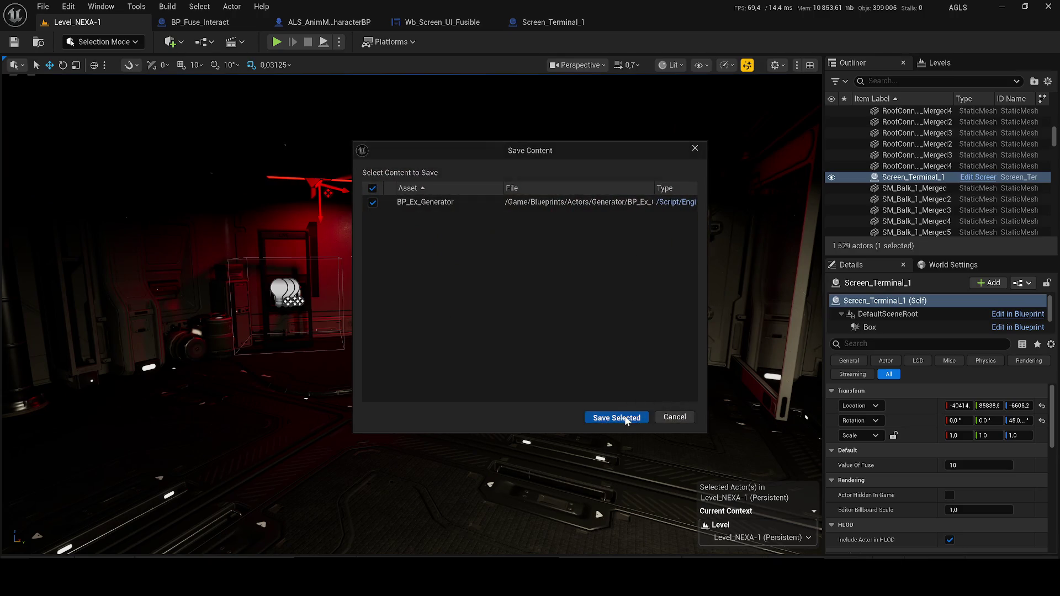
{"action": "left_click", "coordinate": [613, 417]}
{"action": "key", "text": "alt+p"}
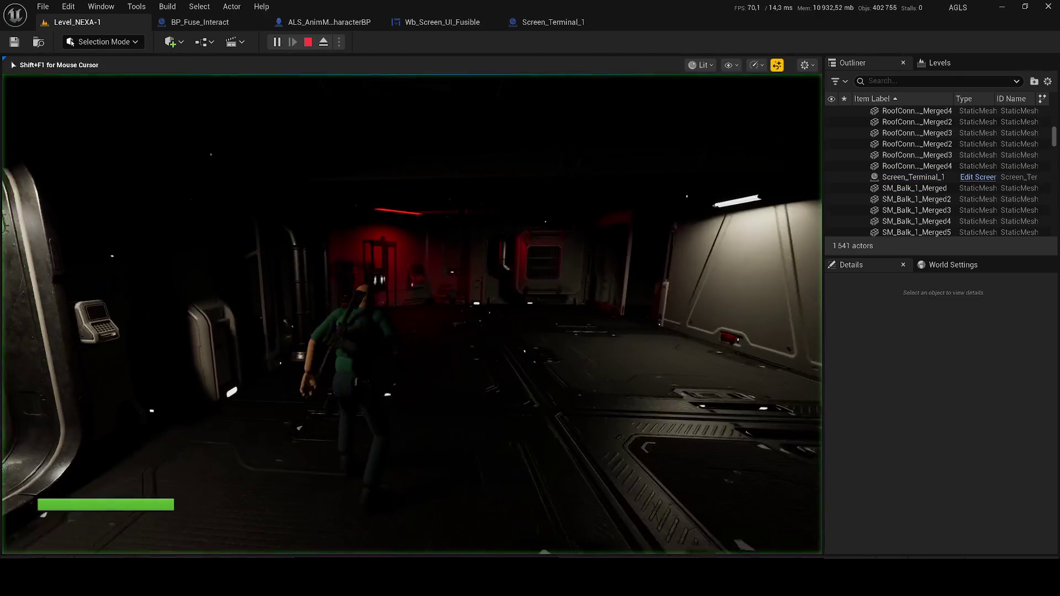
Walk into the red terminal room, open the terminal showing Accès refusé, and close it.
{"action": "key", "text": "w"}
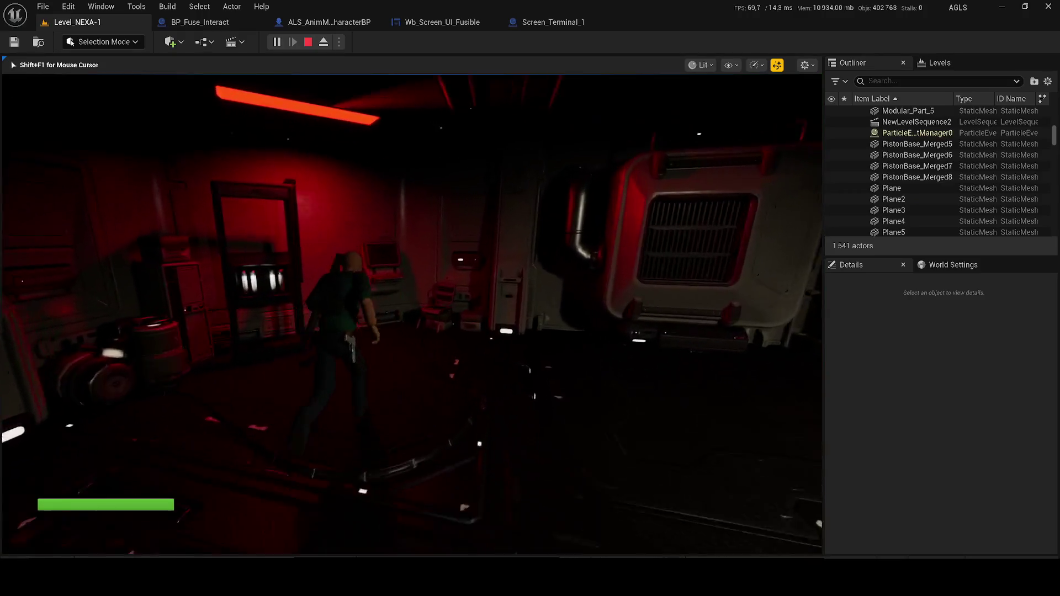
{"action": "key", "text": "e"}
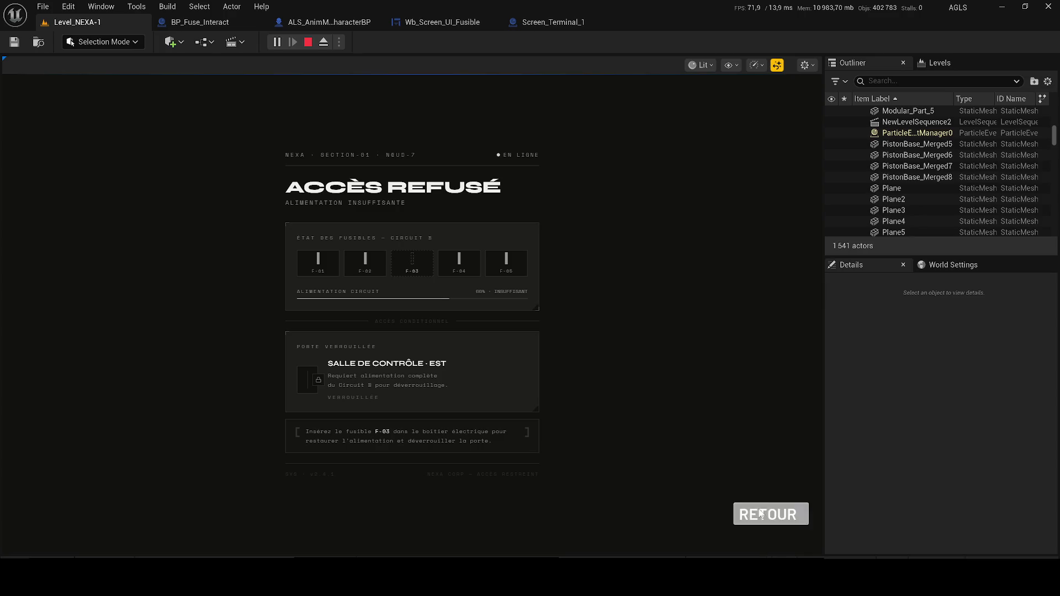
{"action": "left_click", "coordinate": [760, 514]}
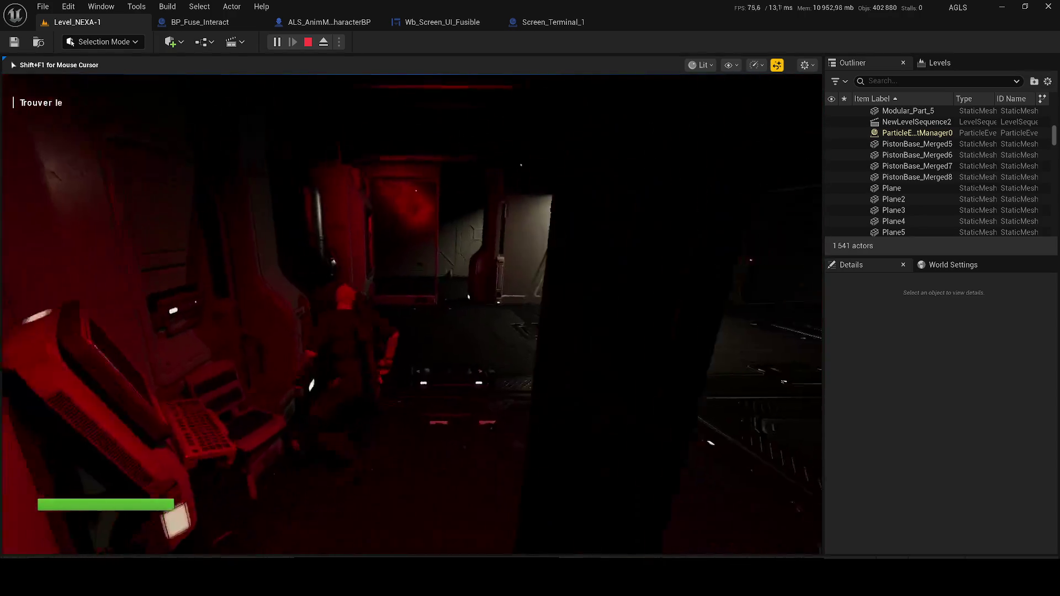
Walk through the storage room back to the fuse rack, step back, and stop the playtest.
{"action": "key", "text": "w"}
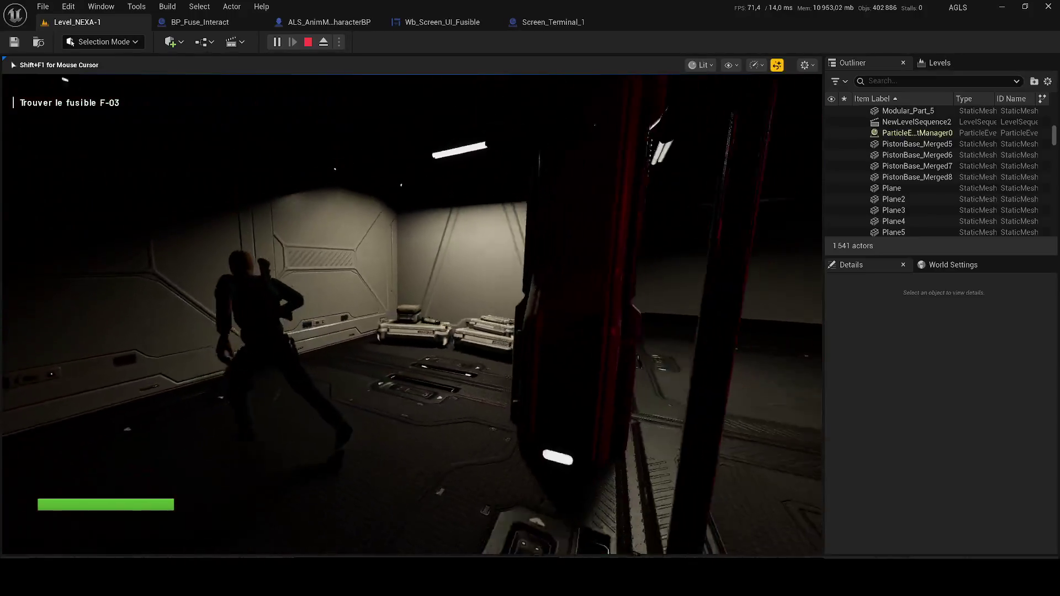
{"action": "key", "text": "w"}
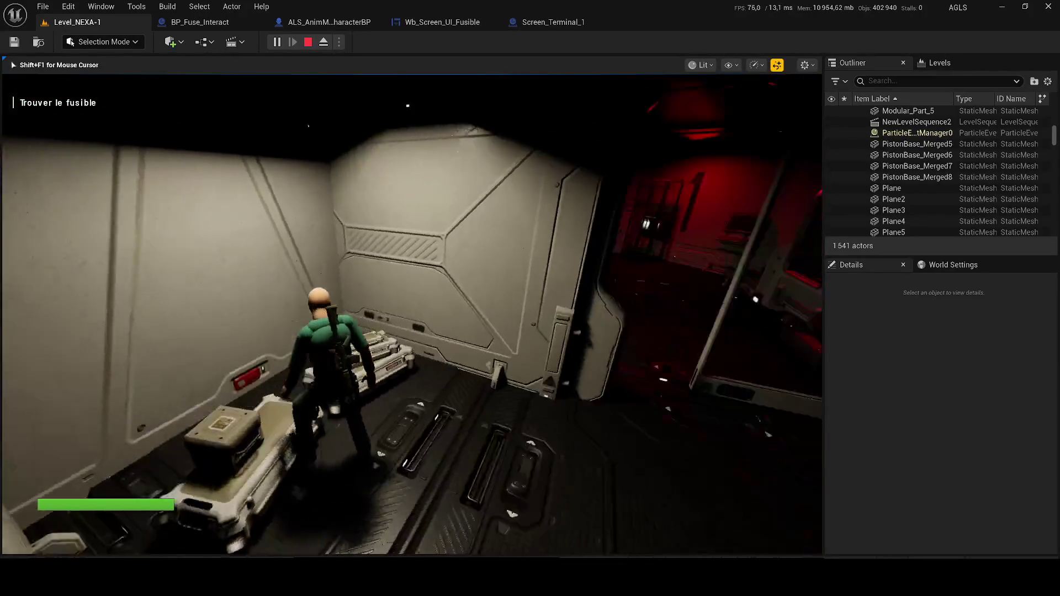
{"action": "key", "text": "w"}
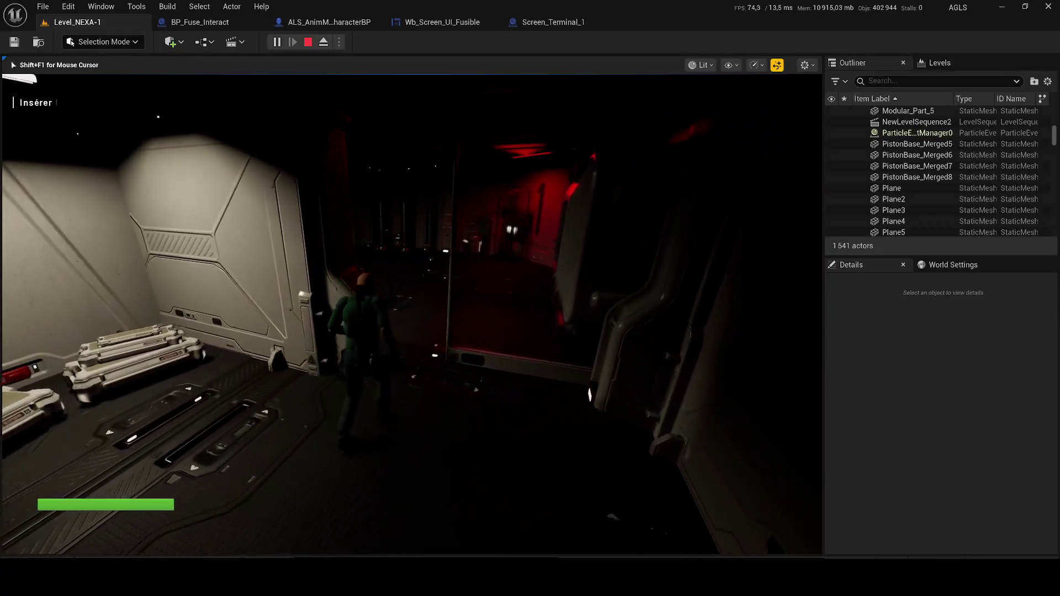
{"action": "key", "text": "w"}
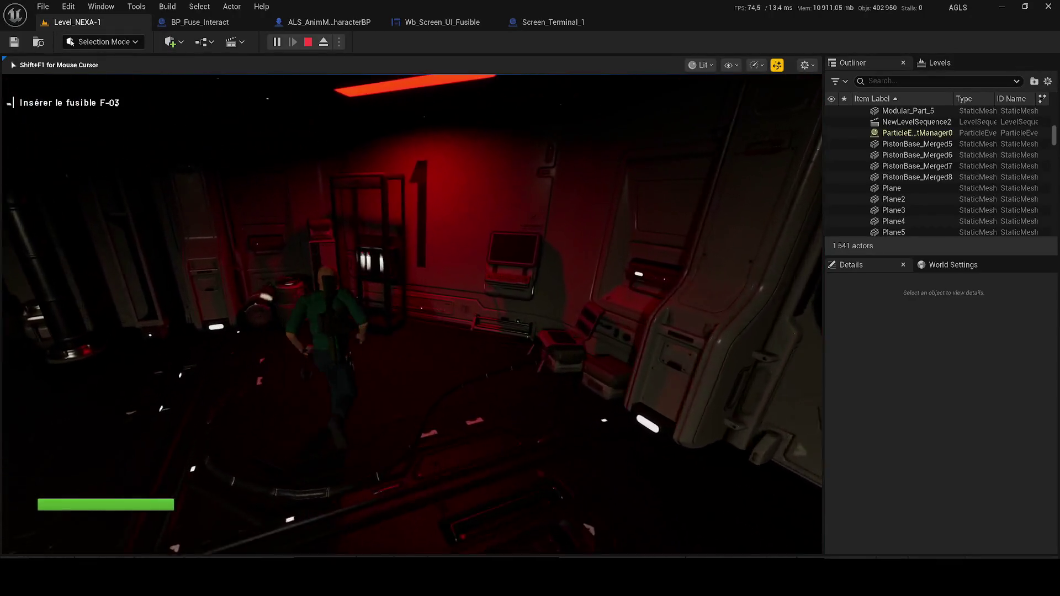
{"action": "key", "text": "w"}
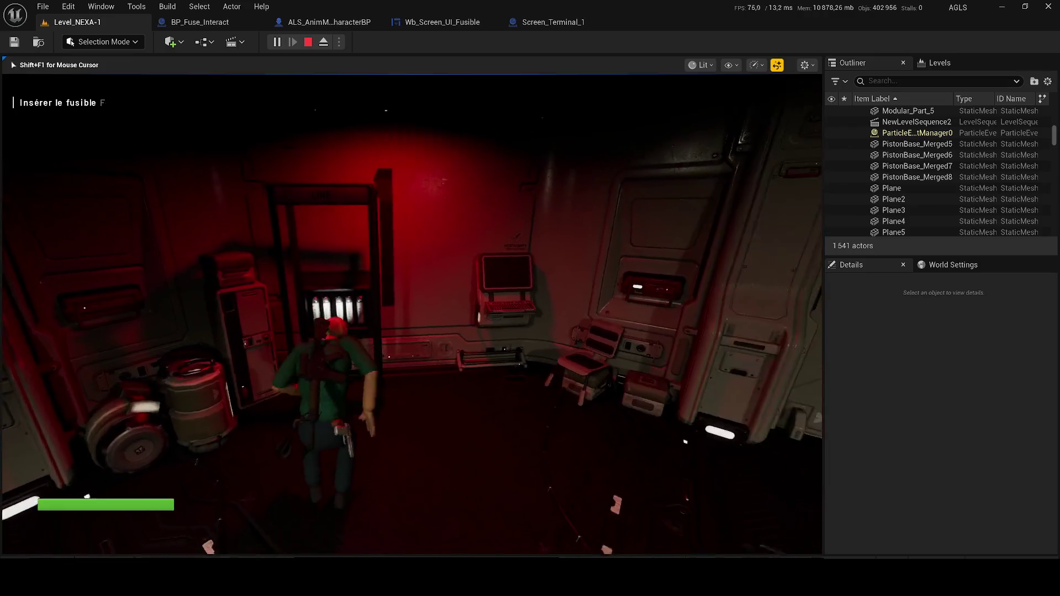
{"action": "key", "text": "s"}
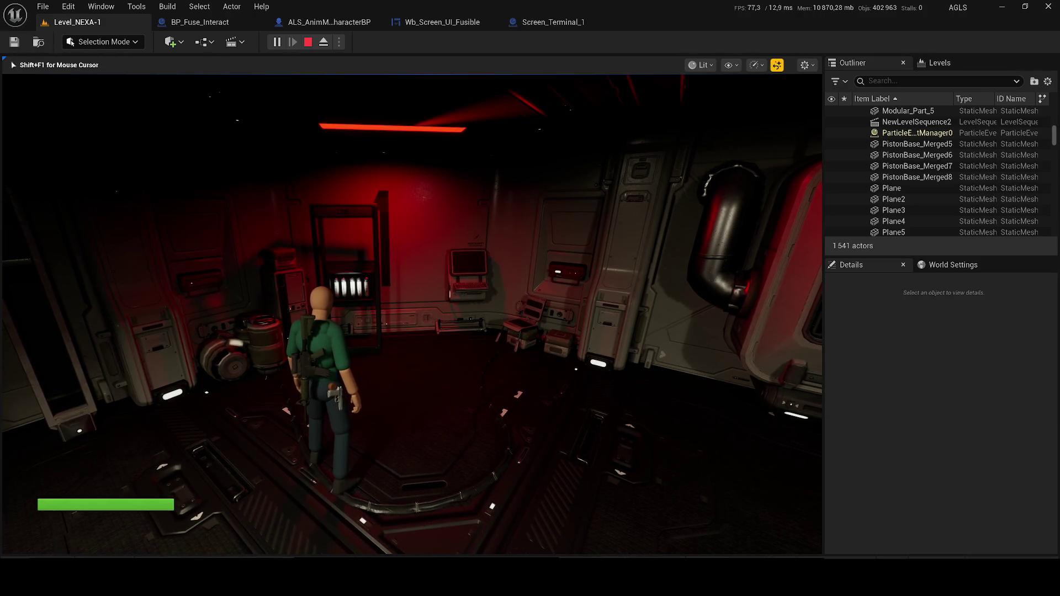
{"action": "key", "text": "Escape"}
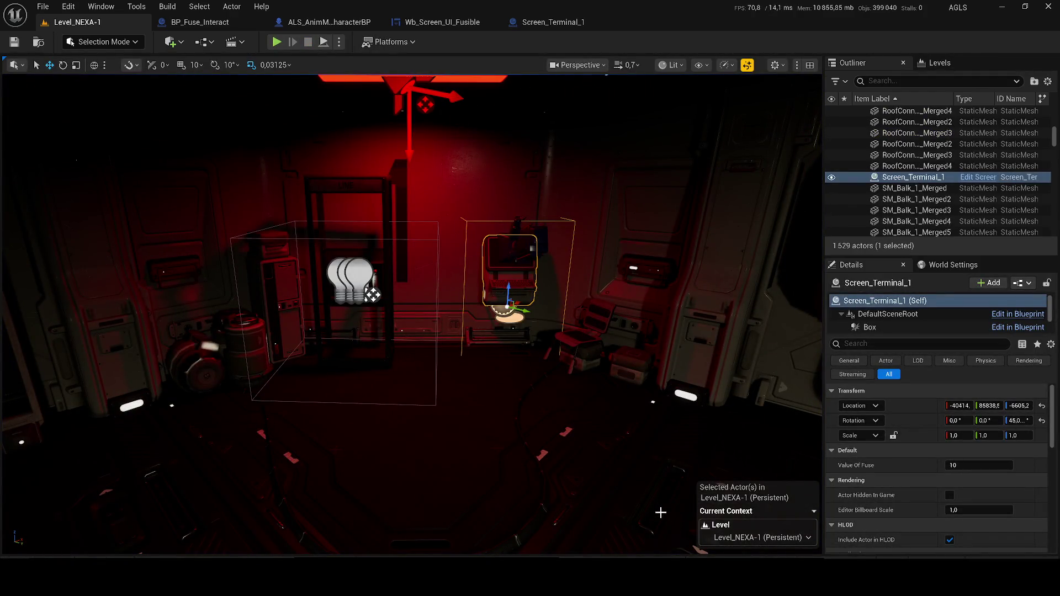
Select BP_Fuse_Interact in the level, open its EventGraph, close Find Results, and pan the graph.
{"action": "left_click_drag", "start_coordinate": [335, 186], "coordinate": [360, 219]}
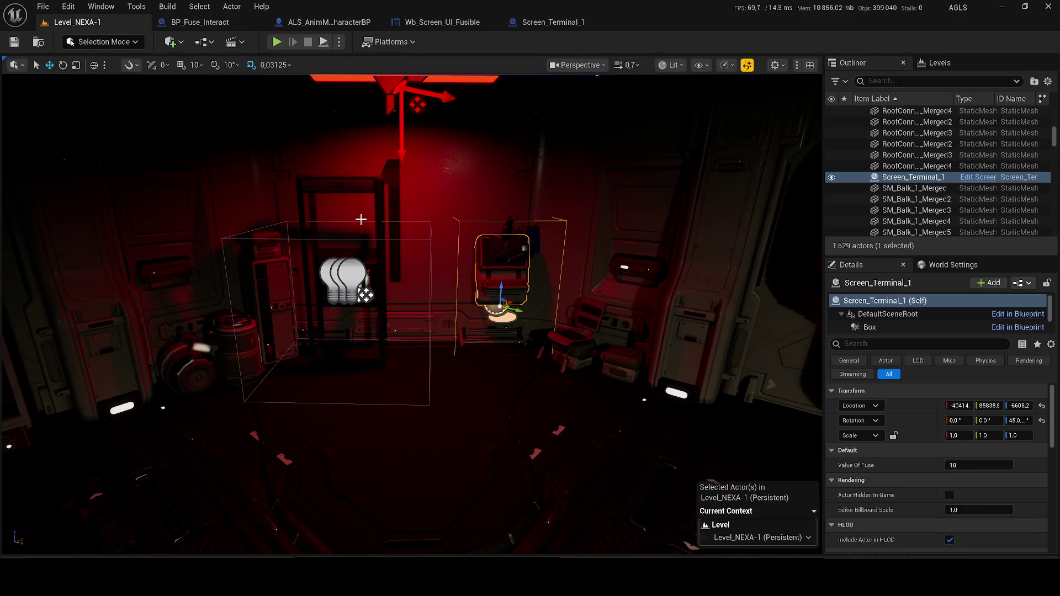
{"action": "left_click", "coordinate": [327, 183]}
{"action": "left_click", "coordinate": [959, 180]}
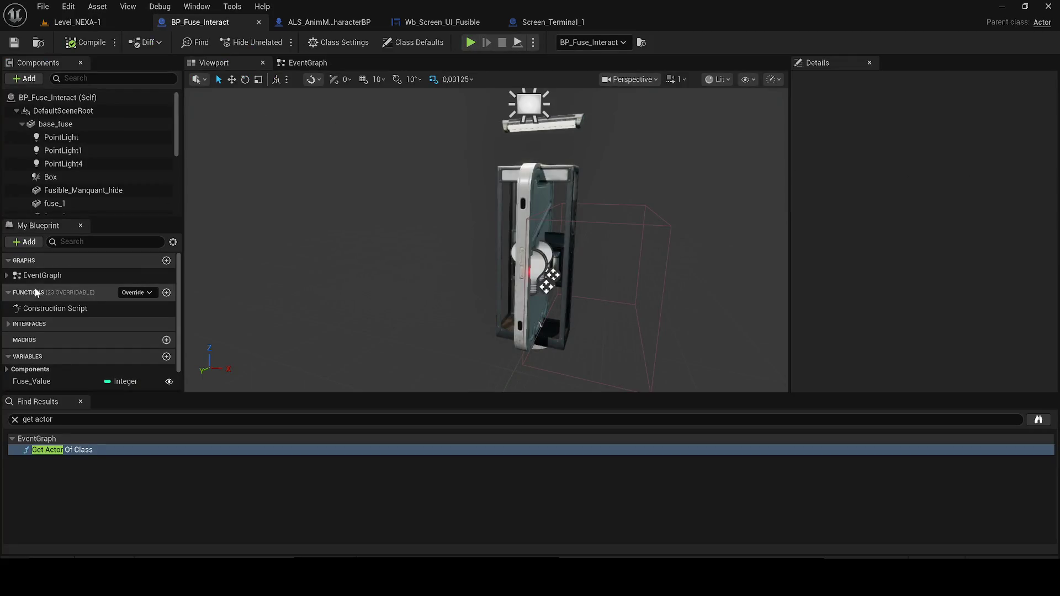
{"action": "left_click", "coordinate": [307, 63]}
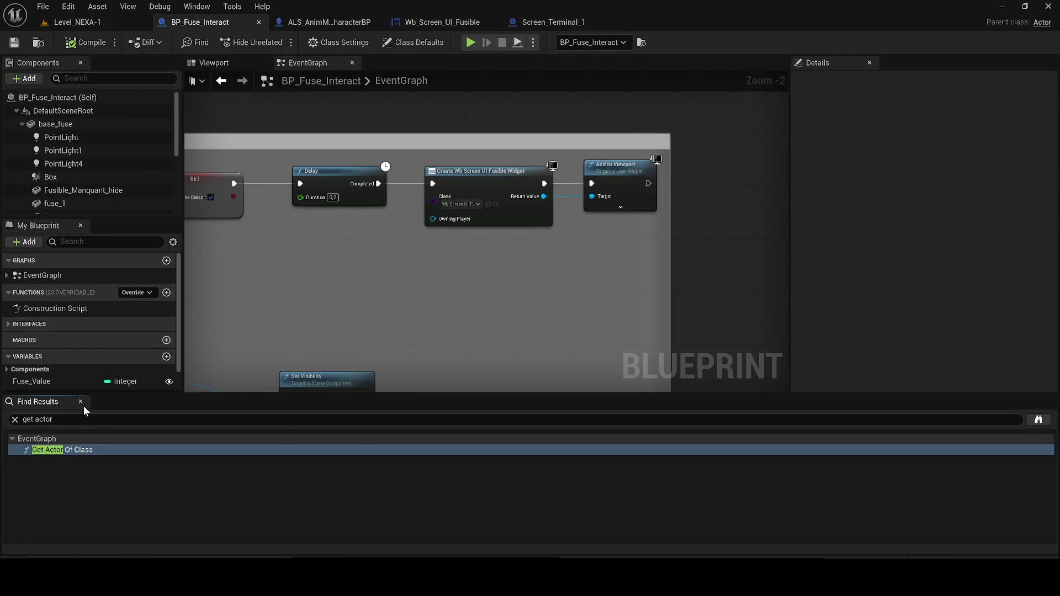
{"action": "left_click", "coordinate": [80, 402]}
{"action": "scroll", "coordinate": [298, 306], "scroll_direction": "down", "scroll_amount": 2}
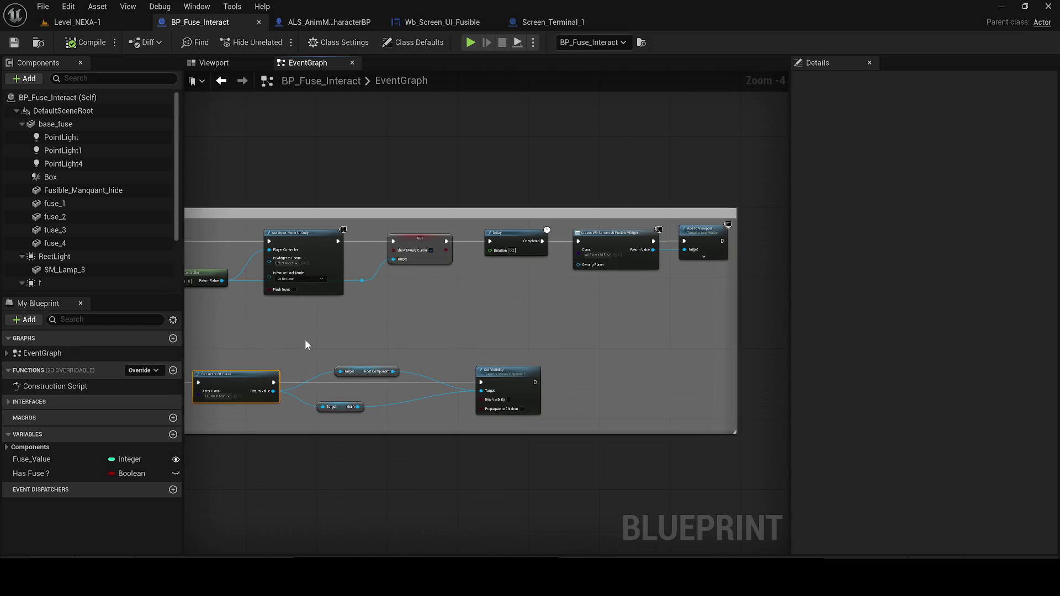
{"action": "left_click_drag", "start_coordinate": [306, 343], "coordinate": [771, 295]}
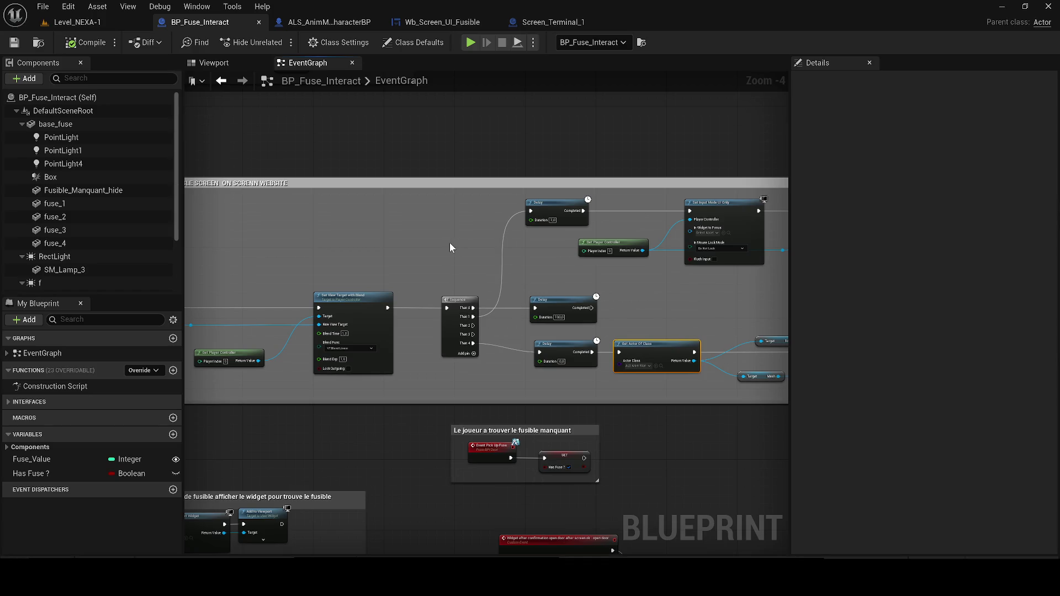
{"action": "mouse_move", "coordinate": [449, 243]}
{"action": "left_mouse_down"}
{"action": "mouse_move", "coordinate": [343, 218]}
{"action": "mouse_move", "coordinate": [431, 218]}
{"action": "left_mouse_up"}
Zoom around the BP_Fuse_Interact graph and inspect the Widget Foor Interaction variable node.
{"action": "scroll", "coordinate": [89, 249], "scroll_direction": "down", "scroll_amount": 3}
{"action": "scroll", "coordinate": [610, 227], "scroll_direction": "down", "scroll_amount": 3}
{"action": "scroll", "coordinate": [549, 261], "scroll_direction": "up", "scroll_amount": 3}
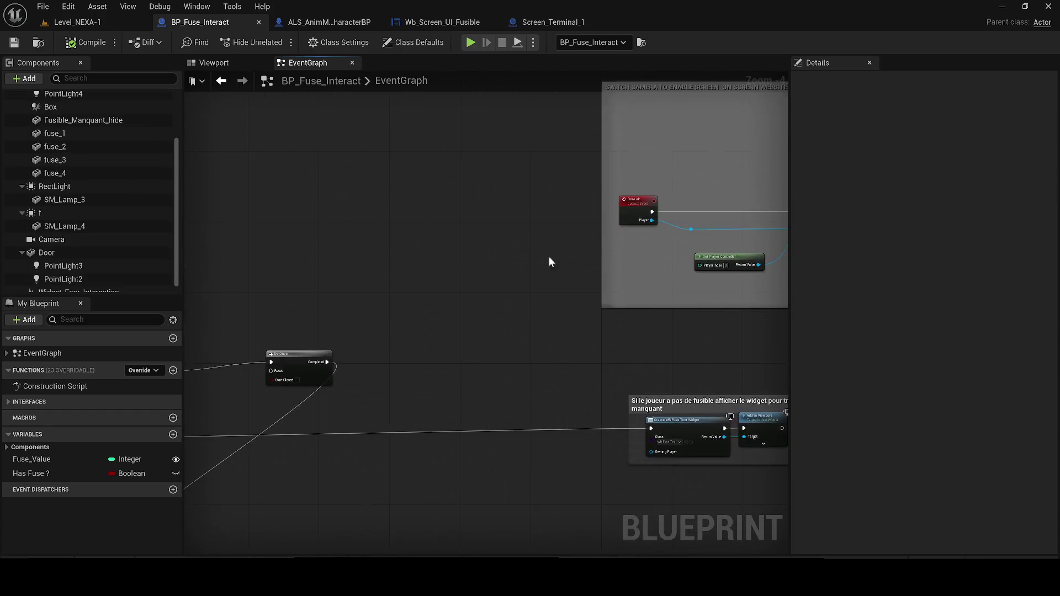
{"action": "scroll", "coordinate": [549, 262], "scroll_direction": "down", "scroll_amount": 3}
{"action": "scroll", "coordinate": [324, 298], "scroll_direction": "up", "scroll_amount": 3}
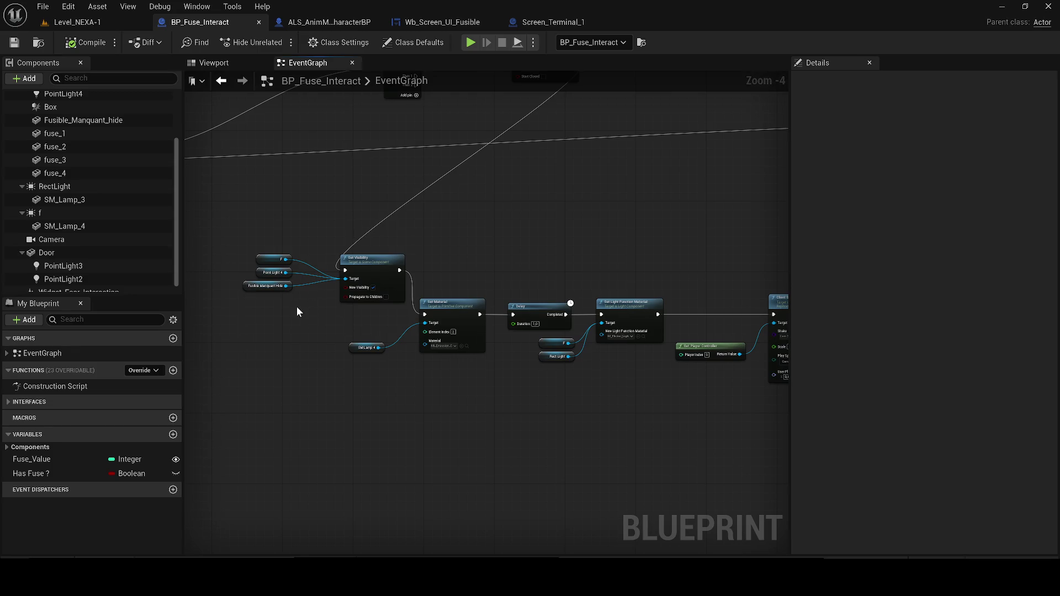
{"action": "scroll", "coordinate": [753, 348], "scroll_direction": "down", "scroll_amount": 8}
{"action": "scroll", "coordinate": [489, 342], "scroll_direction": "up", "scroll_amount": 4}
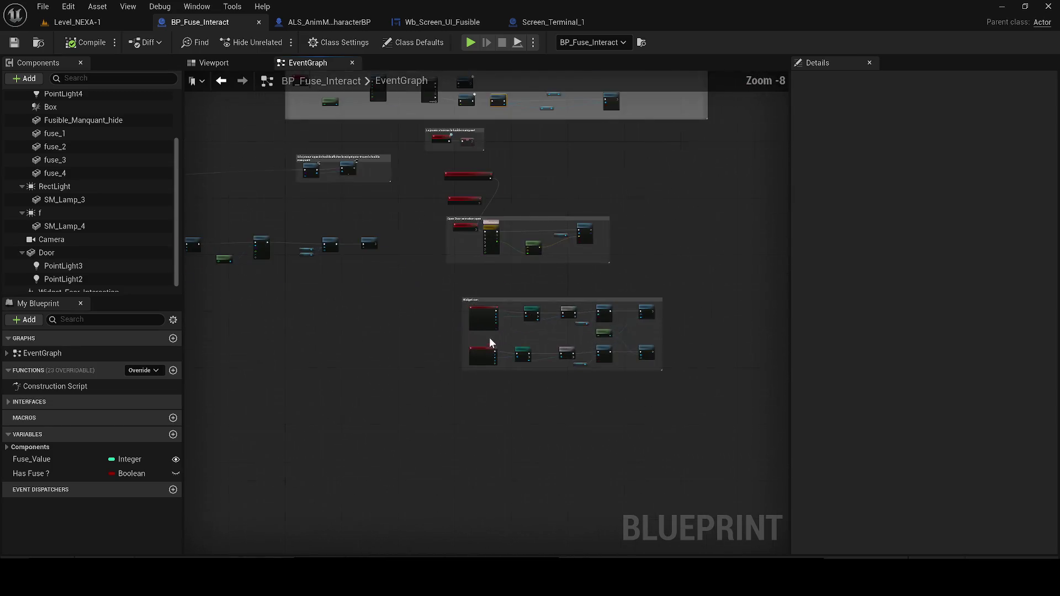
{"action": "scroll", "coordinate": [489, 336], "scroll_direction": "up", "scroll_amount": 3}
{"action": "scroll", "coordinate": [358, 296], "scroll_direction": "up", "scroll_amount": 3}
{"action": "left_click", "coordinate": [436, 309]}
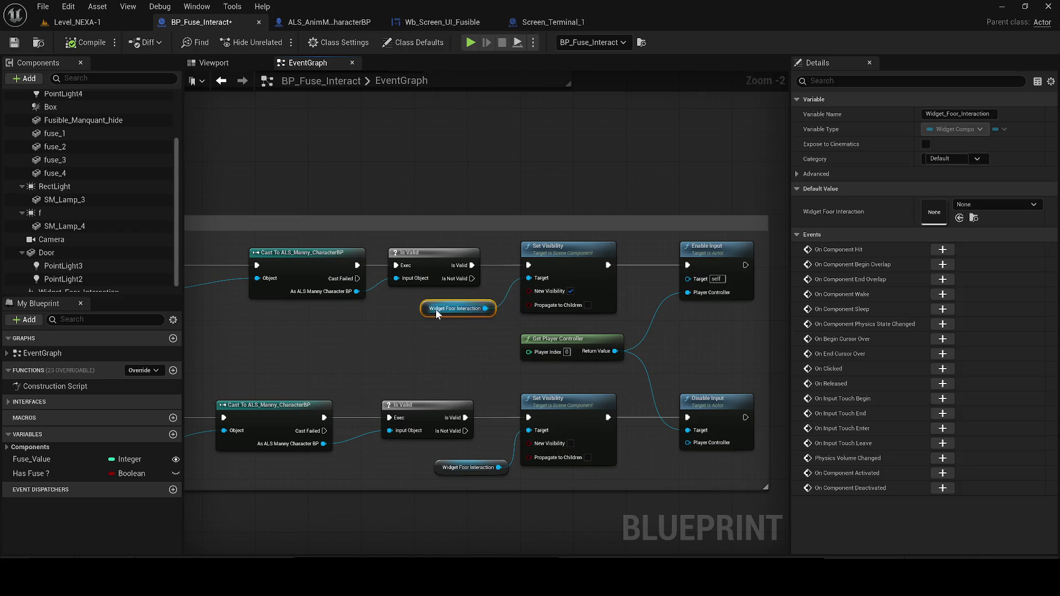
{"action": "scroll", "coordinate": [425, 304], "scroll_direction": "down", "scroll_amount": 2}
{"action": "scroll", "coordinate": [367, 267], "scroll_direction": "up", "scroll_amount": 3}
Replace the begin-overlap ALS_Manny cast with Cast To Character, wired from Other Actor into Is Valid.
{"action": "left_click", "coordinate": [362, 260]}
{"action": "left_click_drag", "start_coordinate": [362, 260], "coordinate": [340, 267]}
{"action": "left_click_drag", "start_coordinate": [267, 276], "coordinate": [366, 315]}
{"action": "type", "text": "ca"}
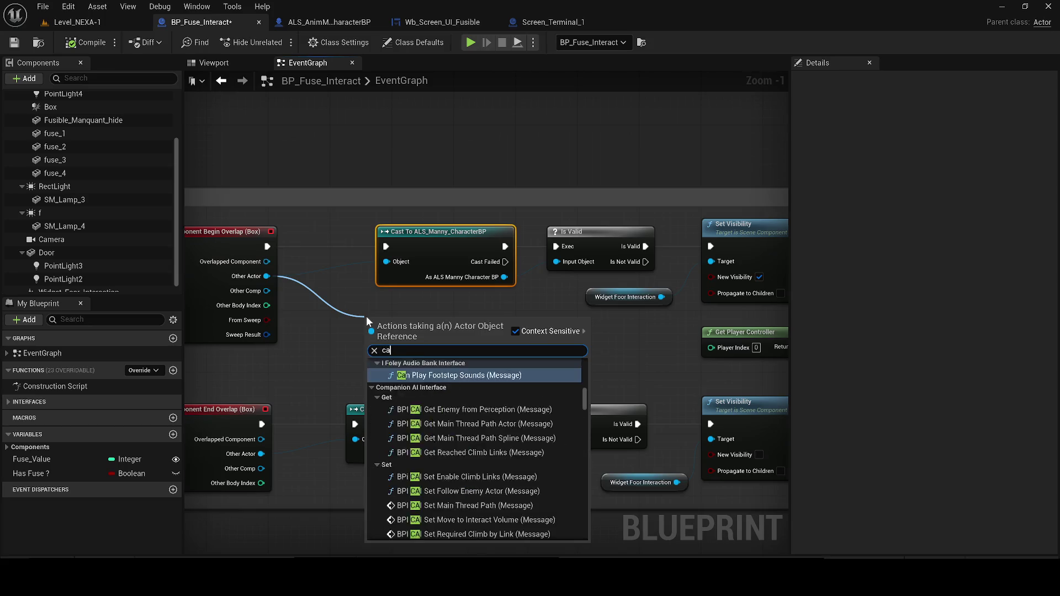
{"action": "type", "text": "st to ch"}
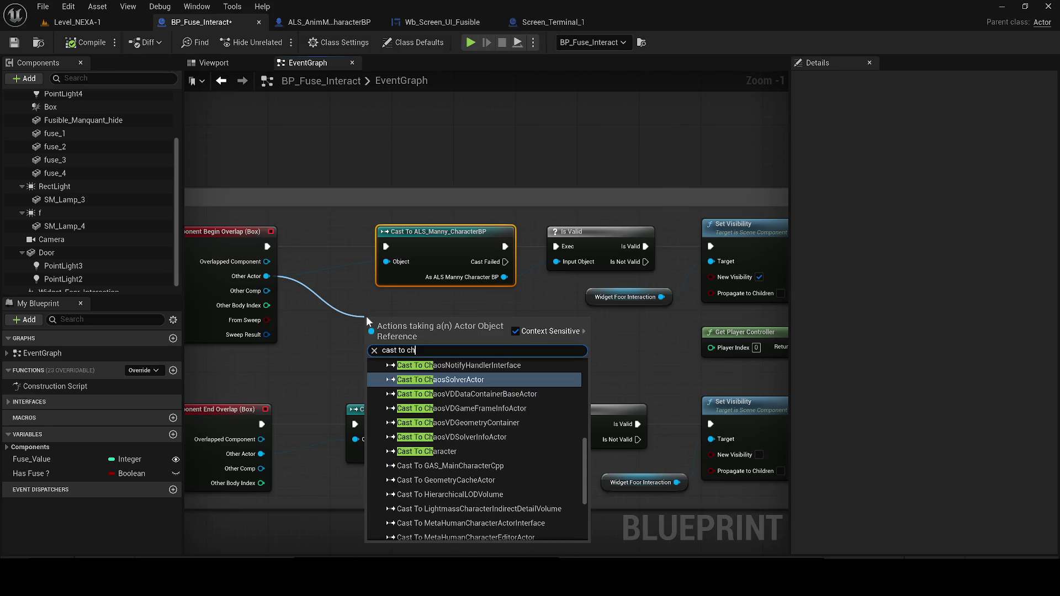
{"action": "key", "text": "Down"}
{"action": "key", "text": "Down"}
{"action": "key", "text": "Down"}
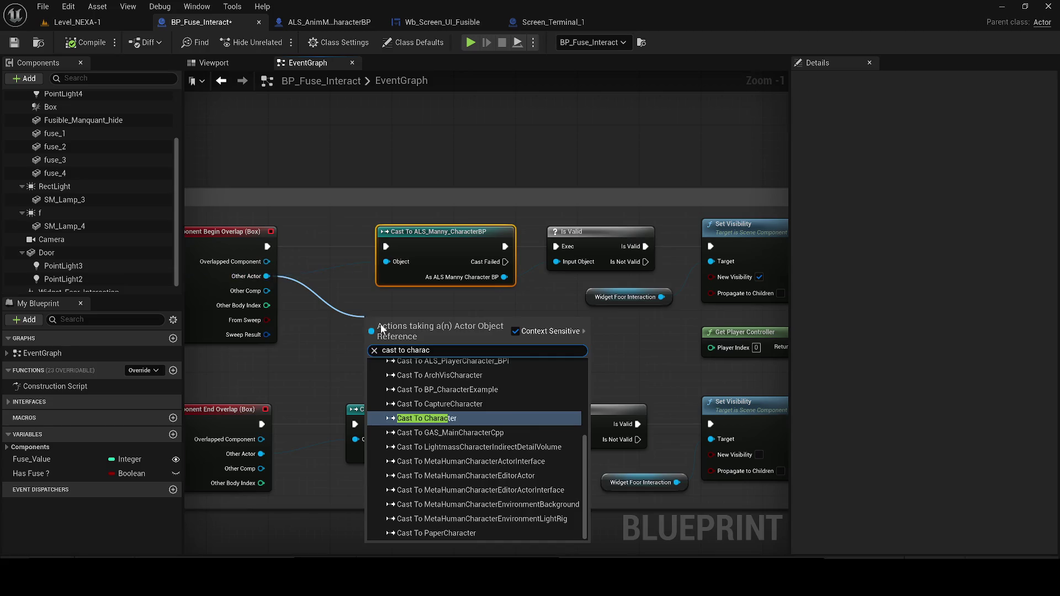
{"action": "key", "text": "Return"}
{"action": "key", "text": "Delete"}
{"action": "left_click_drag", "start_coordinate": [401, 316], "coordinate": [399, 239]}
{"action": "left_click_drag", "start_coordinate": [267, 247], "coordinate": [370, 254]}
{"action": "mouse_move", "coordinate": [449, 285]}
{"action": "left_mouse_down"}
{"action": "mouse_move", "coordinate": [557, 267]}
{"action": "mouse_move", "coordinate": [420, 242]}
{"action": "left_mouse_up"}
Replace the end-overlap ALS_Manny cast with a pasted copy of Cast To Character.
{"action": "left_click", "coordinate": [431, 411]}
{"action": "key", "text": "Delete"}
{"action": "left_click", "coordinate": [382, 230]}
{"action": "key", "text": "ctrl+c"}
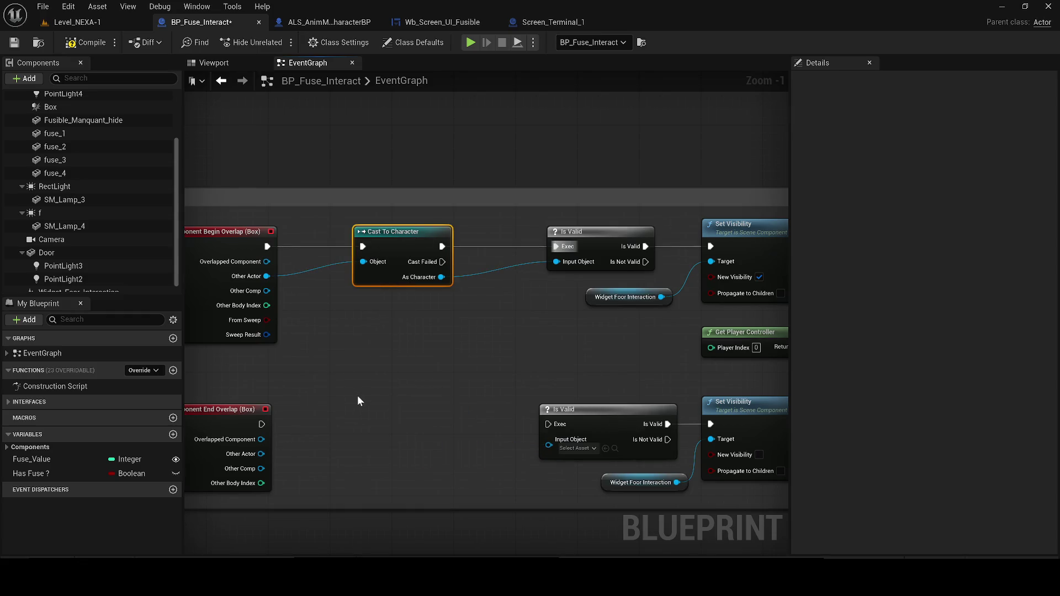
{"action": "key", "text": "ctrl+v"}
{"action": "left_click_drag", "start_coordinate": [261, 424], "coordinate": [285, 462]}
{"action": "mouse_move", "coordinate": [350, 444]}
{"action": "left_mouse_down"}
{"action": "mouse_move", "coordinate": [355, 409]}
{"action": "mouse_move", "coordinate": [381, 420]}
{"action": "mouse_move", "coordinate": [548, 424]}
{"action": "mouse_move", "coordinate": [392, 455]}
{"action": "left_mouse_up"}
Compile and save BP_Fuse_Interact, then start a playtest of the level.
{"action": "left_click", "coordinate": [77, 22]}
{"action": "left_click", "coordinate": [182, 22]}
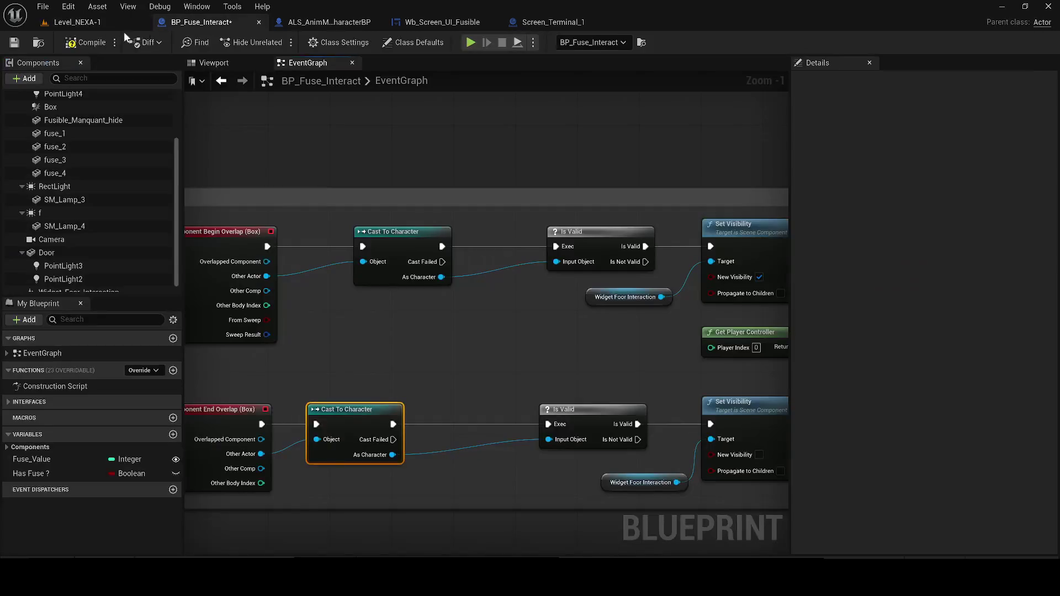
{"action": "left_click", "coordinate": [13, 42]}
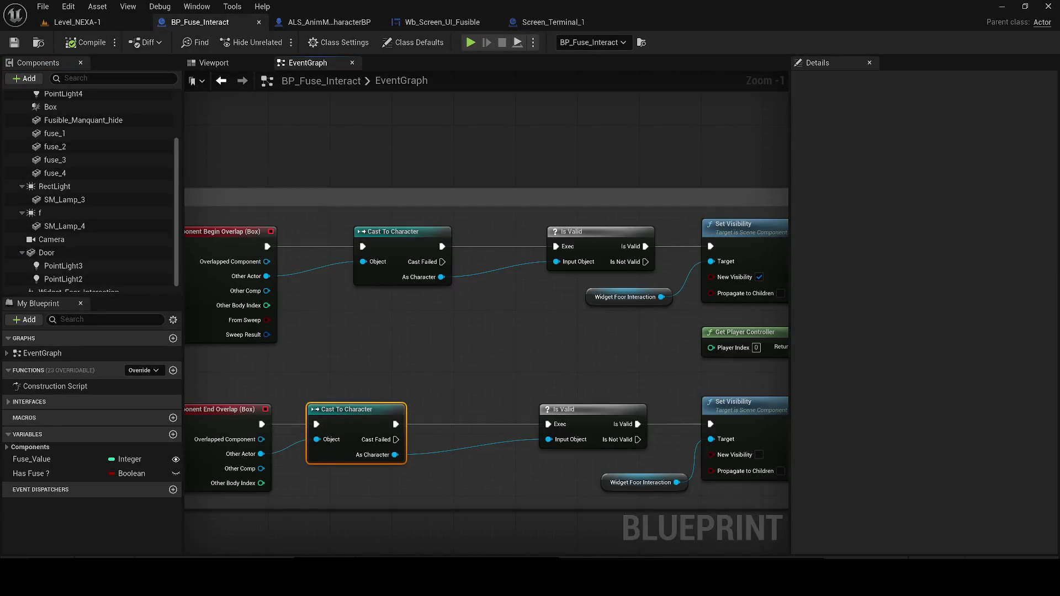
{"action": "left_click", "coordinate": [390, 239]}
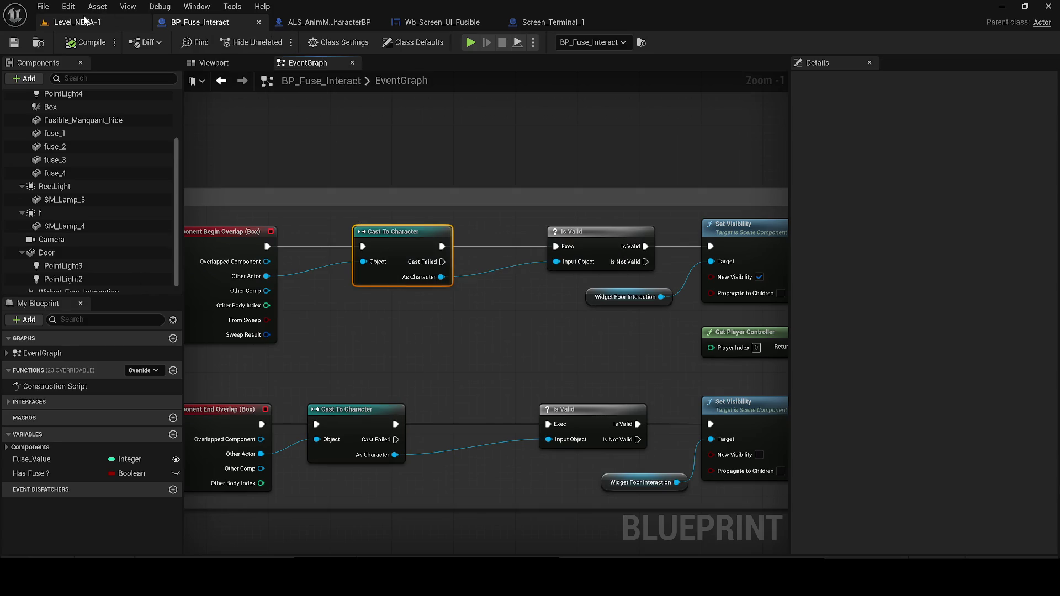
{"action": "left_click", "coordinate": [84, 20]}
{"action": "left_click", "coordinate": [166, 22]}
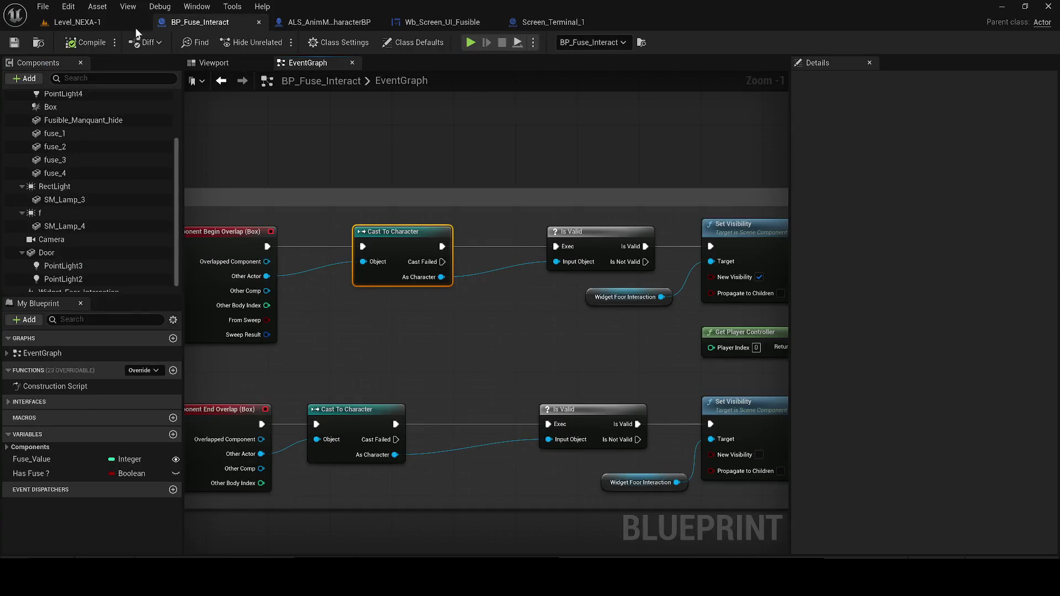
{"action": "left_click", "coordinate": [136, 27]}
{"action": "key", "text": "alt+p"}
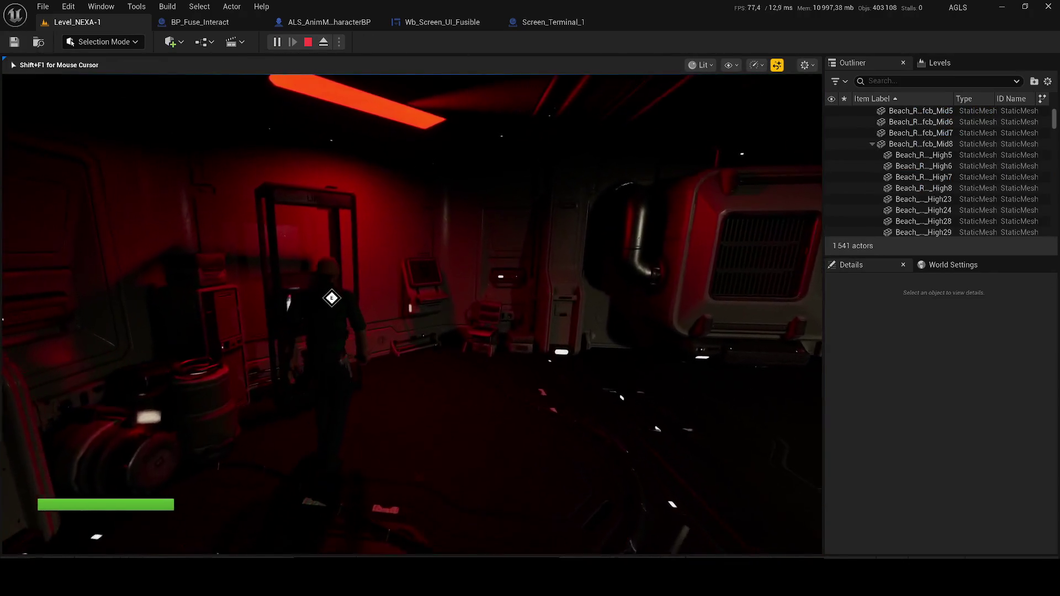
Walk toward the lit door, stop the playtest, and open the crate fuse's BP_Fuse_Collectable blueprint.
{"action": "key", "text": "w"}
{"action": "key", "text": "w"}
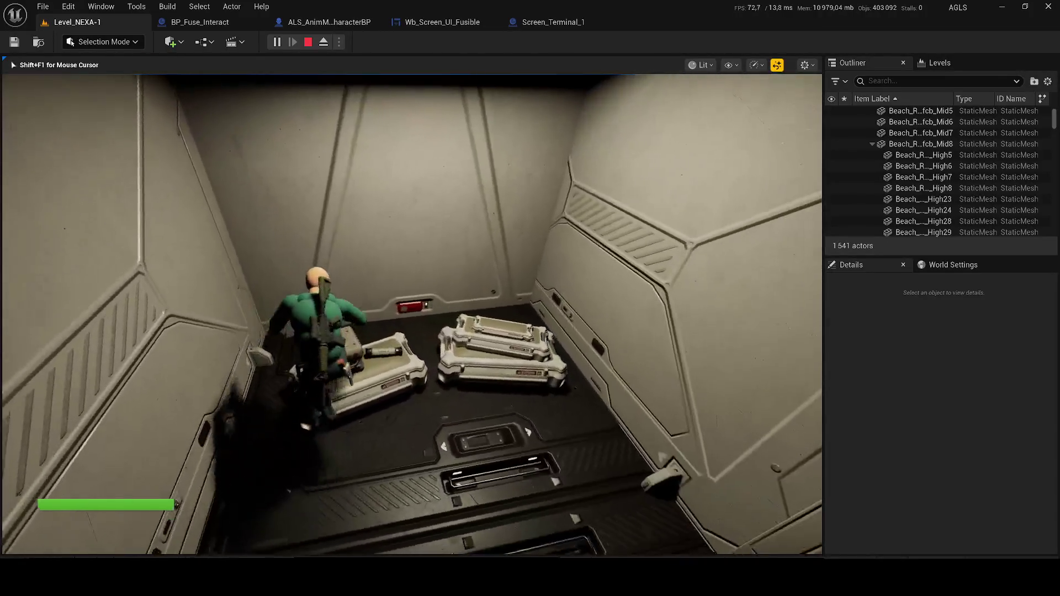
{"action": "key", "text": "Escape"}
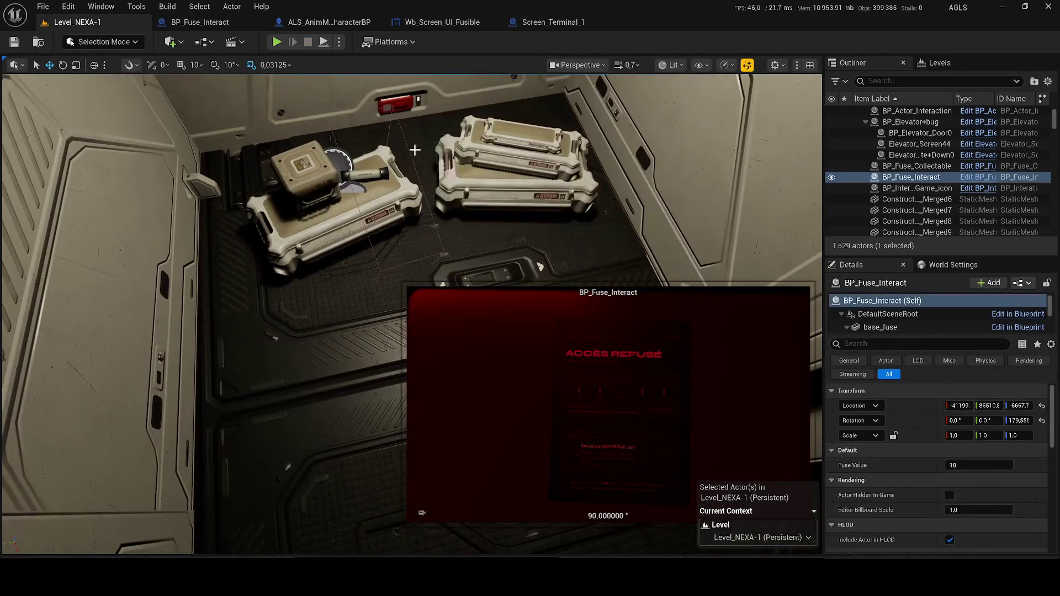
{"action": "left_click", "coordinate": [416, 150]}
{"action": "key", "text": "ctrl+e"}
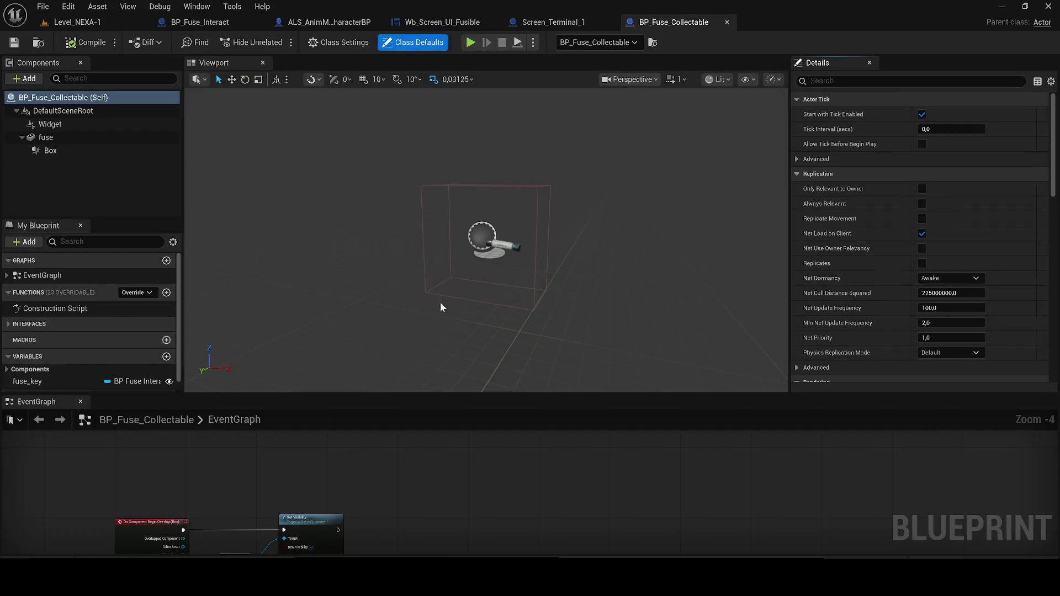
Dock the BP_Fuse_Collectable EventGraph into the main area, zoom in, and clear the selection.
{"action": "mouse_move", "coordinate": [39, 397]}
{"action": "left_mouse_down"}
{"action": "mouse_move", "coordinate": [327, 176]}
{"action": "mouse_move", "coordinate": [317, 82]}
{"action": "left_mouse_up"}
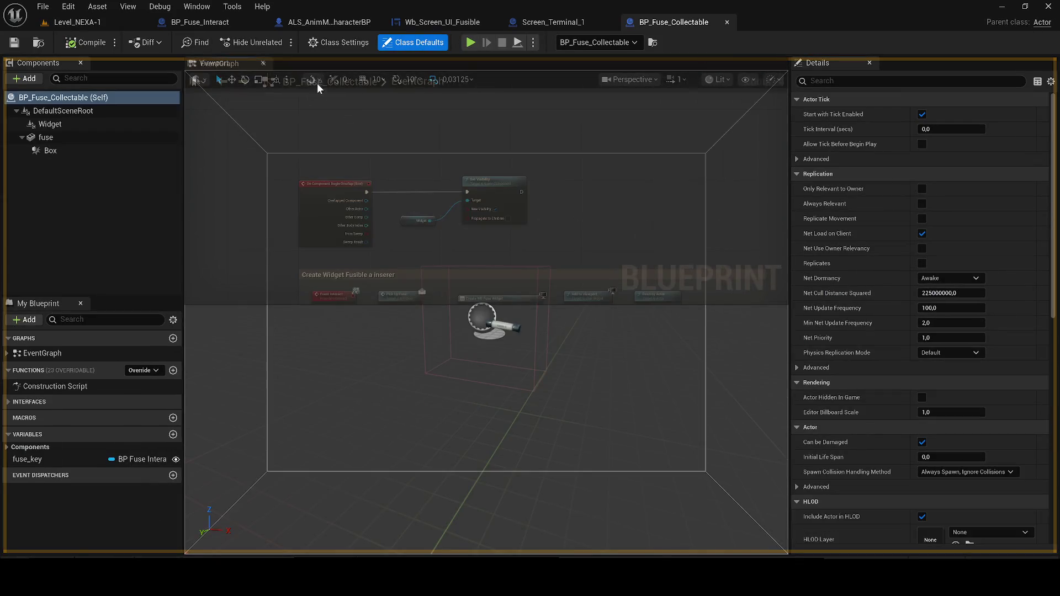
{"action": "scroll", "coordinate": [449, 271], "scroll_direction": "up", "scroll_amount": 2}
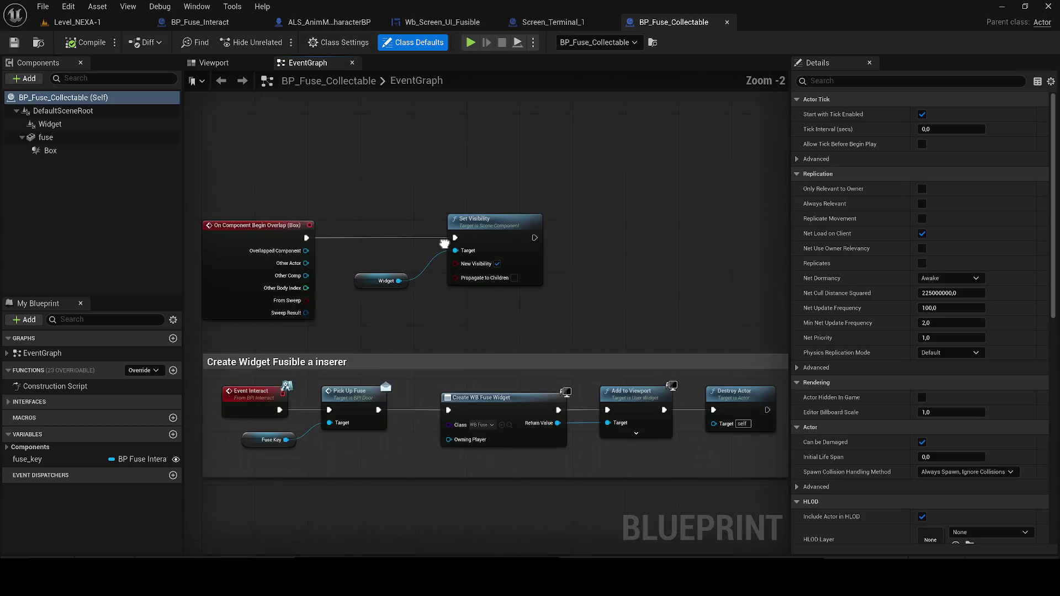
{"action": "mouse_move", "coordinate": [434, 242]}
{"action": "left_mouse_down"}
{"action": "mouse_move", "coordinate": [552, 227]}
{"action": "mouse_move", "coordinate": [364, 166]}
{"action": "mouse_move", "coordinate": [379, 163]}
{"action": "left_mouse_up"}
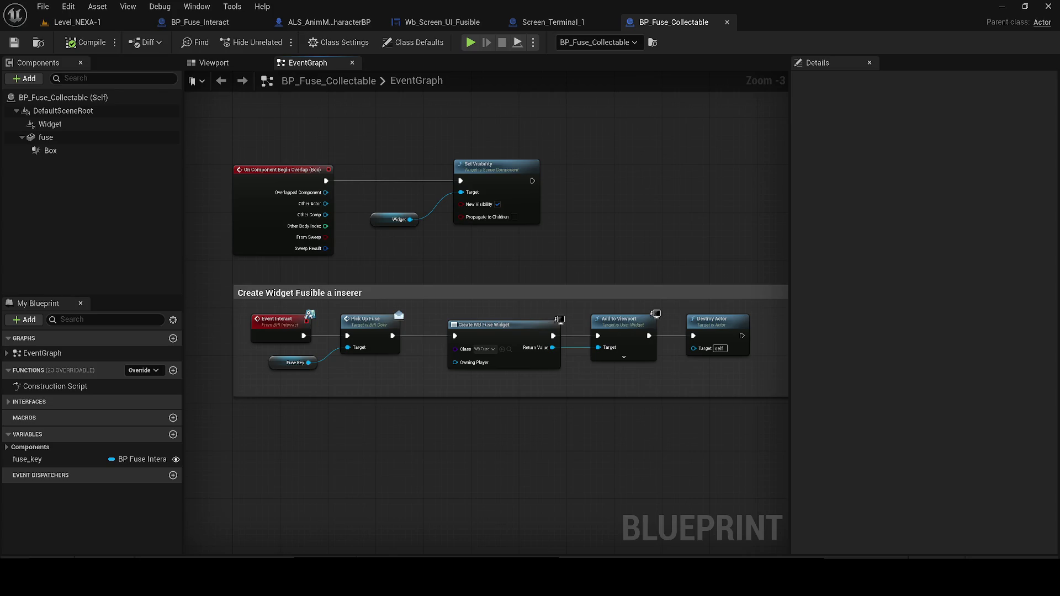
Switch to the Level_NEXA-1 tab, bring the camera toward the floor panels, and start Play In Editor.
{"action": "key", "text": "XF86AudioLowerVolume"}
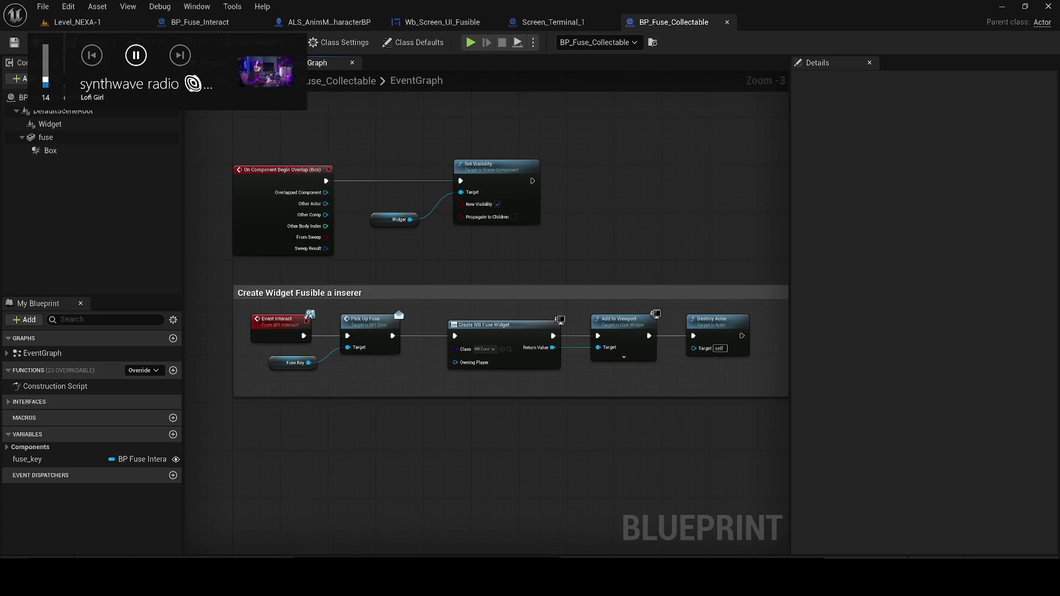
{"action": "left_click", "coordinate": [67, 27]}
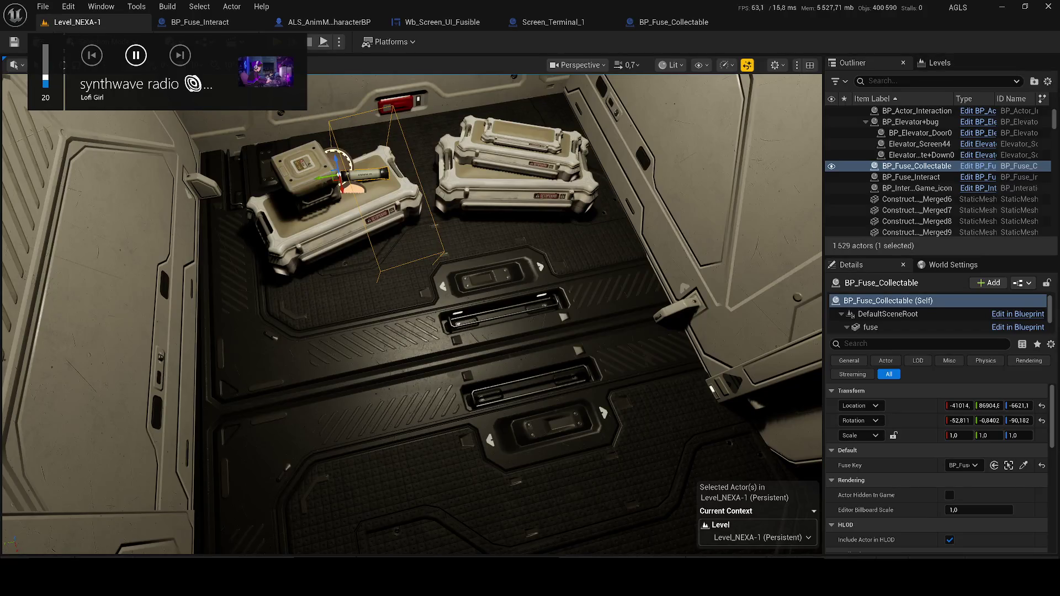
{"action": "left_click_drag", "start_coordinate": [419, 305], "coordinate": [420, 305]}
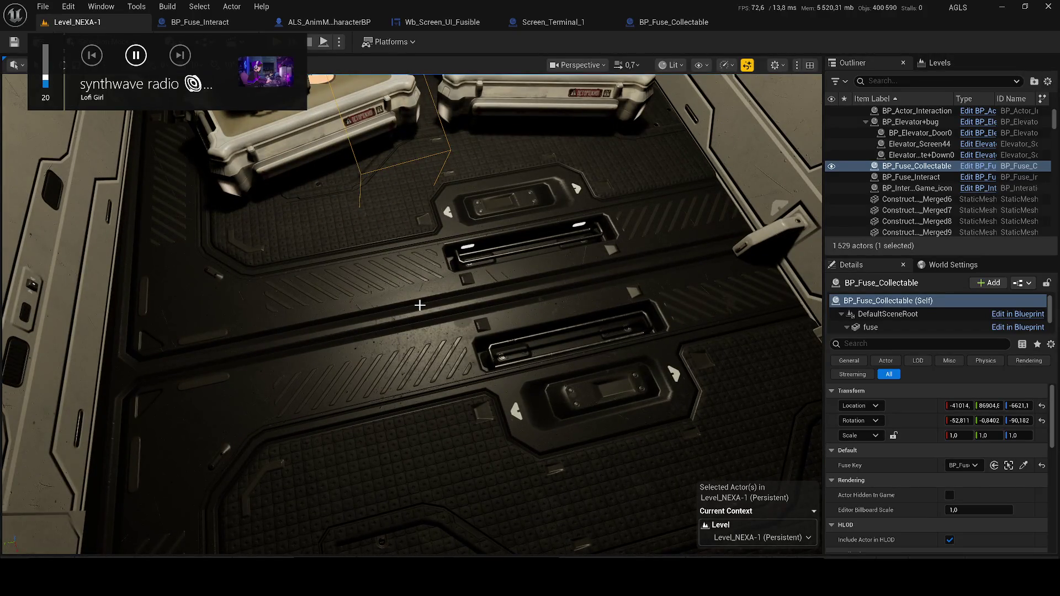
{"action": "key", "text": "alt+p"}
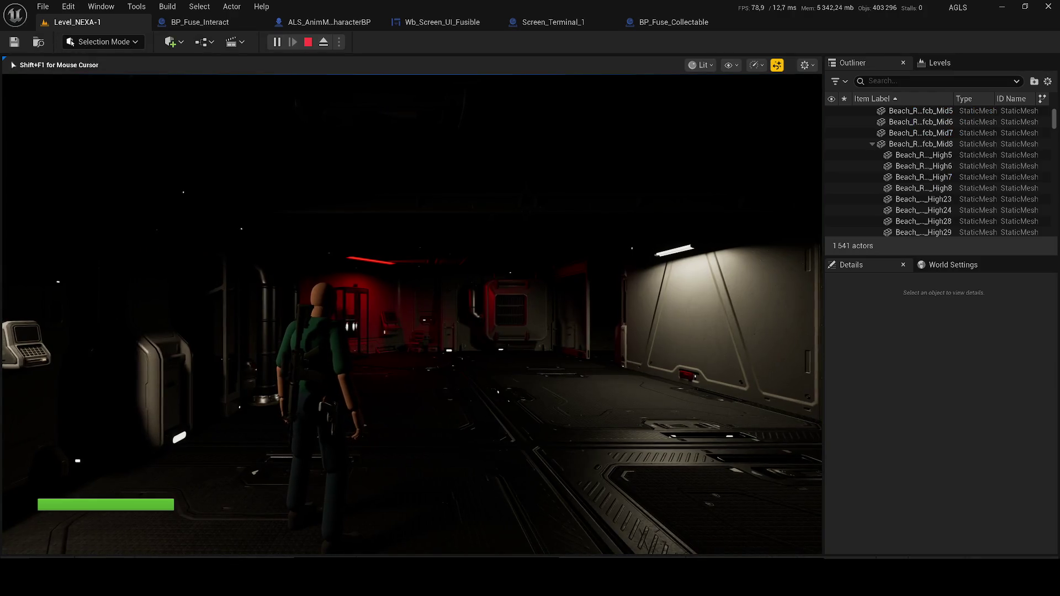
Walk into the red room to the fuse box and interact with it twice.
{"action": "key", "text": "w"}
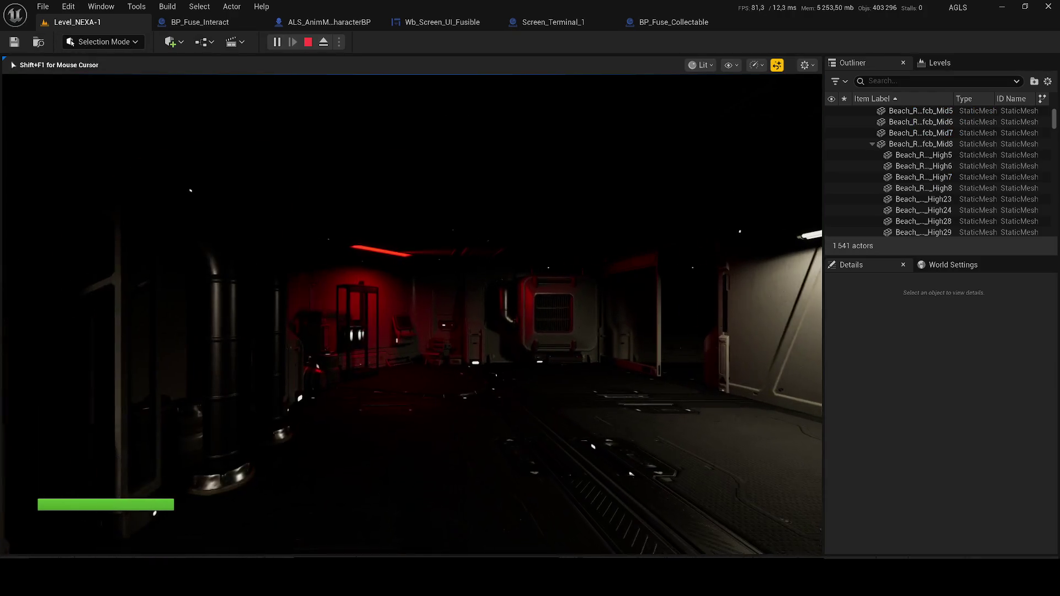
{"action": "key", "text": "w"}
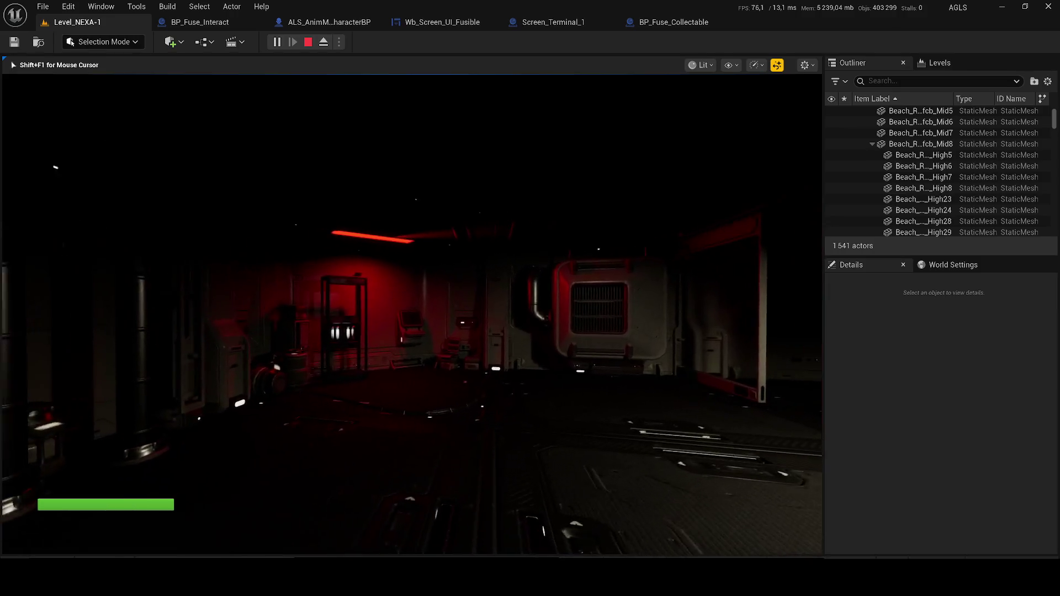
{"action": "key", "text": "w"}
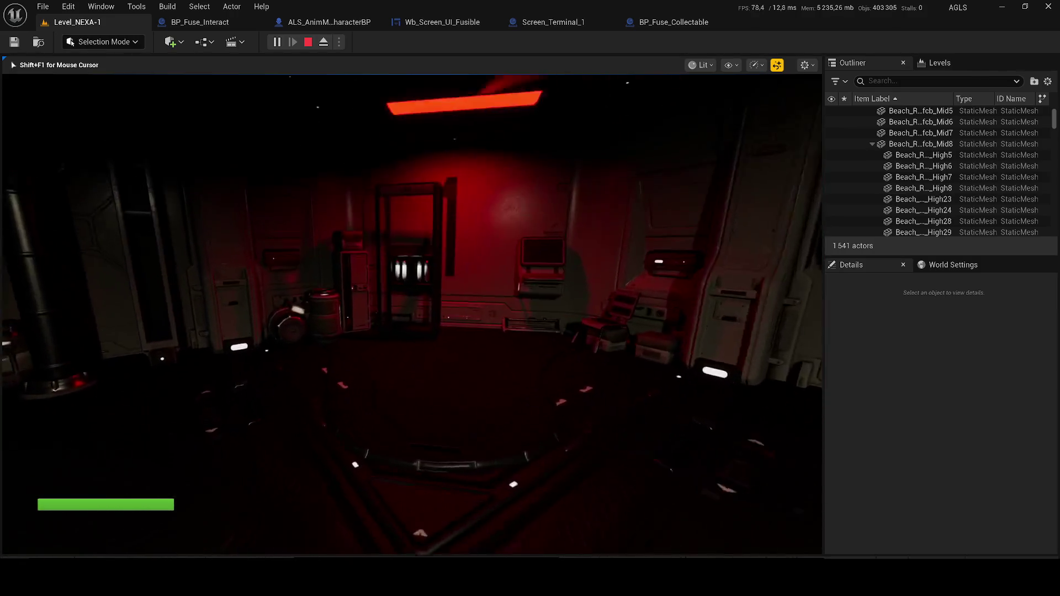
{"action": "key", "text": "s"}
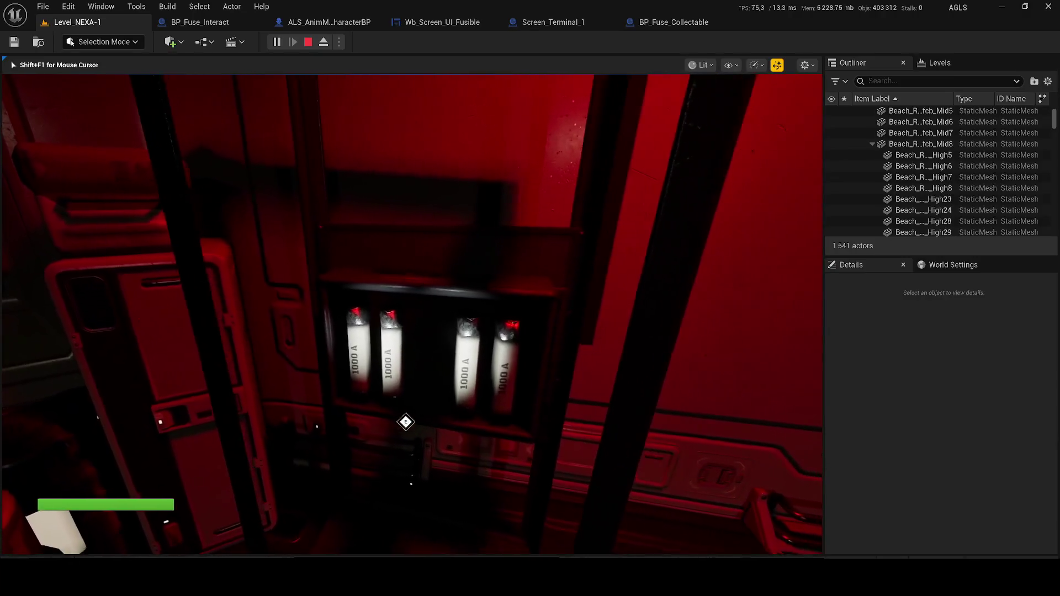
{"action": "key", "text": "e"}
Run back through the corridors and drop into the room below, toggling unlit and lit shading.
{"action": "key", "text": "w"}
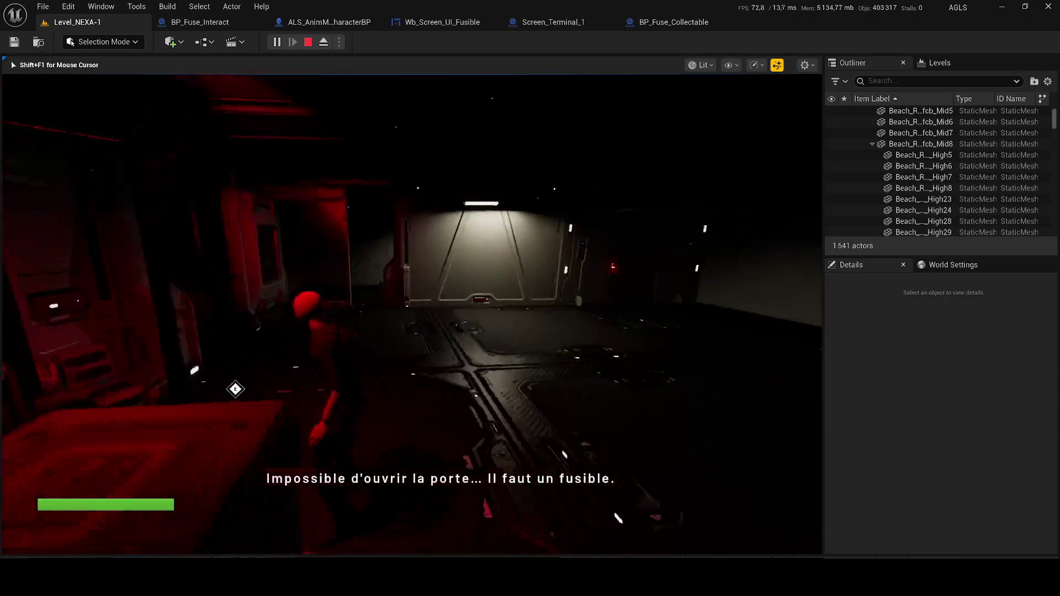
{"action": "key", "text": "w"}
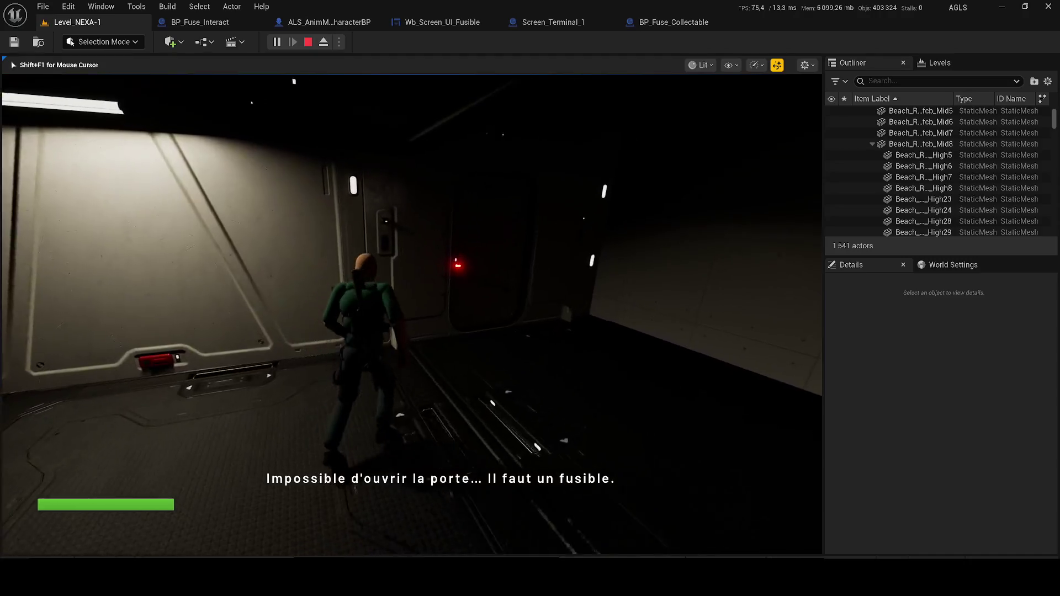
{"action": "key", "text": "w"}
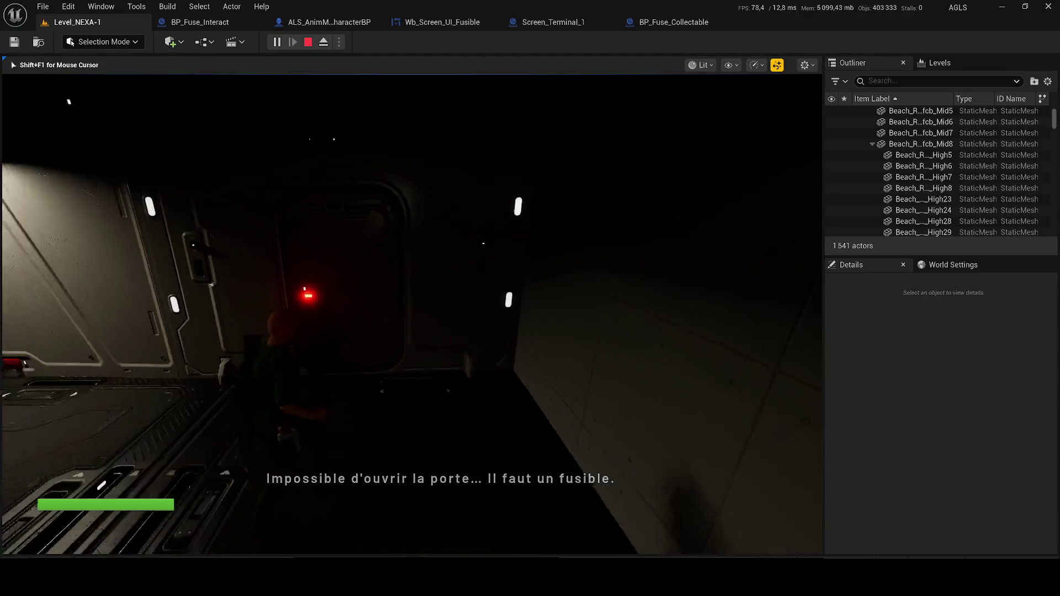
{"action": "key", "text": "w"}
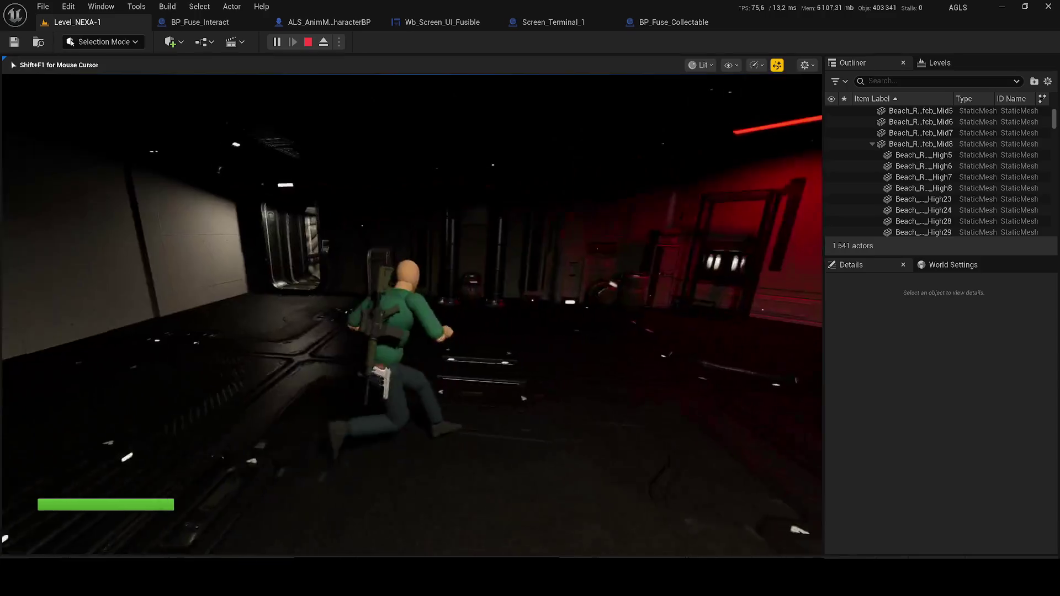
{"action": "key", "text": "w"}
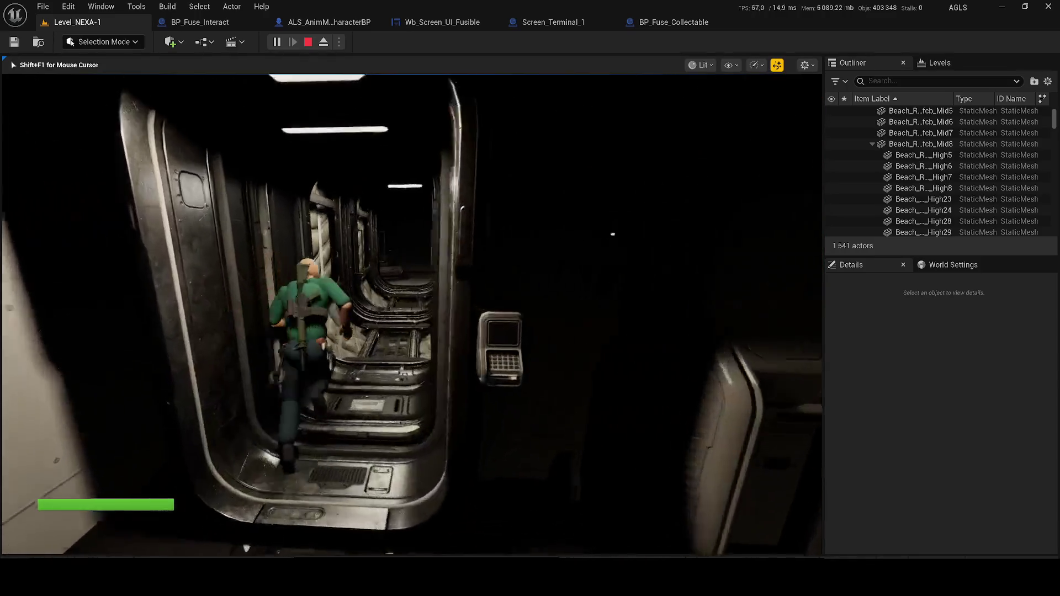
{"action": "key", "text": "F2"}
{"action": "key", "text": "w"}
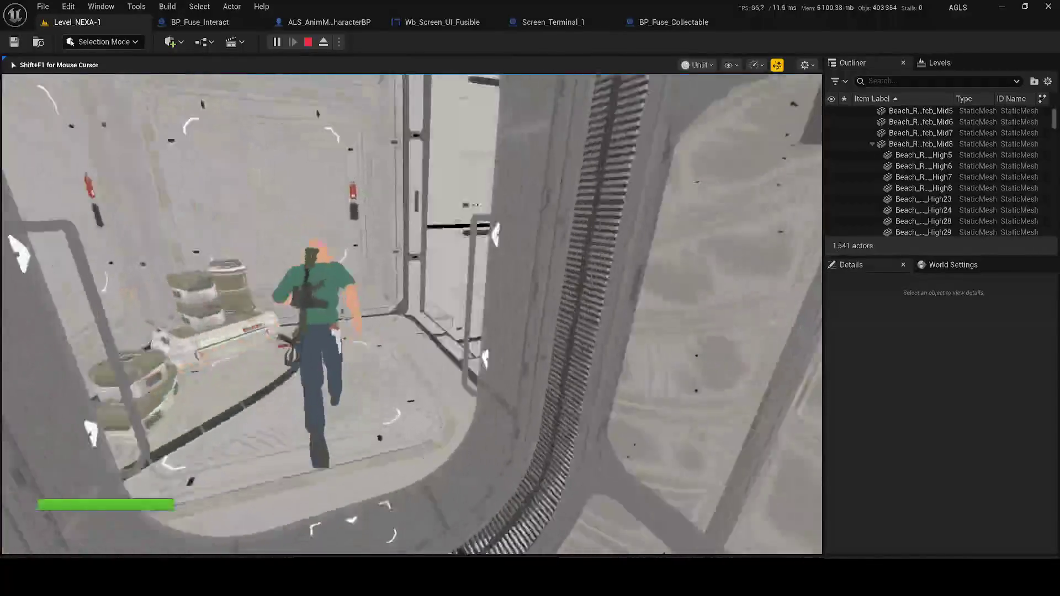
{"action": "key", "text": "w"}
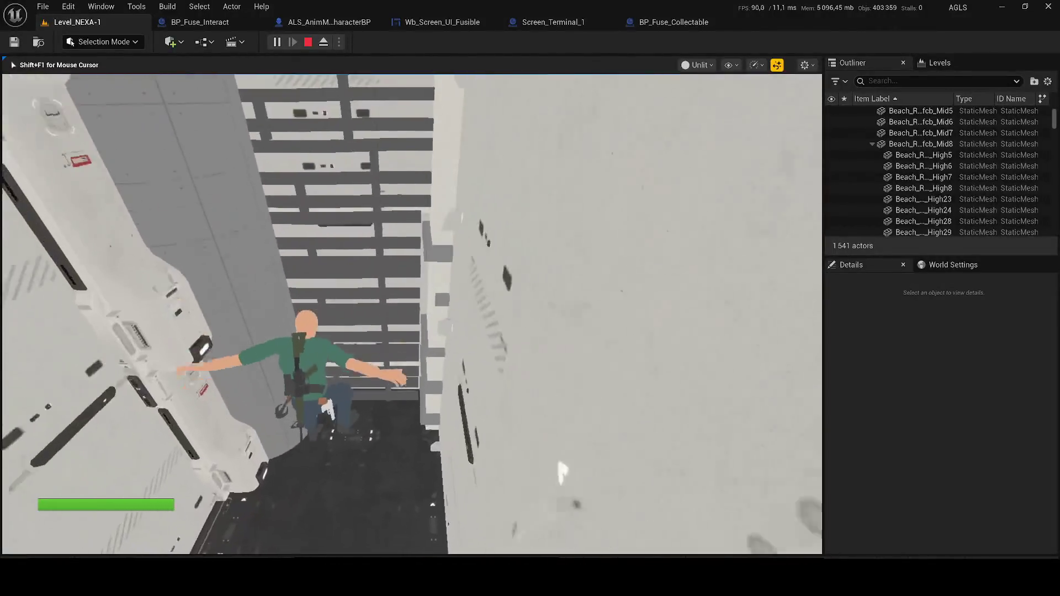
{"action": "key", "text": "F3"}
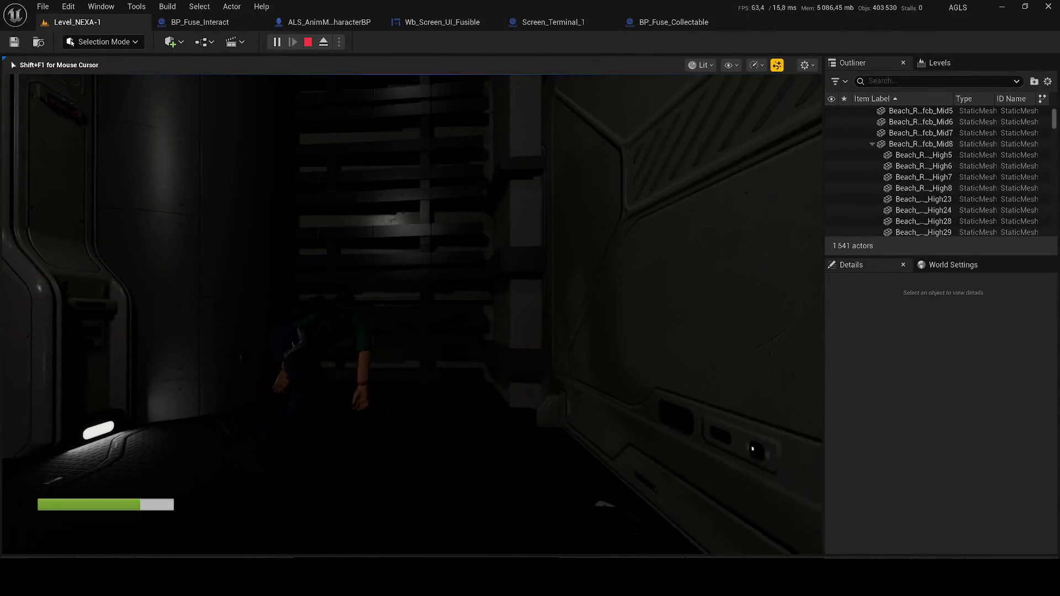
Climb the rack and explore the dark room, briefly viewing it unlit.
{"action": "key", "text": "w"}
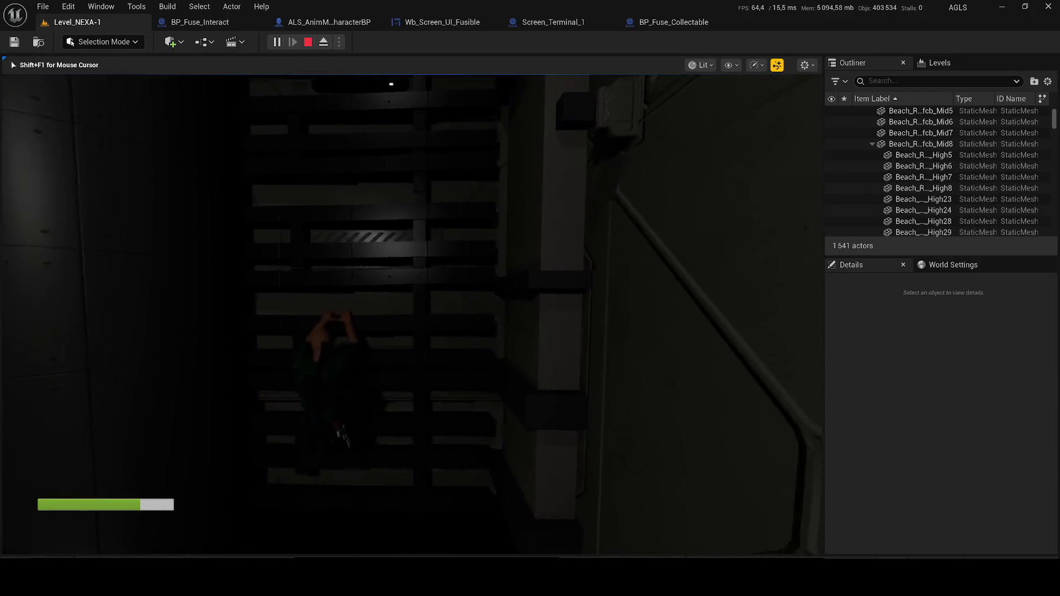
{"action": "key", "text": "w"}
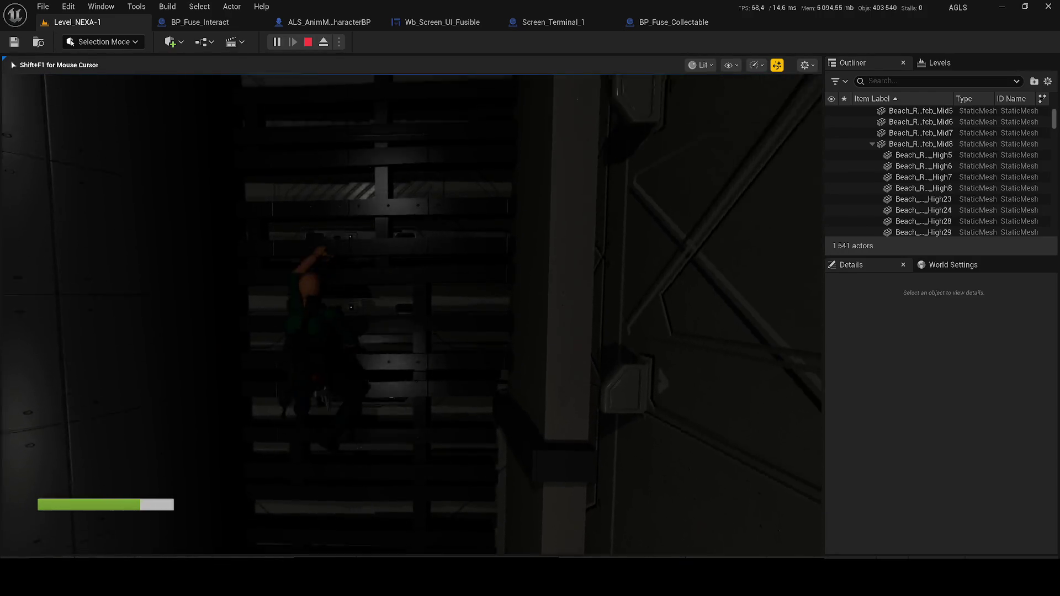
{"action": "key", "text": "w"}
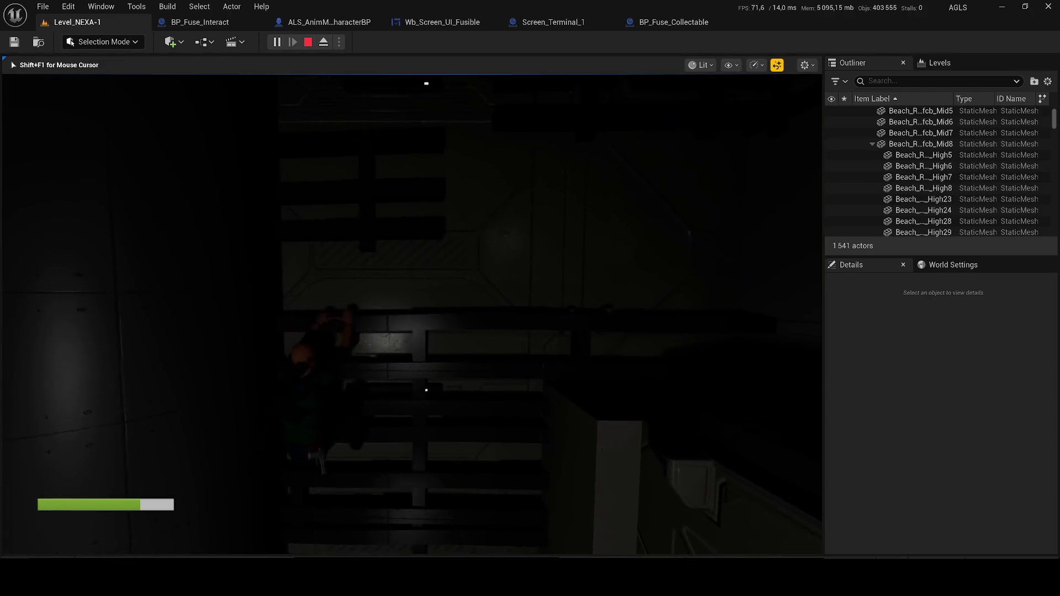
{"action": "key", "text": "w"}
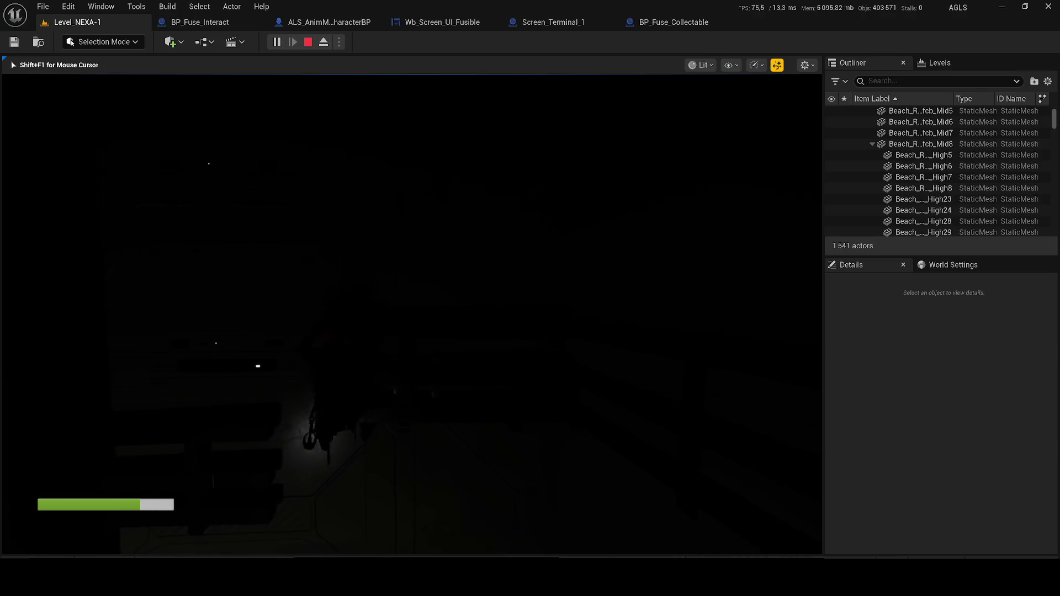
{"action": "key", "text": "w"}
{"action": "key", "text": "w"}
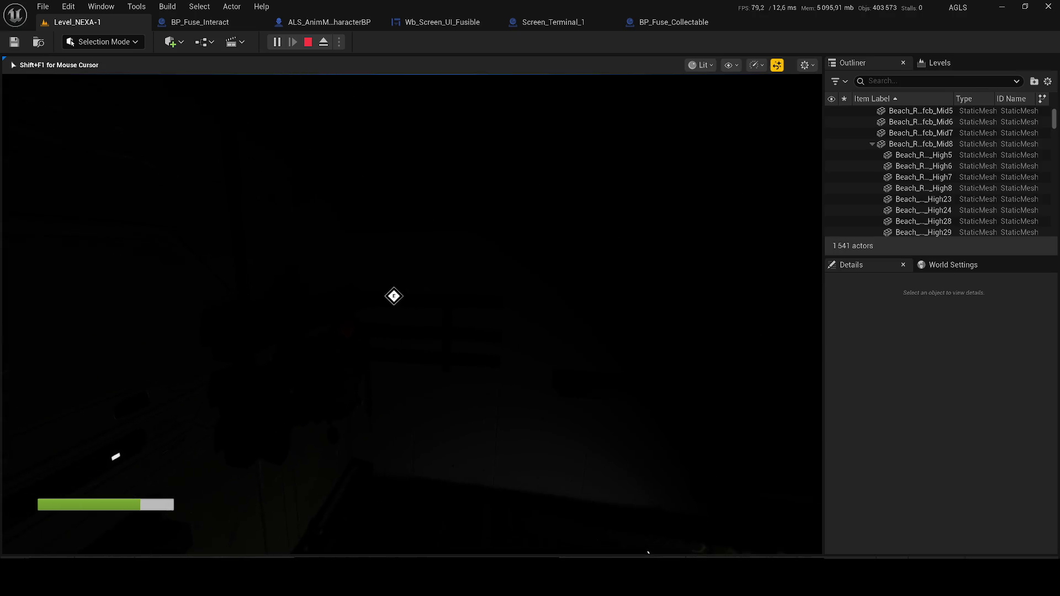
{"action": "key", "text": "w"}
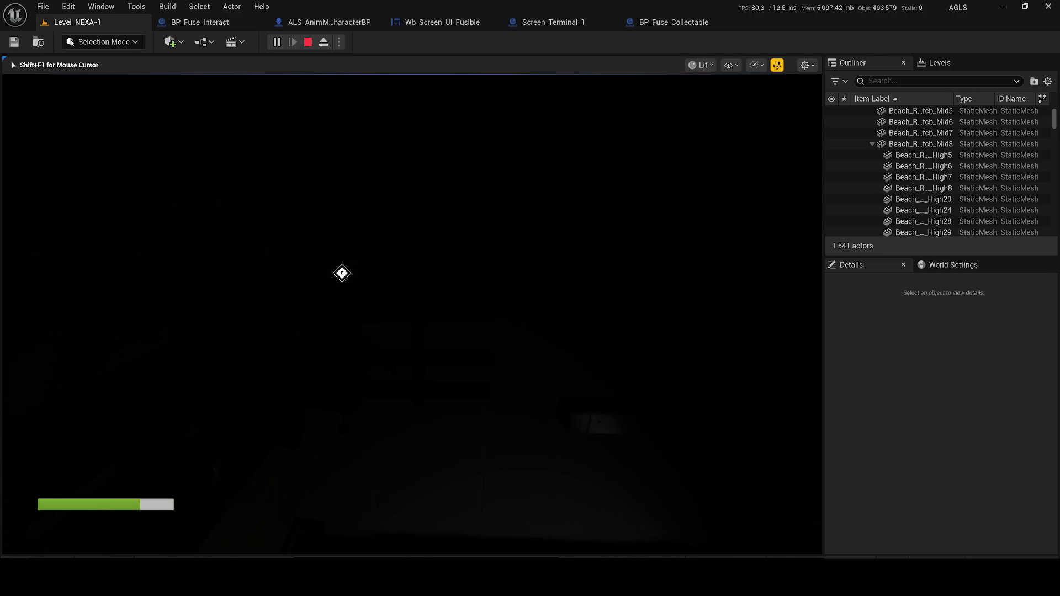
{"action": "key", "text": "w"}
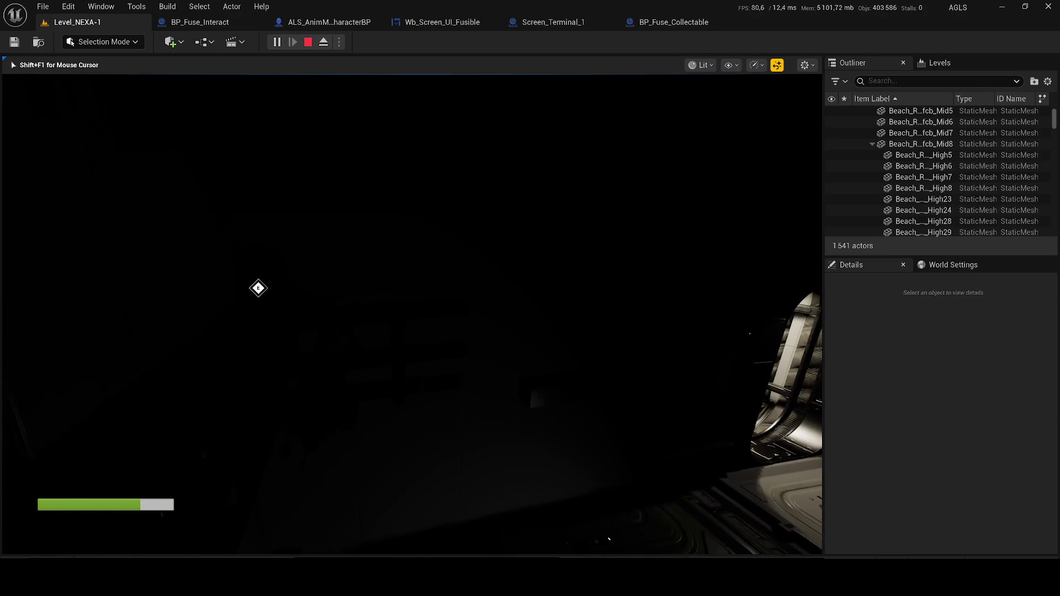
{"action": "key", "text": "d"}
{"action": "key", "text": "F2"}
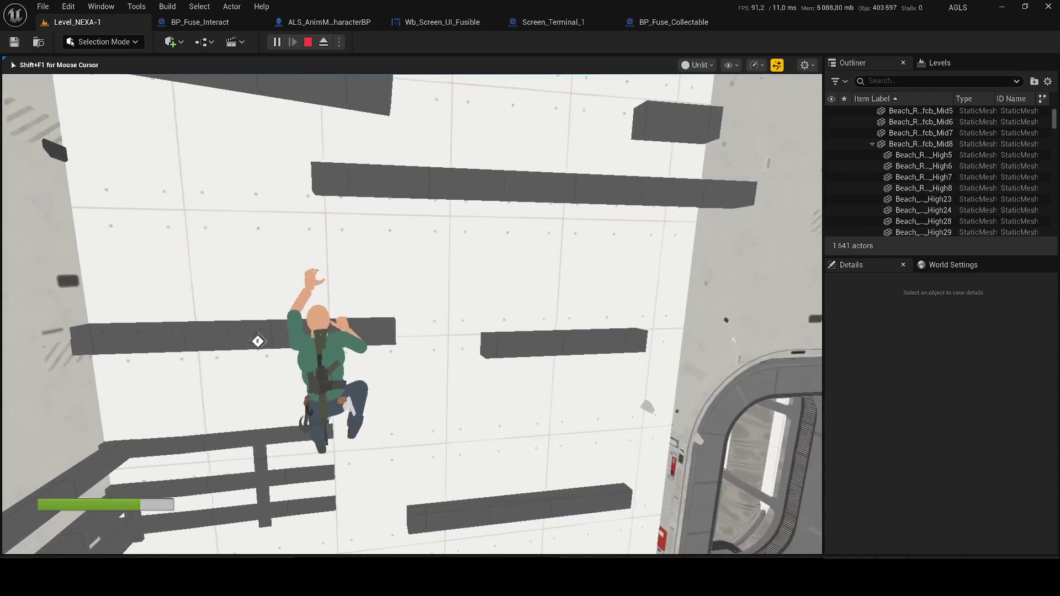
{"action": "key", "text": "F3"}
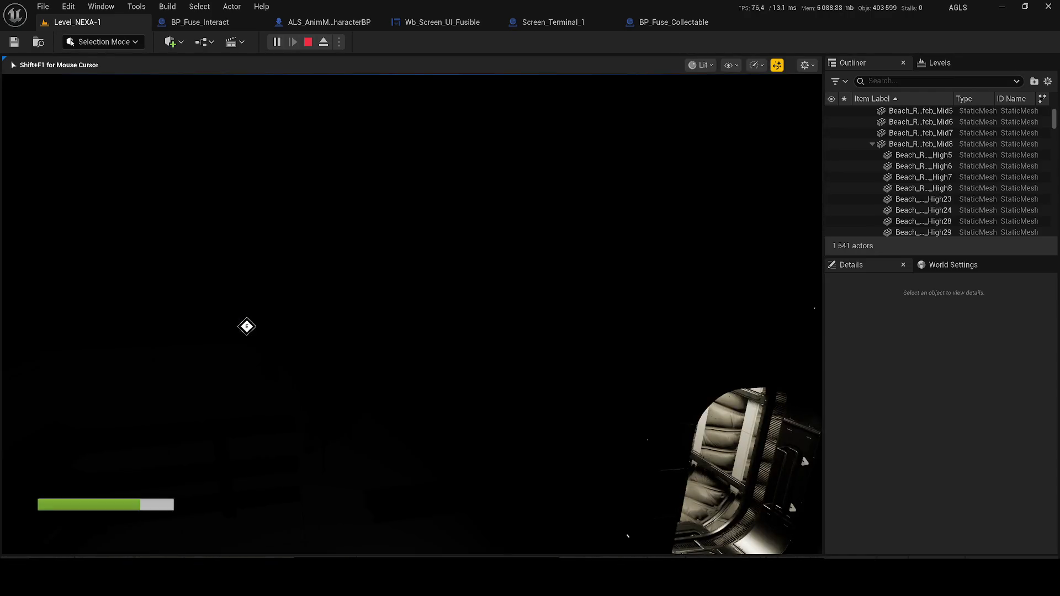
Walk back through the padded corridor into the red room and end the playtest.
{"action": "key", "text": "w"}
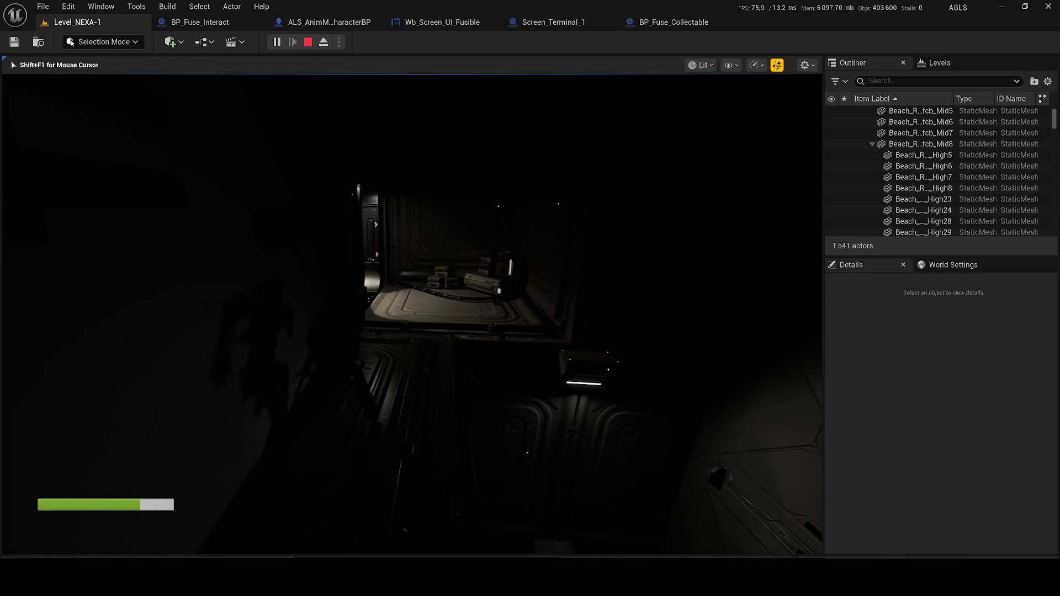
{"action": "key", "text": "w"}
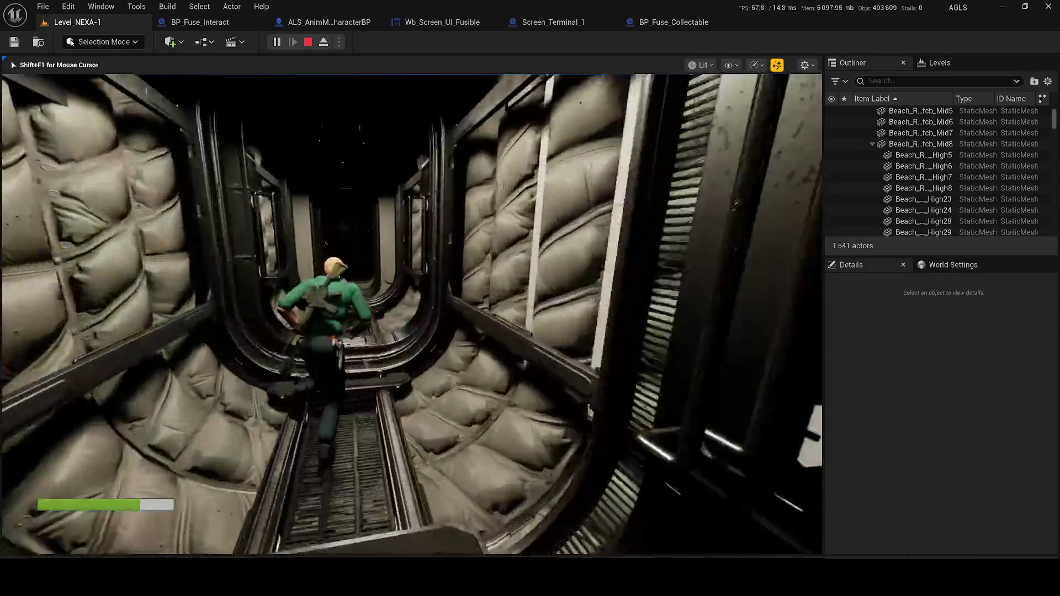
{"action": "key", "text": "w"}
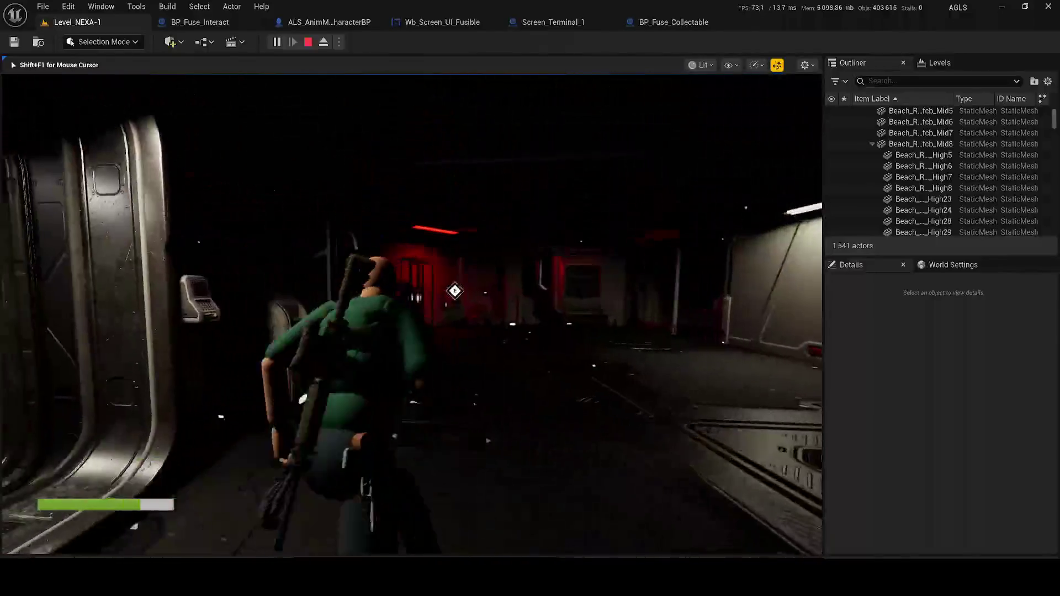
{"action": "key", "text": "Escape"}
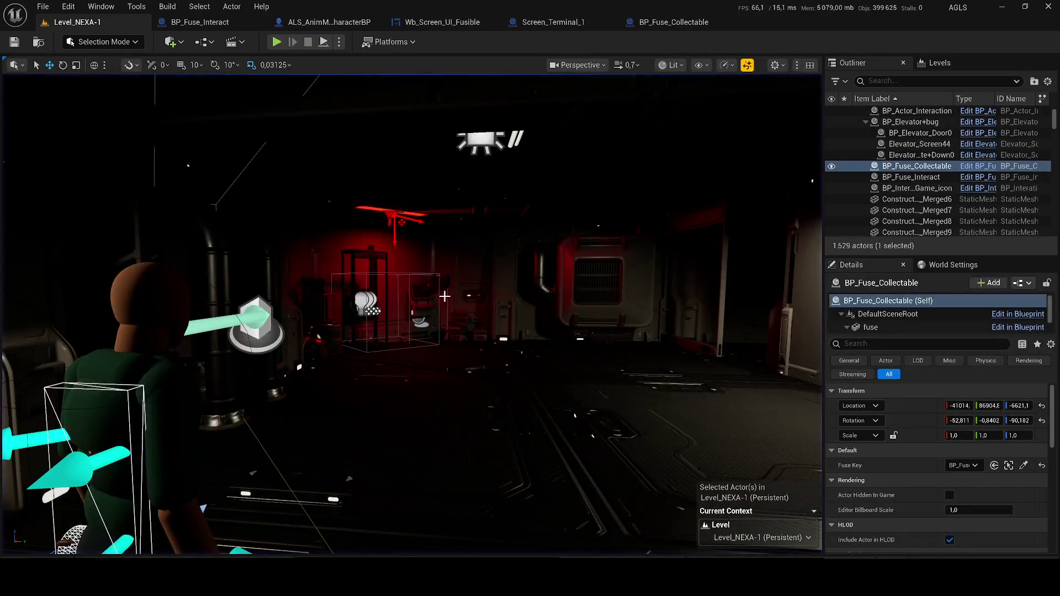
Lower the editor camera, then play and walk the character into the red-lit room before stopping.
{"action": "key", "text": "Page_Down"}
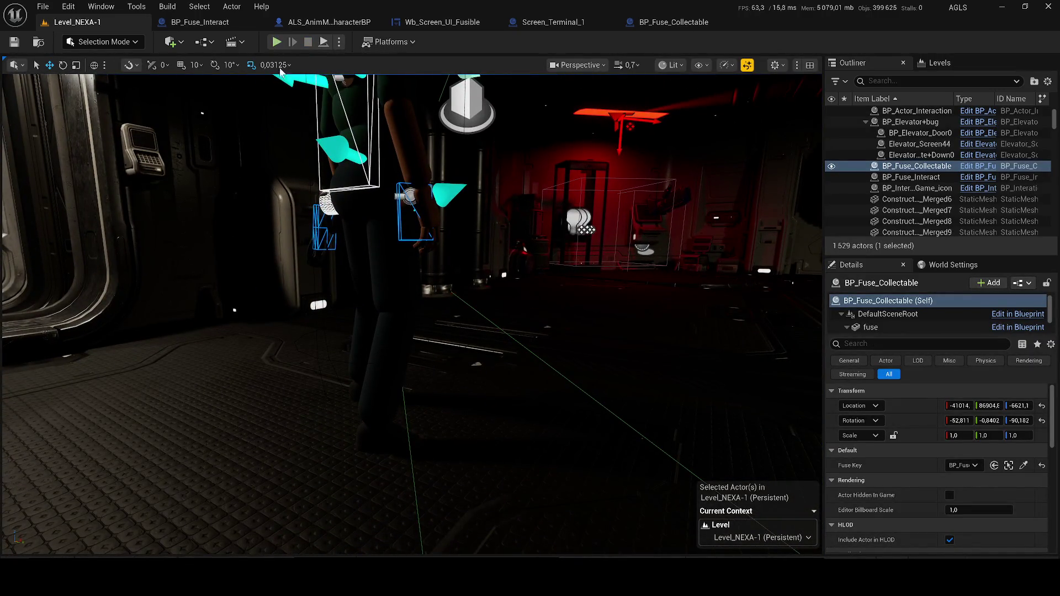
{"action": "key", "text": "alt+p"}
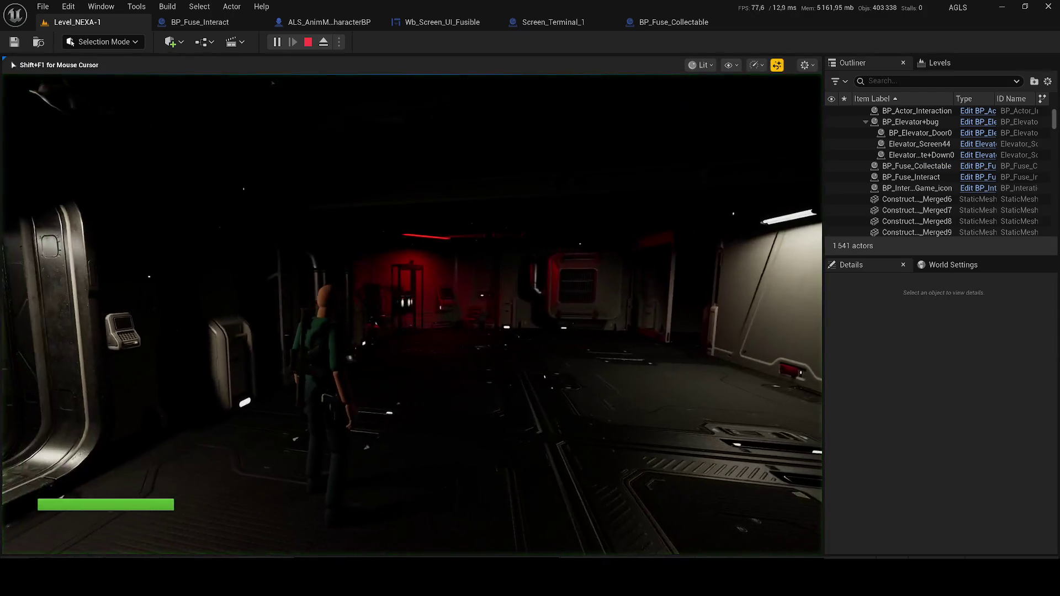
{"action": "key", "text": "w"}
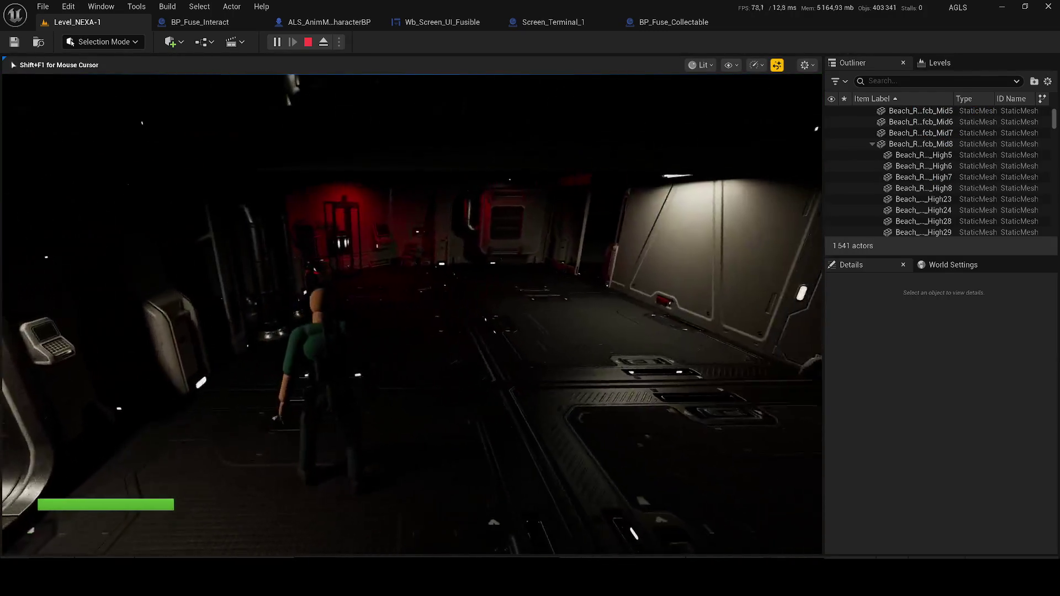
{"action": "key", "text": "w"}
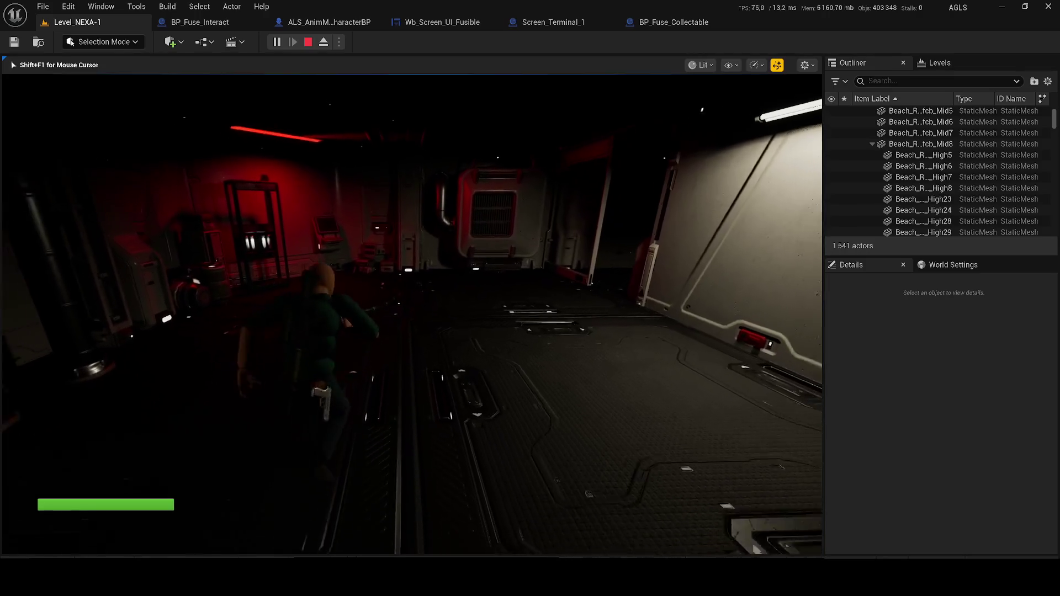
{"action": "key", "text": "w"}
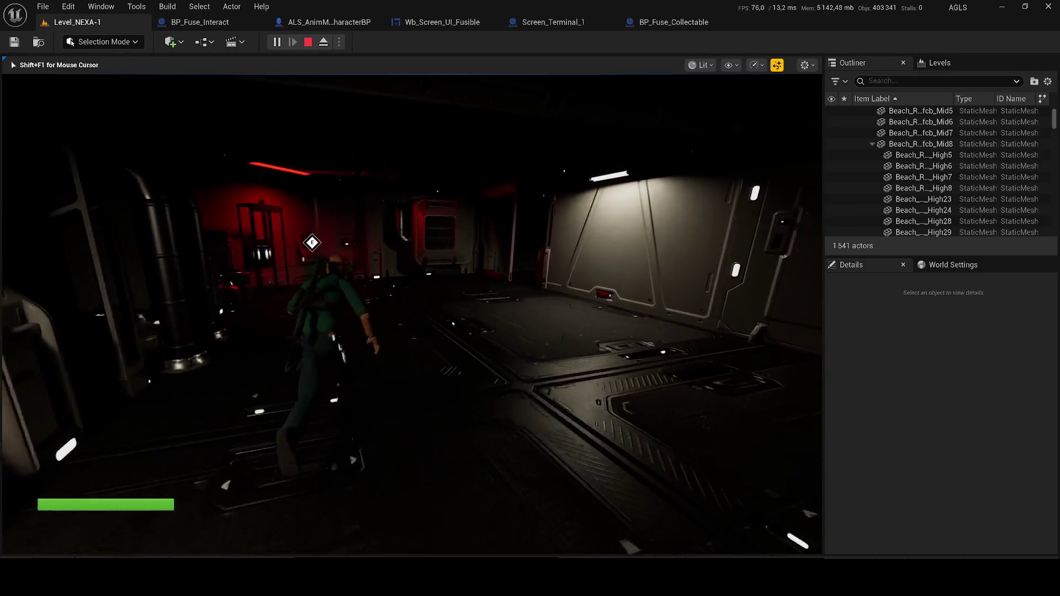
{"action": "key", "text": "w"}
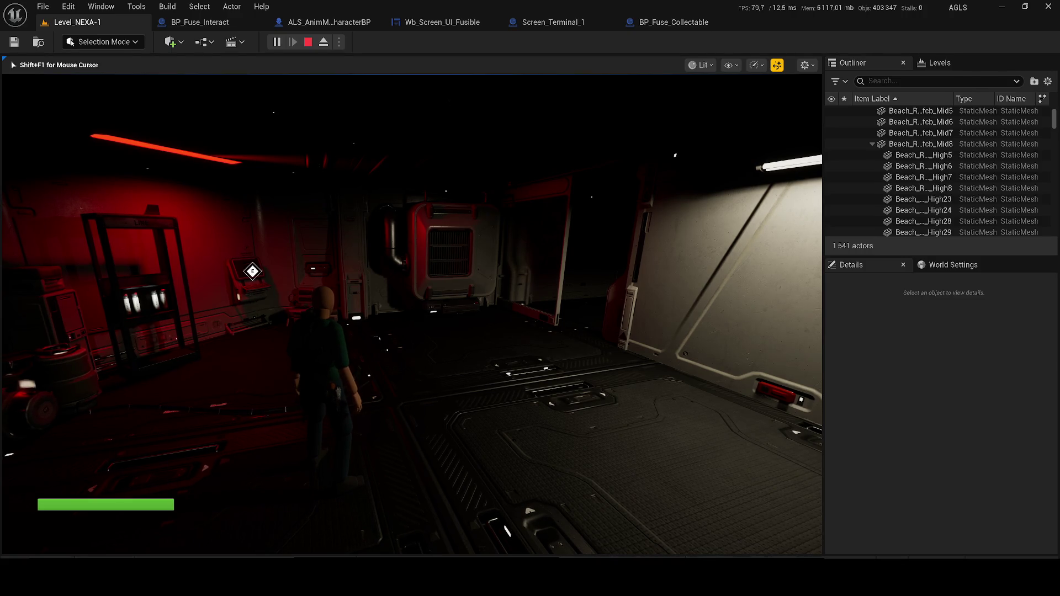
{"action": "key", "text": "Escape"}
Select and frame the TriggerBoxEtage-1 trigger volume, then duplicate it.
{"action": "left_click_drag", "start_coordinate": [359, 381], "coordinate": [360, 380]}
{"action": "left_click", "coordinate": [414, 330]}
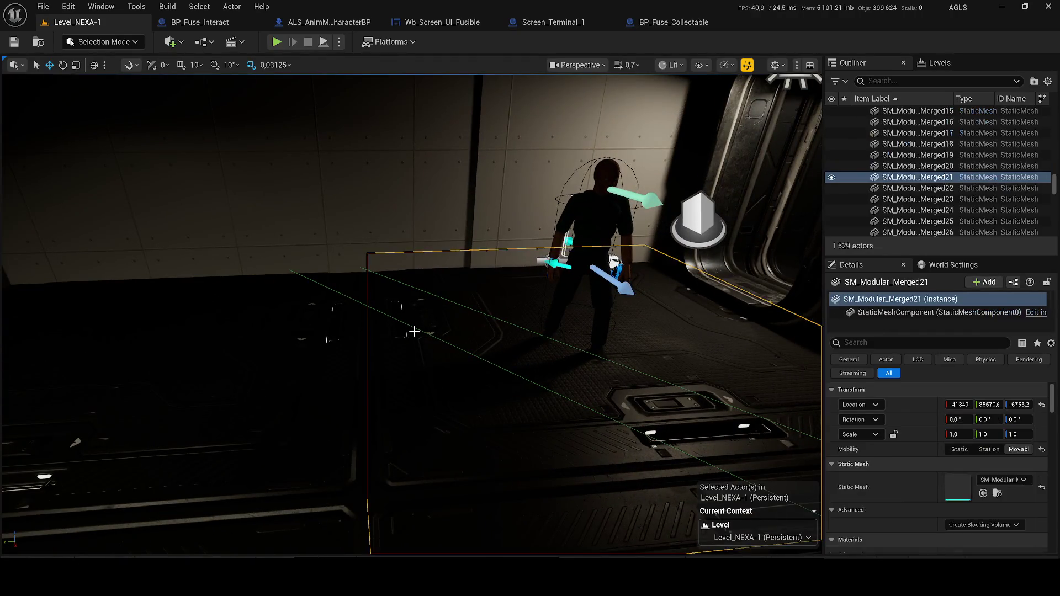
{"action": "left_click", "coordinate": [416, 330]}
{"action": "key", "text": "f"}
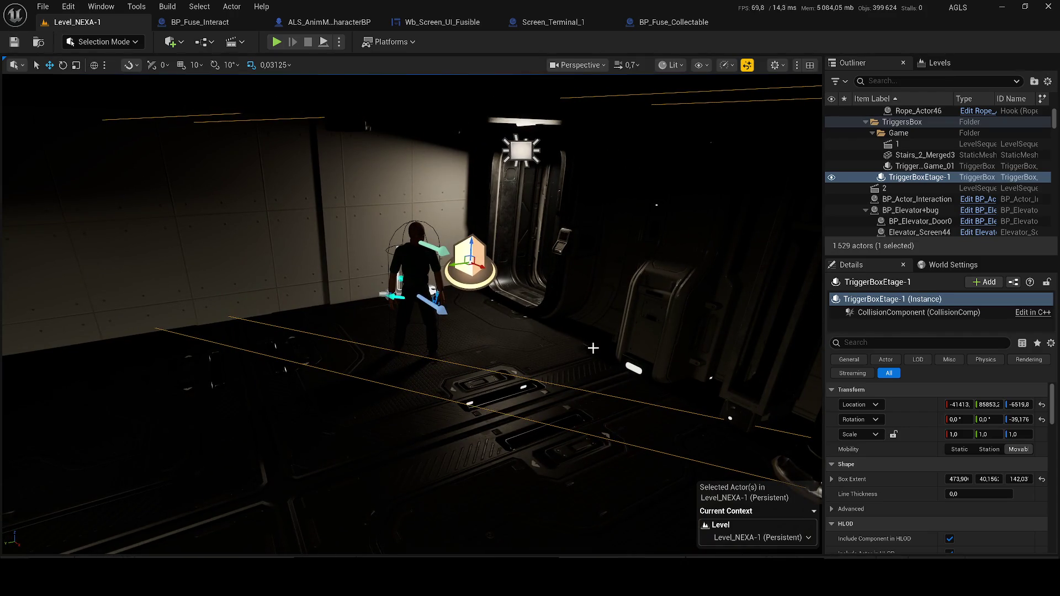
{"action": "key", "text": "ctrl+d"}
Rename the copy to TriggerBox_Remove_All_Widget in the Outliner and save the level.
{"action": "key", "text": "F2"}
{"action": "key", "text": "BackSpace"}
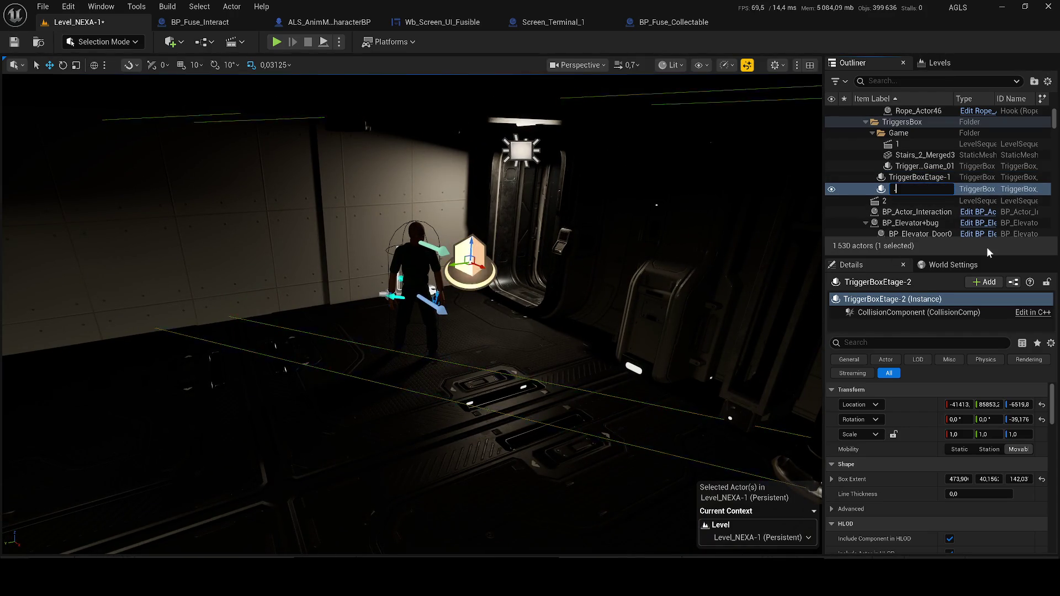
{"action": "left_click_drag", "start_coordinate": [912, 177], "coordinate": [913, 188]}
{"action": "key", "text": "Up"}
{"action": "key", "text": "F2"}
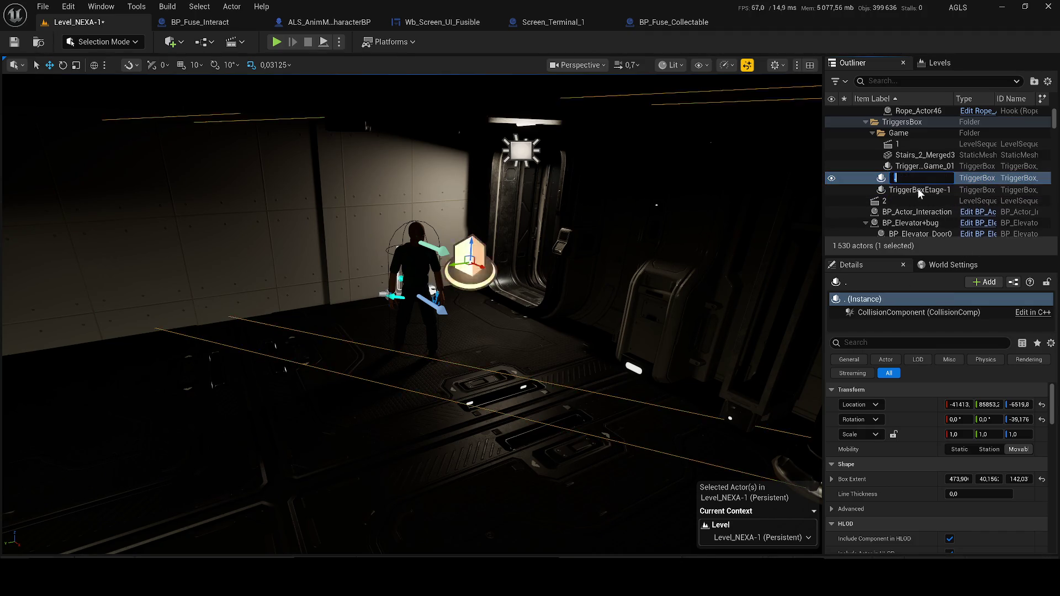
{"action": "type", "text": "TriggerBoxEtage-1"}
{"action": "key", "text": "BackSpace"}
{"action": "key", "text": "BackSpace"}
{"action": "key", "text": "BackSpace"}
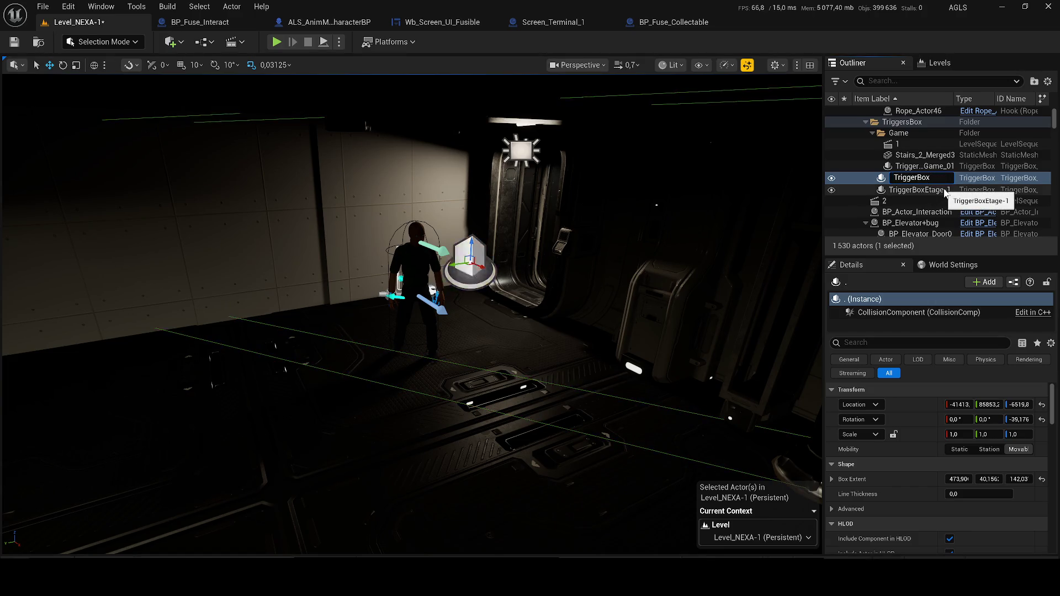
{"action": "type", "text": "_Remove_All_Wi"}
{"action": "type", "text": "dget"}
{"action": "key", "text": "Return"}
{"action": "key", "text": "ctrl+s"}
Open the Level Blueprint and close the BP_Fuse_Interact, Wb_Screen_UI_Fusible, Screen_Terminal_1 and BP_Fuse_Collectable editors.
{"action": "left_click", "coordinate": [204, 42]}
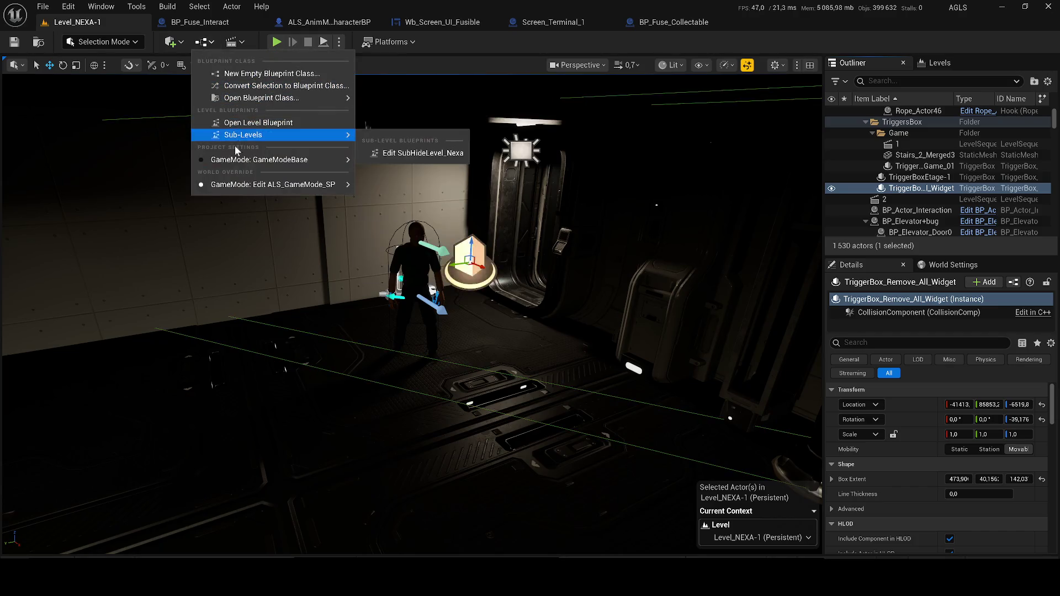
{"action": "left_click", "coordinate": [226, 123]}
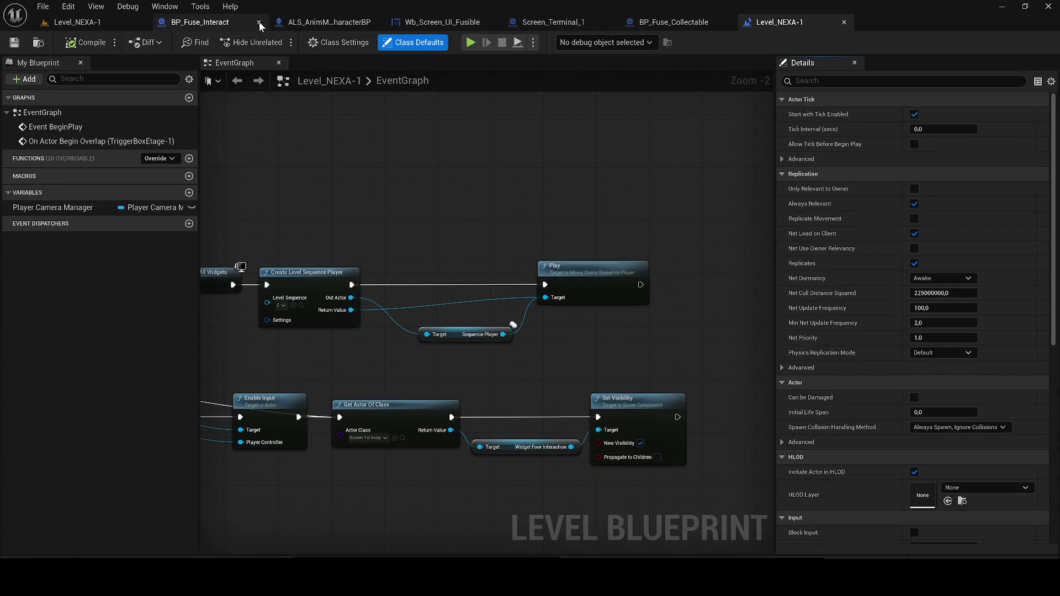
{"action": "left_click", "coordinate": [259, 23]}
{"action": "left_click", "coordinate": [375, 22]}
{"action": "left_click", "coordinate": [376, 22]}
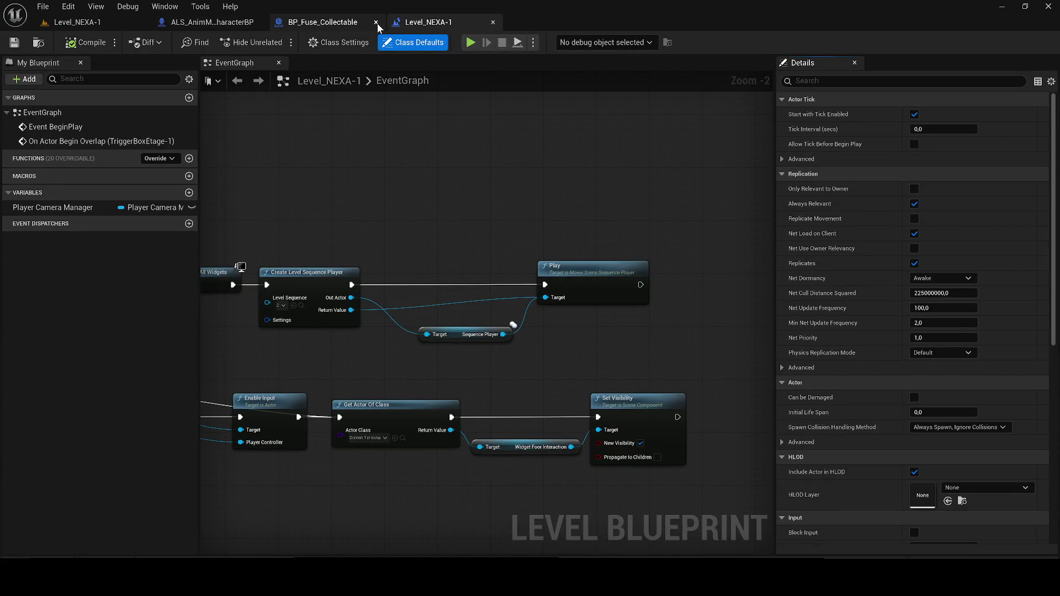
{"action": "left_click", "coordinate": [376, 22]}
Add an On Actor Begin Overlap event for TriggerBox_Remove_All_Widget in empty graph space.
{"action": "scroll", "coordinate": [399, 187], "scroll_direction": "down", "scroll_amount": 6}
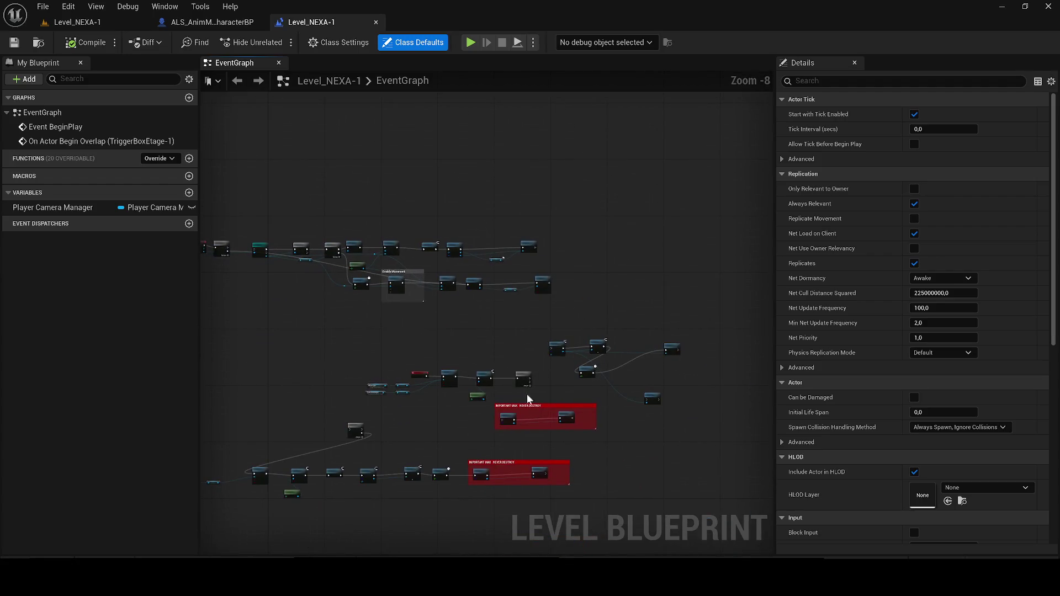
{"action": "left_click_drag", "start_coordinate": [525, 402], "coordinate": [657, 497]}
{"action": "scroll", "coordinate": [355, 253], "scroll_direction": "up", "scroll_amount": 4}
{"action": "right_click", "coordinate": [284, 255]}
{"action": "left_click", "coordinate": [292, 291]}
{"action": "left_click", "coordinate": [297, 300]}
{"action": "left_click", "coordinate": [342, 310]}
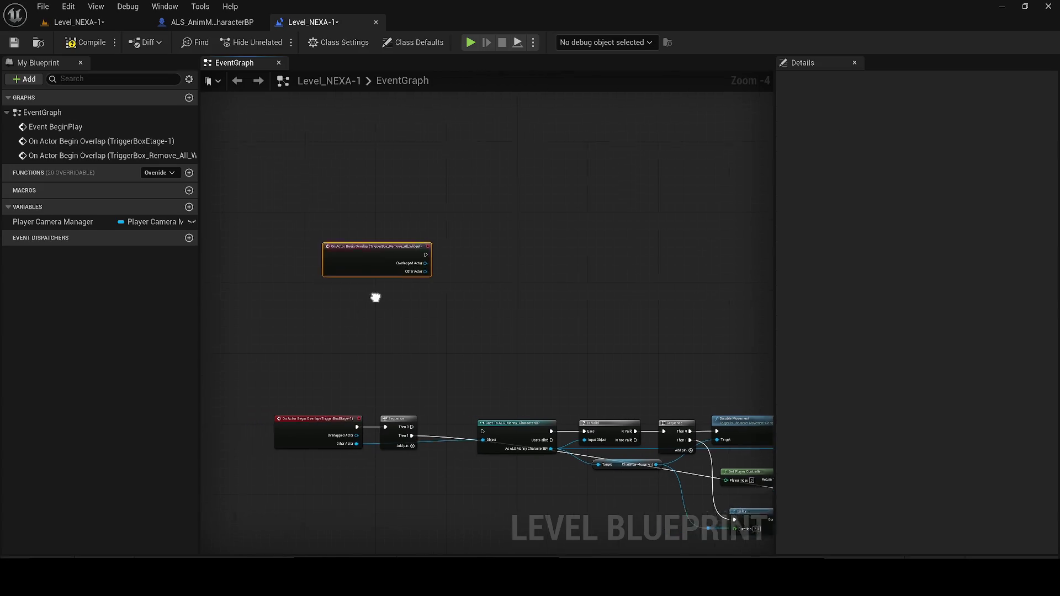
{"action": "scroll", "coordinate": [374, 243], "scroll_direction": "up", "scroll_amount": 2}
{"action": "left_click_drag", "start_coordinate": [373, 243], "coordinate": [322, 255]}
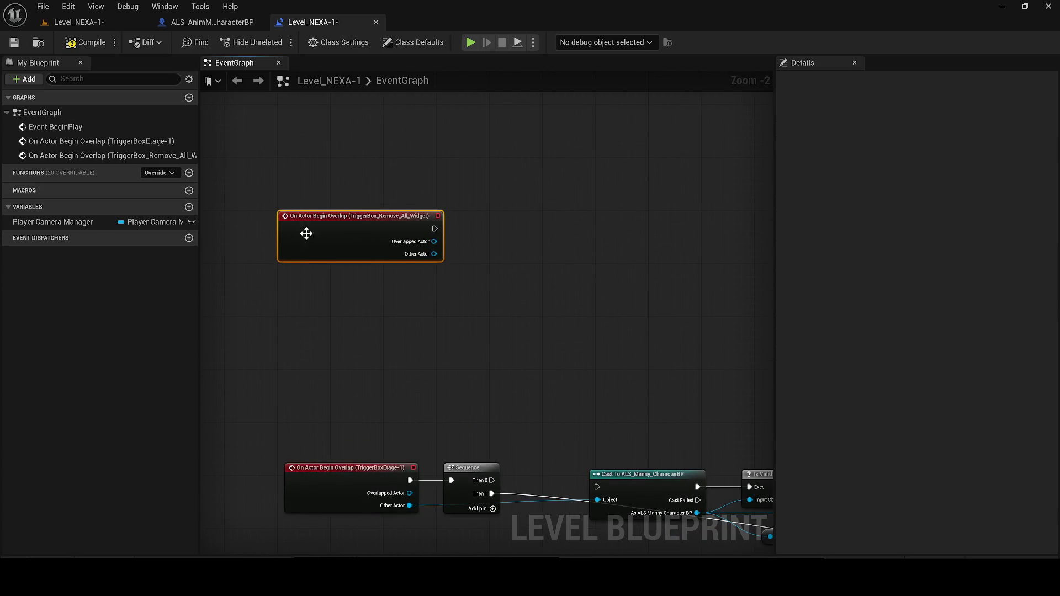
Arrange the Get Actor Of Class and Set Visibility nodes to follow the new overlap event.
{"action": "left_click", "coordinate": [72, 22]}
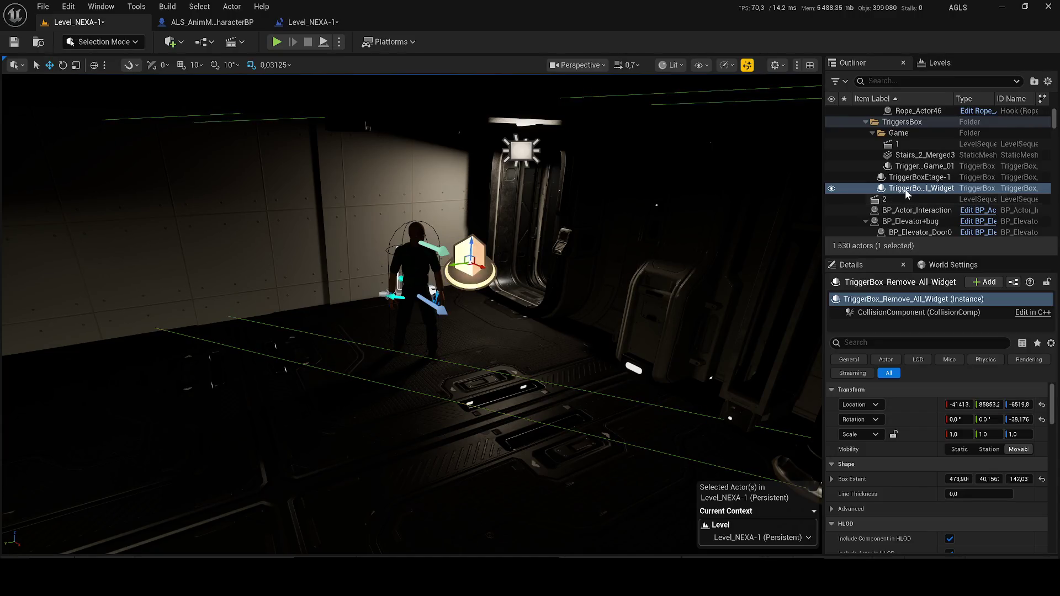
{"action": "left_click", "coordinate": [213, 25]}
{"action": "left_click", "coordinate": [303, 22]}
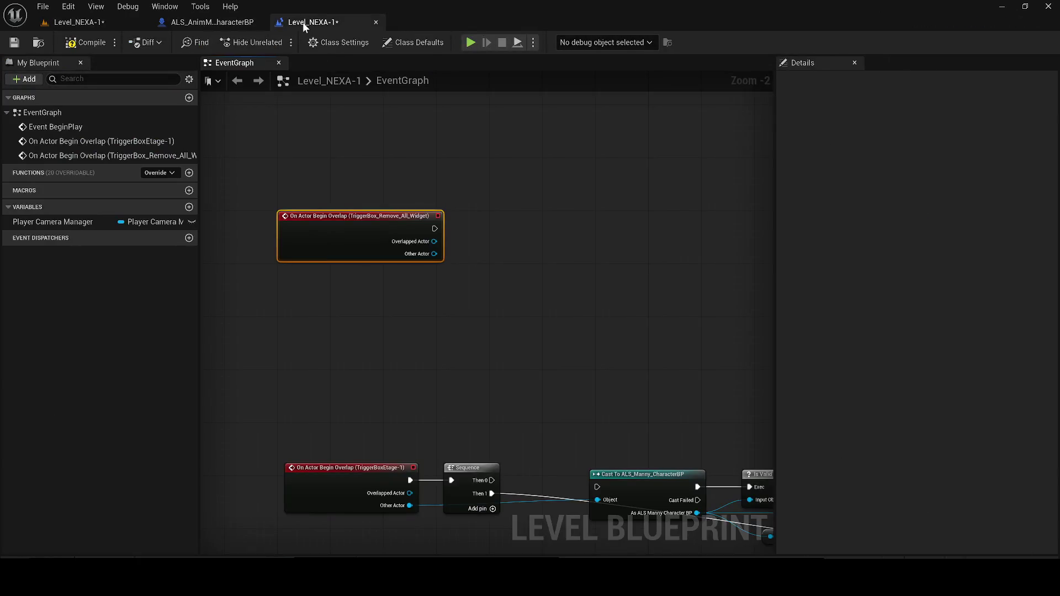
{"action": "left_click_drag", "start_coordinate": [494, 445], "coordinate": [376, 302]}
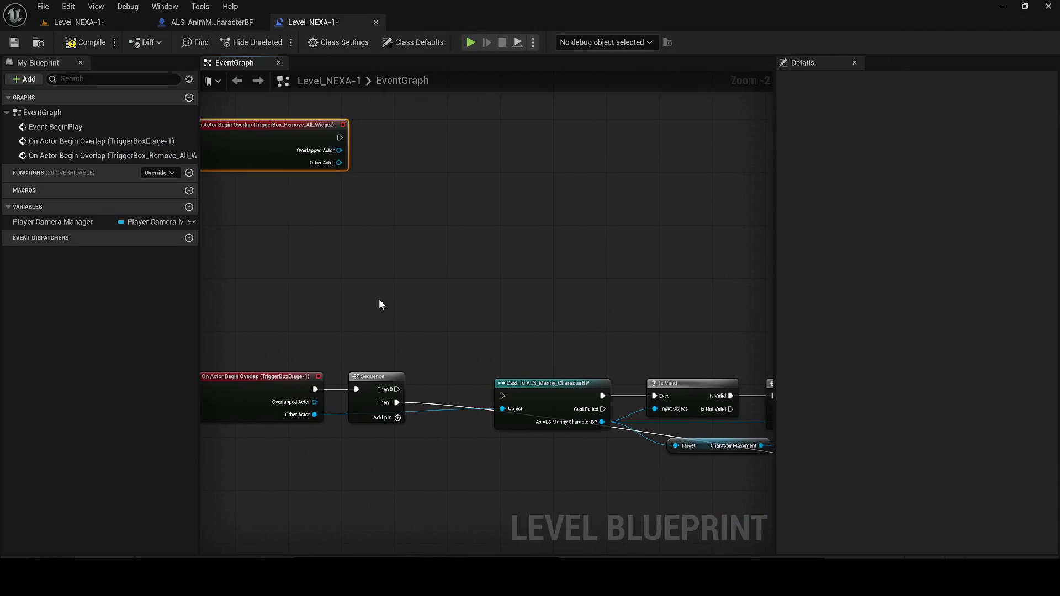
{"action": "scroll", "coordinate": [394, 302], "scroll_direction": "down", "scroll_amount": 2}
{"action": "left_click_drag", "start_coordinate": [456, 312], "coordinate": [306, 252]}
{"action": "mouse_move", "coordinate": [312, 295]}
{"action": "left_mouse_down"}
{"action": "mouse_move", "coordinate": [336, 281]}
{"action": "mouse_move", "coordinate": [232, 261]}
{"action": "left_mouse_up"}
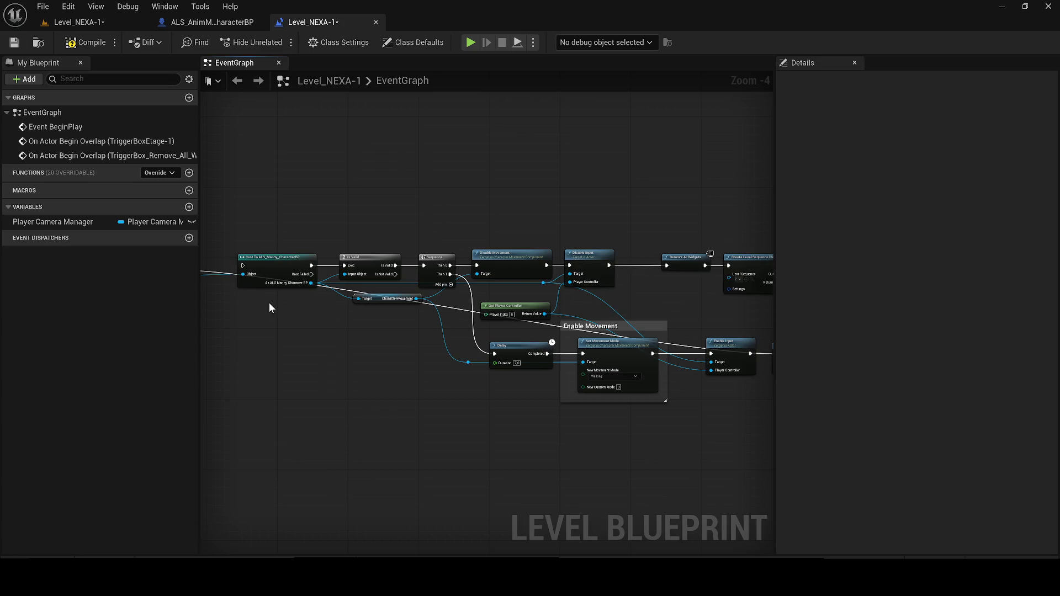
{"action": "mouse_move", "coordinate": [330, 289]}
{"action": "left_mouse_down"}
{"action": "mouse_move", "coordinate": [220, 237]}
{"action": "mouse_move", "coordinate": [331, 248]}
{"action": "mouse_move", "coordinate": [203, 223]}
{"action": "left_mouse_up"}
{"action": "mouse_move", "coordinate": [682, 349]}
{"action": "left_mouse_down"}
{"action": "mouse_move", "coordinate": [447, 278]}
{"action": "mouse_move", "coordinate": [661, 371]}
{"action": "left_mouse_up"}
{"action": "scroll", "coordinate": [534, 319], "scroll_direction": "up", "scroll_amount": 3}
{"action": "left_click_drag", "start_coordinate": [590, 265], "coordinate": [606, 266]}
{"action": "left_click_drag", "start_coordinate": [506, 280], "coordinate": [367, 276]}
{"action": "scroll", "coordinate": [366, 277], "scroll_direction": "down", "scroll_amount": 1}
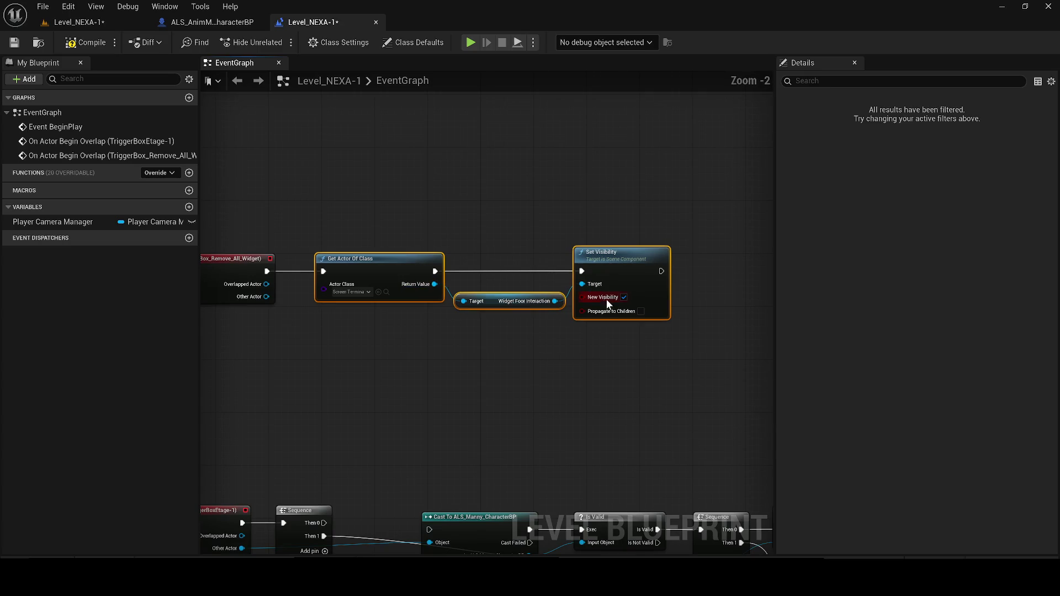
Compile and save the Level Blueprint, then start a test play from the level editor.
{"action": "left_click", "coordinate": [15, 42]}
{"action": "left_click", "coordinate": [71, 22]}
{"action": "left_click", "coordinate": [276, 43]}
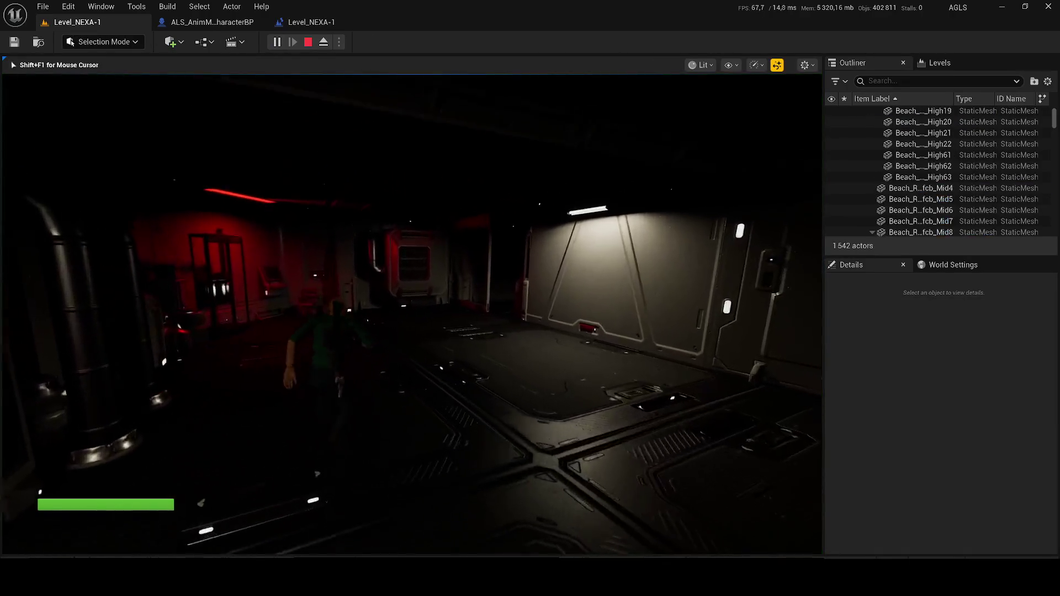
Stop the playtest, widen the side panels, and move the new trigger box toward the doorway.
{"action": "key", "text": "Escape"}
{"action": "left_click_drag", "start_coordinate": [203, 141], "coordinate": [94, 144]}
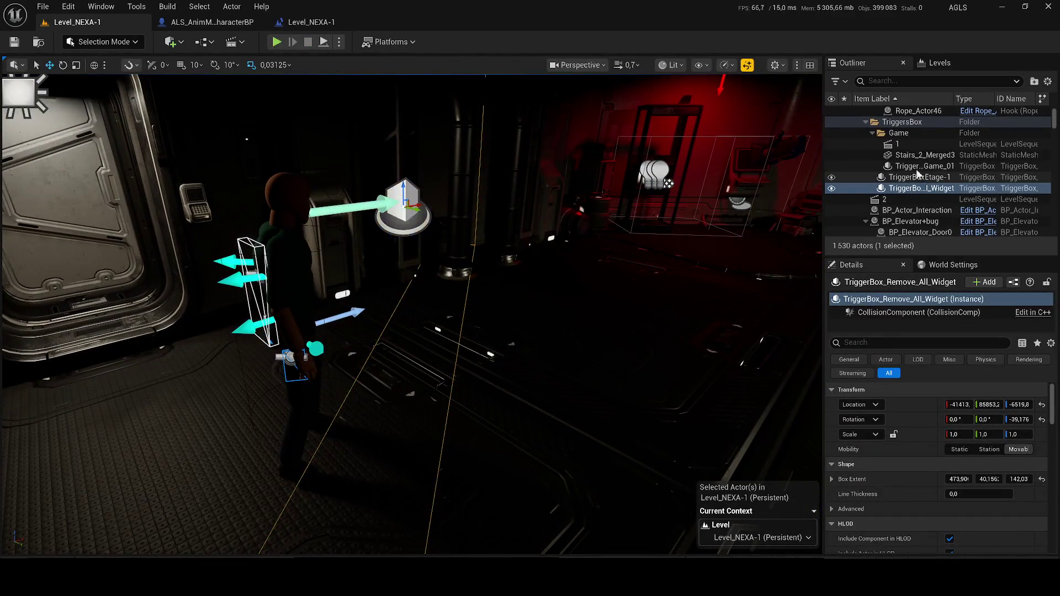
{"action": "left_click_drag", "start_coordinate": [822, 183], "coordinate": [750, 182]}
{"action": "left_click_drag", "start_coordinate": [386, 331], "coordinate": [337, 333]}
{"action": "left_click_drag", "start_coordinate": [341, 279], "coordinate": [246, 194]}
{"action": "scroll", "coordinate": [375, 314], "scroll_direction": "up", "scroll_amount": 5}
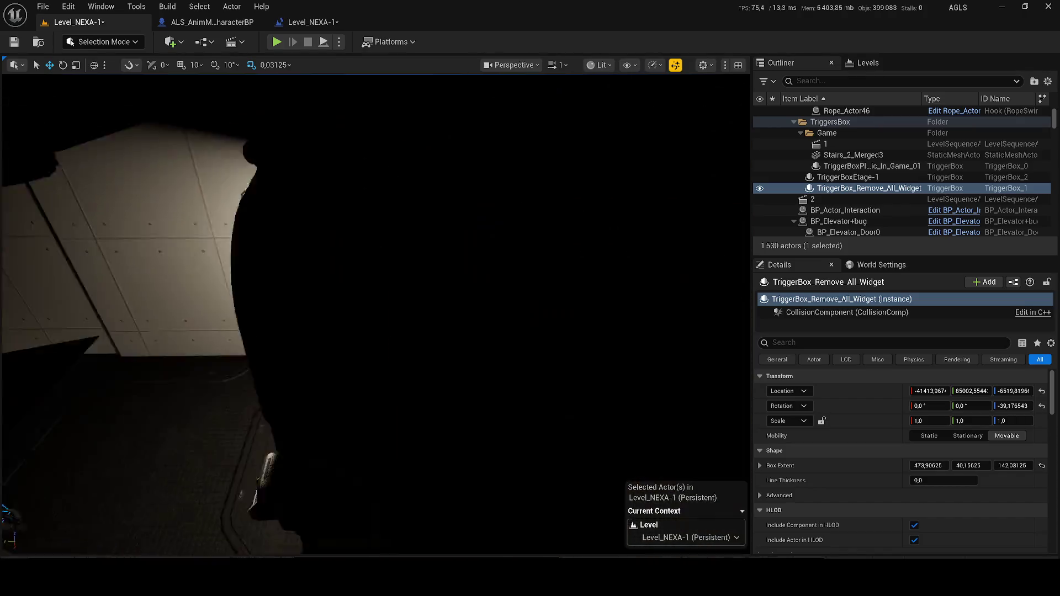
Switch the viewport to Wireframe, then Lit Wireframe, and select the rotate tool.
{"action": "left_click", "coordinate": [607, 67]}
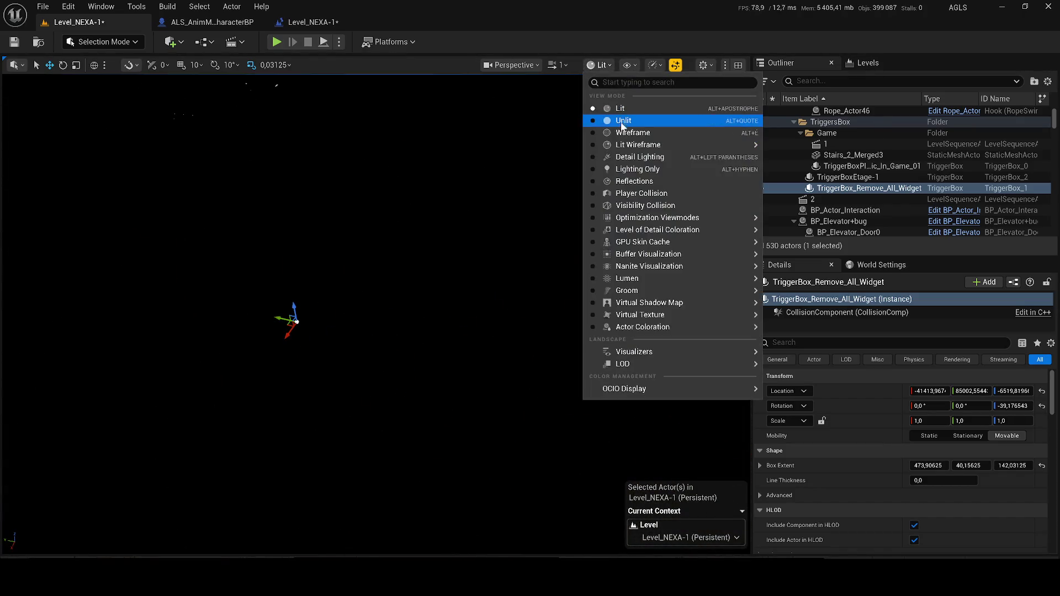
{"action": "left_click", "coordinate": [622, 111]}
{"action": "left_click", "coordinate": [586, 65]}
{"action": "left_click", "coordinate": [591, 133]}
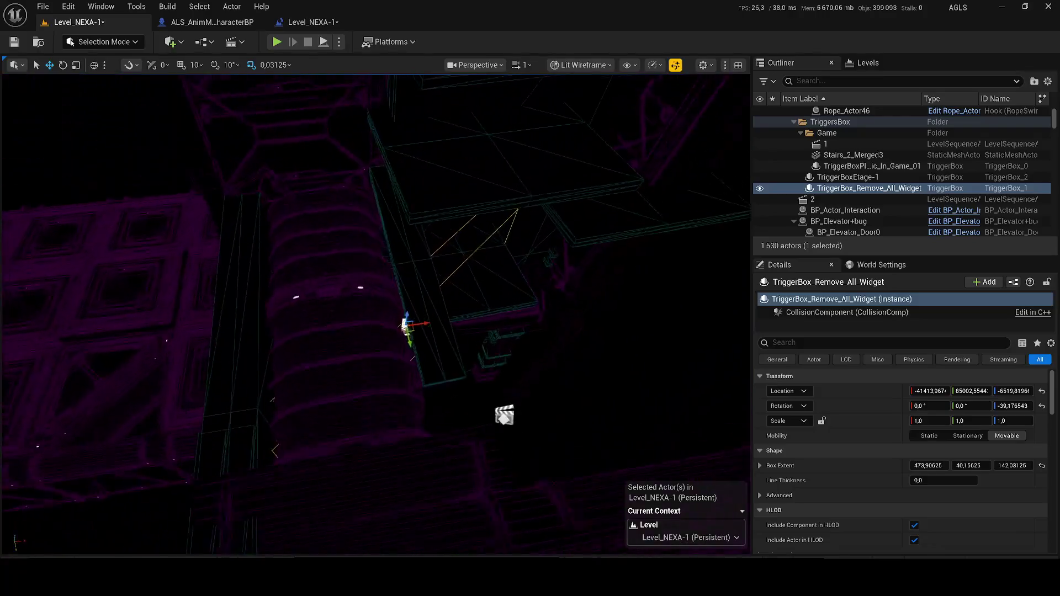
{"action": "scroll", "coordinate": [376, 314], "scroll_direction": "up", "scroll_amount": 1}
{"action": "key", "text": "e"}
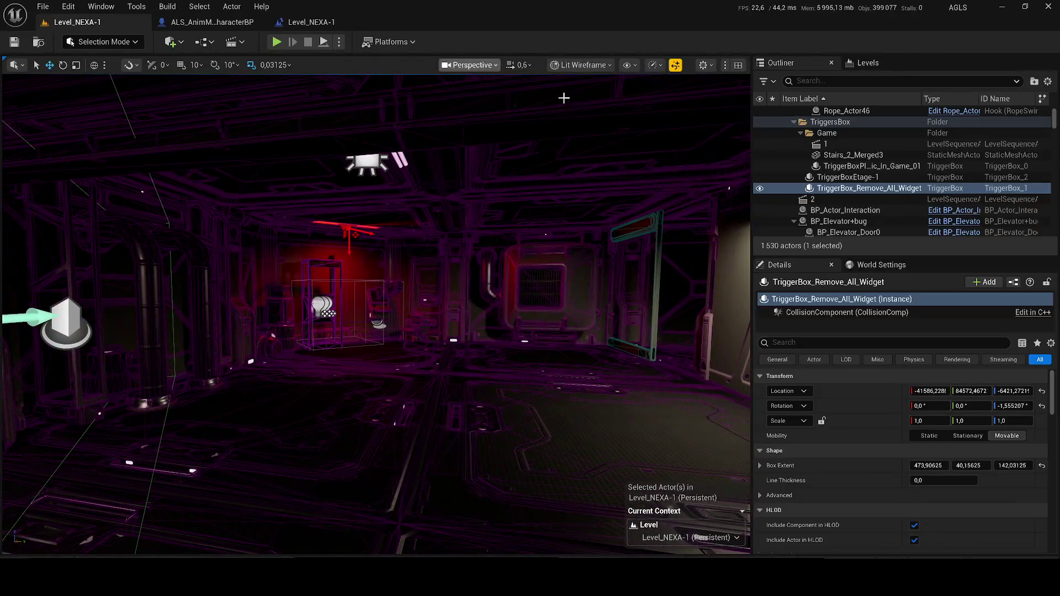
Return the viewport to Lit view mode and start Play In Editor.
{"action": "left_click", "coordinate": [579, 65]}
{"action": "left_click", "coordinate": [576, 109]}
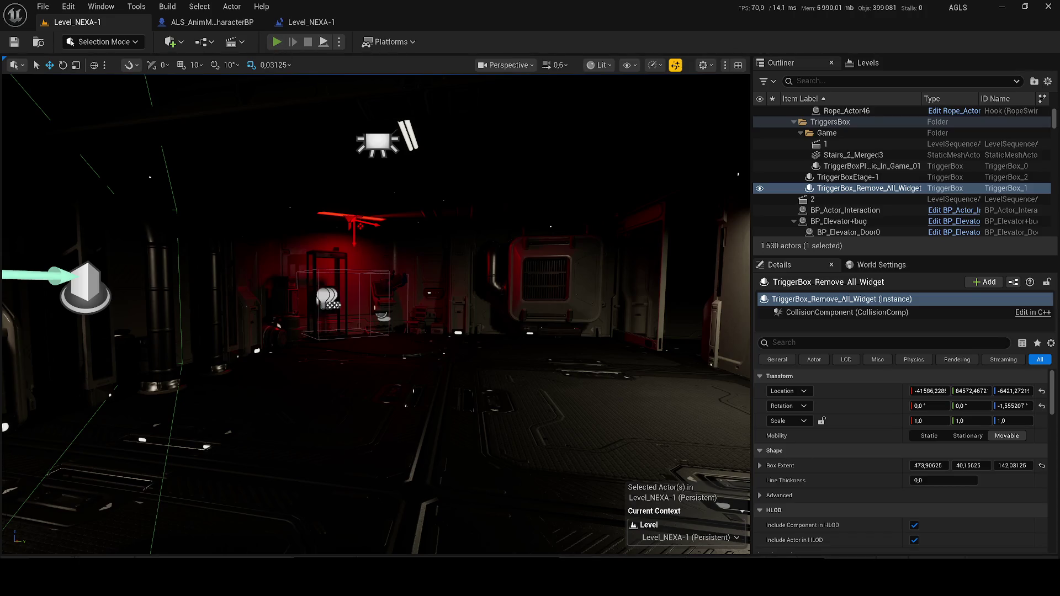
{"action": "key", "text": "alt+p"}
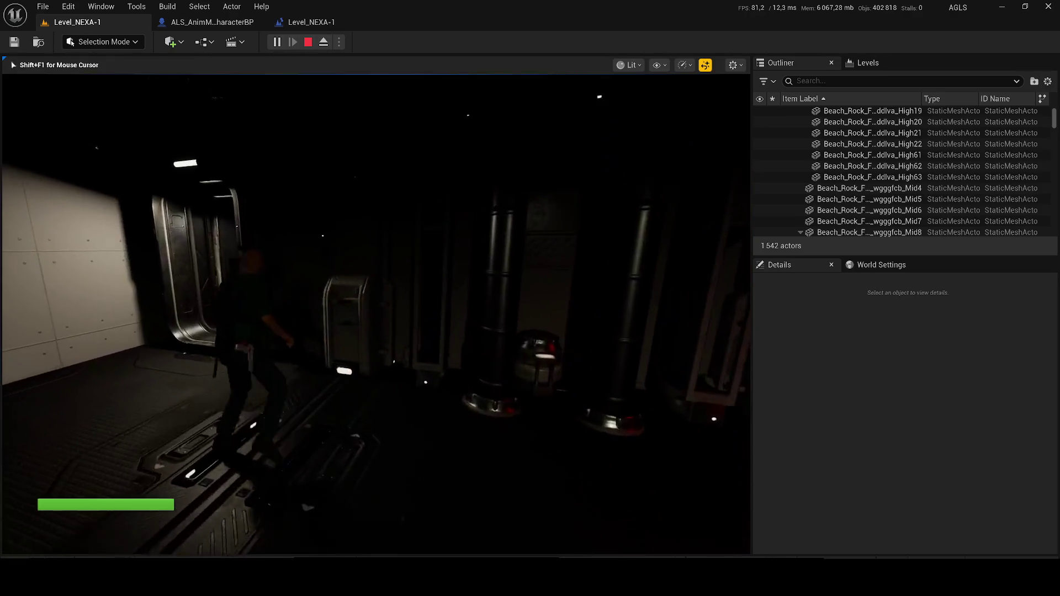
Walk through the corridors to the red room's wall console, read its screen, and close it.
{"action": "key", "text": "w"}
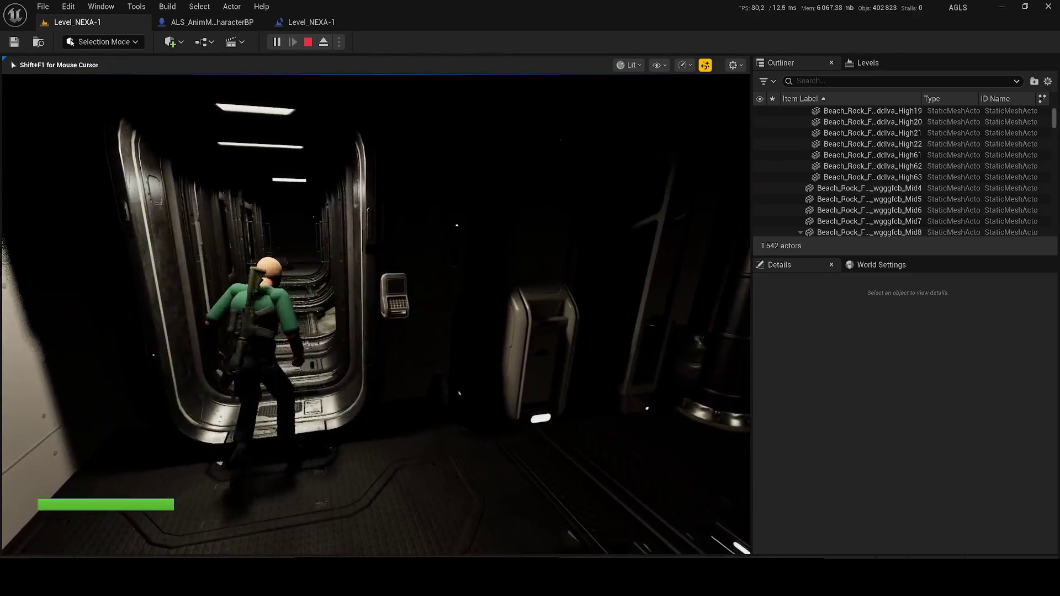
{"action": "key", "text": "w"}
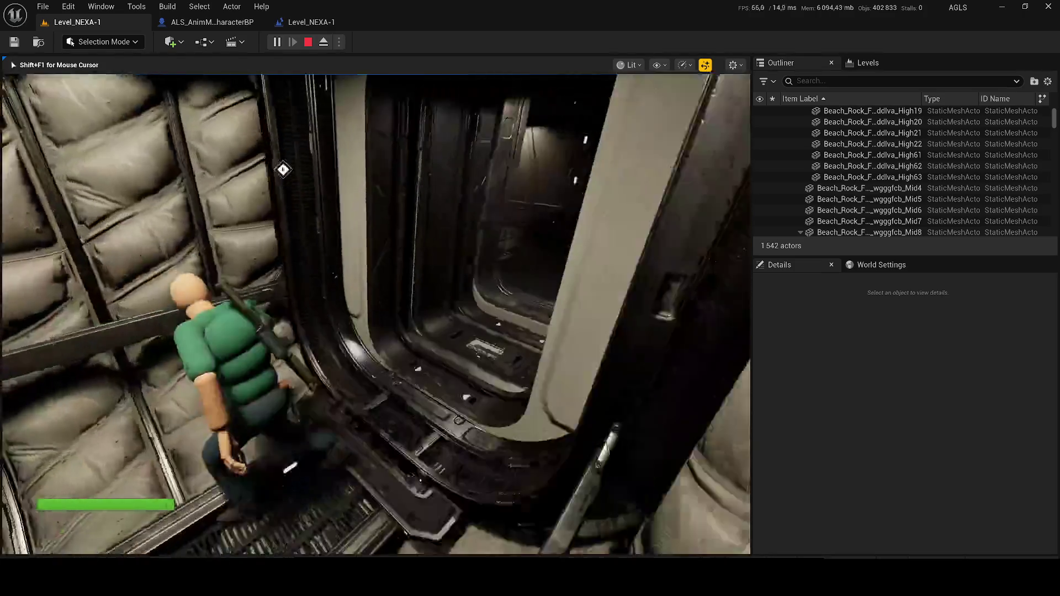
{"action": "key", "text": "w"}
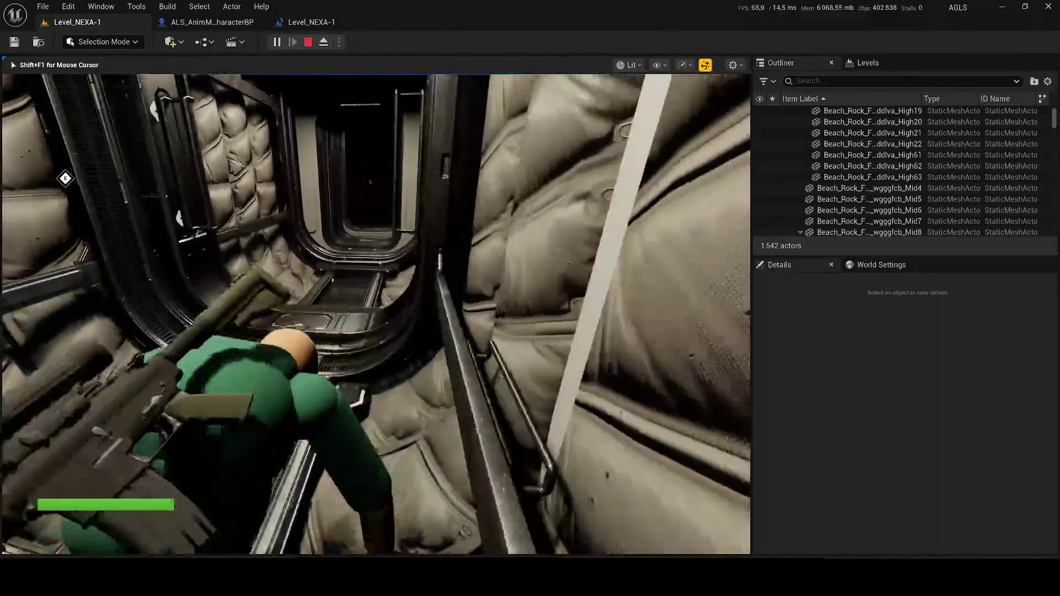
{"action": "key", "text": "w"}
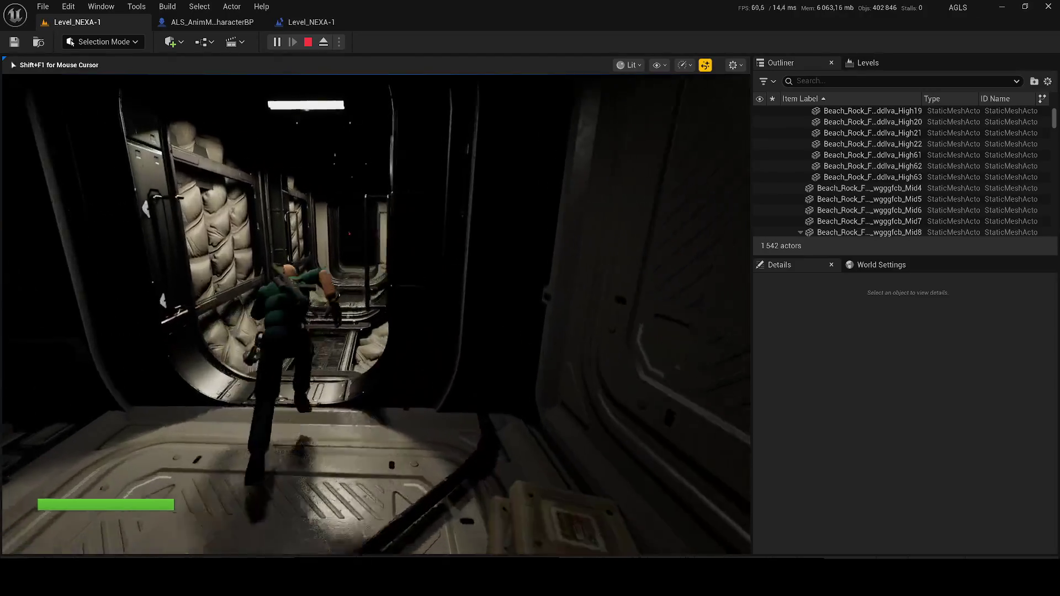
{"action": "key", "text": "w"}
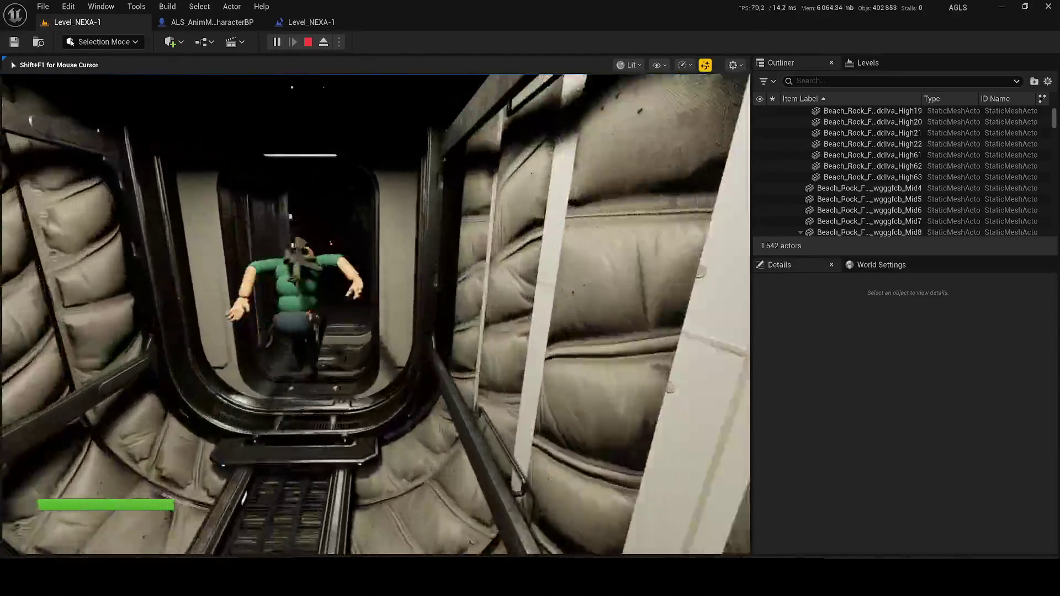
{"action": "key", "text": "w"}
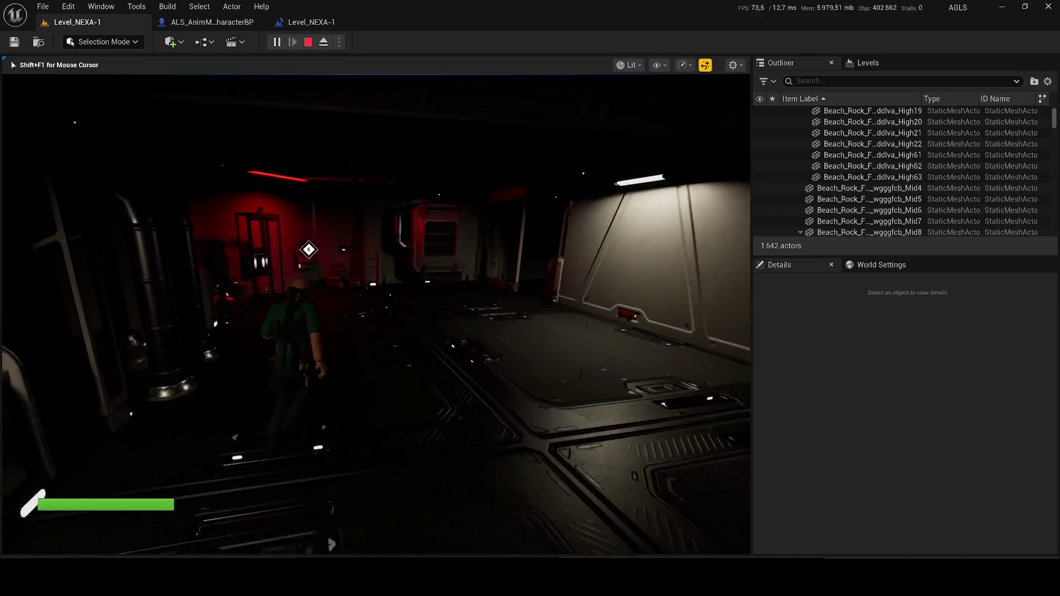
{"action": "key", "text": "w"}
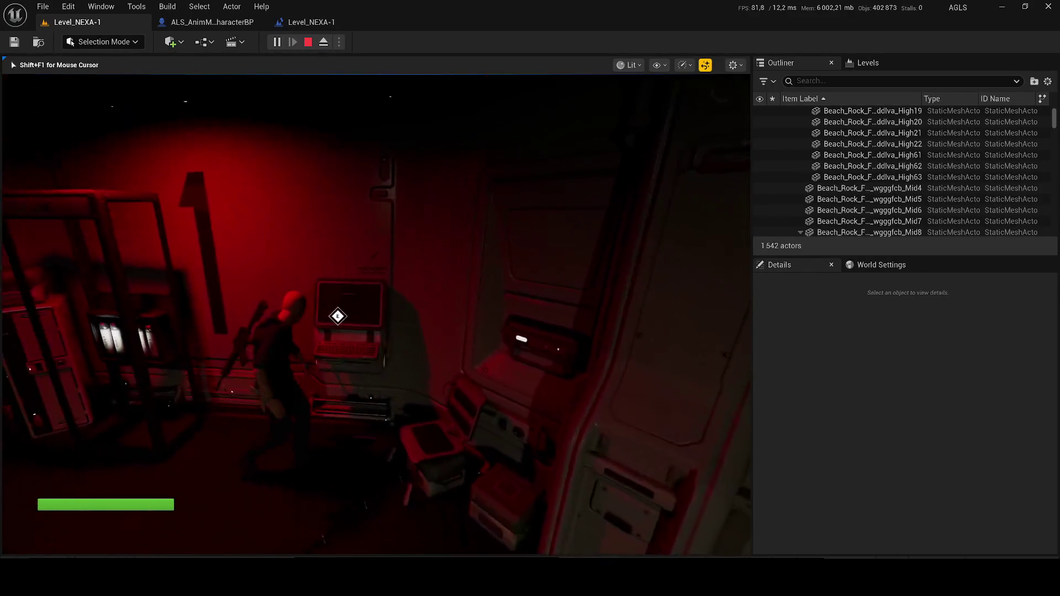
{"action": "key", "text": "e"}
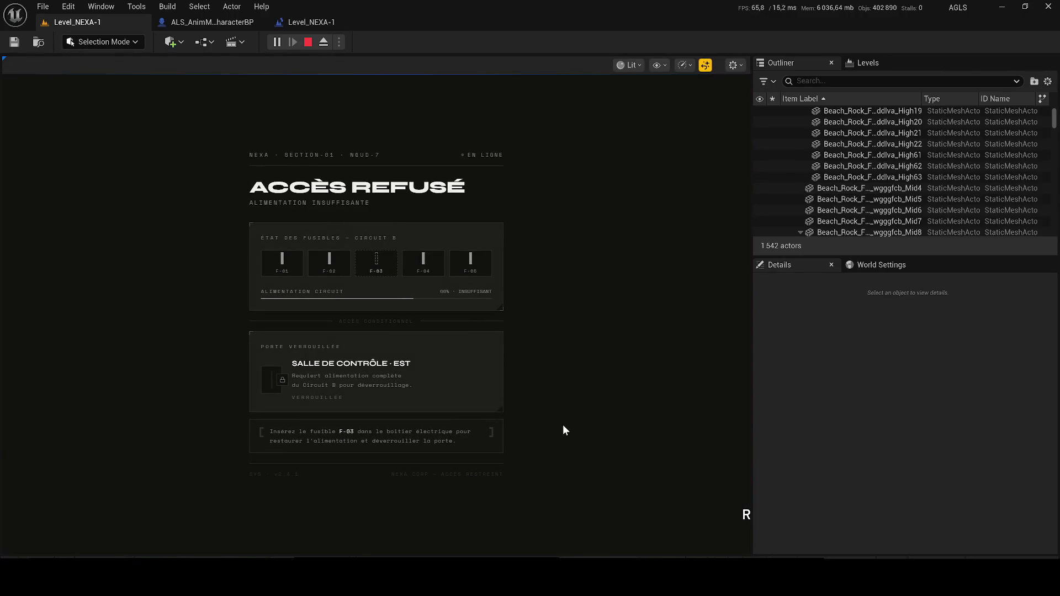
{"action": "left_click", "coordinate": [742, 515]}
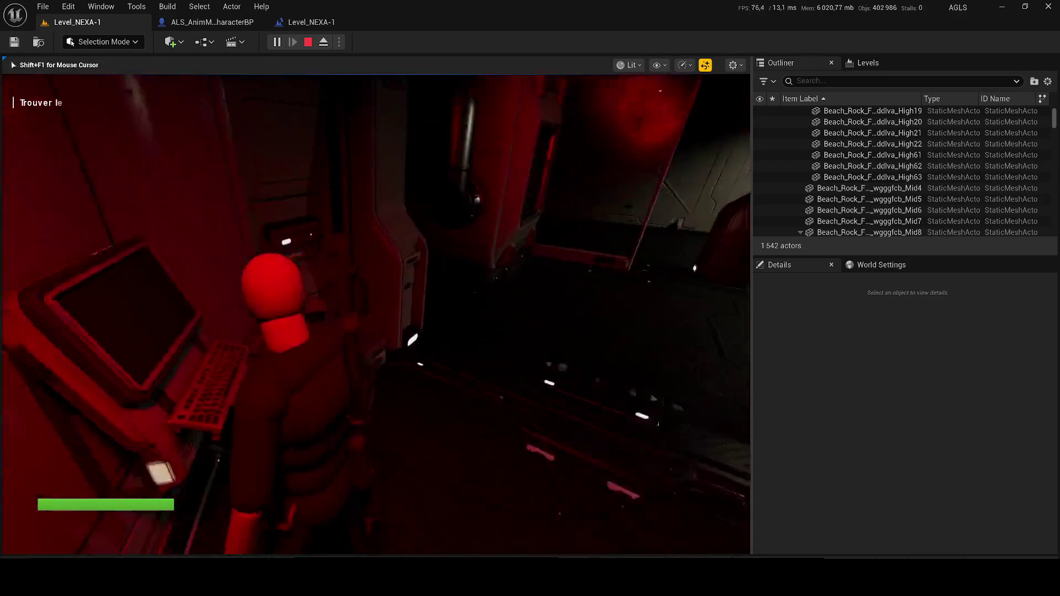
Walk through the grey crate room back to the fuse shelf and insert fuse F-03.
{"action": "key", "text": "w"}
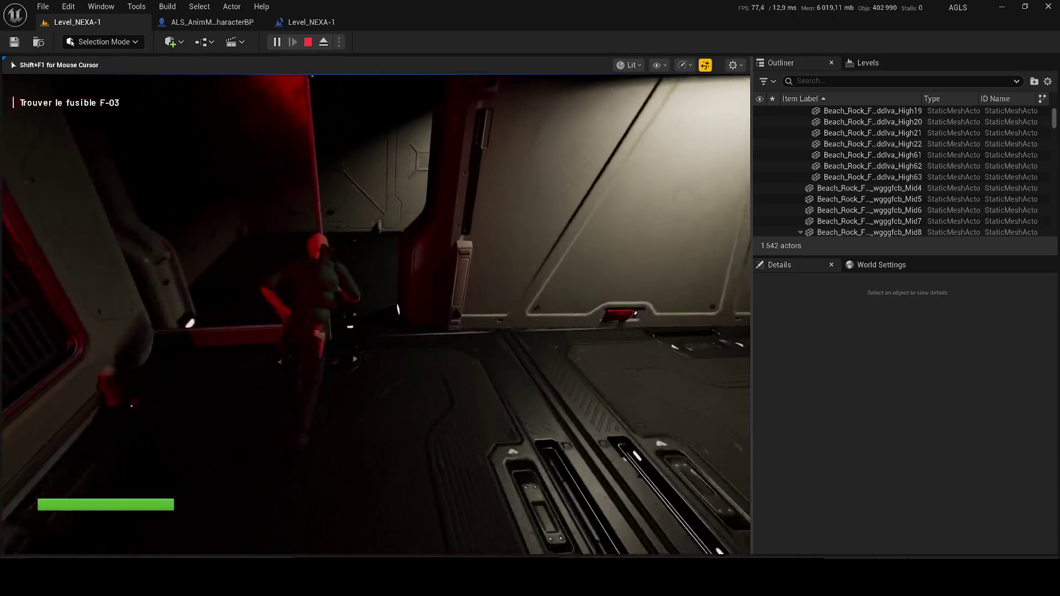
{"action": "key", "text": "w"}
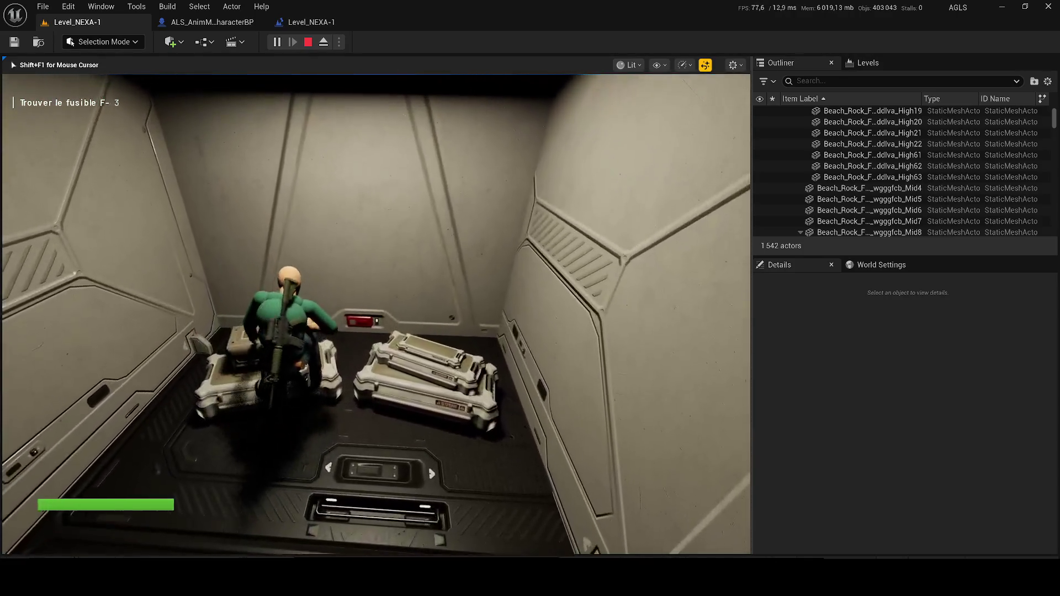
{"action": "key", "text": "w"}
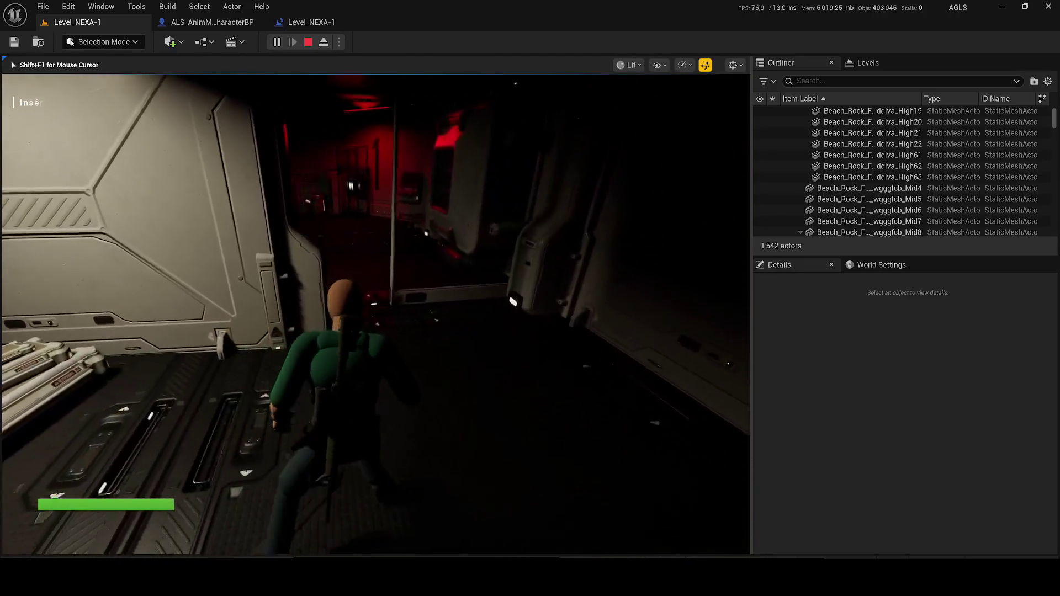
{"action": "key", "text": "w"}
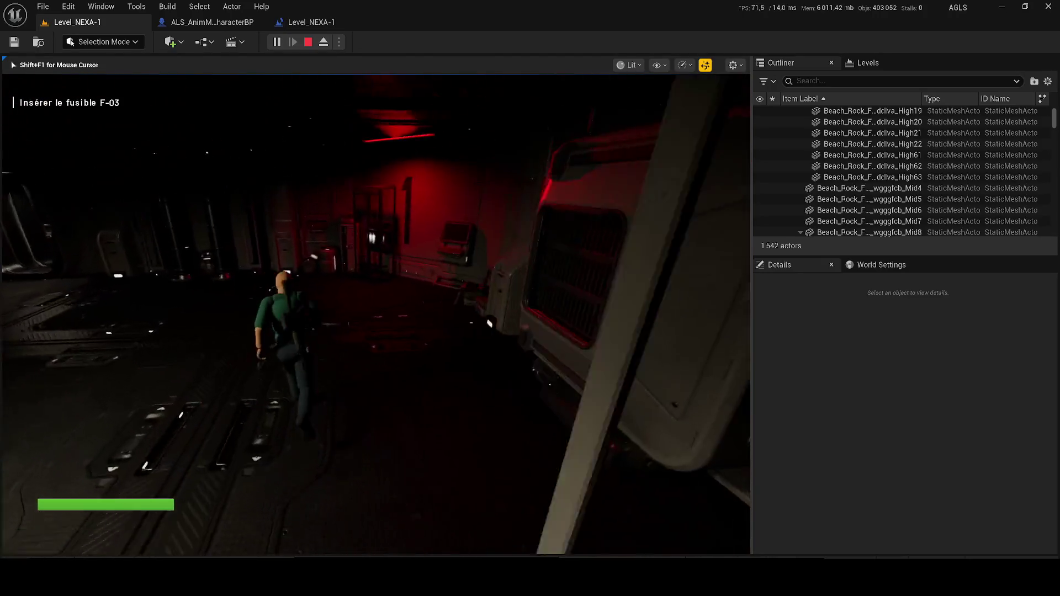
{"action": "key", "text": "w"}
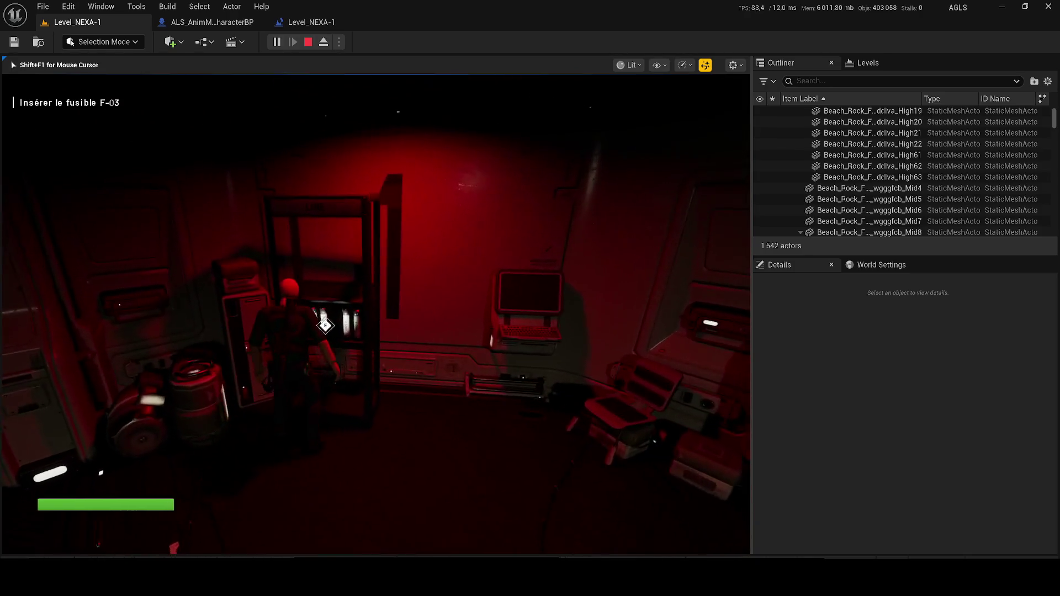
{"action": "key", "text": "w"}
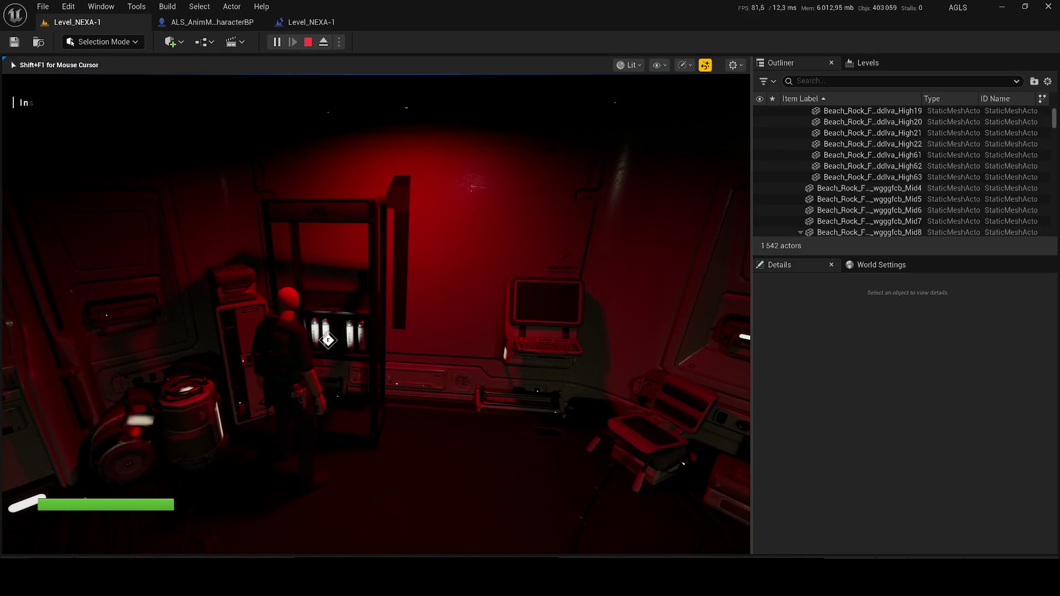
{"action": "key", "text": "e"}
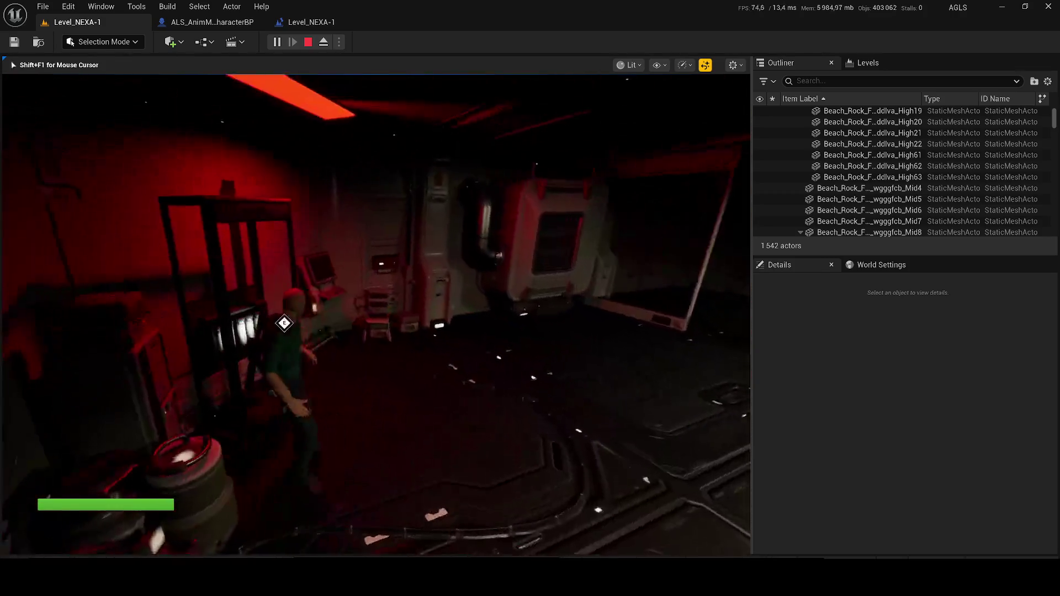
End the playtest and select BP_Fuse_Interact in the Outliner to inspect its properties.
{"action": "key", "text": "w"}
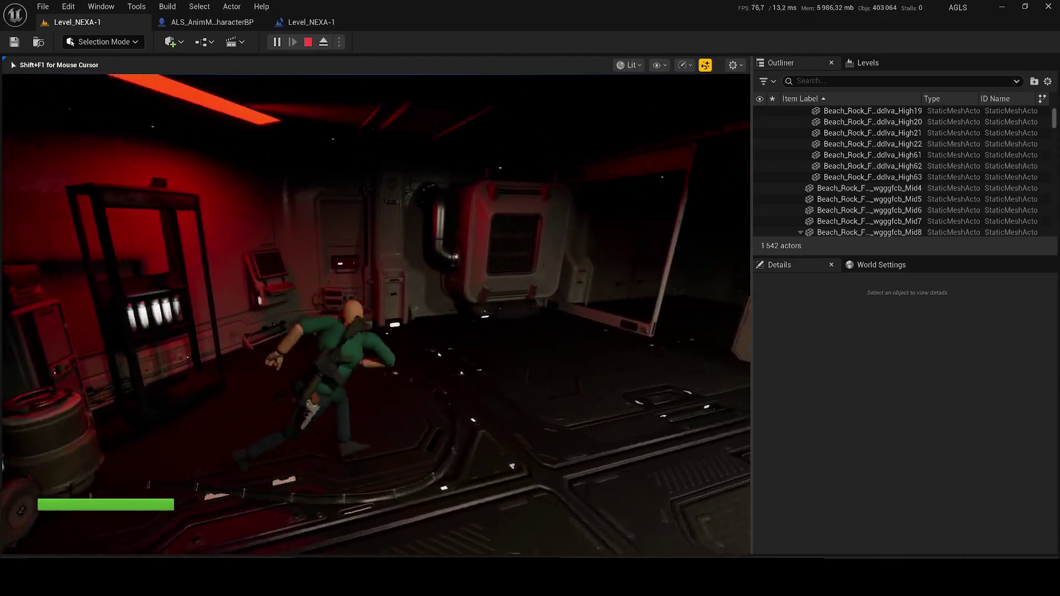
{"action": "key", "text": "w"}
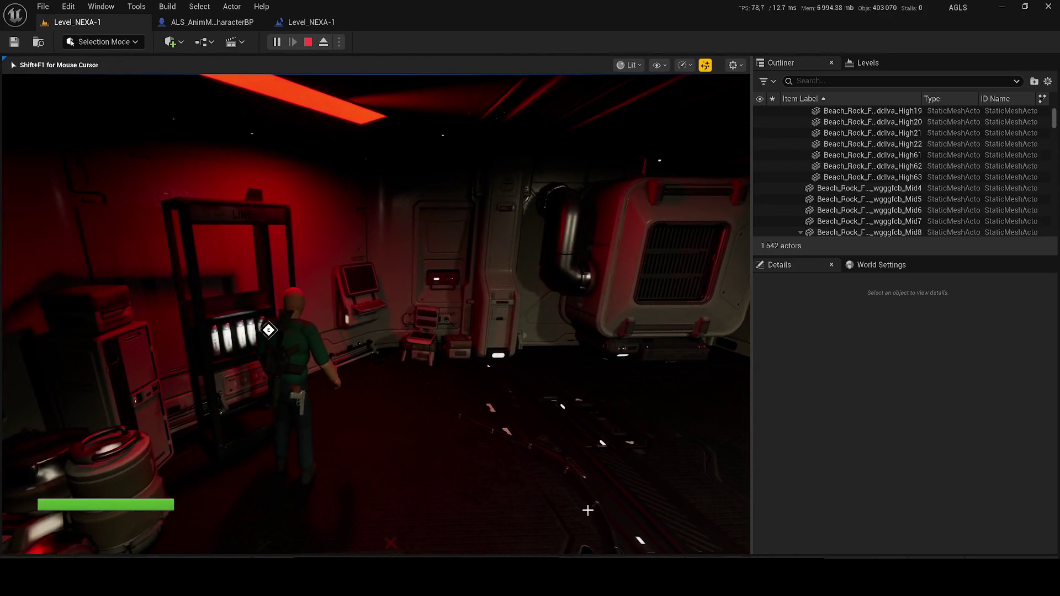
{"action": "key", "text": "Escape"}
{"action": "scroll", "coordinate": [905, 176], "scroll_direction": "down", "scroll_amount": 3}
{"action": "left_click", "coordinate": [943, 177]}
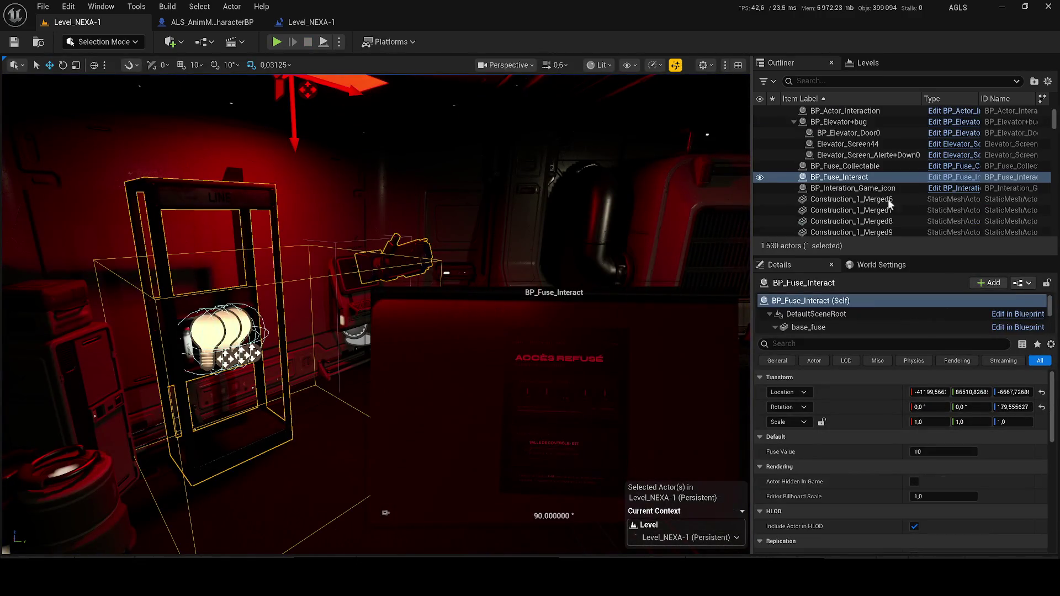
Open BP_Fuse_Interact's event graph and move Event Interact and Has Fuse up beside the Branch.
{"action": "key", "text": "ctrl+e"}
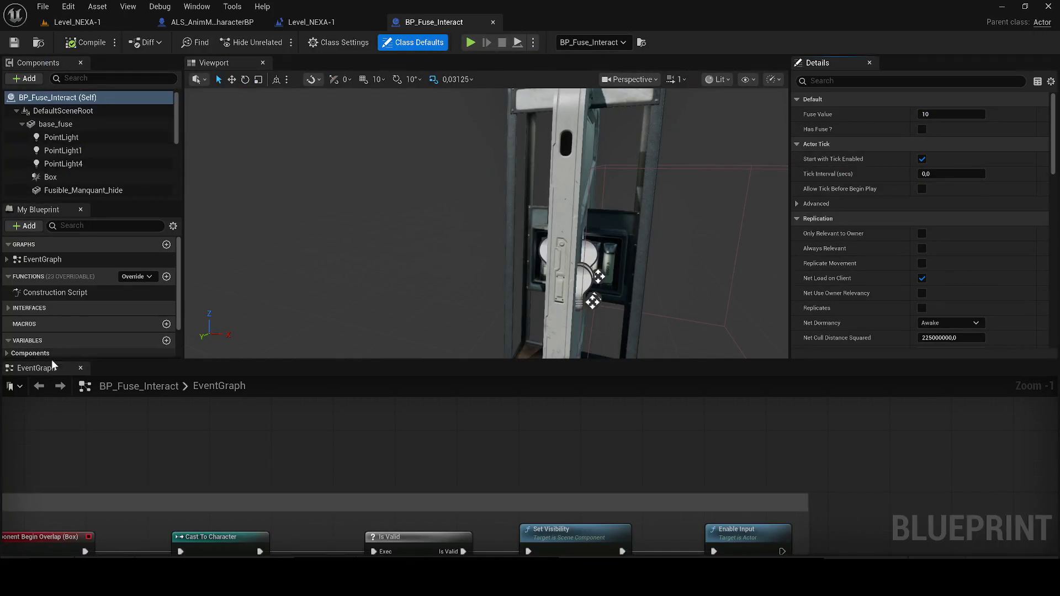
{"action": "left_click", "coordinate": [309, 63]}
{"action": "scroll", "coordinate": [391, 339], "scroll_direction": "down", "scroll_amount": 5}
{"action": "mouse_move", "coordinate": [390, 339]}
{"action": "left_mouse_down"}
{"action": "mouse_move", "coordinate": [334, 344]}
{"action": "mouse_move", "coordinate": [636, 358]}
{"action": "mouse_move", "coordinate": [416, 408]}
{"action": "left_mouse_up"}
{"action": "scroll", "coordinate": [417, 409], "scroll_direction": "up", "scroll_amount": 5}
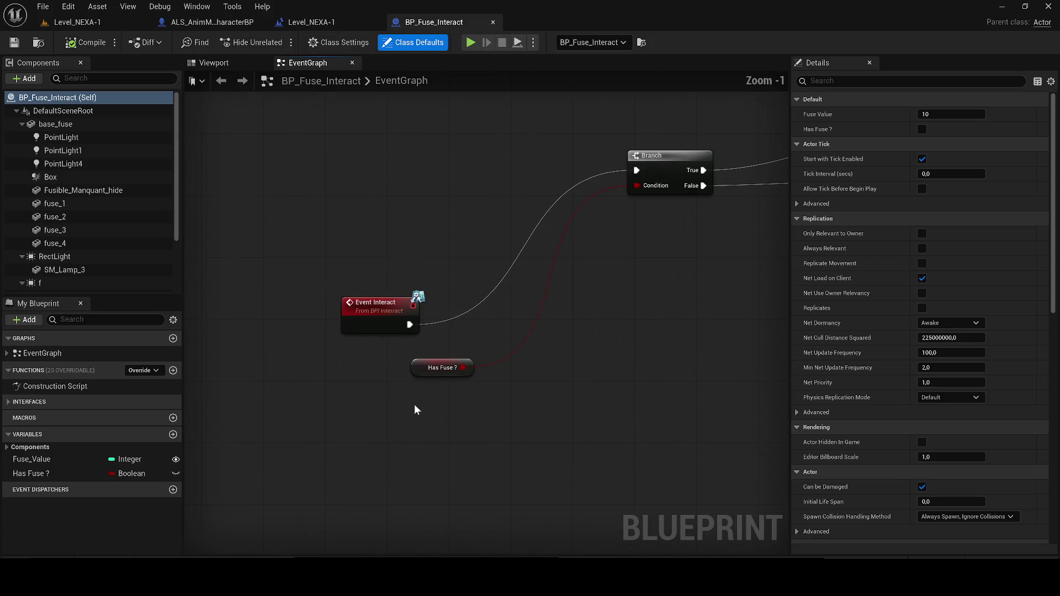
{"action": "left_click_drag", "start_coordinate": [360, 302], "coordinate": [494, 156]}
{"action": "mouse_move", "coordinate": [422, 362]}
{"action": "left_mouse_down"}
{"action": "mouse_move", "coordinate": [477, 304]}
{"action": "mouse_move", "coordinate": [393, 343]}
{"action": "left_mouse_up"}
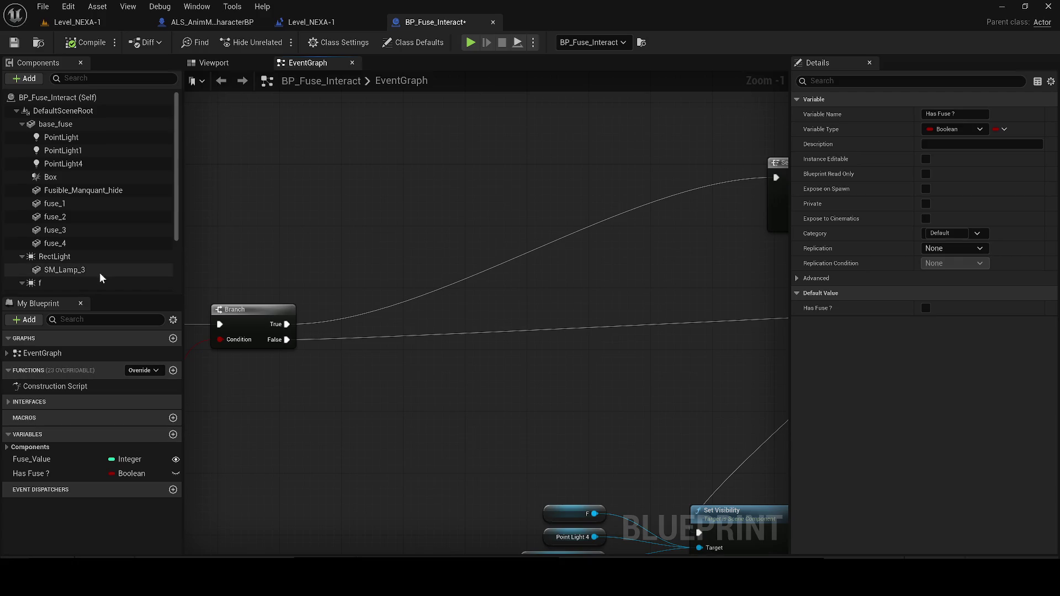
{"action": "scroll", "coordinate": [414, 284], "scroll_direction": "down", "scroll_amount": 1}
{"action": "mouse_move", "coordinate": [414, 283]}
{"action": "left_mouse_down"}
{"action": "mouse_move", "coordinate": [289, 315]}
{"action": "mouse_move", "coordinate": [485, 289]}
{"action": "mouse_move", "coordinate": [359, 301]}
{"action": "mouse_move", "coordinate": [418, 313]}
{"action": "left_mouse_up"}
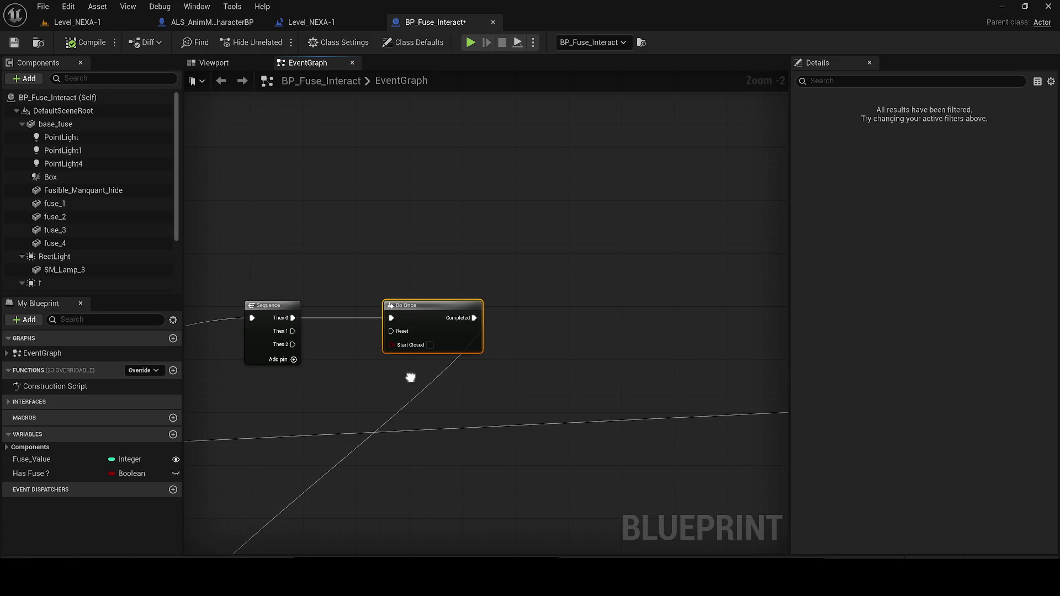
{"action": "left_click_drag", "start_coordinate": [410, 378], "coordinate": [419, 309]}
{"action": "scroll", "coordinate": [419, 310], "scroll_direction": "down", "scroll_amount": 2}
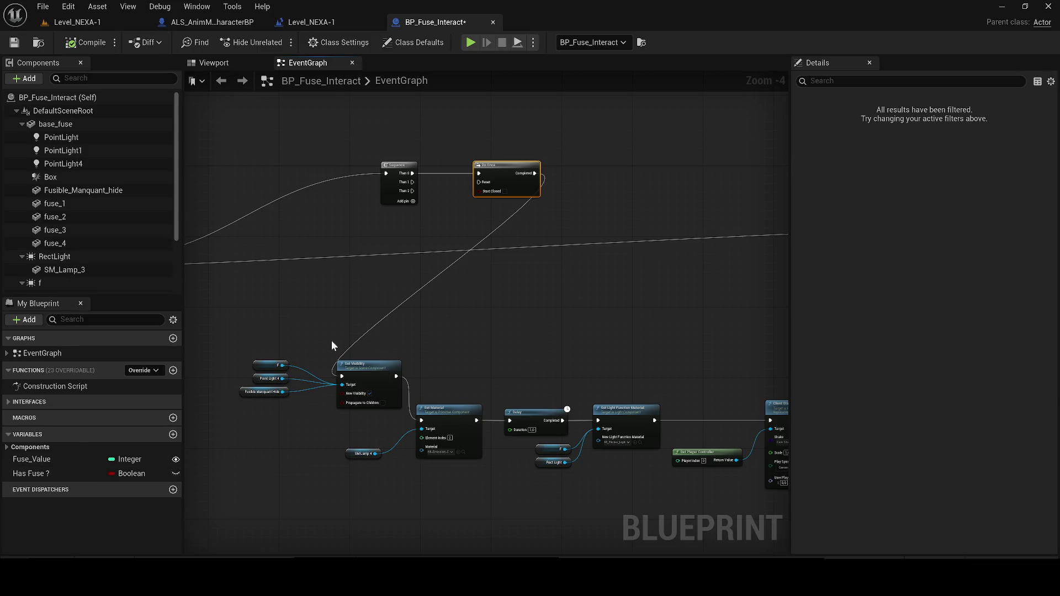
{"action": "scroll", "coordinate": [111, 264], "scroll_direction": "down", "scroll_amount": 2}
{"action": "scroll", "coordinate": [110, 198], "scroll_direction": "up", "scroll_amount": 2}
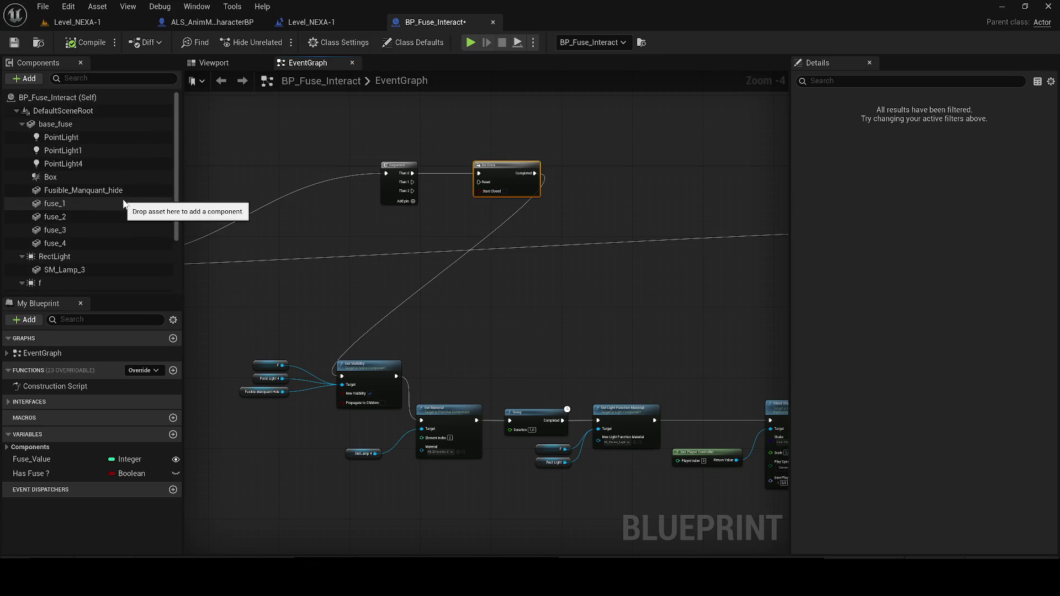
Add a Widget_Foor_Interaction Set Visibility node after Do Once Completed, then compile, save, and return to Level_NEXA-1.
{"action": "left_click", "coordinate": [22, 124]}
{"action": "mouse_move", "coordinate": [85, 243]}
{"action": "left_mouse_down"}
{"action": "mouse_move", "coordinate": [491, 230]}
{"action": "mouse_move", "coordinate": [505, 272]}
{"action": "mouse_move", "coordinate": [580, 226]}
{"action": "mouse_move", "coordinate": [664, 203]}
{"action": "left_mouse_up"}
{"action": "type", "text": "set vi"}
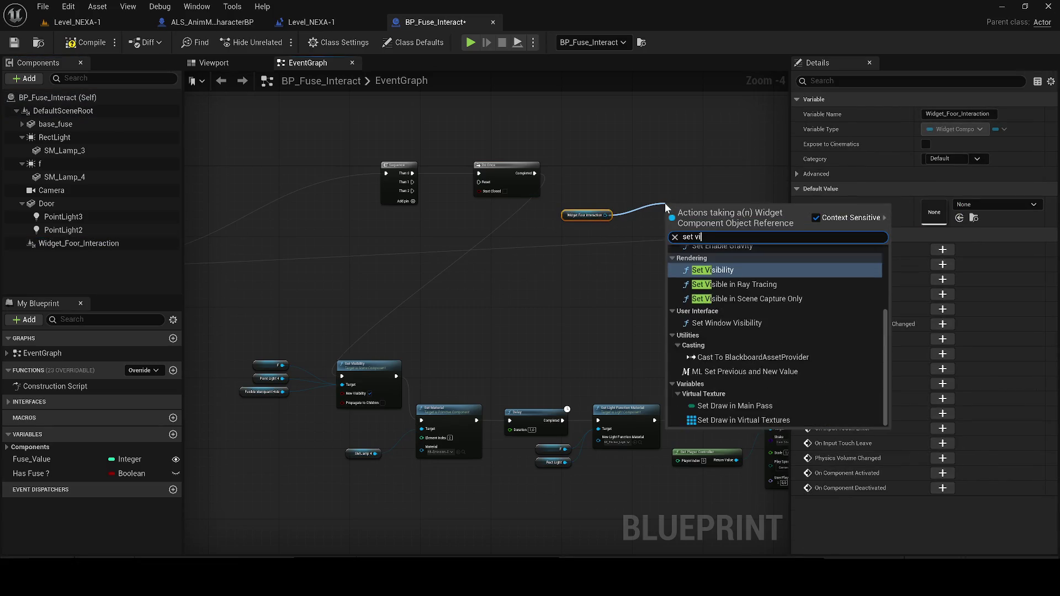
{"action": "key", "text": "Return"}
{"action": "scroll", "coordinate": [682, 207], "scroll_direction": "up", "scroll_amount": 2}
{"action": "left_click_drag", "start_coordinate": [459, 157], "coordinate": [635, 156]}
{"action": "mouse_move", "coordinate": [714, 156]}
{"action": "left_mouse_down"}
{"action": "mouse_move", "coordinate": [128, 426]}
{"action": "mouse_move", "coordinate": [609, 433]}
{"action": "mouse_move", "coordinate": [702, 460]}
{"action": "mouse_move", "coordinate": [530, 221]}
{"action": "left_mouse_up"}
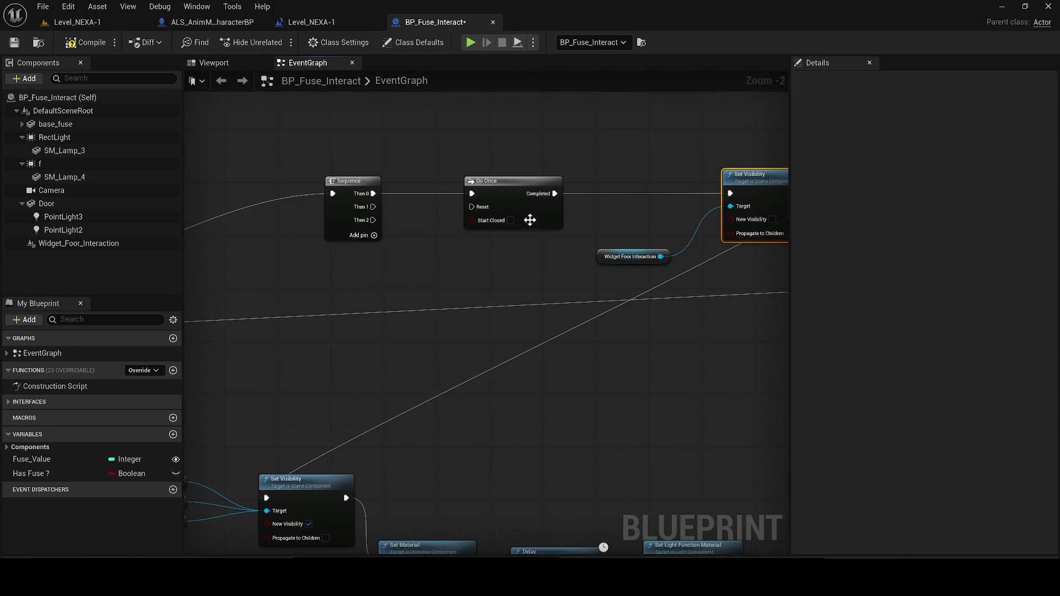
{"action": "left_click", "coordinate": [14, 43]}
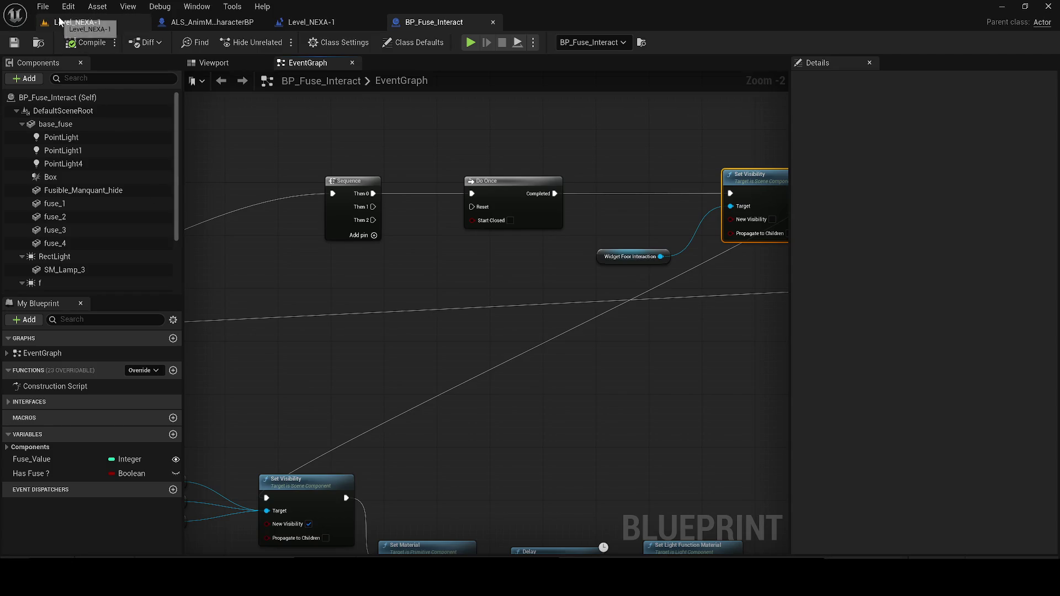
{"action": "left_click", "coordinate": [61, 22]}
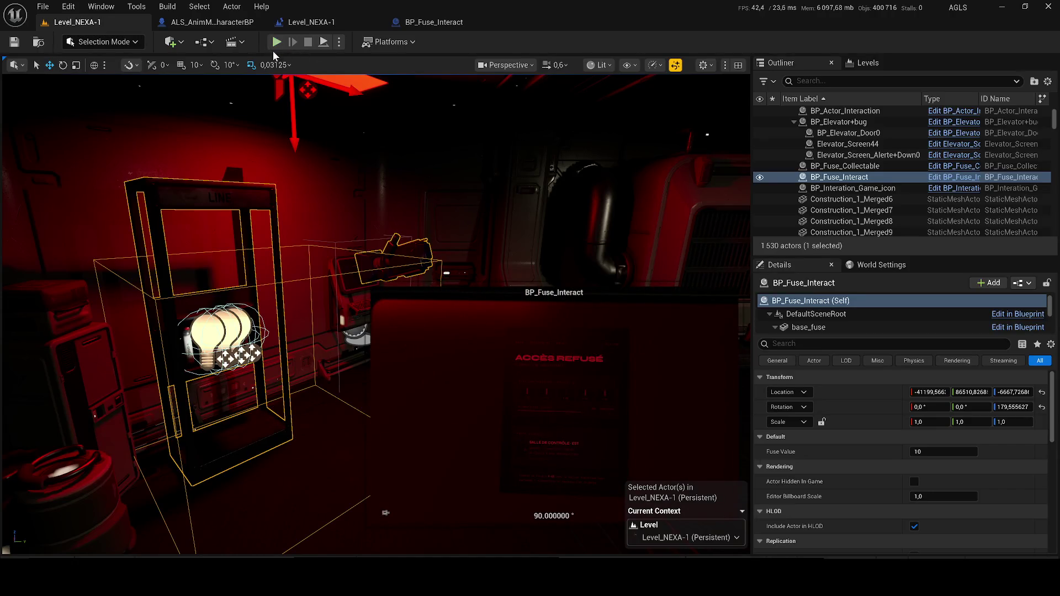
{"action": "left_click", "coordinate": [277, 41]}
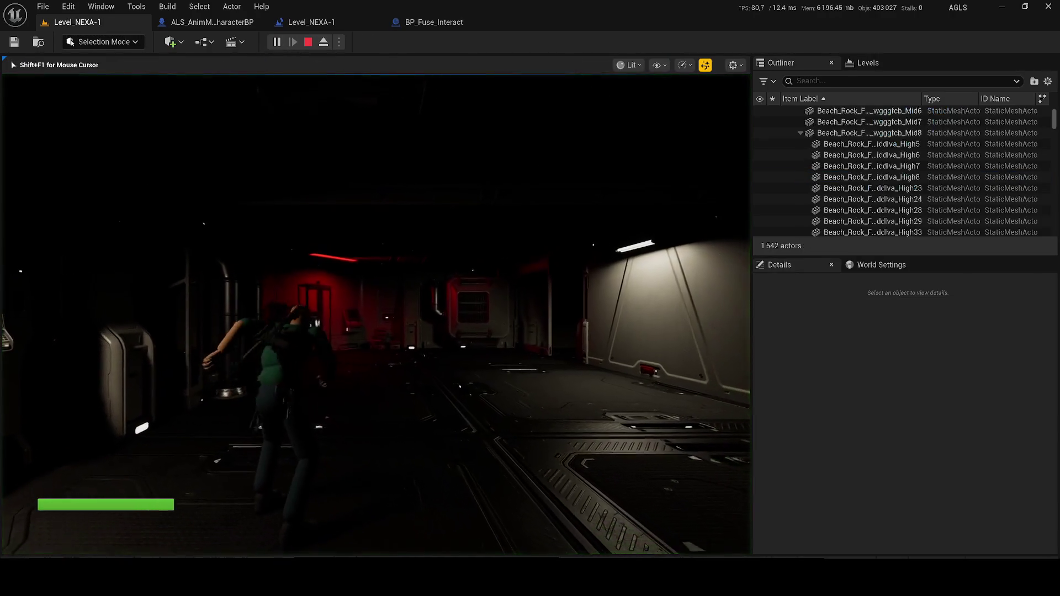
{"action": "key", "text": "w"}
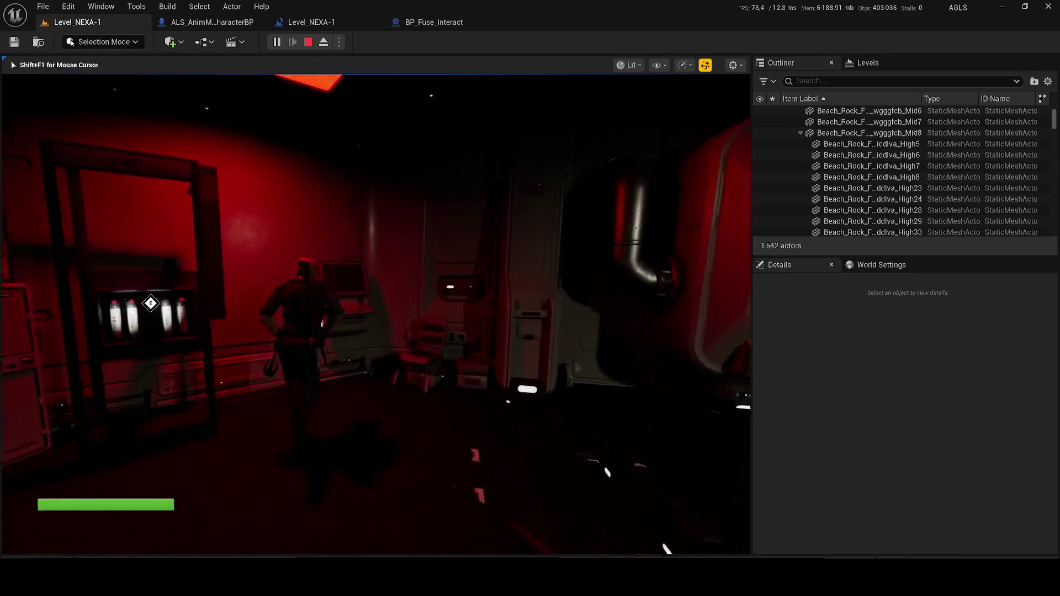
{"action": "key", "text": "e"}
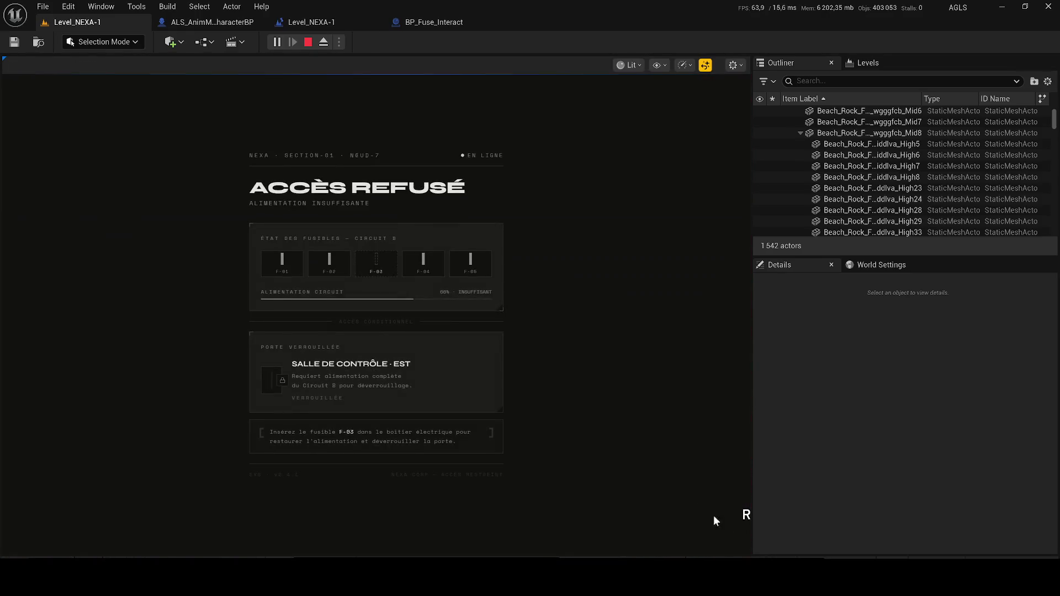
{"action": "key", "text": "Escape"}
{"action": "key", "text": "w"}
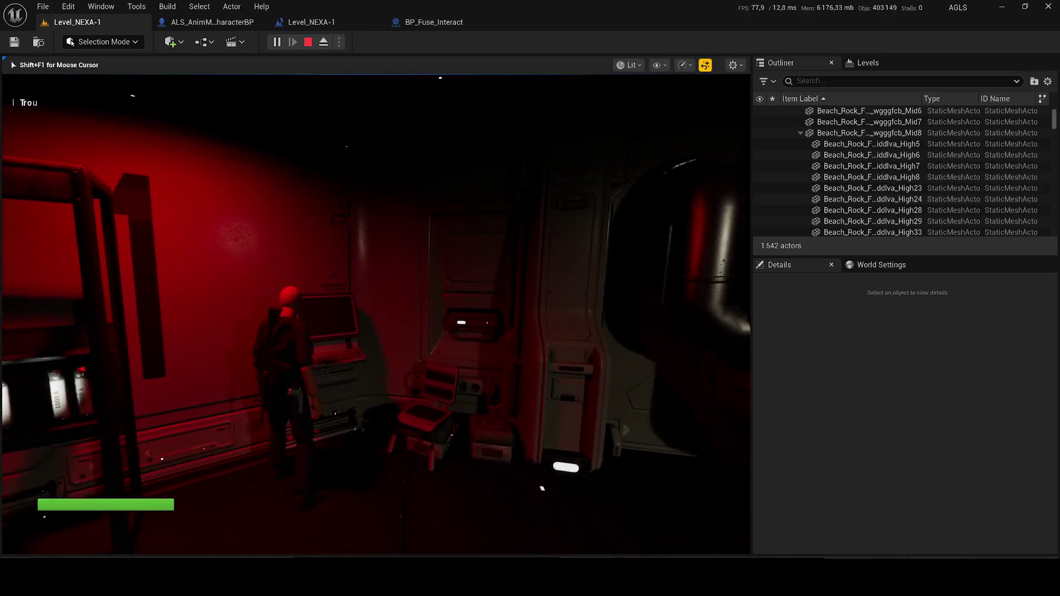
{"action": "key", "text": "w"}
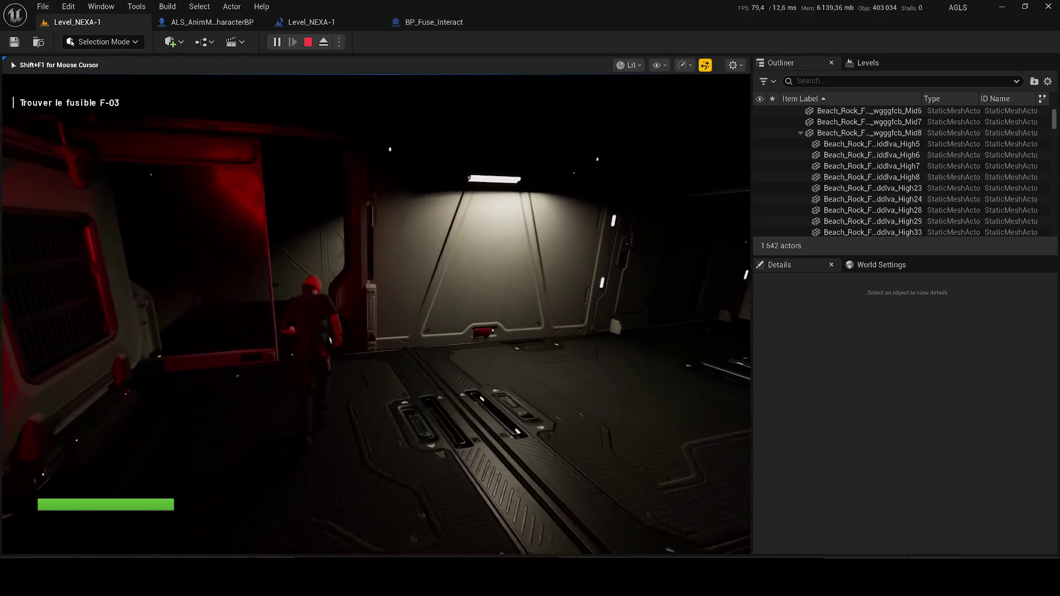
{"action": "key", "text": "w"}
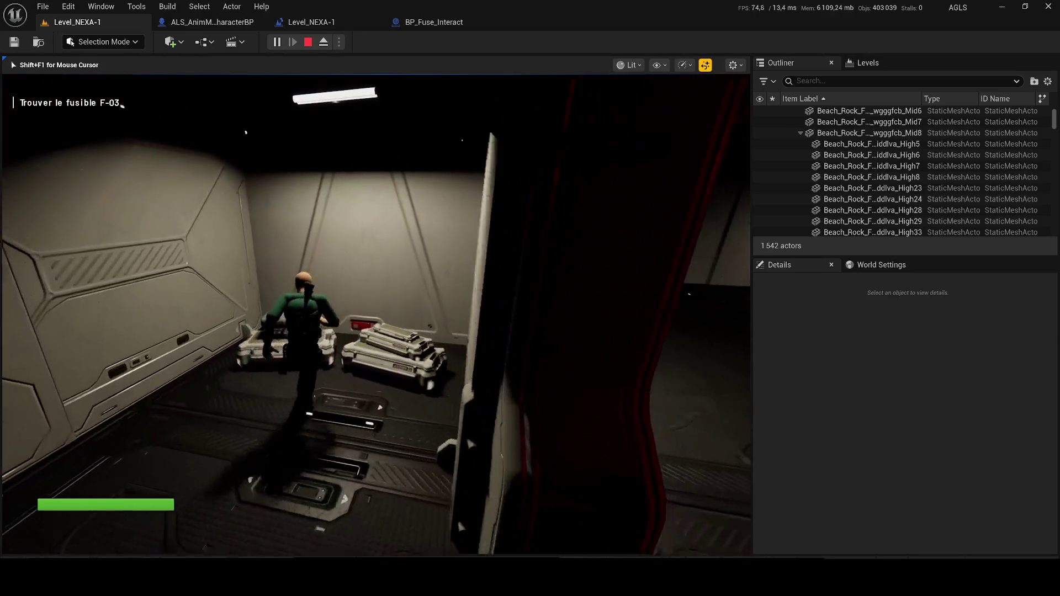
{"action": "key", "text": "w"}
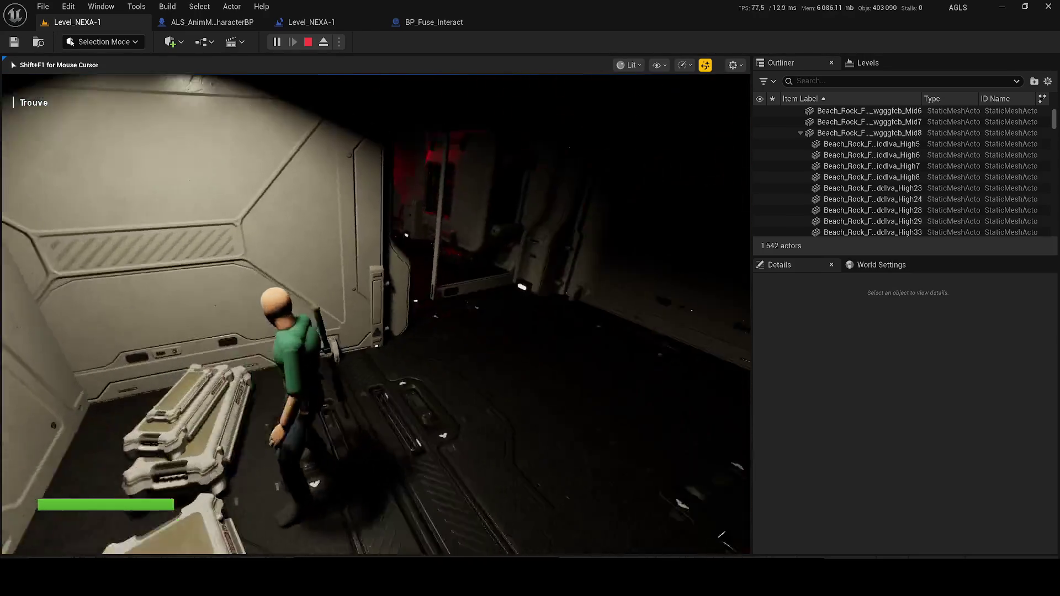
{"action": "key", "text": "w"}
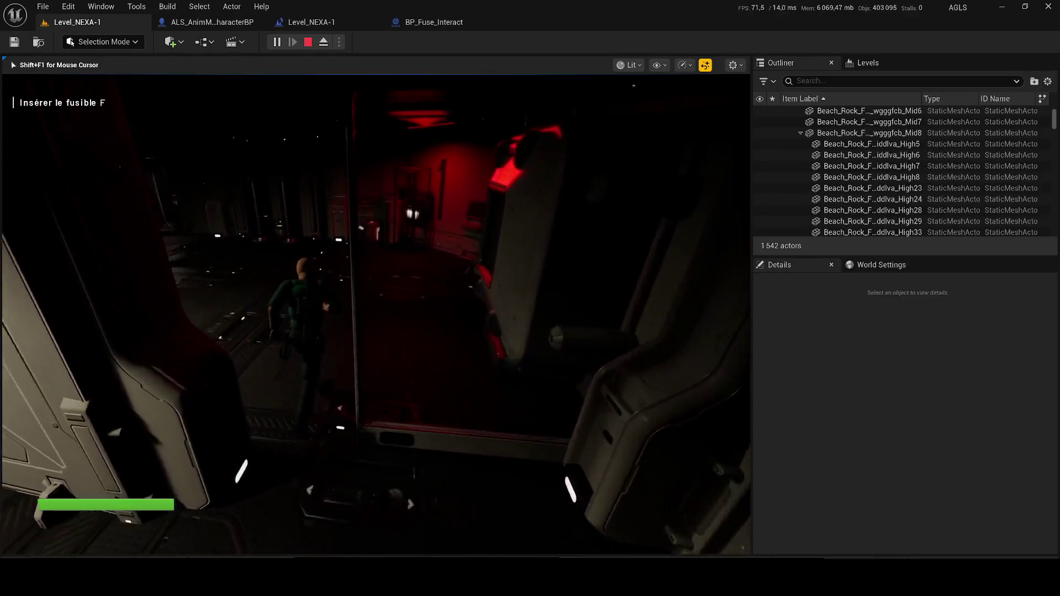
{"action": "key", "text": "w"}
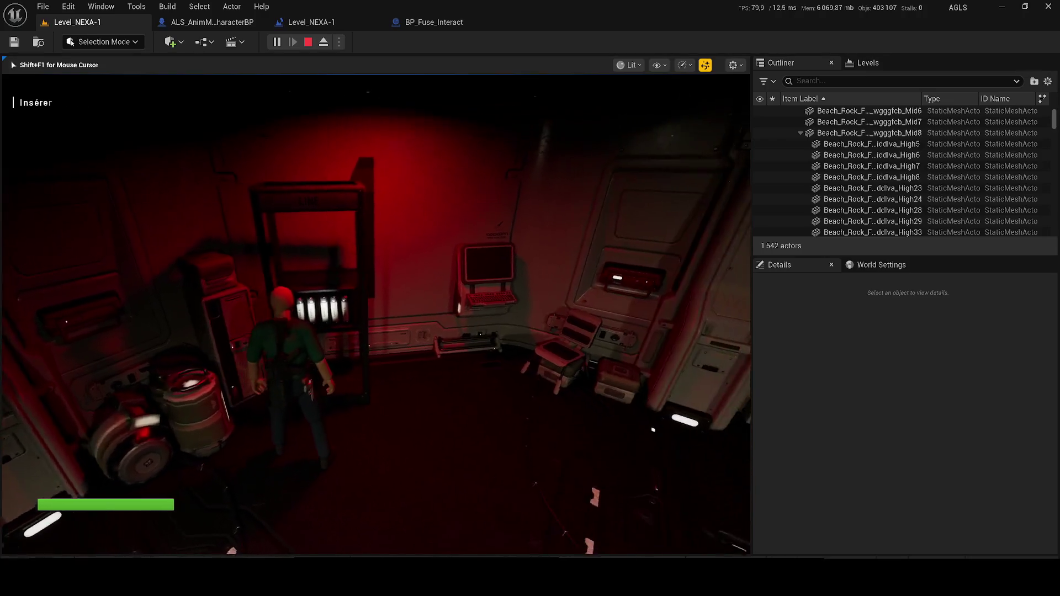
{"action": "key", "text": "w"}
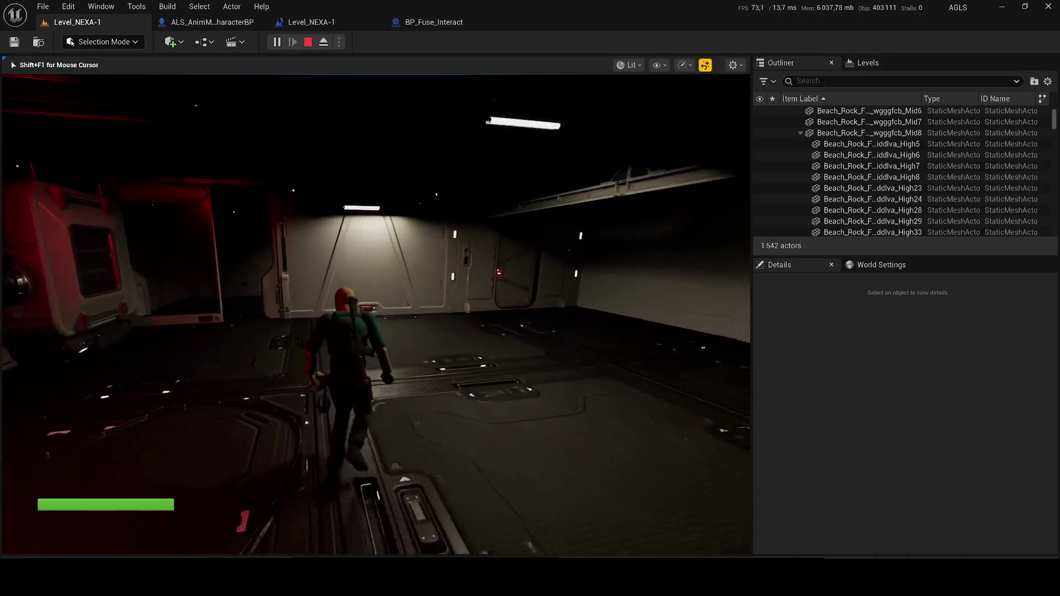
{"action": "key", "text": "w"}
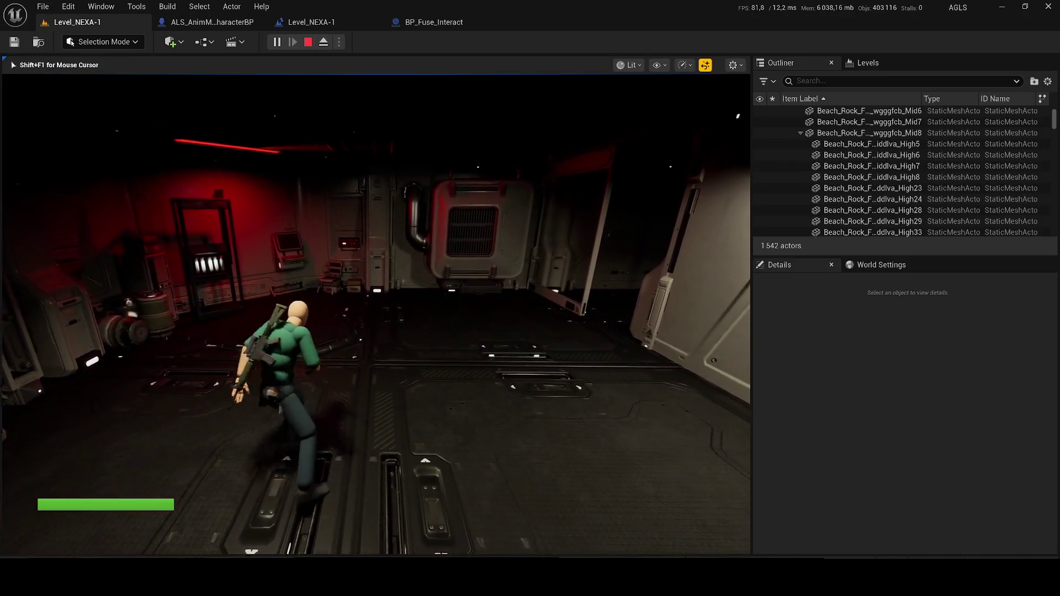
{"action": "key", "text": "w"}
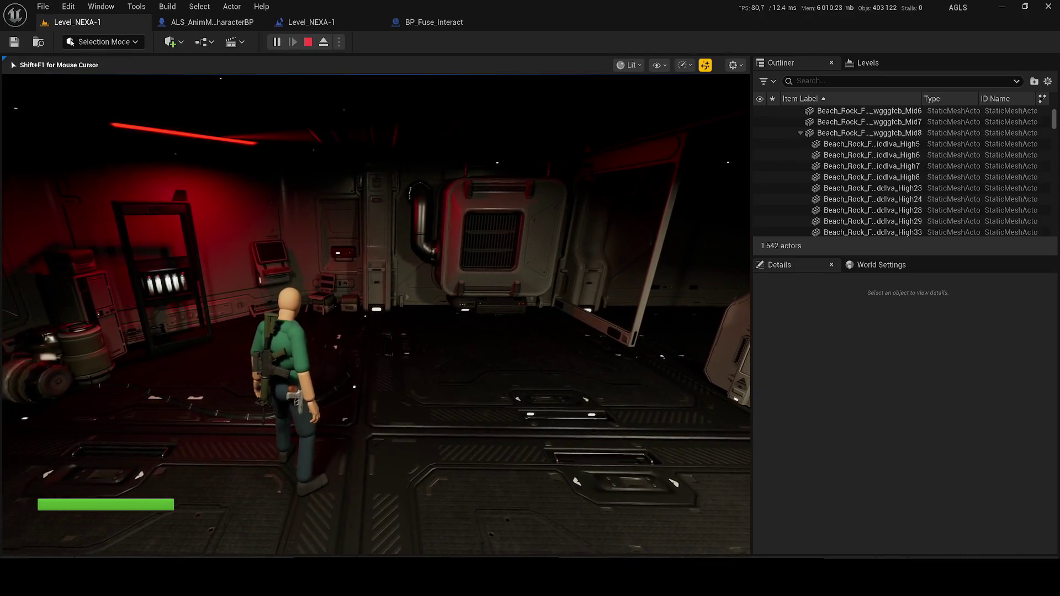
{"action": "key", "text": "Escape"}
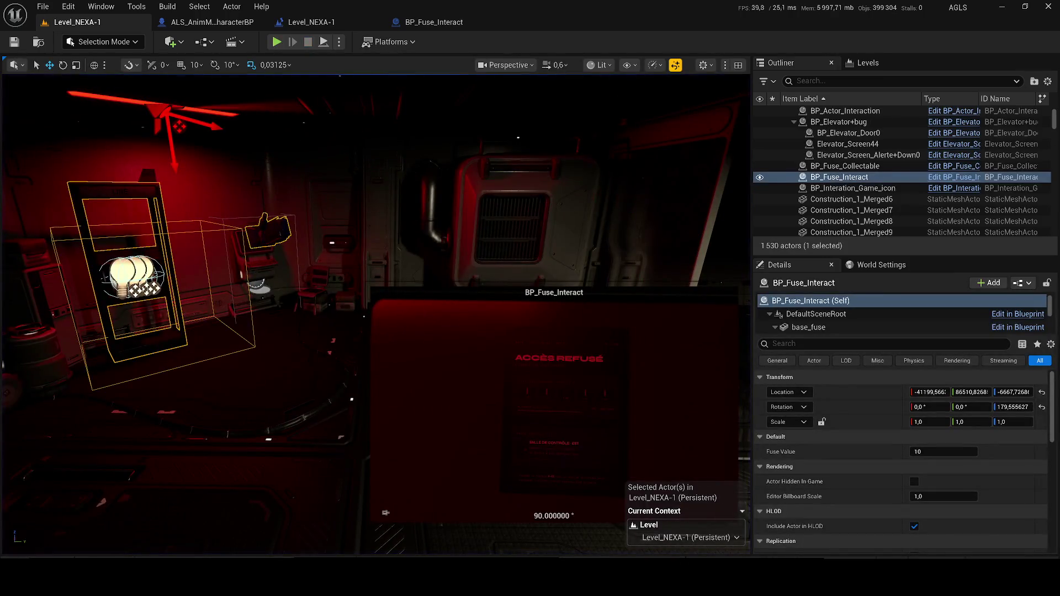
Open the Screen_Terminal_1 blueprint from the Outliner with its event graph docked beside the viewport.
{"action": "left_click", "coordinate": [256, 260]}
{"action": "left_click", "coordinate": [948, 179]}
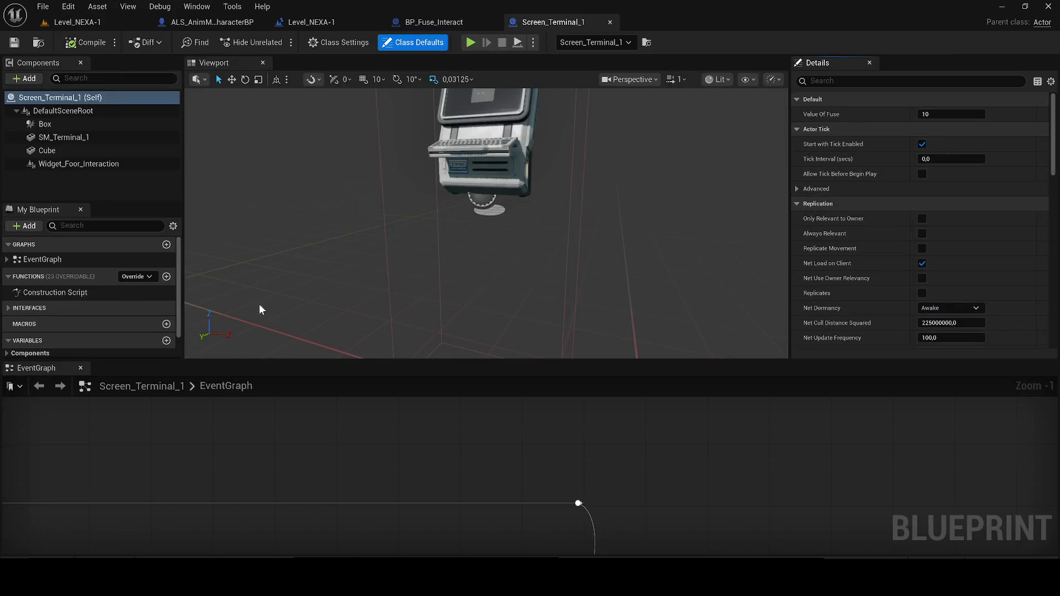
{"action": "mouse_move", "coordinate": [66, 365]}
{"action": "left_mouse_down"}
{"action": "mouse_move", "coordinate": [347, 111]}
{"action": "mouse_move", "coordinate": [305, 68]}
{"action": "left_mouse_up"}
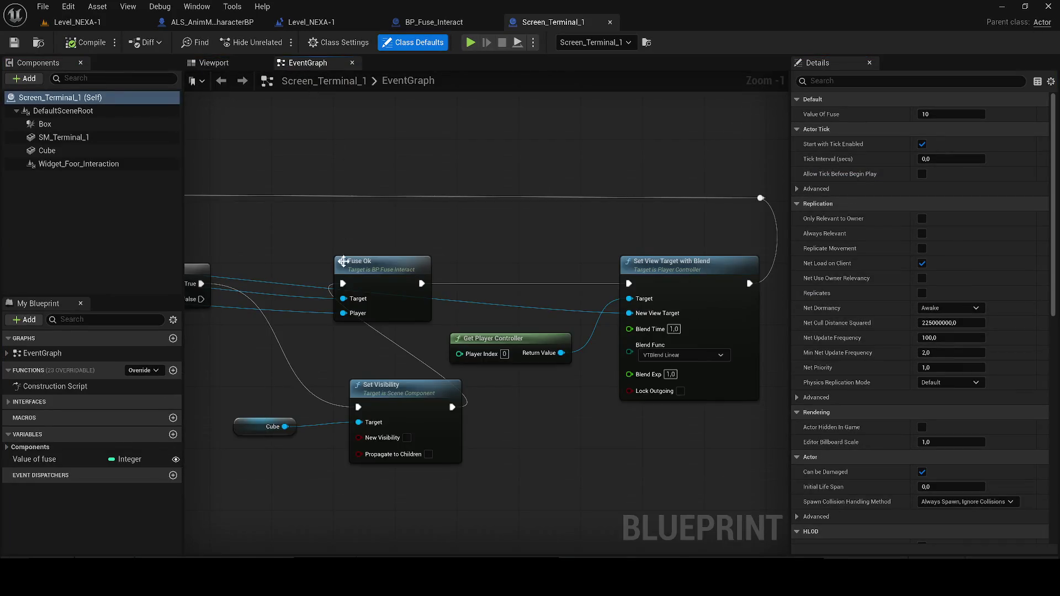
{"action": "left_click_drag", "start_coordinate": [442, 250], "coordinate": [511, 280]}
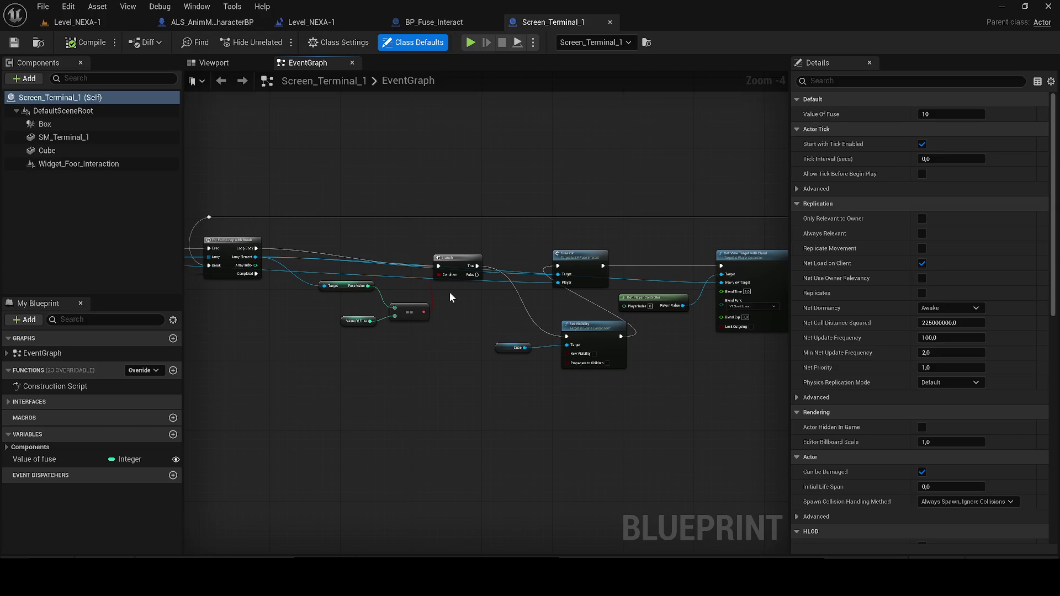
{"action": "left_click_drag", "start_coordinate": [455, 295], "coordinate": [562, 293]}
{"action": "left_click_drag", "start_coordinate": [422, 285], "coordinate": [597, 301]}
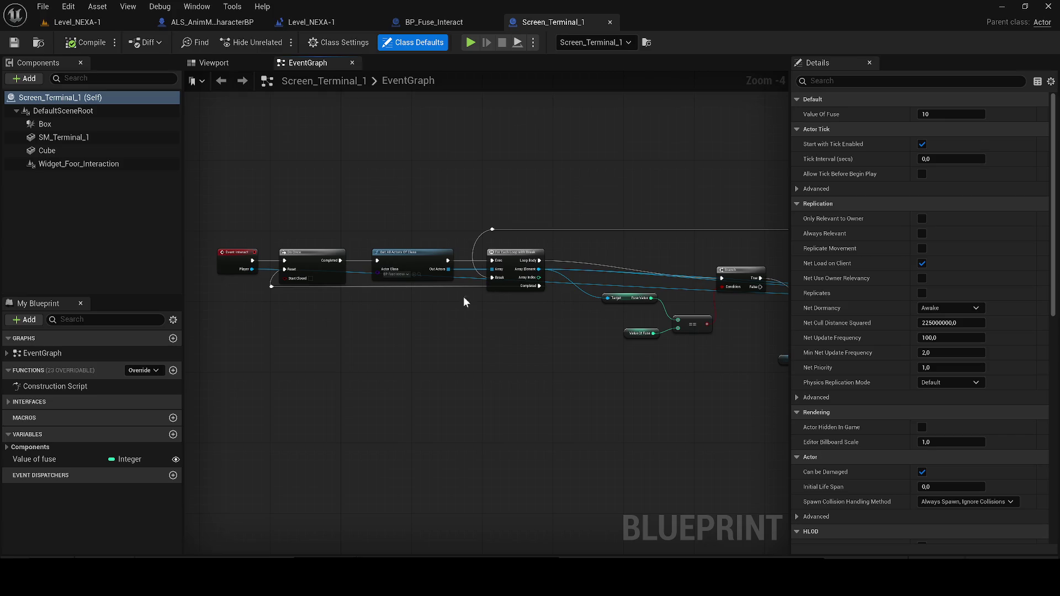
From Get All Actors Of Class's Out Actors, search the node list for 'has fuse'.
{"action": "left_click", "coordinate": [413, 252]}
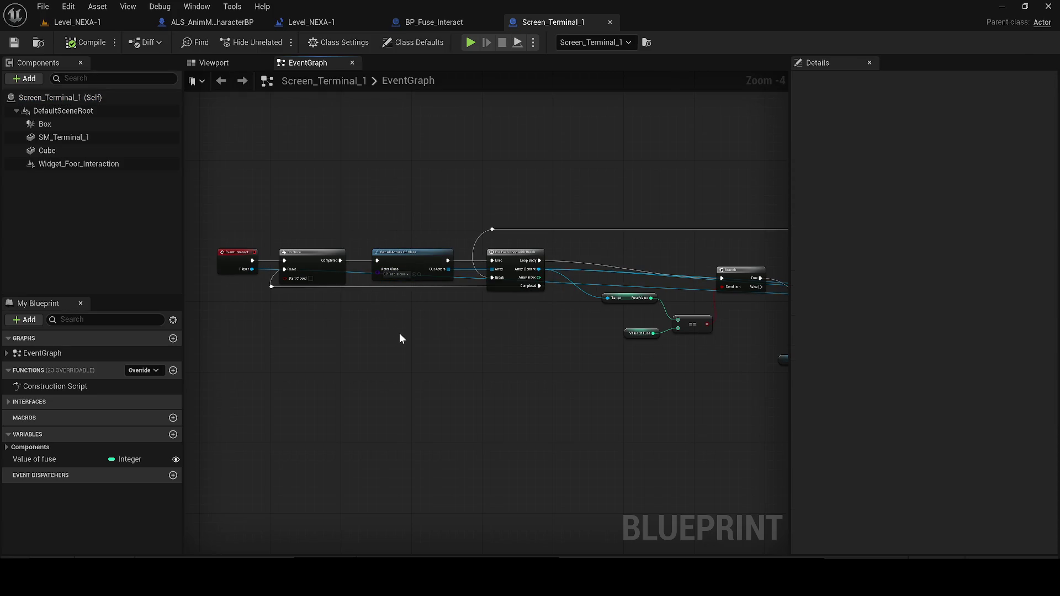
{"action": "left_click_drag", "start_coordinate": [376, 195], "coordinate": [293, 191]}
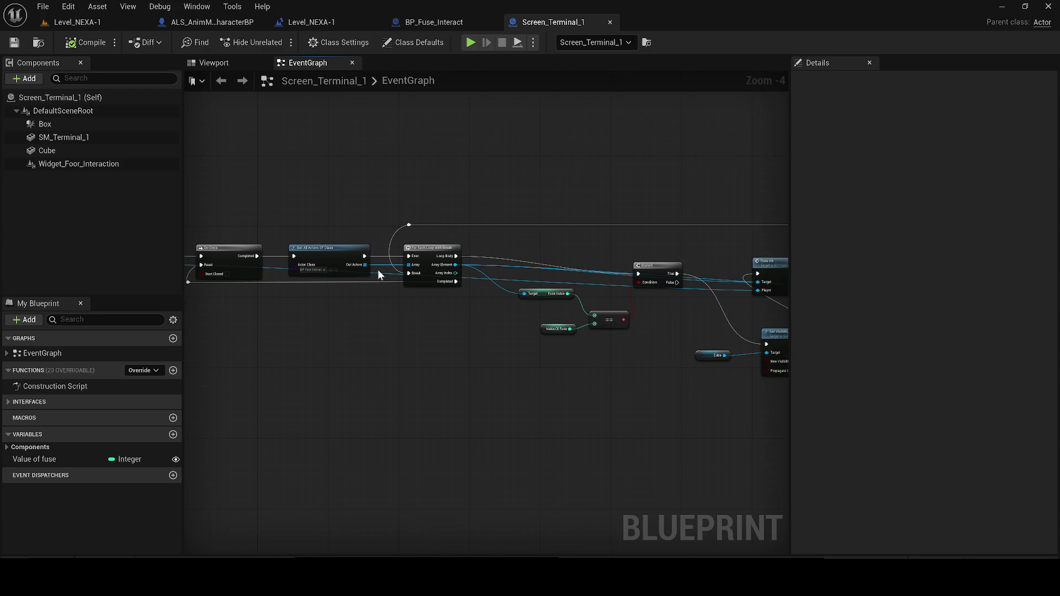
{"action": "mouse_move", "coordinate": [365, 265]}
{"action": "left_mouse_down"}
{"action": "mouse_move", "coordinate": [367, 289]}
{"action": "mouse_move", "coordinate": [454, 422]}
{"action": "left_mouse_up"}
{"action": "scroll", "coordinate": [367, 289], "scroll_direction": "up", "scroll_amount": 3}
{"action": "type", "text": "has f"}
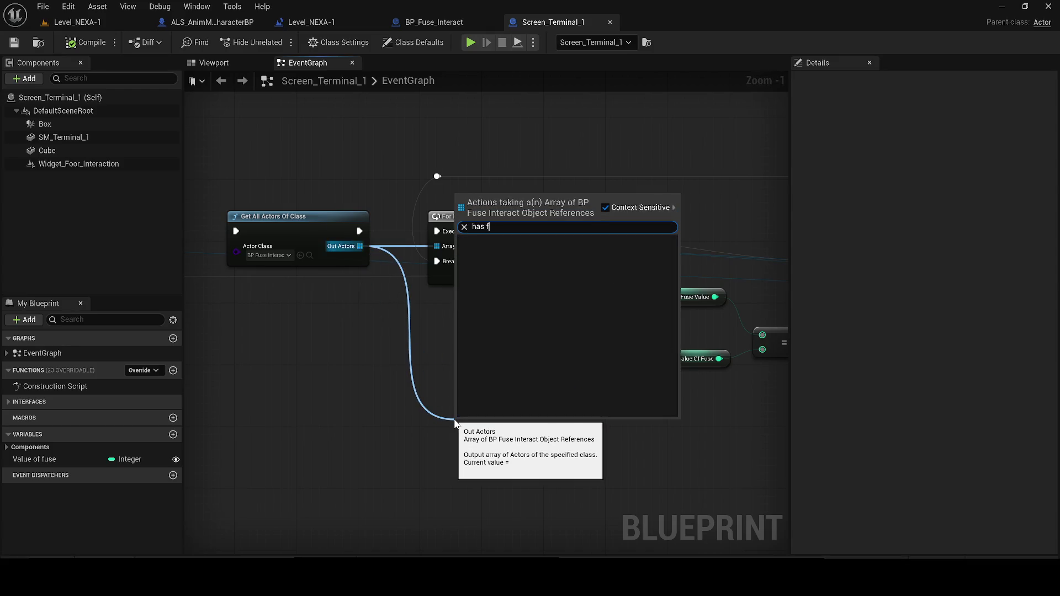
{"action": "type", "text": "use"}
Disable context-sensitive filtering, search 'has fuse' from Out Actors, and add a Get Has Fuse node.
{"action": "left_click", "coordinate": [616, 211]}
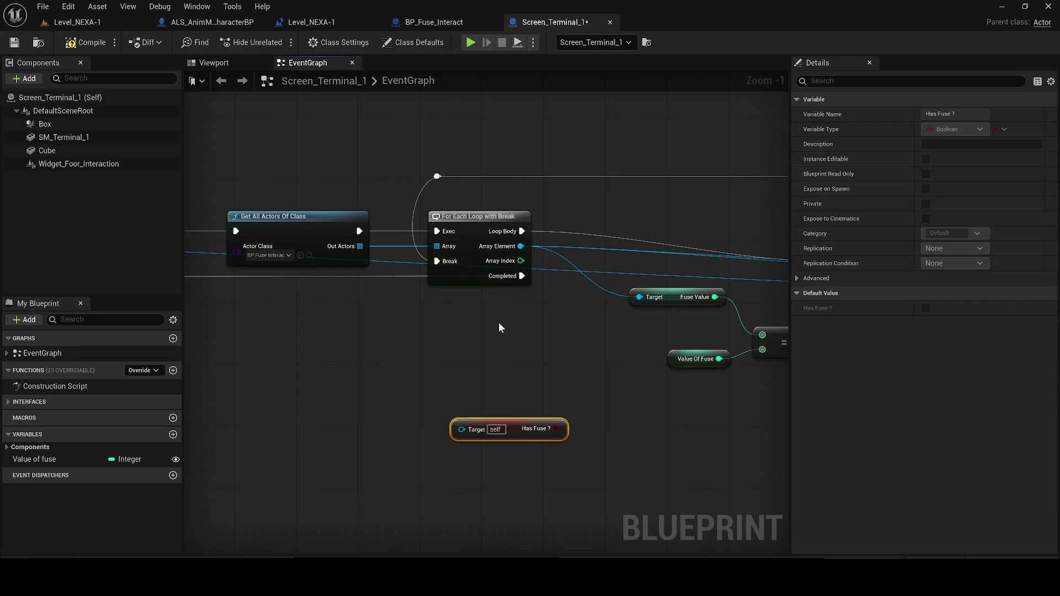
{"action": "left_click_drag", "start_coordinate": [359, 246], "coordinate": [373, 365]}
{"action": "scroll", "coordinate": [373, 365], "scroll_direction": "down", "scroll_amount": 20}
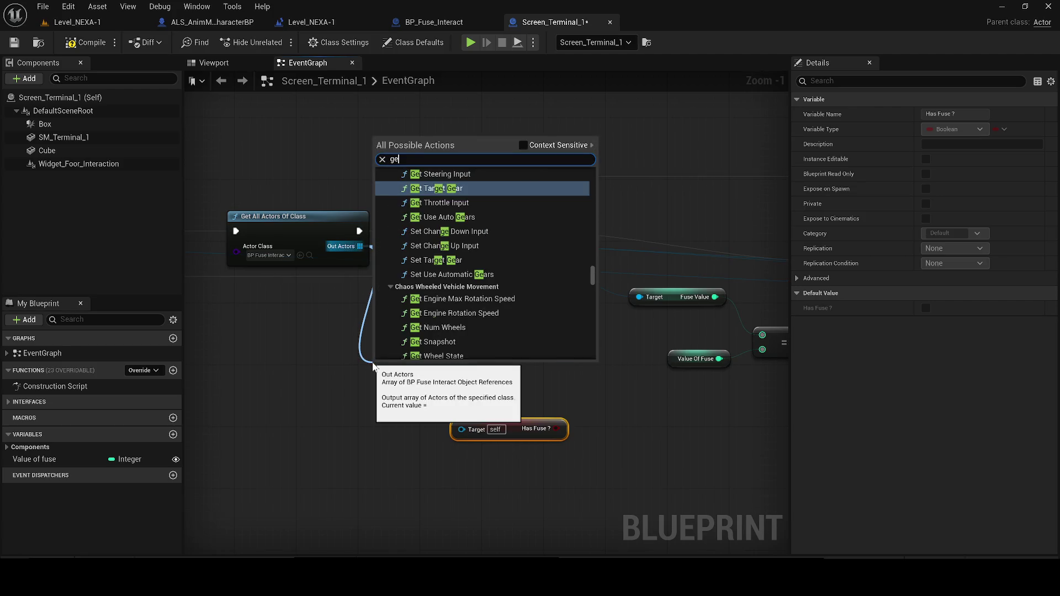
{"action": "type", "text": "get fuse"}
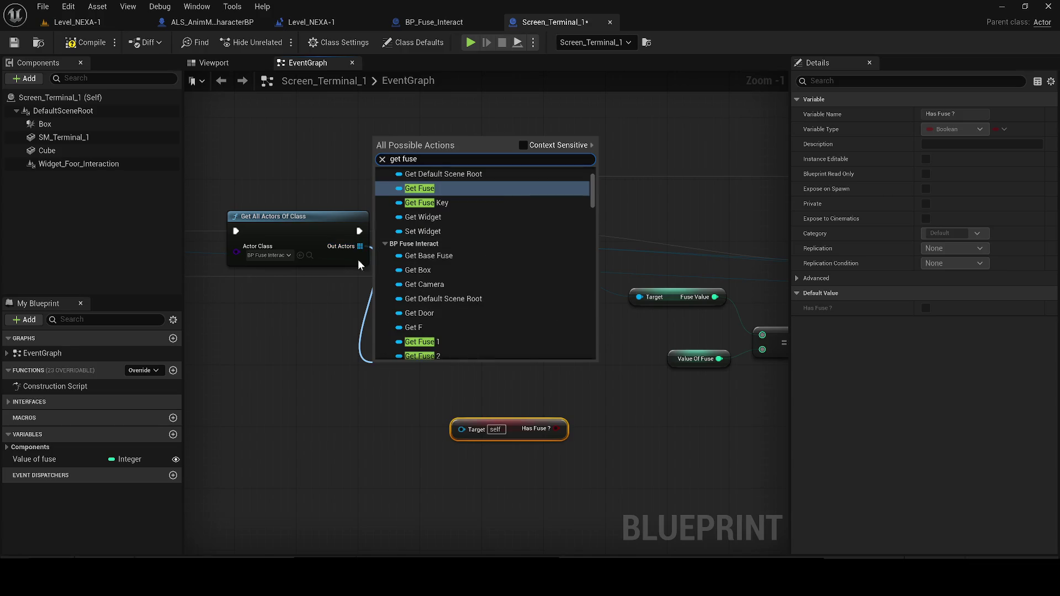
{"action": "key", "text": "ctrl+a"}
{"action": "type", "text": "has "}
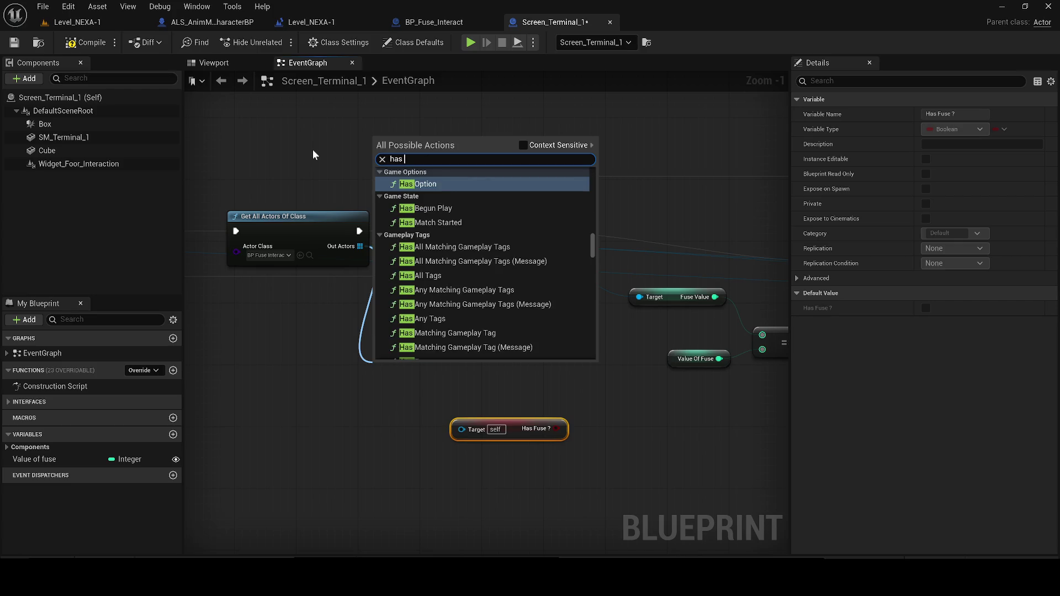
{"action": "type", "text": "fuse"}
{"action": "key", "text": "ctrl+a"}
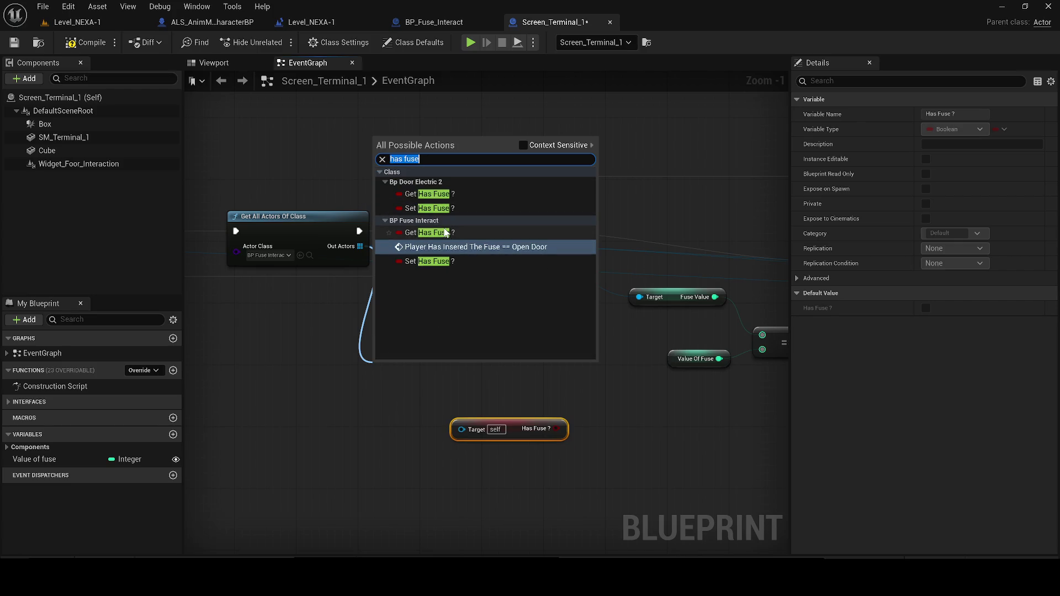
{"action": "left_click", "coordinate": [446, 232]}
After checking BP_Fuse_Interact, add another Get Has Fuse node from Out Actors.
{"action": "mouse_move", "coordinate": [359, 246]}
{"action": "left_mouse_down"}
{"action": "mouse_move", "coordinate": [386, 303]}
{"action": "mouse_move", "coordinate": [420, 246]}
{"action": "mouse_move", "coordinate": [359, 250]}
{"action": "left_mouse_up"}
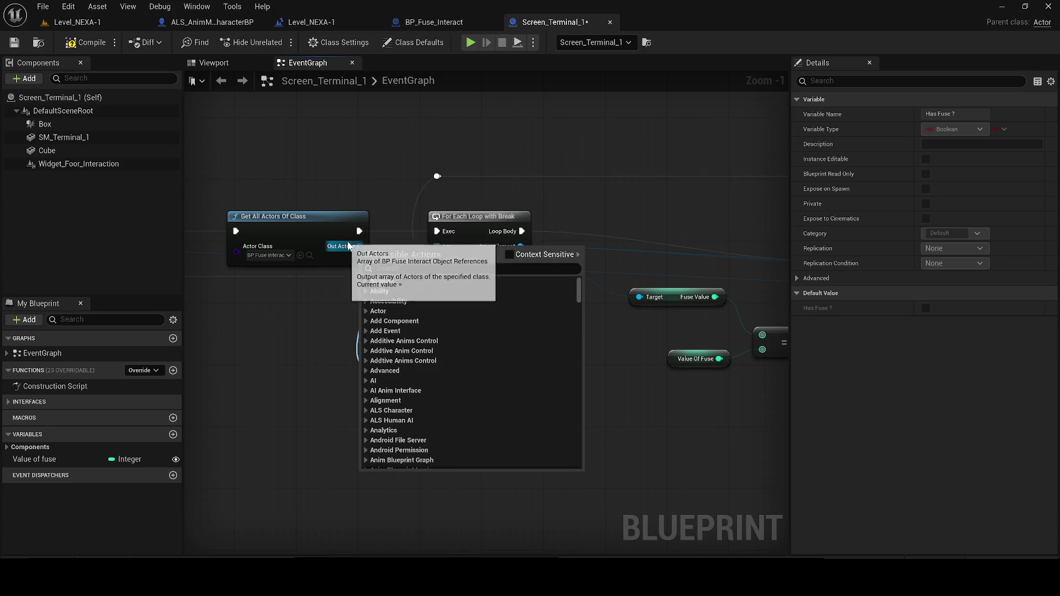
{"action": "left_click", "coordinate": [499, 23]}
{"action": "scroll", "coordinate": [570, 252], "scroll_direction": "down", "scroll_amount": 2}
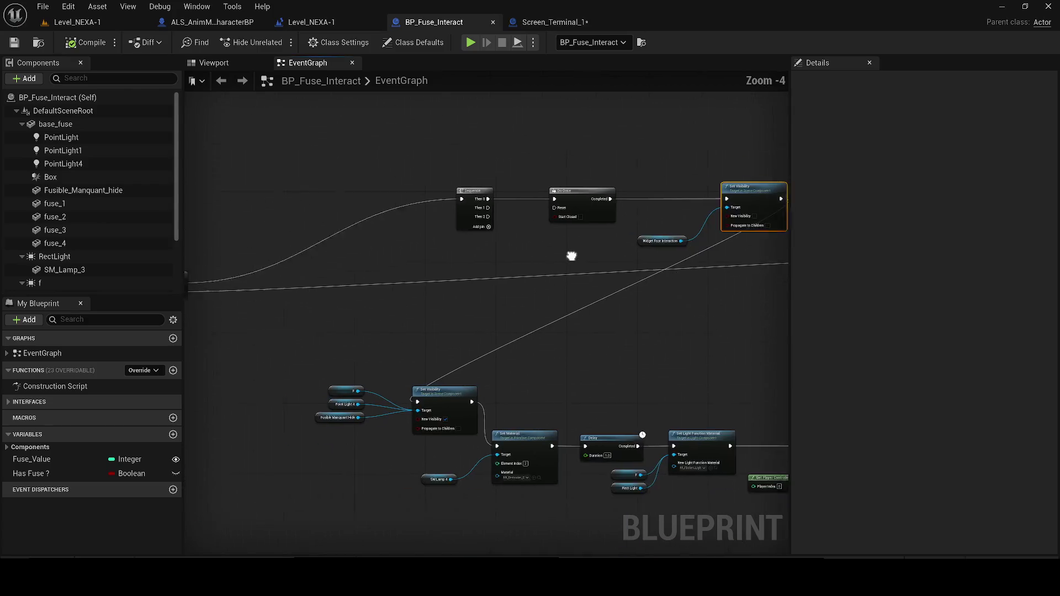
{"action": "left_click", "coordinate": [552, 24]}
{"action": "left_click_drag", "start_coordinate": [360, 247], "coordinate": [326, 433]}
{"action": "type", "text": "get has fuse"}
{"action": "key", "text": "Return"}
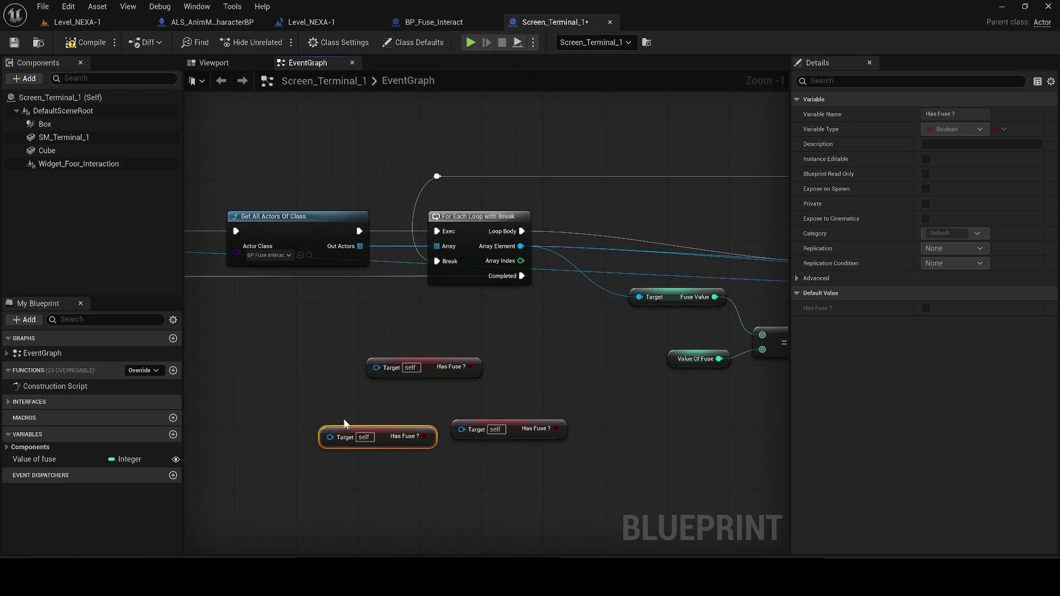
Add a Get Actor Of Class node and place it below the loop.
{"action": "left_click_drag", "start_coordinate": [330, 437], "coordinate": [356, 249]}
{"action": "left_click", "coordinate": [297, 218]}
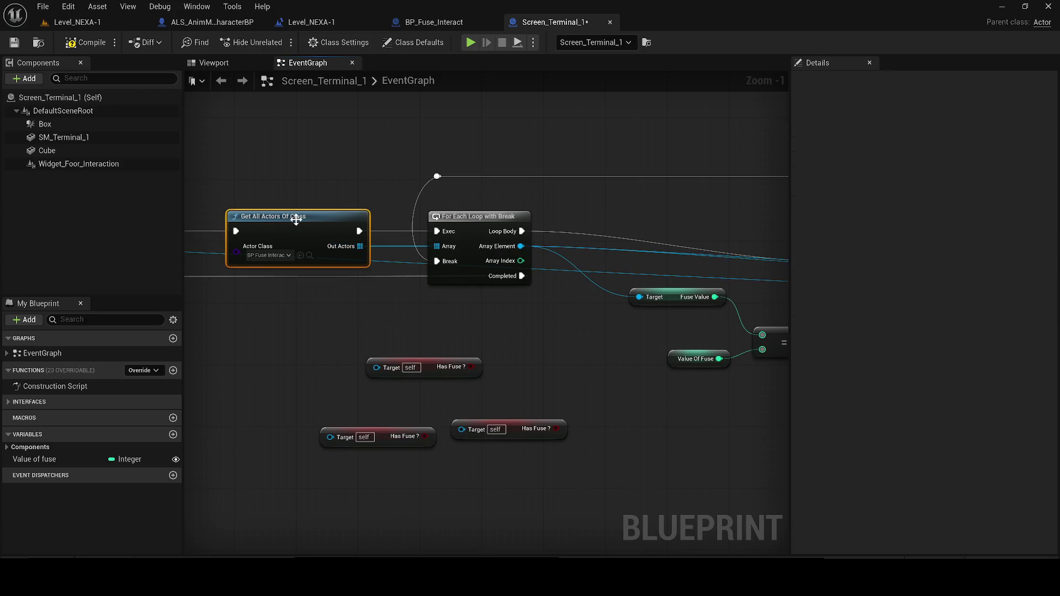
{"action": "left_click_drag", "start_coordinate": [300, 226], "coordinate": [331, 379]}
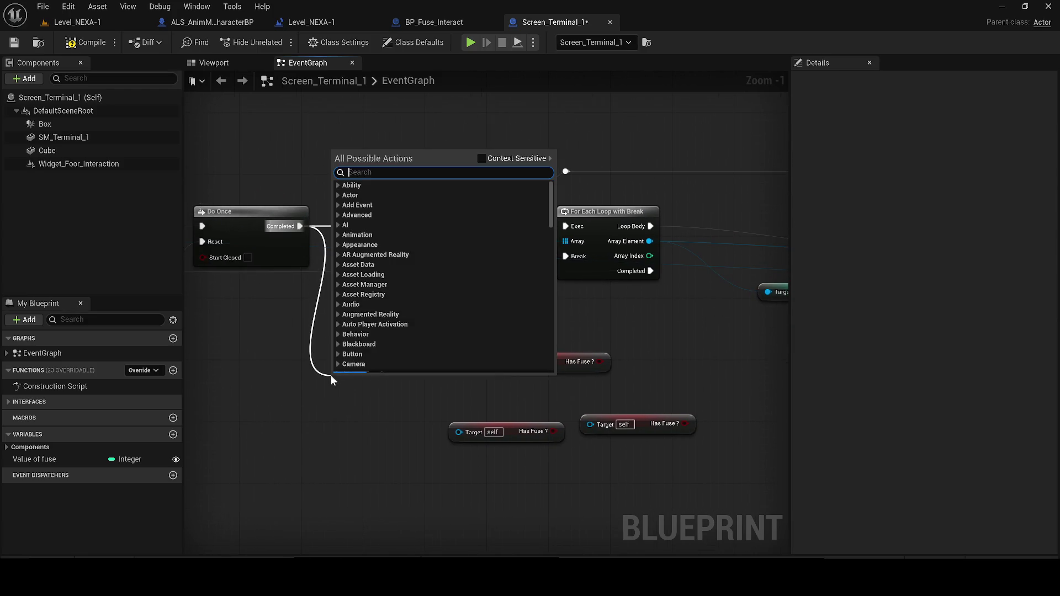
{"action": "type", "text": "get actor"}
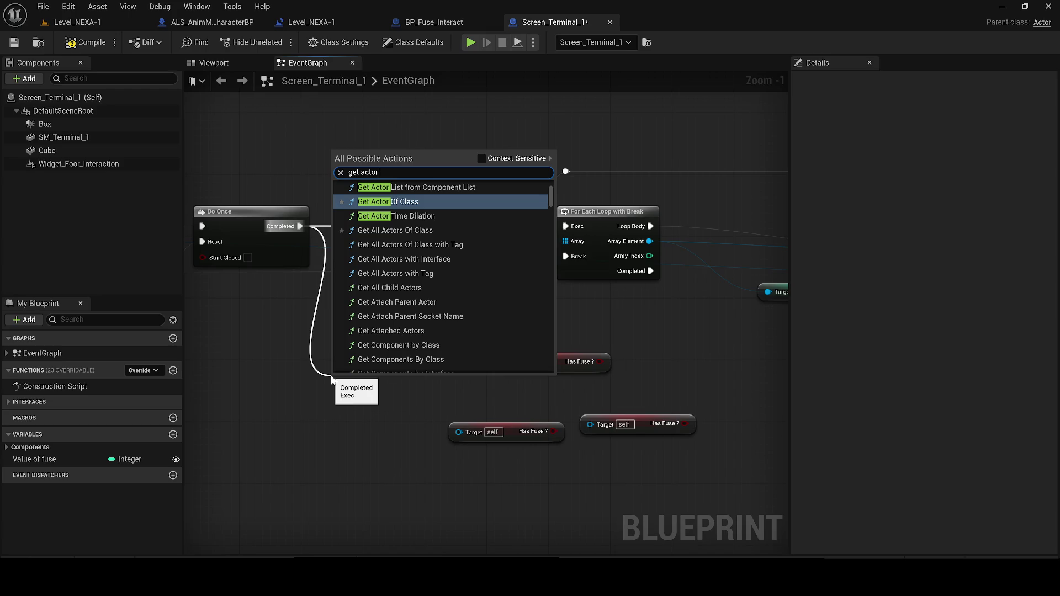
{"action": "key", "text": "Return"}
{"action": "left_click_drag", "start_coordinate": [332, 379], "coordinate": [309, 344]}
Set Get Actor Of Class to BP Fuse Interact and feed its Return Value into a Has Fuse getter.
{"action": "left_click_drag", "start_coordinate": [469, 382], "coordinate": [523, 364]}
{"action": "mouse_move", "coordinate": [433, 372]}
{"action": "left_mouse_down"}
{"action": "mouse_move", "coordinate": [644, 389]}
{"action": "mouse_move", "coordinate": [698, 366]}
{"action": "left_mouse_up"}
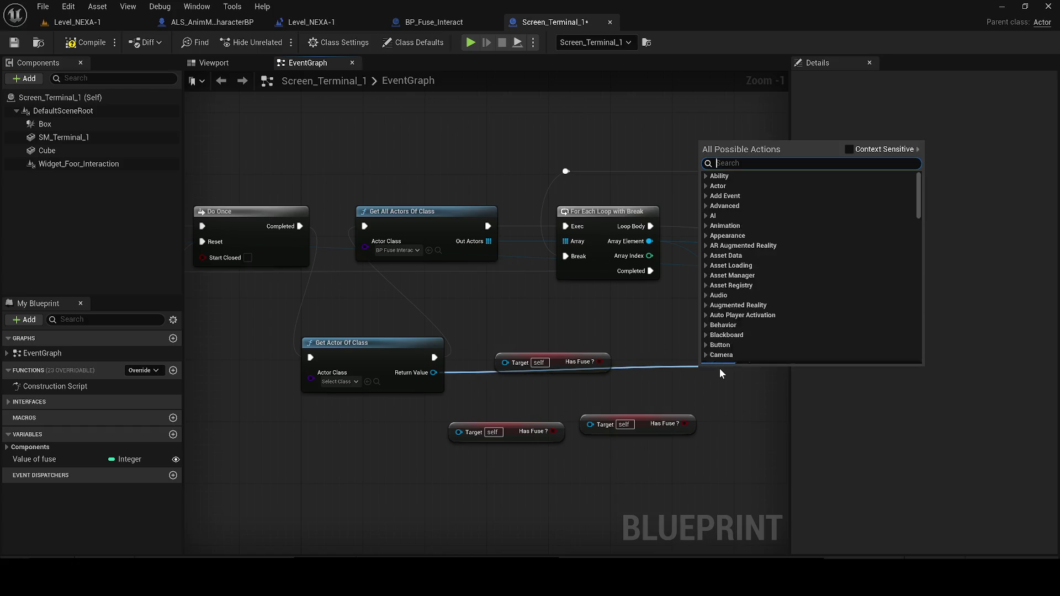
{"action": "type", "text": "get has "}
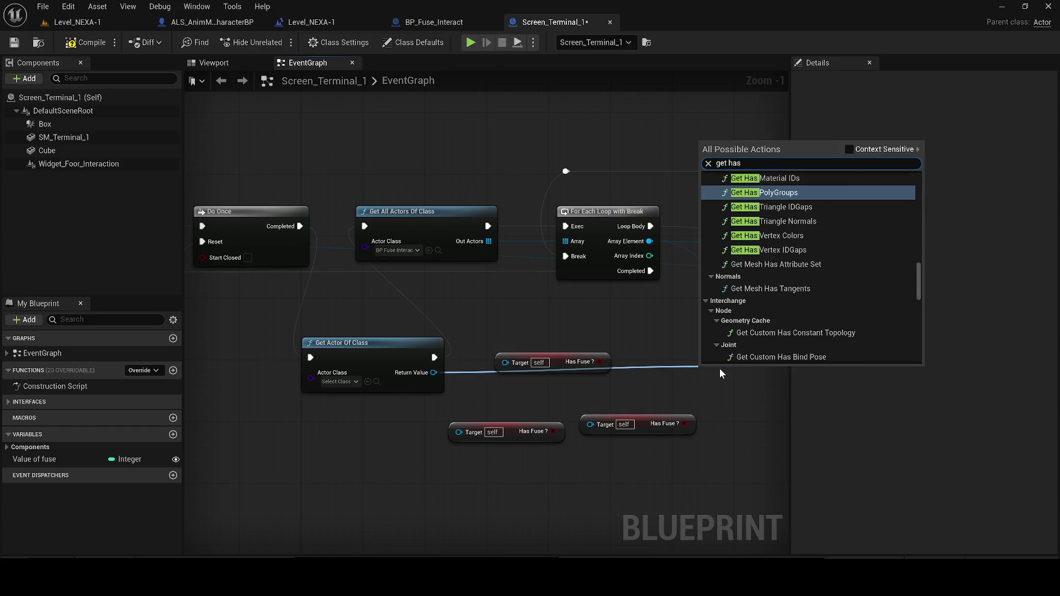
{"action": "type", "text": "fuse"}
{"action": "key", "text": "Return"}
{"action": "mouse_move", "coordinate": [725, 380]}
{"action": "left_mouse_down"}
{"action": "mouse_move", "coordinate": [510, 364]}
{"action": "mouse_move", "coordinate": [430, 376]}
{"action": "left_mouse_up"}
{"action": "left_click", "coordinate": [343, 378]}
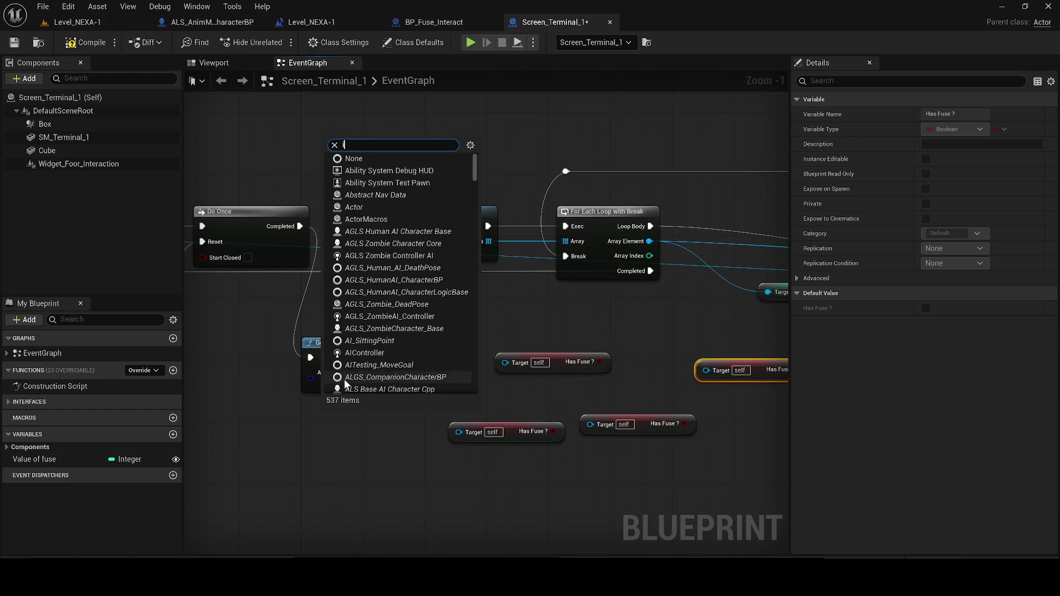
{"action": "type", "text": "interact fuse"}
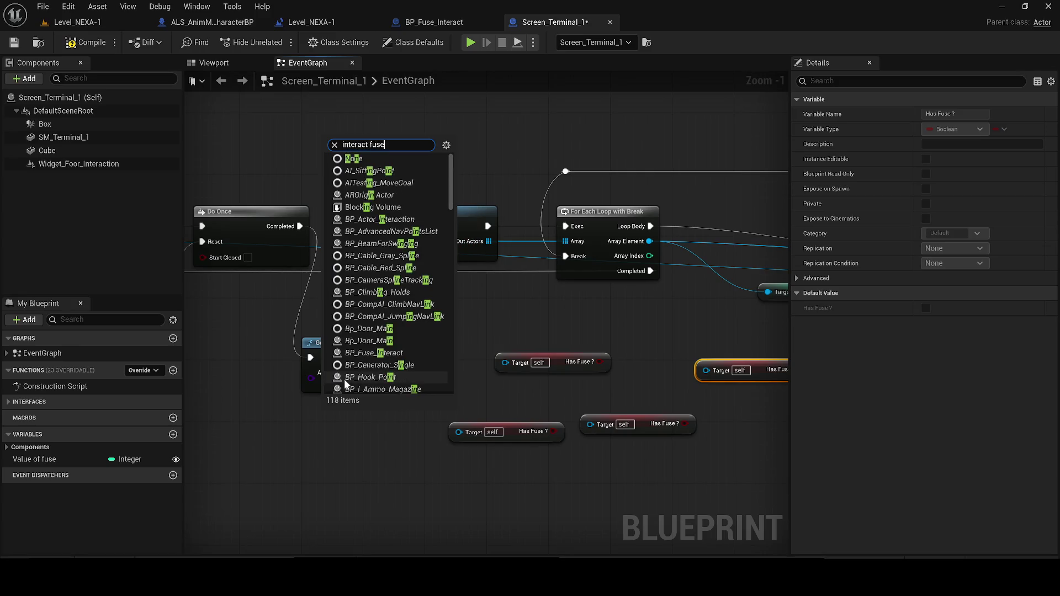
{"action": "key", "text": "Return"}
{"action": "left_click_drag", "start_coordinate": [514, 362], "coordinate": [440, 373]}
Delete the two unused Has Fuse nodes, feed Has Fuse into a Branch, and add a 5-second Delay.
{"action": "left_click_drag", "start_coordinate": [726, 461], "coordinate": [429, 404]}
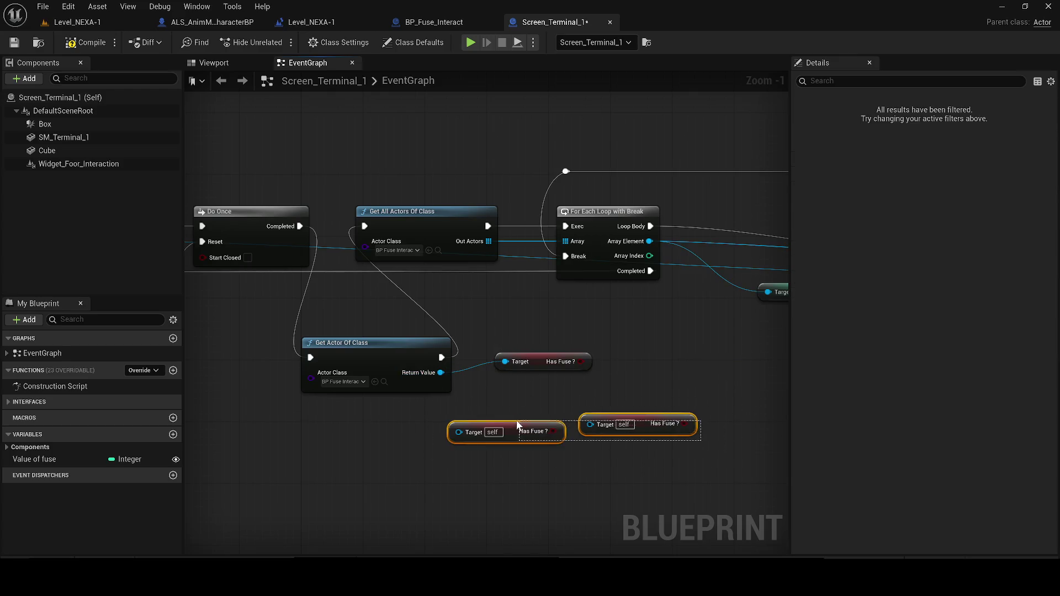
{"action": "key", "text": "Delete"}
{"action": "left_click", "coordinate": [568, 413]}
{"action": "mouse_move", "coordinate": [574, 415]}
{"action": "left_mouse_down"}
{"action": "mouse_move", "coordinate": [602, 343]}
{"action": "mouse_move", "coordinate": [604, 374]}
{"action": "left_mouse_up"}
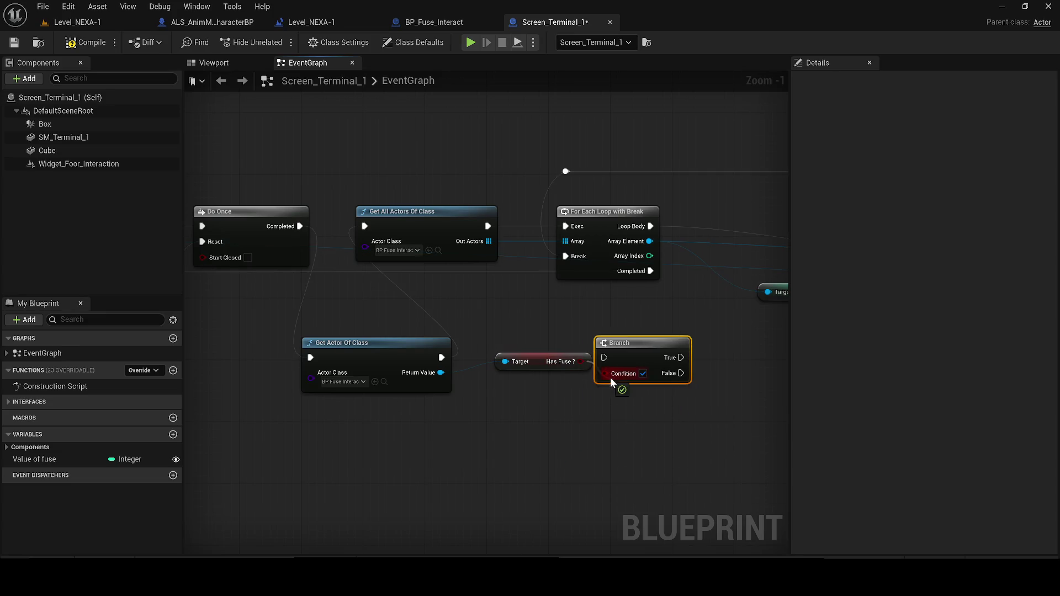
{"action": "left_click_drag", "start_coordinate": [517, 440], "coordinate": [423, 447]}
{"action": "left_click", "coordinate": [422, 447]}
{"action": "left_click", "coordinate": [462, 473]}
{"action": "type", "text": "5"}
{"action": "key", "text": "Return"}
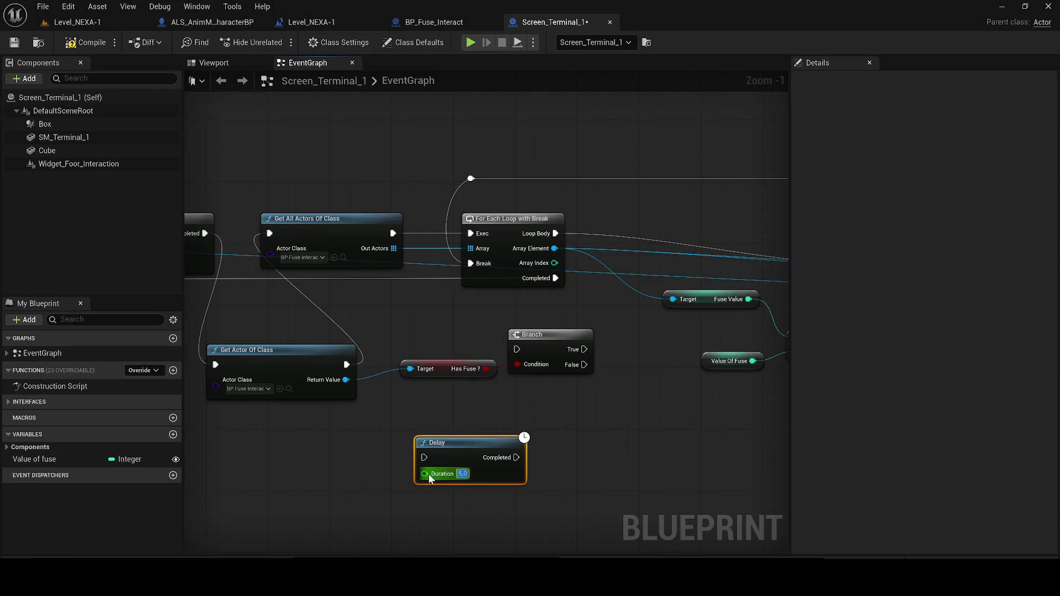
Place a Widget_Foor_Interaction reference and add a Set Visibility node run from Branch True.
{"action": "left_click_drag", "start_coordinate": [68, 163], "coordinate": [574, 480]}
{"action": "left_click", "coordinate": [637, 479]}
{"action": "mouse_move", "coordinate": [653, 484]}
{"action": "left_mouse_down"}
{"action": "mouse_move", "coordinate": [665, 487]}
{"action": "mouse_move", "coordinate": [675, 448]}
{"action": "left_mouse_up"}
{"action": "type", "text": "set visi"}
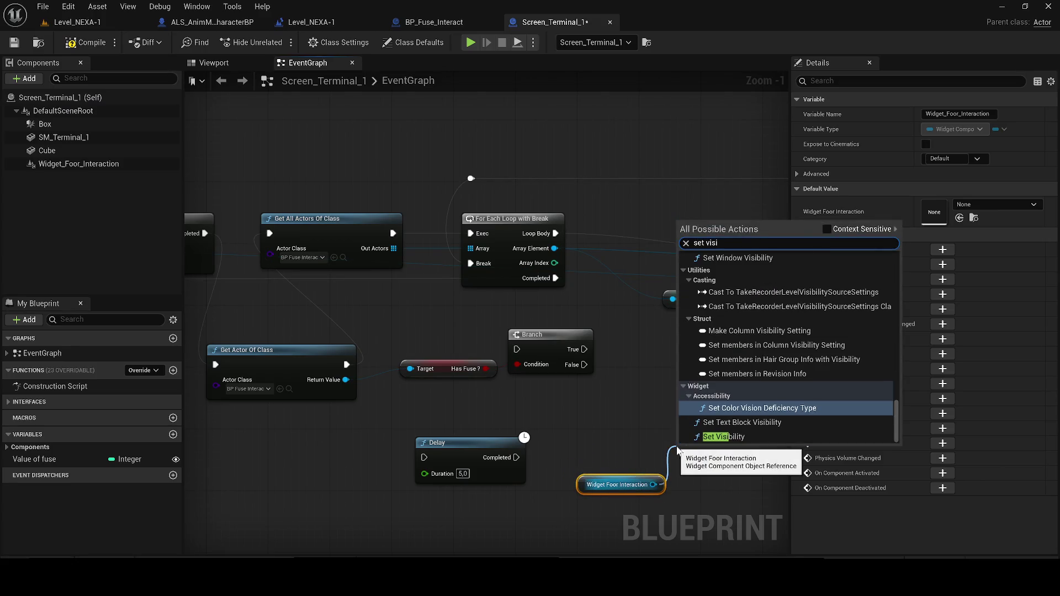
{"action": "left_click", "coordinate": [722, 436]}
{"action": "mouse_move", "coordinate": [584, 349]}
{"action": "left_mouse_down"}
{"action": "mouse_move", "coordinate": [687, 437]}
{"action": "mouse_move", "coordinate": [686, 449]}
{"action": "left_mouse_up"}
{"action": "left_click_drag", "start_coordinate": [653, 485], "coordinate": [698, 467]}
Wire the widget reference into a new Set Visibility node and move it up beside the Branch.
{"action": "left_click", "coordinate": [618, 484]}
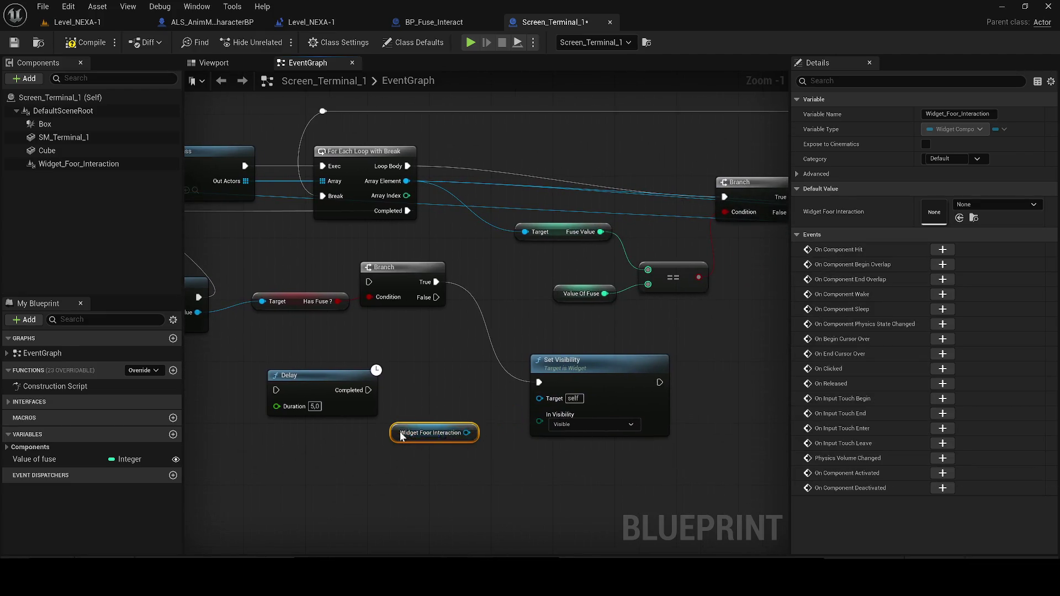
{"action": "mouse_move", "coordinate": [498, 421]}
{"action": "left_mouse_down"}
{"action": "mouse_move", "coordinate": [555, 399]}
{"action": "mouse_move", "coordinate": [454, 478]}
{"action": "left_mouse_up"}
{"action": "type", "text": "set visi"}
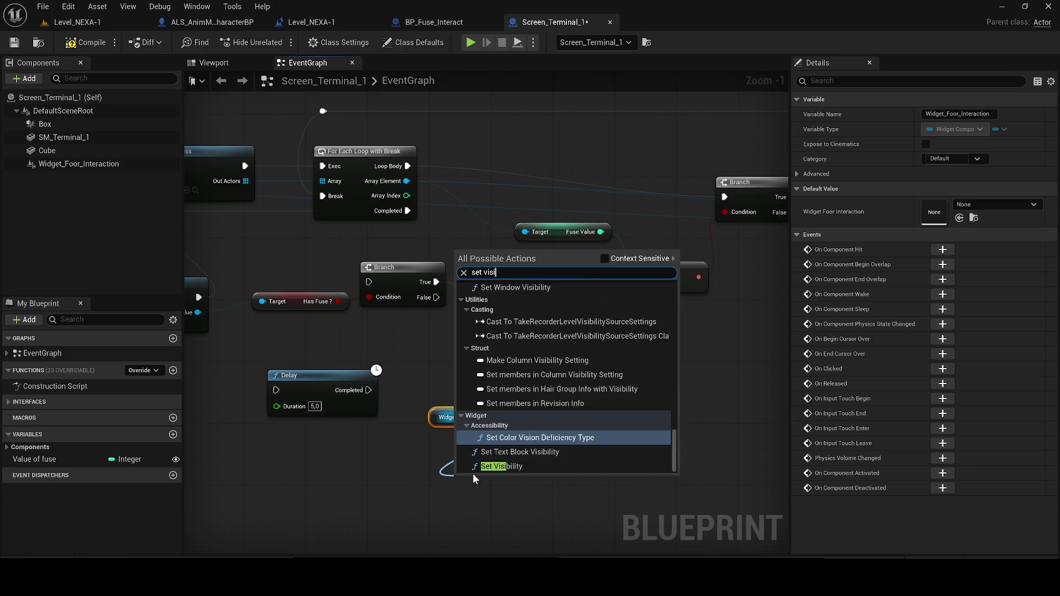
{"action": "left_click", "coordinate": [501, 466]}
{"action": "mouse_move", "coordinate": [480, 475]}
{"action": "left_mouse_down"}
{"action": "mouse_move", "coordinate": [585, 462]}
{"action": "mouse_move", "coordinate": [630, 420]}
{"action": "left_mouse_up"}
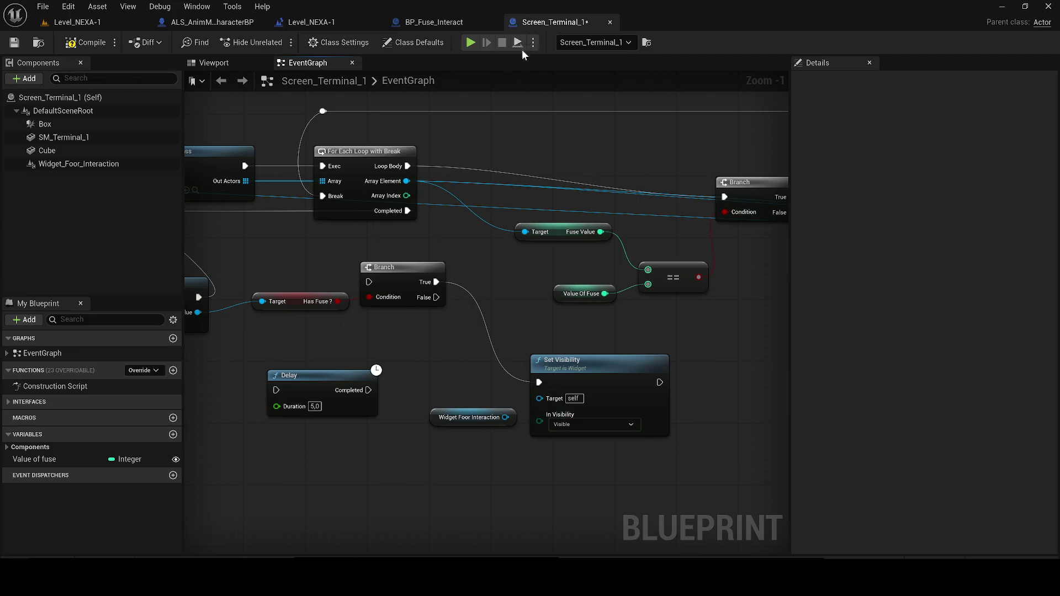
{"action": "scroll", "coordinate": [406, 212], "scroll_direction": "down", "scroll_amount": 2}
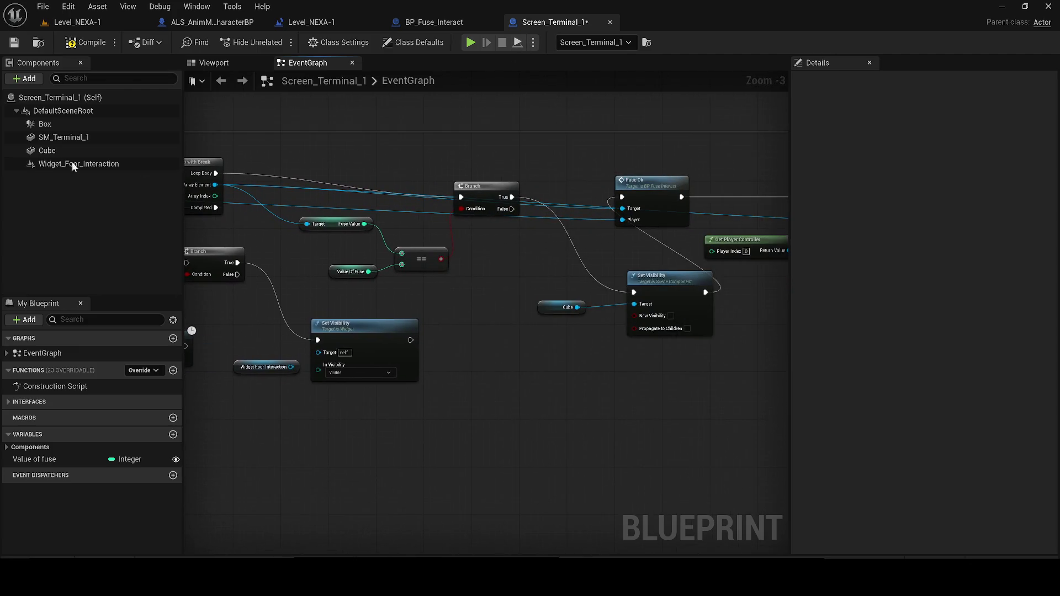
Inspect the Widget_Foor_Interaction component and pan Screen_Terminal_1's graph to see the whole chain.
{"action": "left_click", "coordinate": [43, 166]}
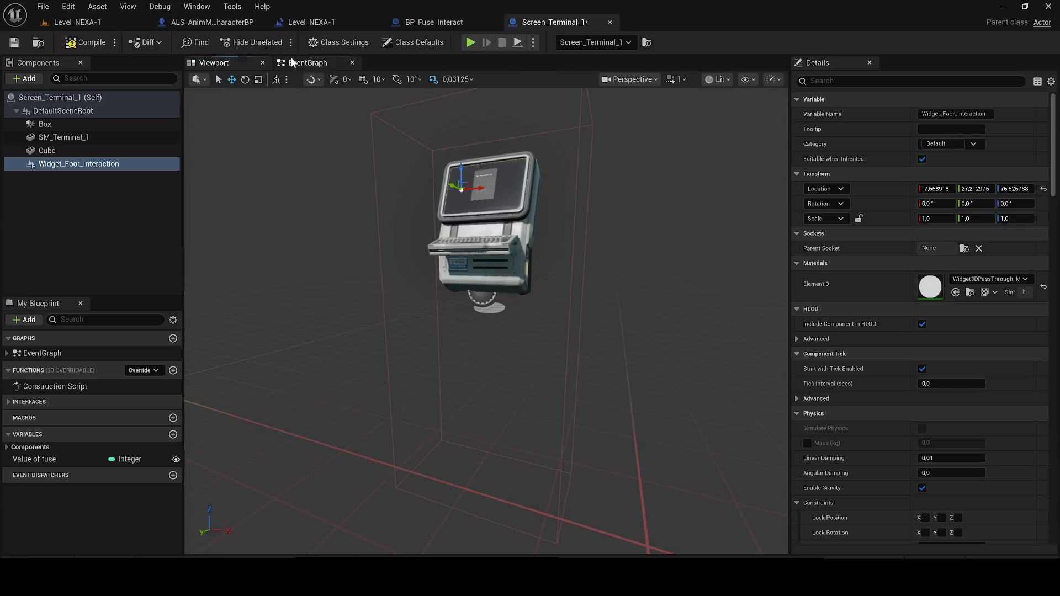
{"action": "left_click", "coordinate": [307, 63]}
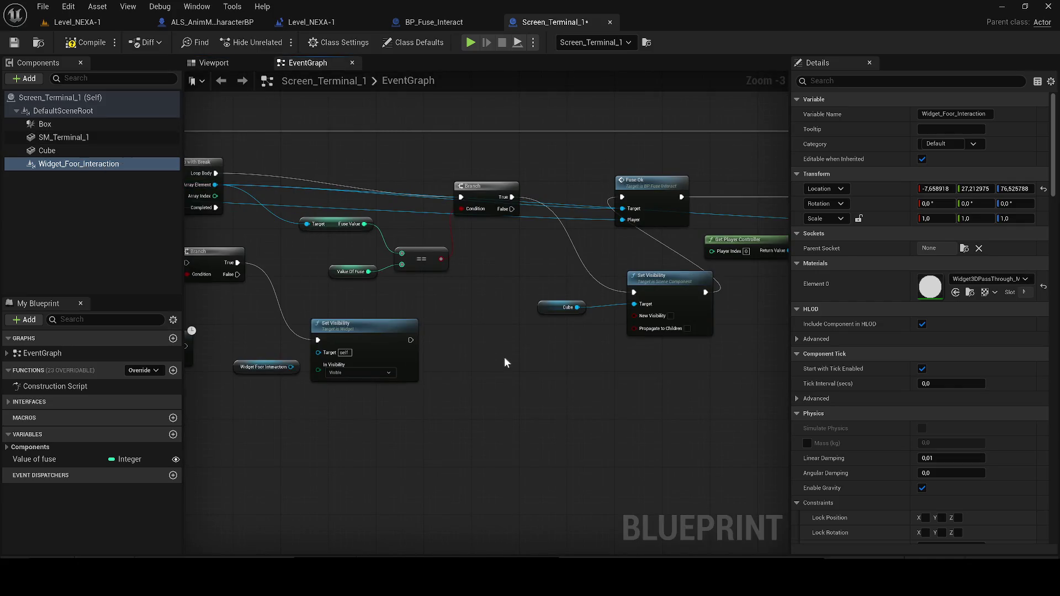
{"action": "left_click_drag", "start_coordinate": [420, 388], "coordinate": [521, 386]}
{"action": "scroll", "coordinate": [521, 391], "scroll_direction": "up", "scroll_amount": 1}
{"action": "mouse_move", "coordinate": [377, 362]}
{"action": "left_mouse_down"}
{"action": "mouse_move", "coordinate": [409, 346]}
{"action": "mouse_move", "coordinate": [458, 375]}
{"action": "mouse_move", "coordinate": [552, 381]}
{"action": "mouse_move", "coordinate": [566, 371]}
{"action": "mouse_move", "coordinate": [422, 389]}
{"action": "mouse_move", "coordinate": [440, 362]}
{"action": "mouse_move", "coordinate": [354, 342]}
{"action": "left_mouse_up"}
{"action": "left_click", "coordinate": [154, 81]}
{"action": "scroll", "coordinate": [422, 389], "scroll_direction": "down", "scroll_amount": 3}
{"action": "scroll", "coordinate": [572, 345], "scroll_direction": "up", "scroll_amount": 3}
{"action": "scroll", "coordinate": [572, 339], "scroll_direction": "up", "scroll_amount": 2}
{"action": "scroll", "coordinate": [551, 342], "scroll_direction": "down", "scroll_amount": 5}
{"action": "scroll", "coordinate": [390, 337], "scroll_direction": "up", "scroll_amount": 3}
{"action": "scroll", "coordinate": [389, 334], "scroll_direction": "down", "scroll_amount": 3}
{"action": "scroll", "coordinate": [389, 334], "scroll_direction": "up", "scroll_amount": 1}
{"action": "left_click_drag", "start_coordinate": [389, 335], "coordinate": [536, 330]}
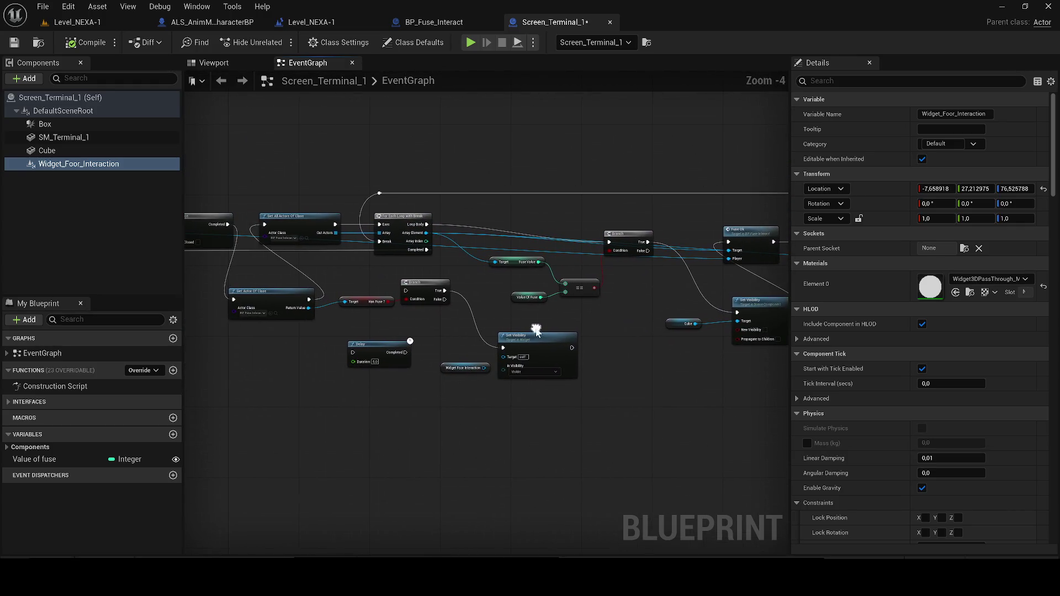
Box-select BP_Fuse_Interact's Set Visibility and widget nodes and paste them into Screen_Terminal_1's graph.
{"action": "left_click", "coordinate": [459, 22]}
{"action": "left_click_drag", "start_coordinate": [709, 277], "coordinate": [489, 324]}
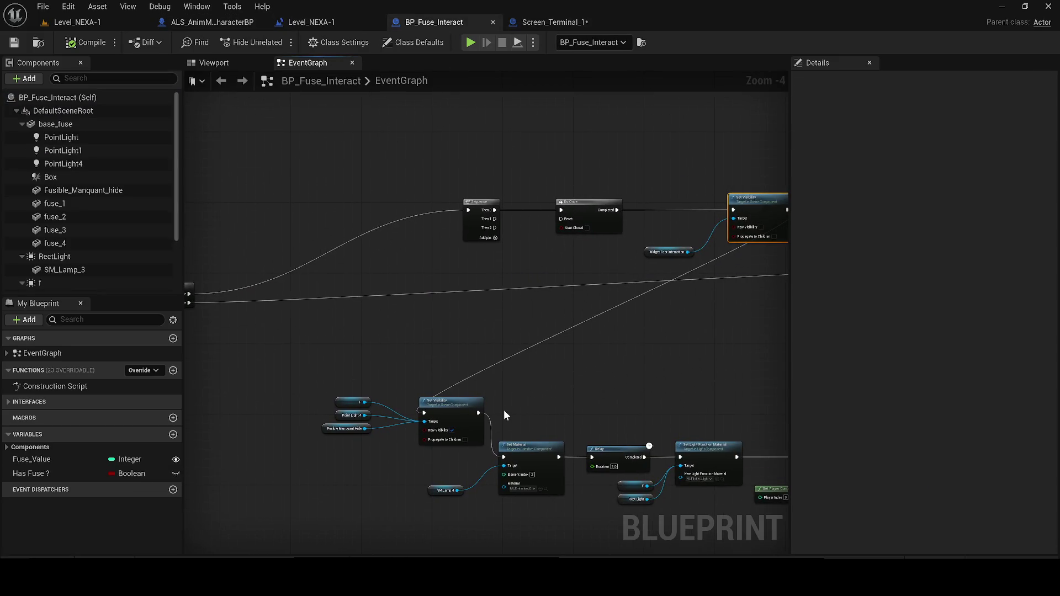
{"action": "mouse_move", "coordinate": [544, 401]}
{"action": "left_mouse_down"}
{"action": "mouse_move", "coordinate": [485, 367]}
{"action": "mouse_move", "coordinate": [405, 360]}
{"action": "left_mouse_up"}
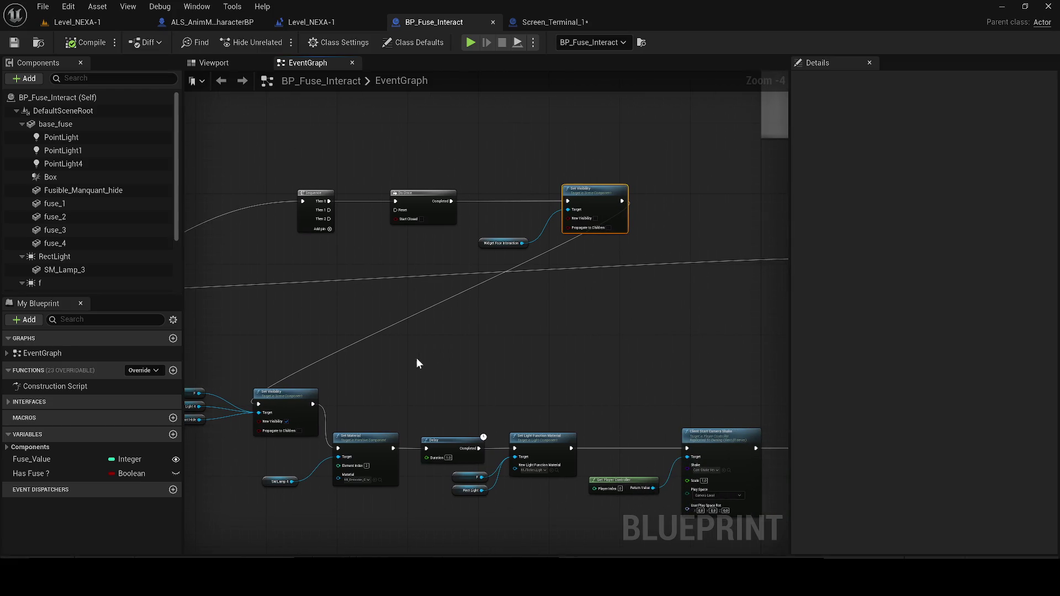
{"action": "left_click_drag", "start_coordinate": [525, 126], "coordinate": [585, 237]}
{"action": "left_click_drag", "start_coordinate": [694, 279], "coordinate": [482, 167]}
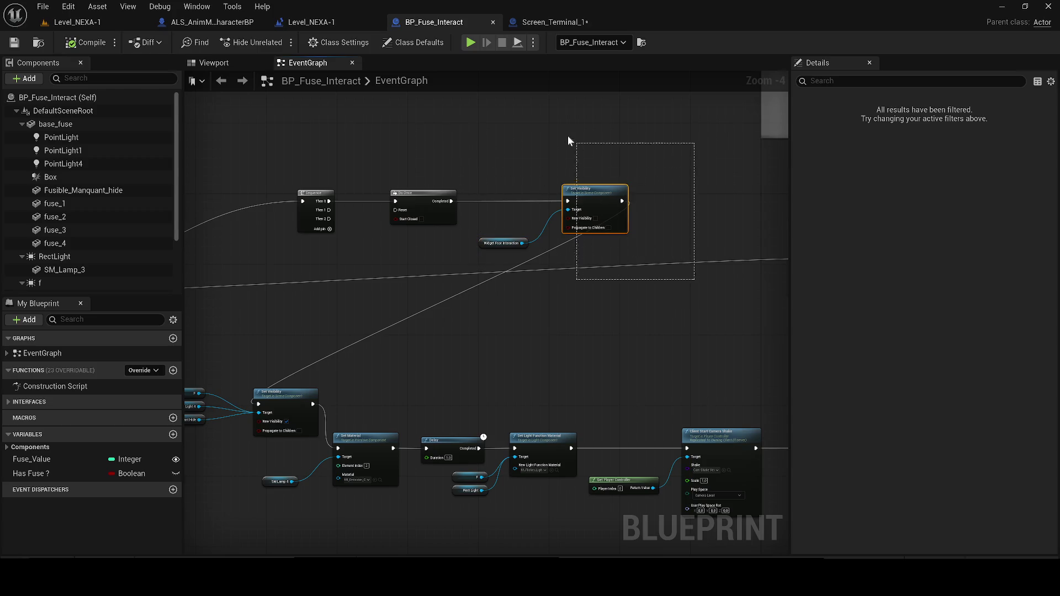
{"action": "left_click", "coordinate": [555, 25]}
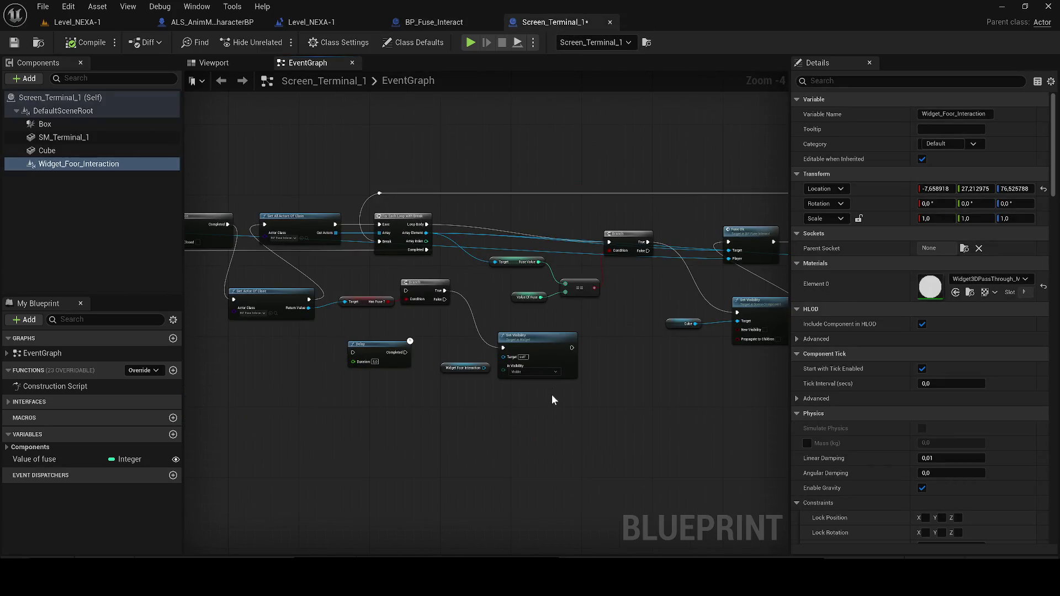
{"action": "scroll", "coordinate": [552, 394], "scroll_direction": "up", "scroll_amount": 3}
{"action": "key", "text": "ctrl+v"}
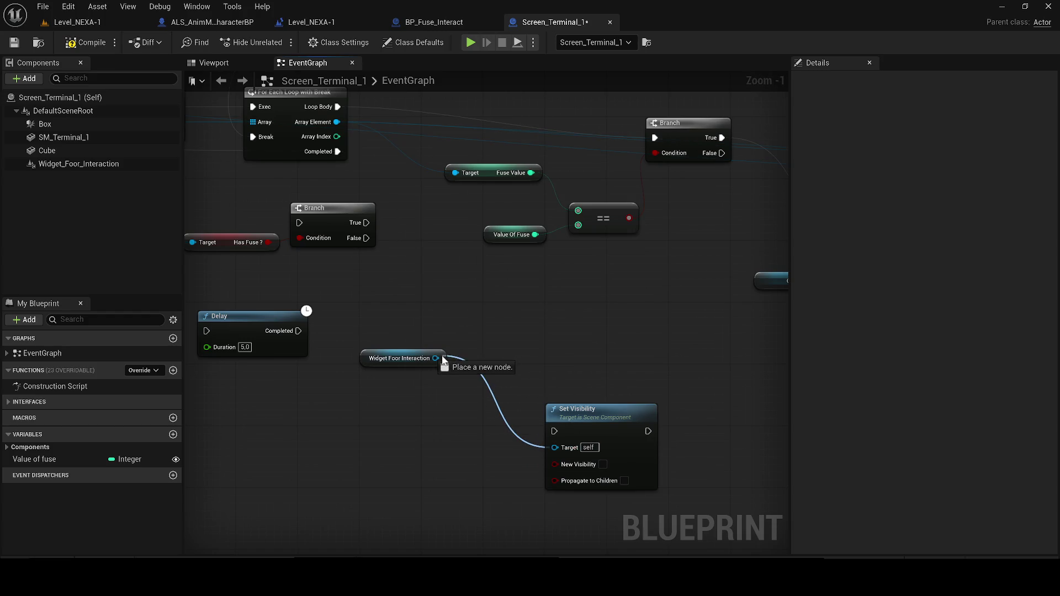